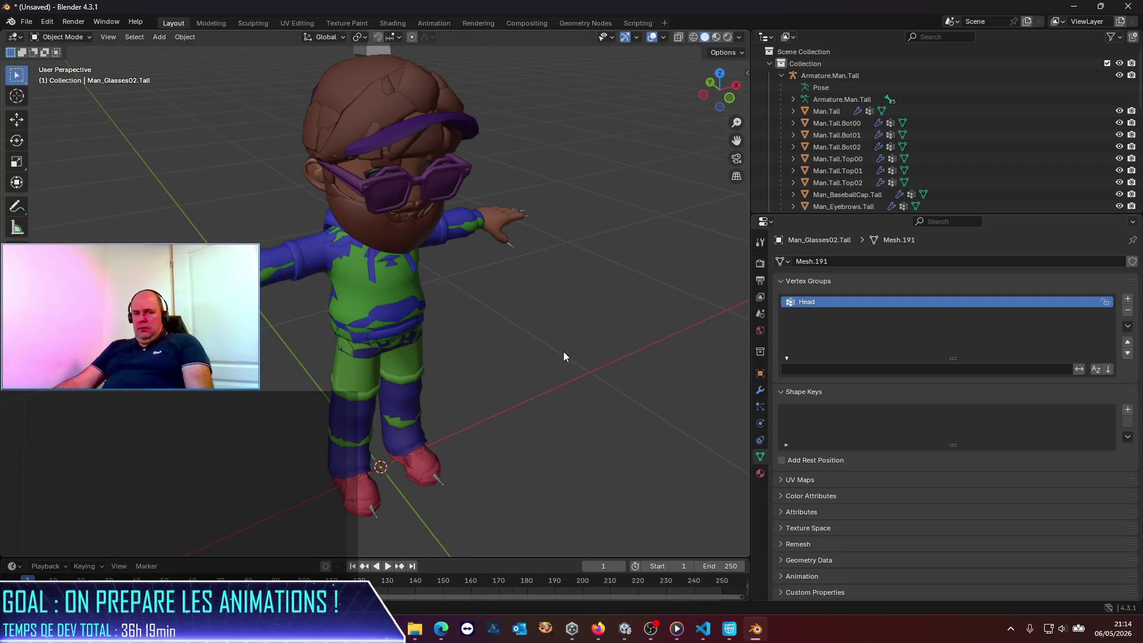
Orbit to a side view, select Man.Tall.Top00 and toggle its visibility to inspect its shape keys.
{"action": "left_click_drag", "start_coordinate": [541, 275], "coordinate": [605, 297]}
{"action": "left_click_drag", "start_coordinate": [543, 320], "coordinate": [592, 351]}
{"action": "scroll", "coordinate": [577, 291], "scroll_direction": "down", "scroll_amount": 3}
{"action": "scroll", "coordinate": [578, 290], "scroll_direction": "up", "scroll_amount": 3}
{"action": "mouse_move", "coordinate": [588, 280]}
{"action": "middle_mouse_down"}
{"action": "mouse_move", "coordinate": [469, 234]}
{"action": "mouse_move", "coordinate": [682, 250]}
{"action": "middle_mouse_up"}
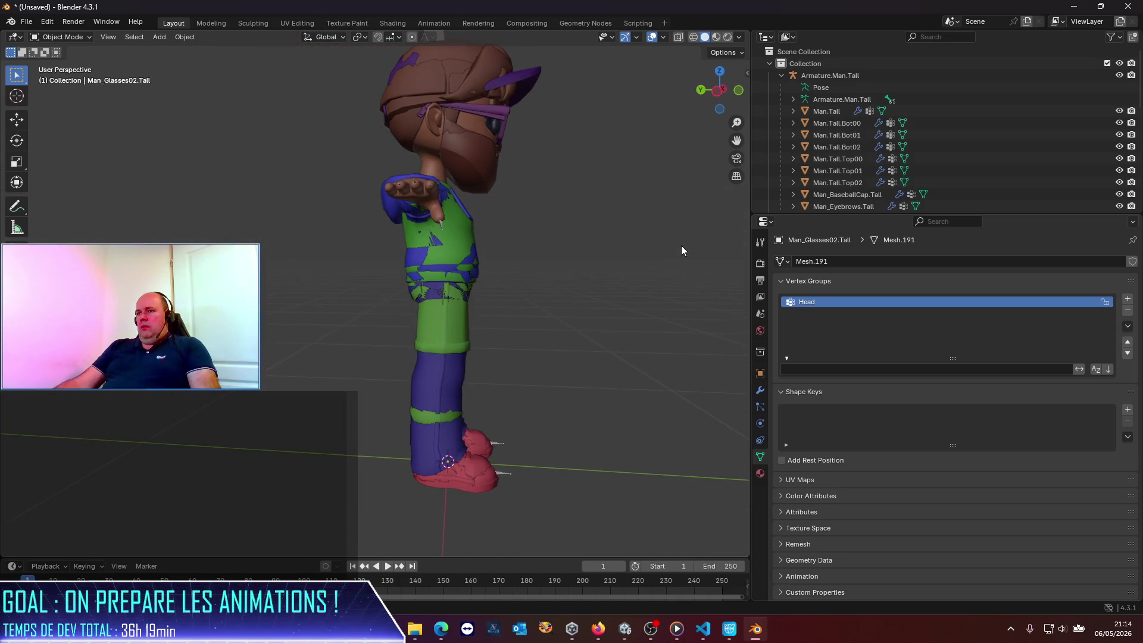
{"action": "left_click", "coordinate": [428, 146]}
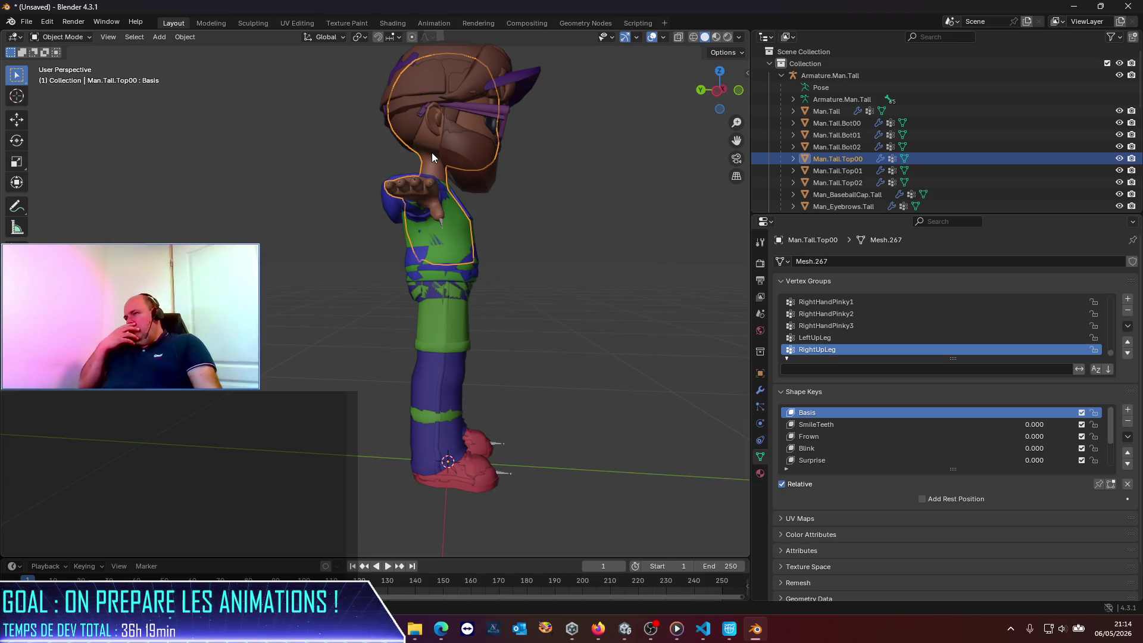
{"action": "left_click", "coordinate": [1119, 162]}
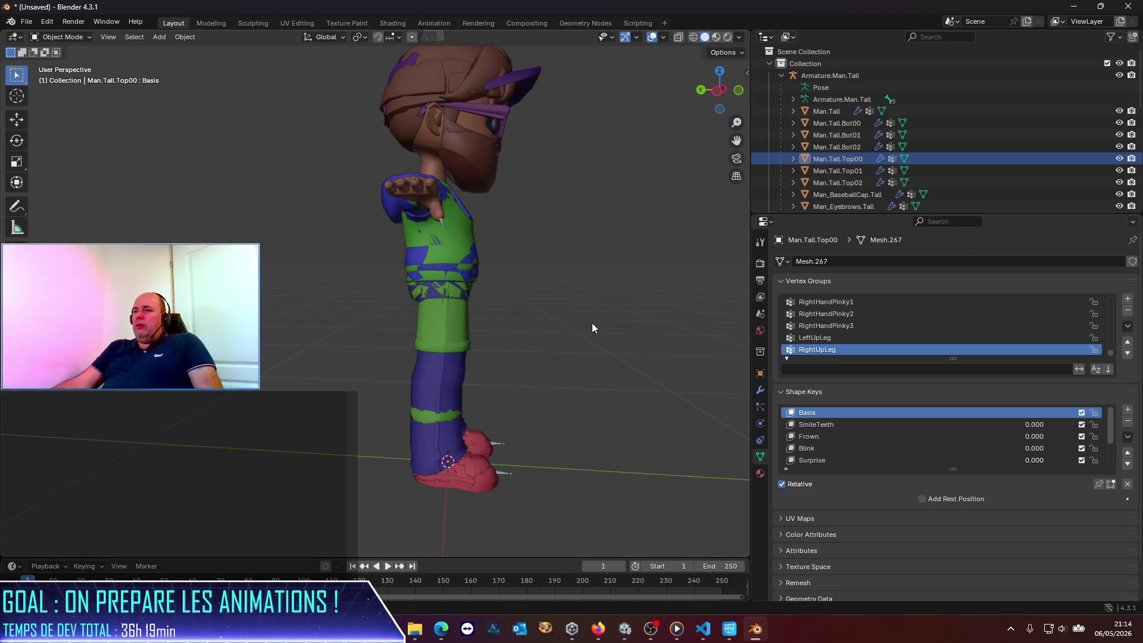
Switch Man.Tall.Top00 into Edit Mode with all vertices deselected.
{"action": "left_click", "coordinate": [77, 38]}
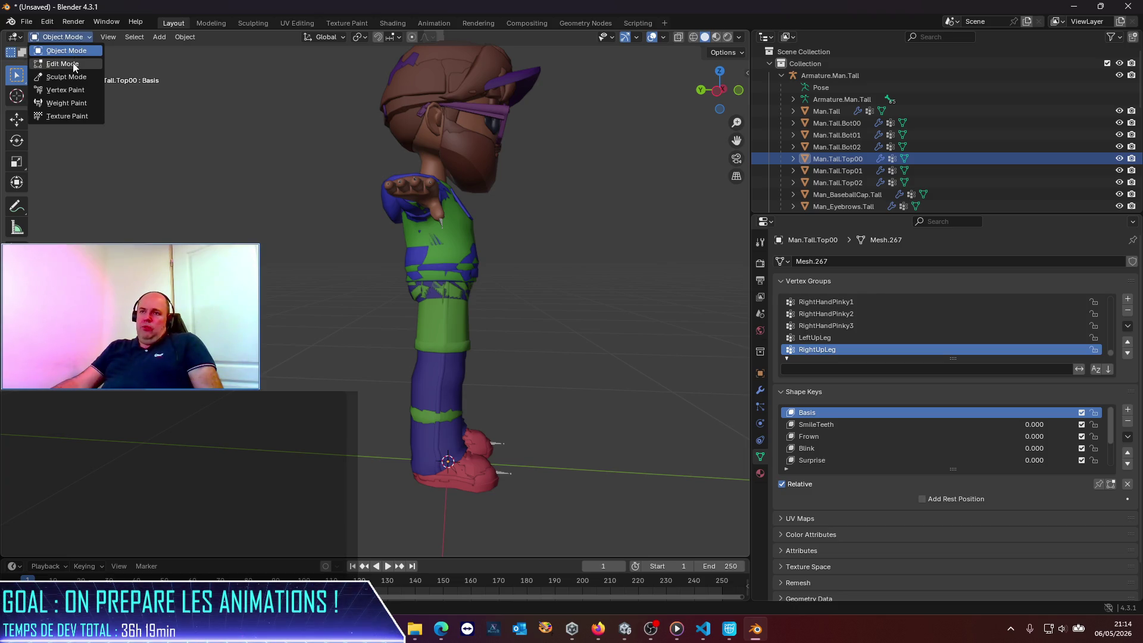
{"action": "left_click", "coordinate": [73, 63]}
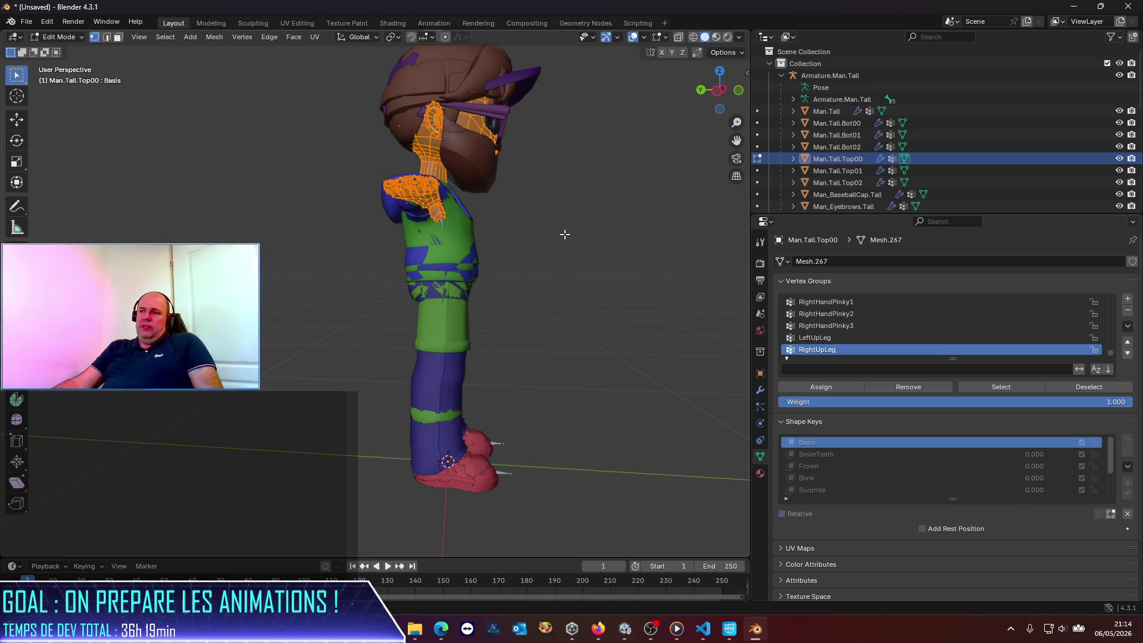
{"action": "key", "text": "alt+a"}
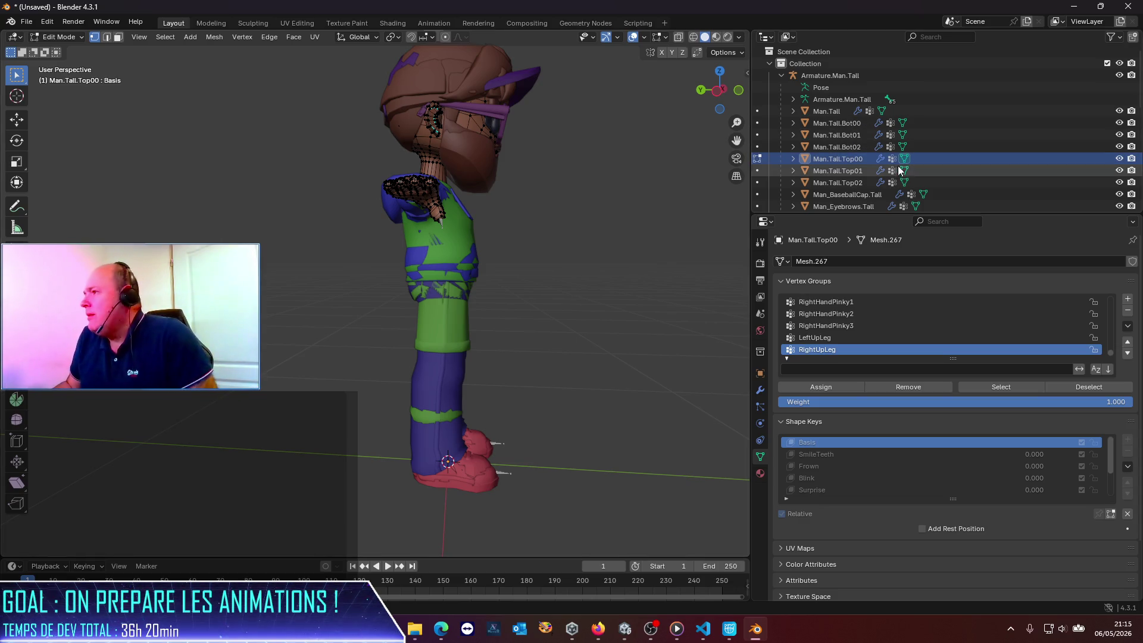
Add Man.Tall.Bot02 to the edit, then box-select and clear the head and neck vertices.
{"action": "left_click", "coordinate": [916, 148], "text": "ctrl"}
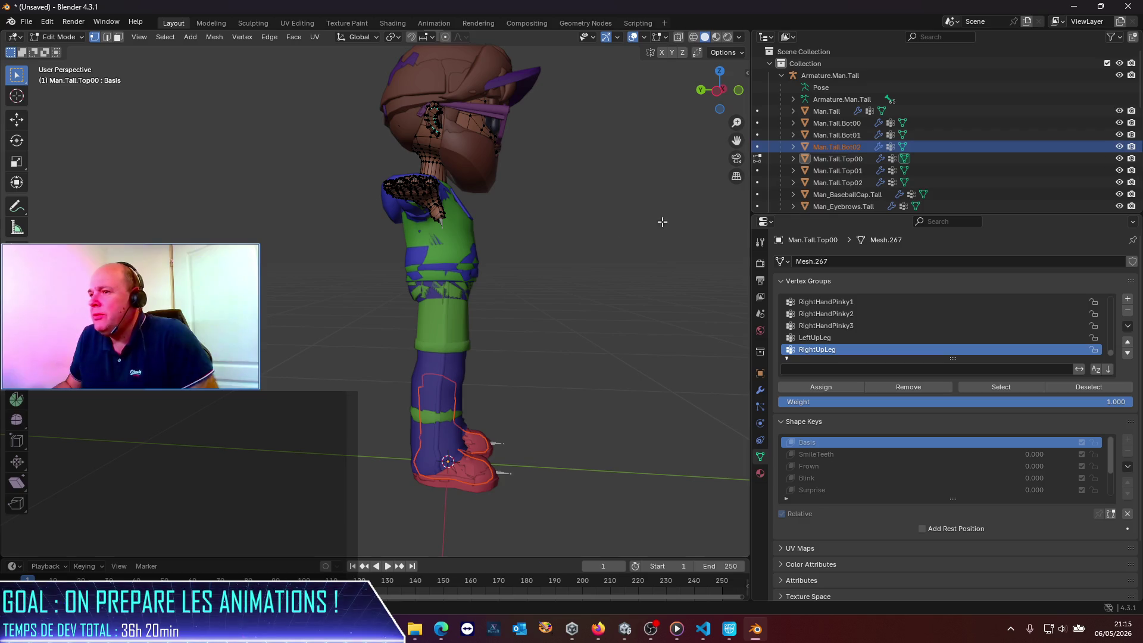
{"action": "left_click_drag", "start_coordinate": [317, 57], "coordinate": [575, 208]}
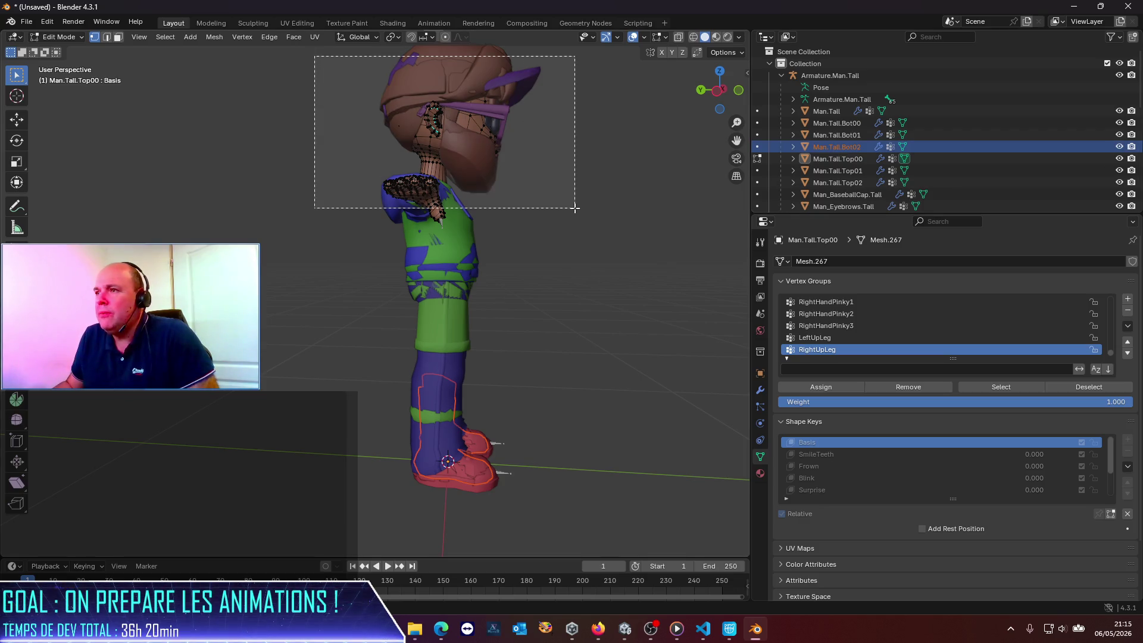
{"action": "key", "text": "alt+a"}
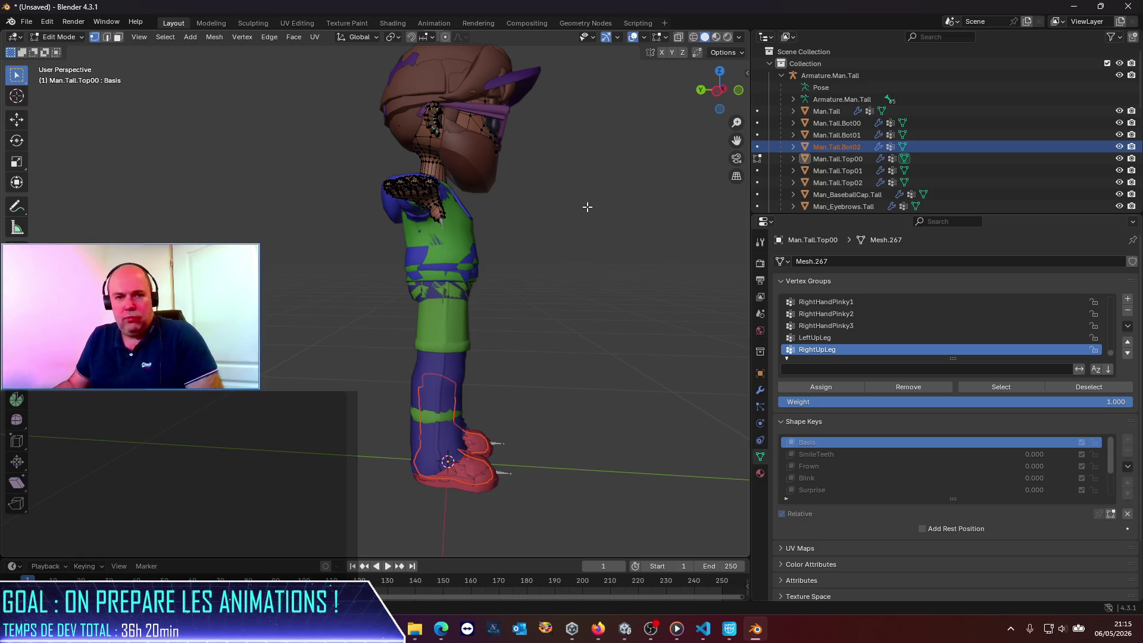
{"action": "right_click", "coordinate": [588, 210]}
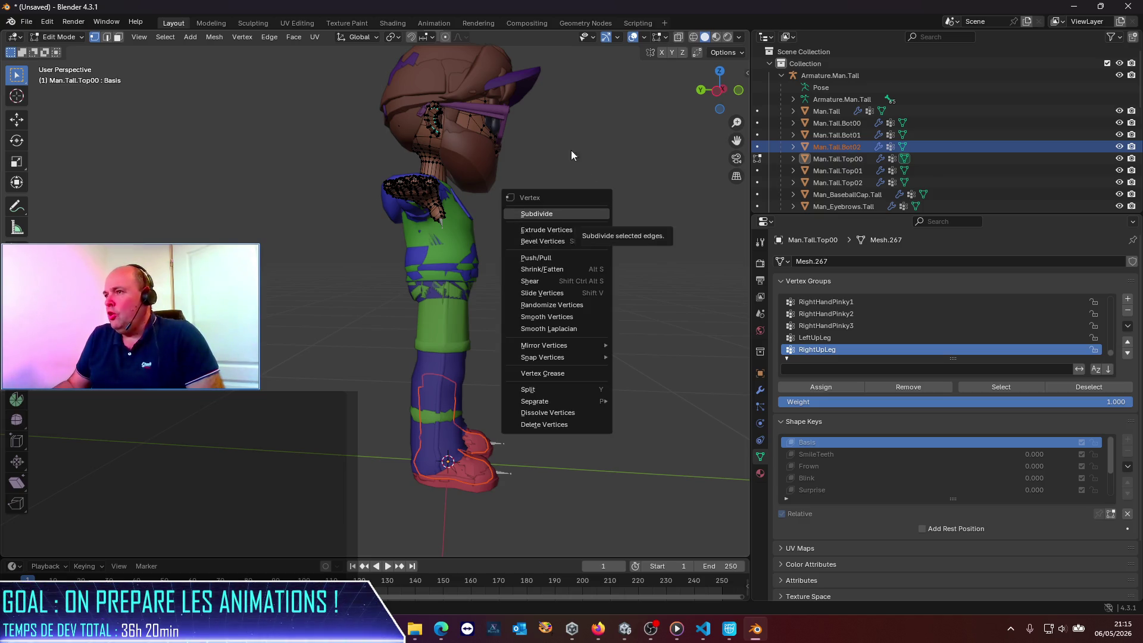
Use the navigation gizmo to bring the view to Front Orthographic.
{"action": "scroll", "coordinate": [585, 152], "scroll_direction": "down", "scroll_amount": 4}
{"action": "scroll", "coordinate": [510, 213], "scroll_direction": "up", "scroll_amount": 3}
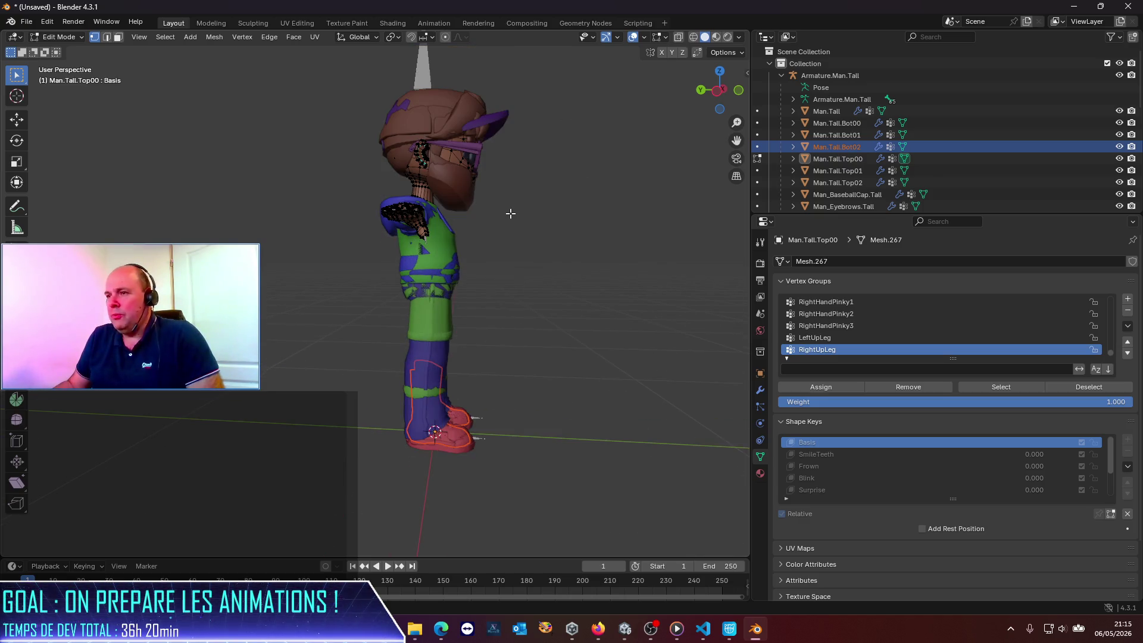
{"action": "middle_click_drag", "start_coordinate": [510, 213], "coordinate": [508, 241], "text": "alt"}
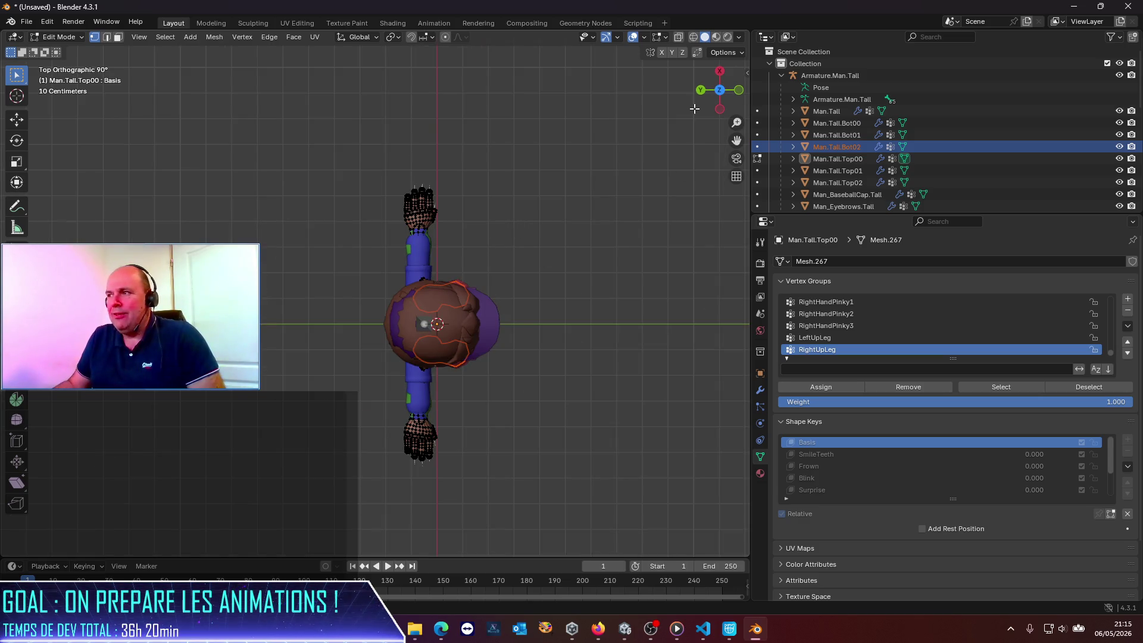
{"action": "left_click", "coordinate": [701, 90]}
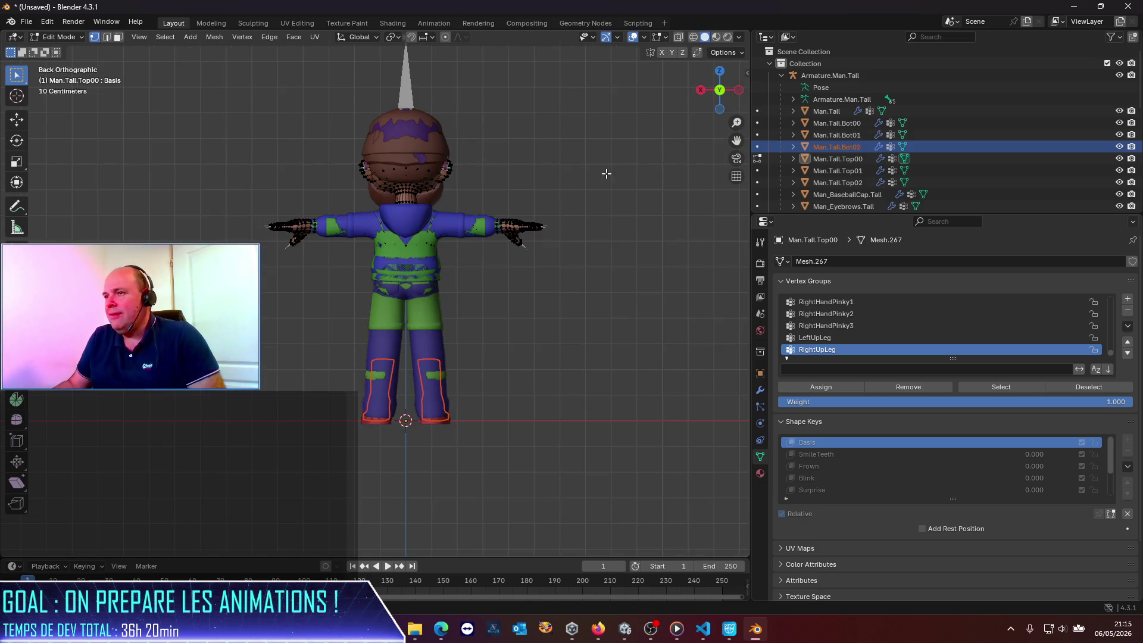
{"action": "left_click", "coordinate": [742, 89]}
{"action": "left_click", "coordinate": [741, 89]}
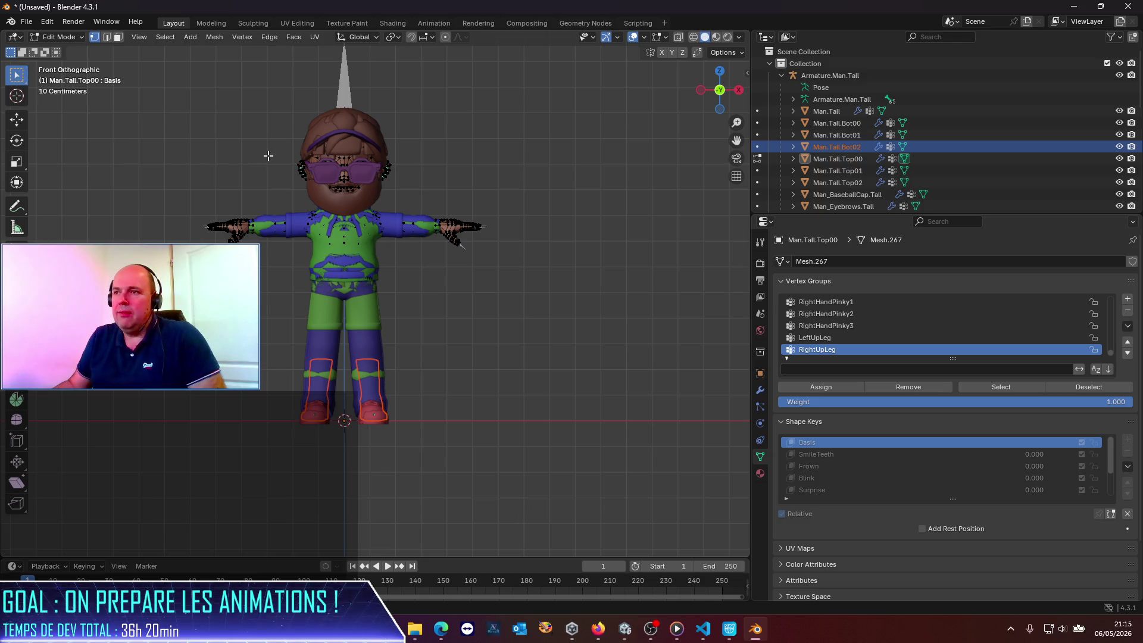
Box-select the head and upper torso vertices, then return to Object Mode.
{"action": "left_click_drag", "start_coordinate": [253, 103], "coordinate": [409, 250]}
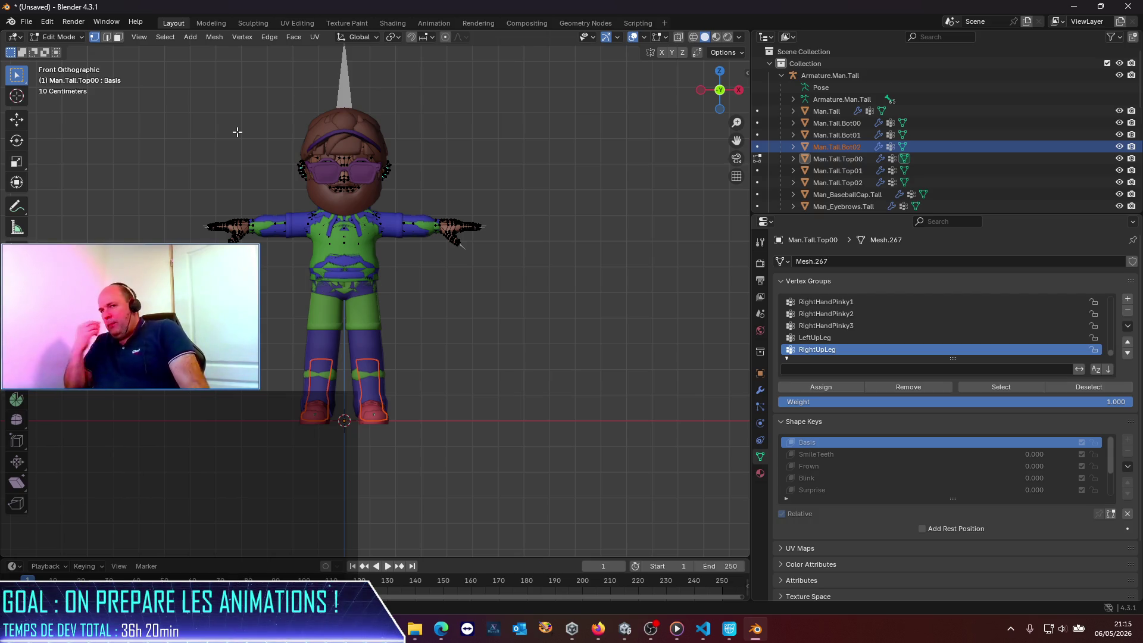
{"action": "left_click", "coordinate": [63, 39]}
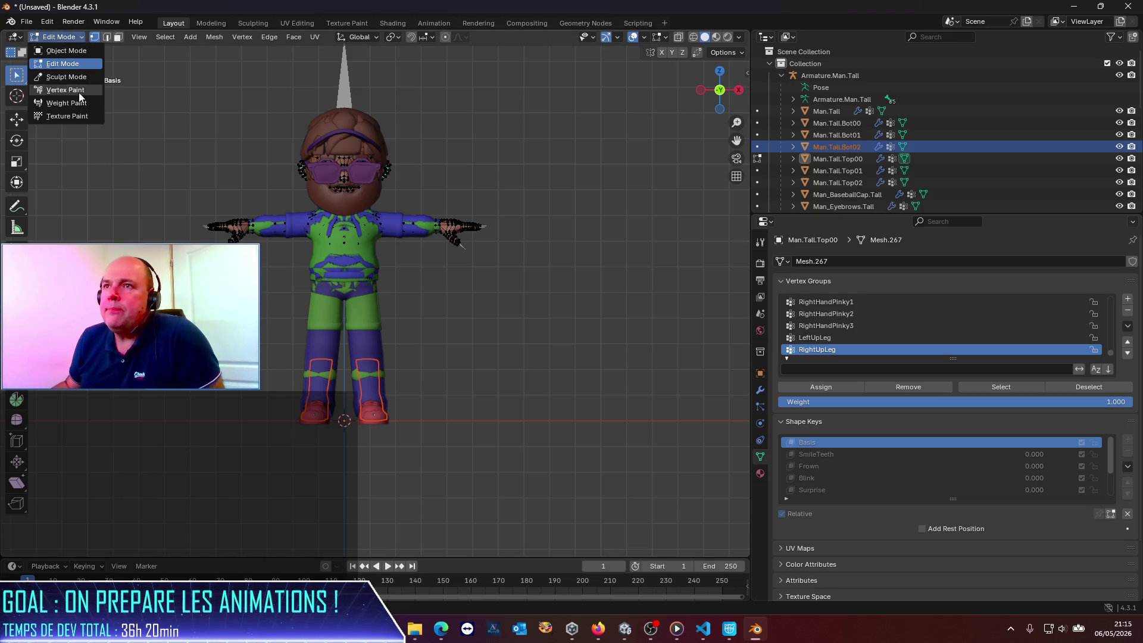
{"action": "left_click", "coordinate": [49, 39]}
{"action": "left_click", "coordinate": [47, 41]}
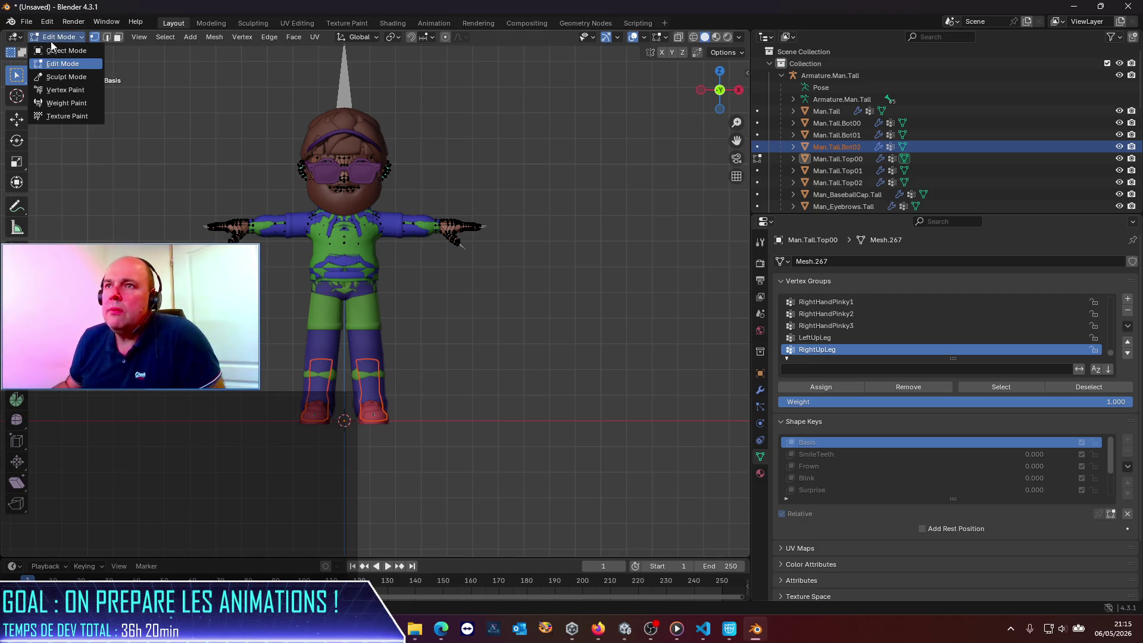
{"action": "left_click", "coordinate": [52, 50]}
{"action": "left_click", "coordinate": [66, 38]}
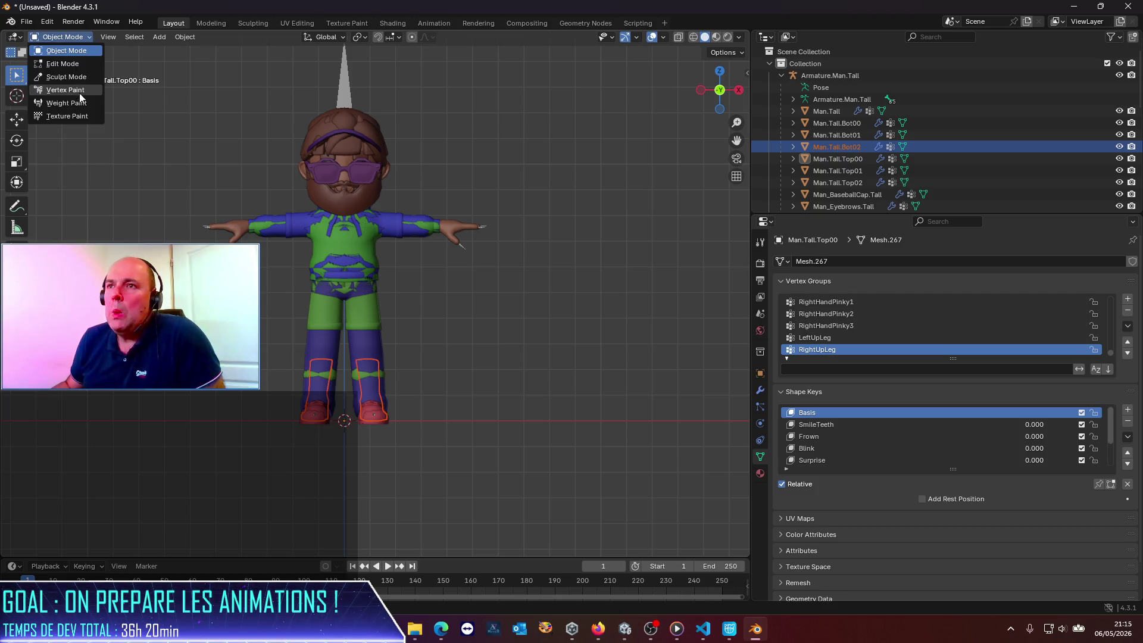
Deselect Man.Tall.Bot02 in Object Mode and orbit around the character.
{"action": "left_click", "coordinate": [230, 86]}
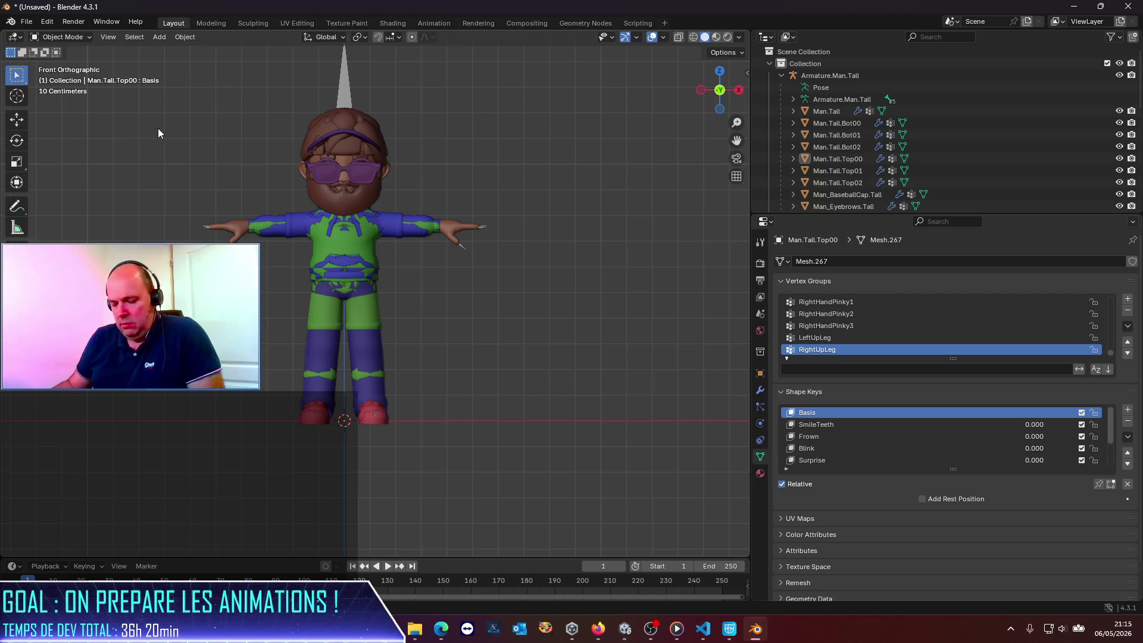
{"action": "right_click", "coordinate": [127, 155]}
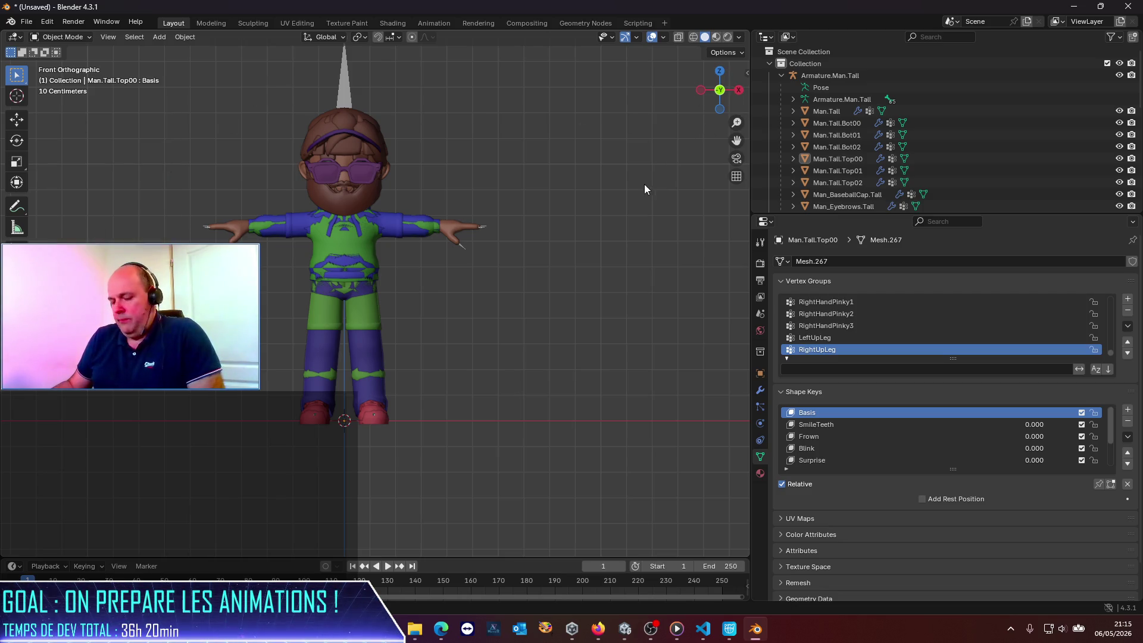
{"action": "right_click", "coordinate": [602, 194]}
{"action": "left_click_drag", "start_coordinate": [732, 90], "coordinate": [720, 91]}
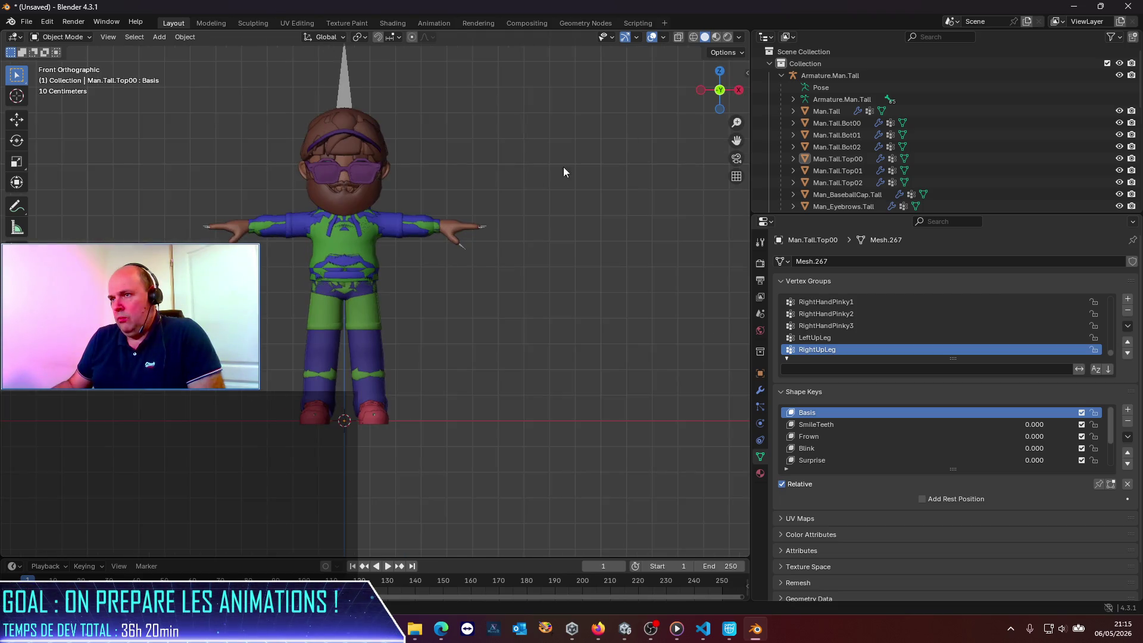
{"action": "scroll", "coordinate": [438, 188], "scroll_direction": "up", "scroll_amount": 5}
{"action": "scroll", "coordinate": [438, 188], "scroll_direction": "down", "scroll_amount": 4}
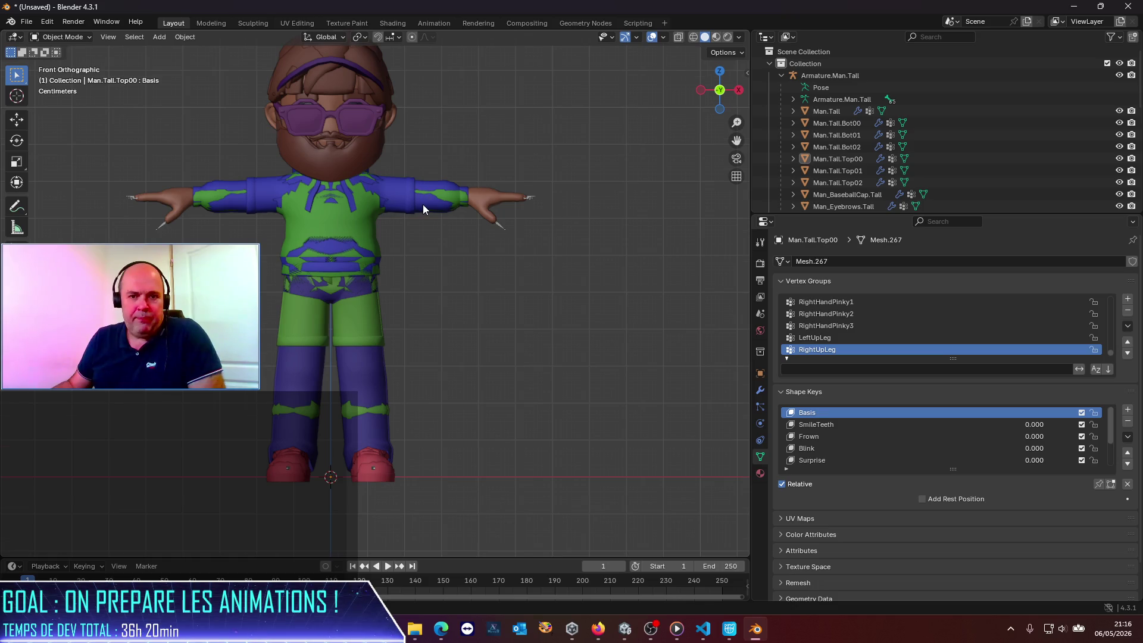
{"action": "scroll", "coordinate": [423, 205], "scroll_direction": "down", "scroll_amount": 1}
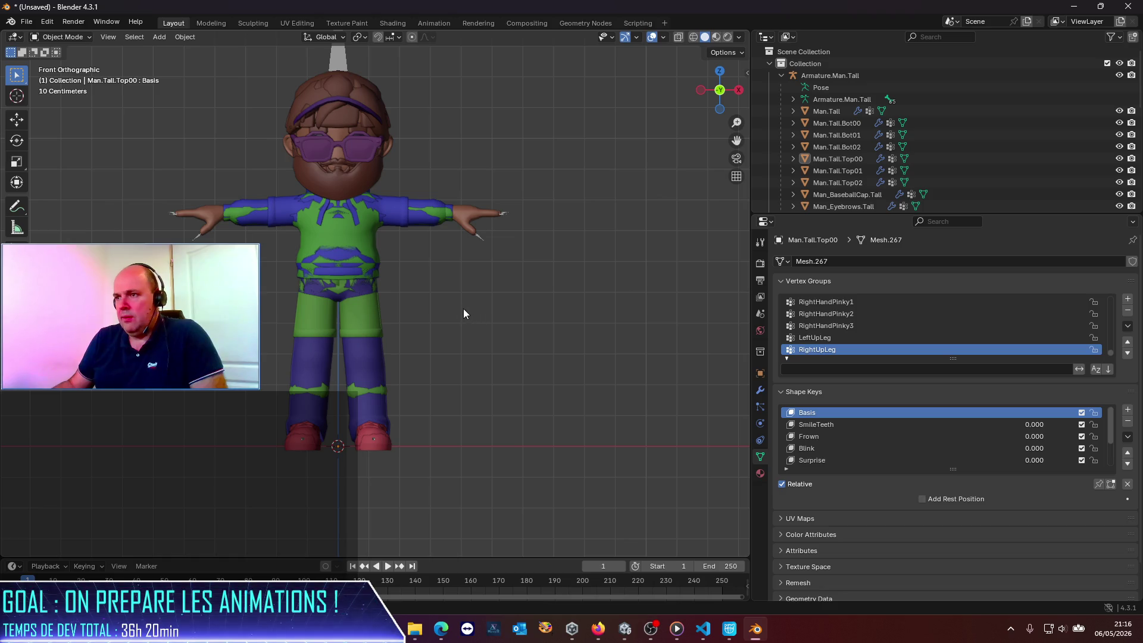
Flip between back and front views, then look through the object, mode and editor-type menus.
{"action": "left_click", "coordinate": [722, 95]}
{"action": "left_click", "coordinate": [722, 94]}
{"action": "left_click", "coordinate": [722, 94]}
{"action": "left_click", "coordinate": [722, 94]}
{"action": "right_click", "coordinate": [721, 96]}
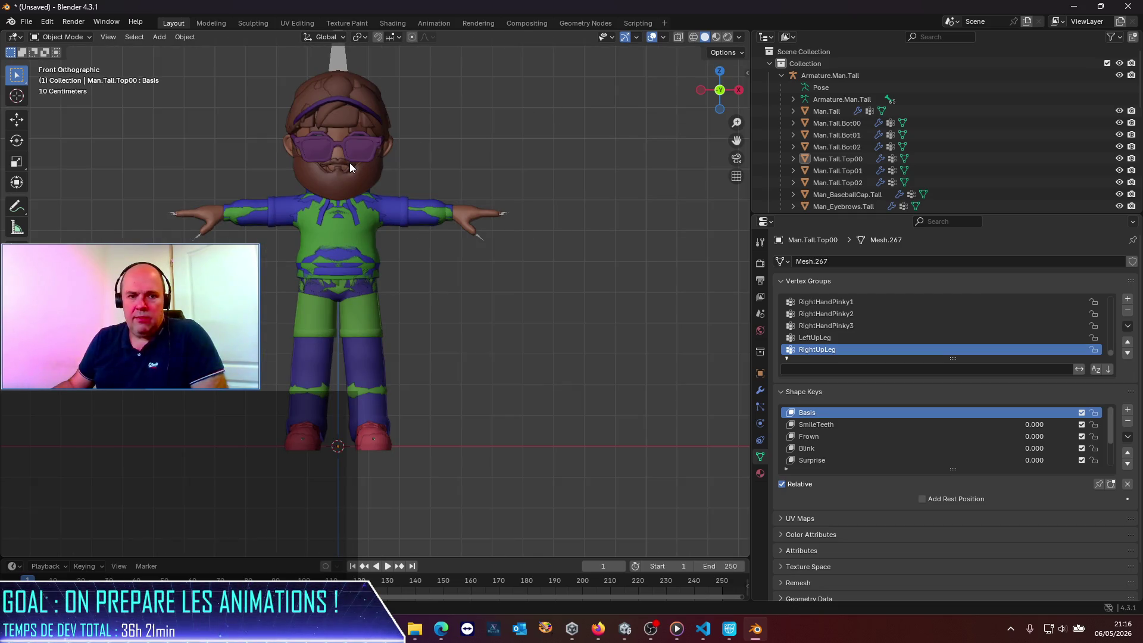
{"action": "left_click", "coordinate": [75, 38]}
{"action": "left_click", "coordinate": [19, 40]}
{"action": "left_click", "coordinate": [18, 41]}
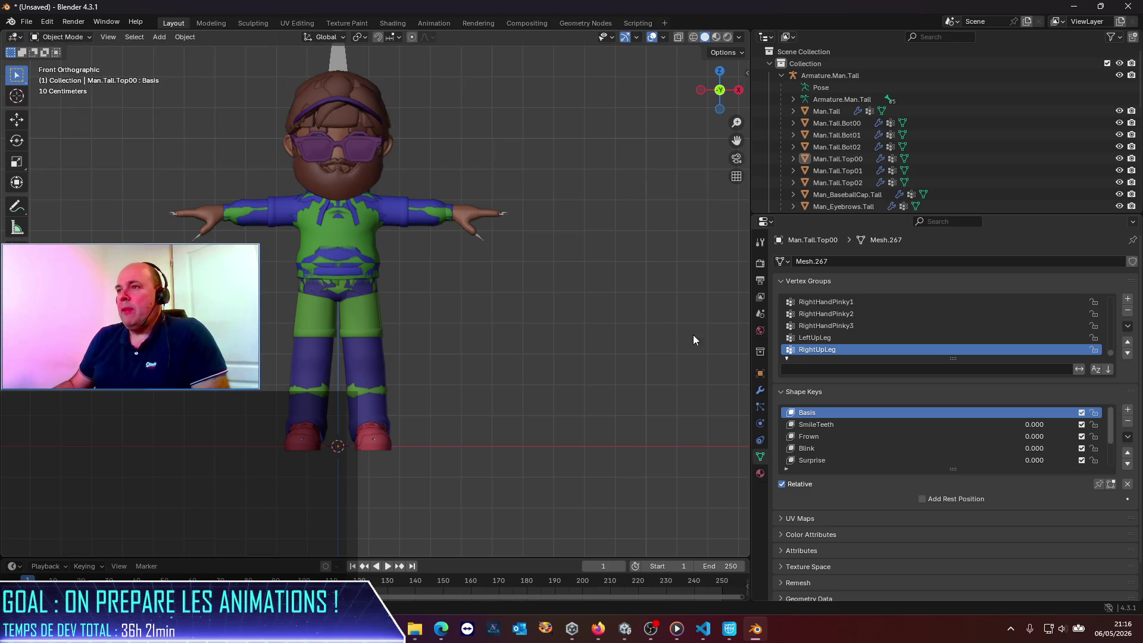
Make the Armature.Man.Tall rig active and switch it into Pose Mode.
{"action": "left_click", "coordinate": [824, 102]}
{"action": "left_click", "coordinate": [831, 78]}
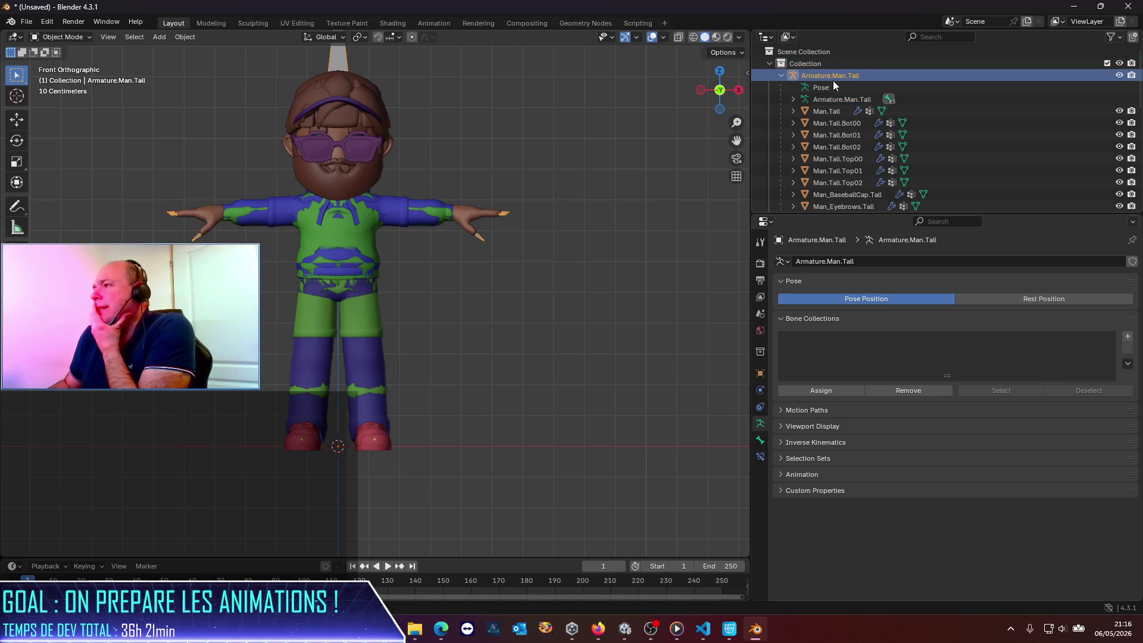
{"action": "left_click", "coordinate": [809, 90]}
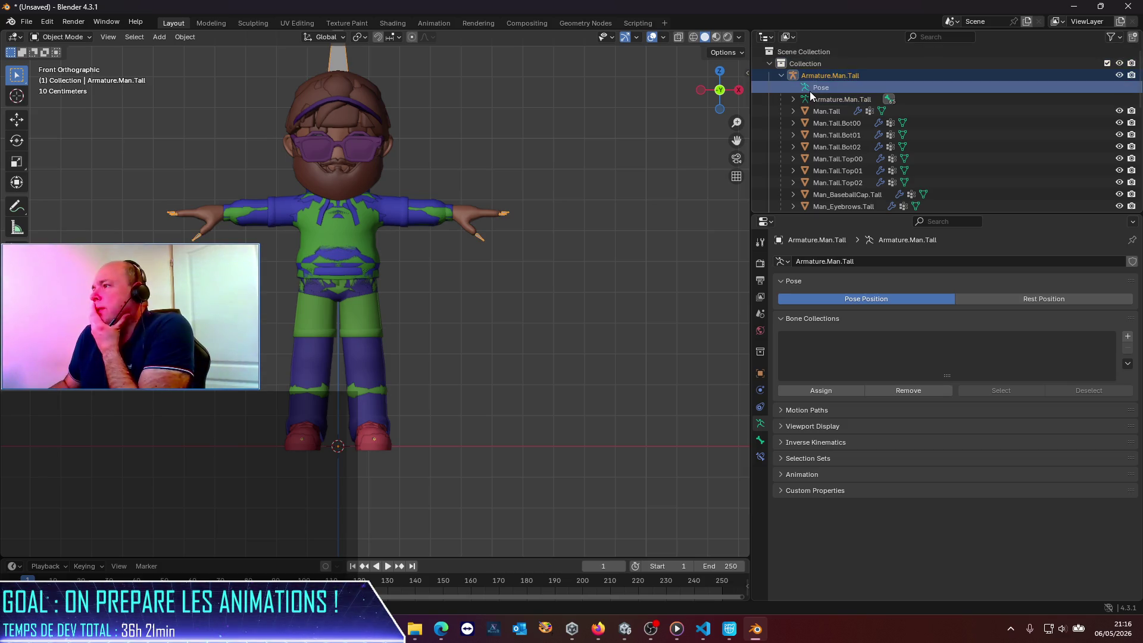
{"action": "left_click", "coordinate": [71, 38]}
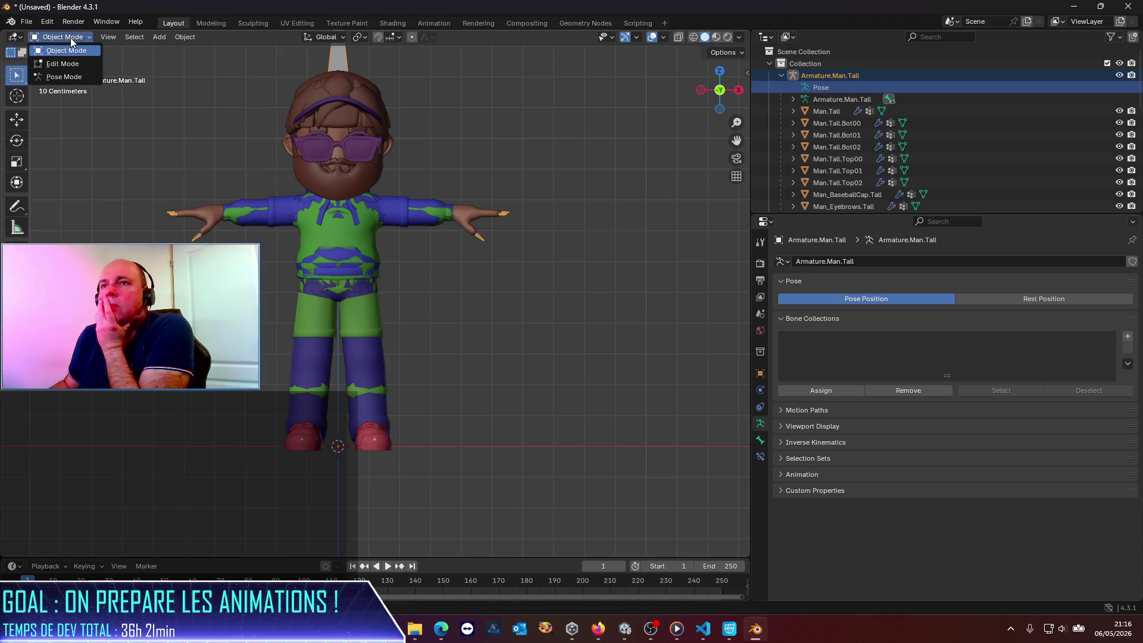
{"action": "left_click", "coordinate": [64, 79]}
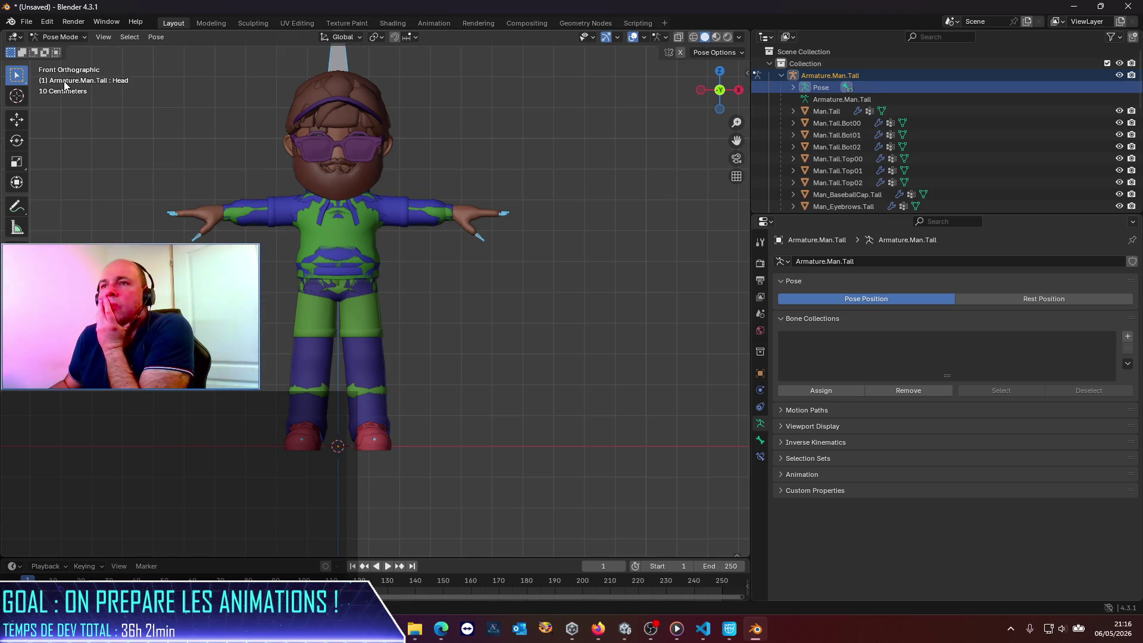
Start renaming the Armature.Man.Tall data, then switch over to Unity.
{"action": "left_click", "coordinate": [838, 100]}
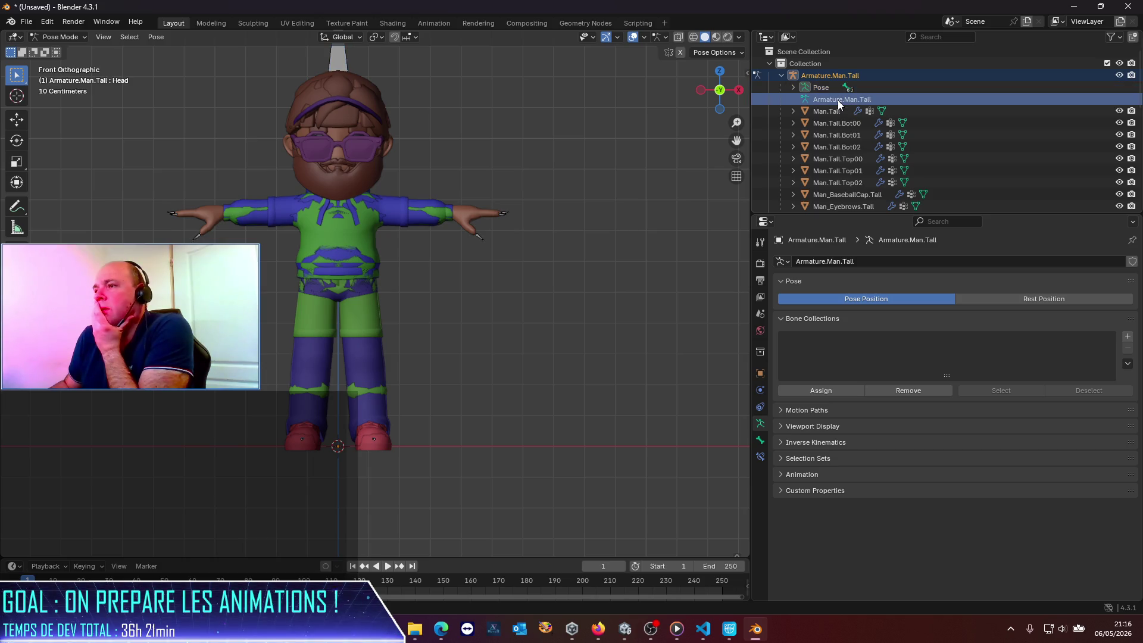
{"action": "double_click", "coordinate": [838, 100]}
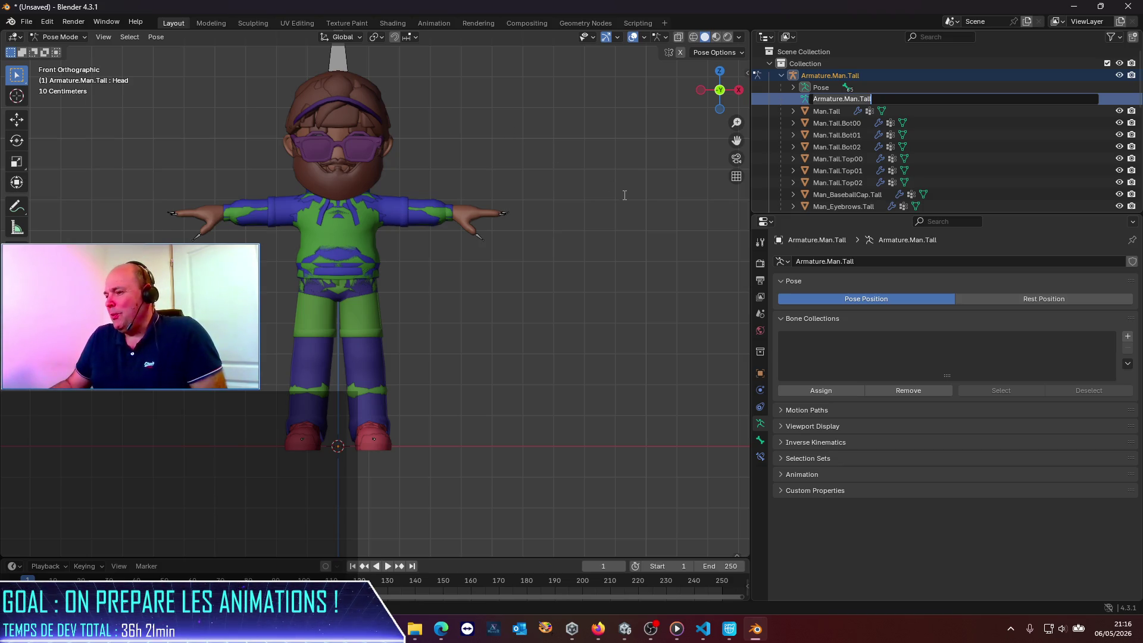
{"action": "left_click", "coordinate": [625, 631]}
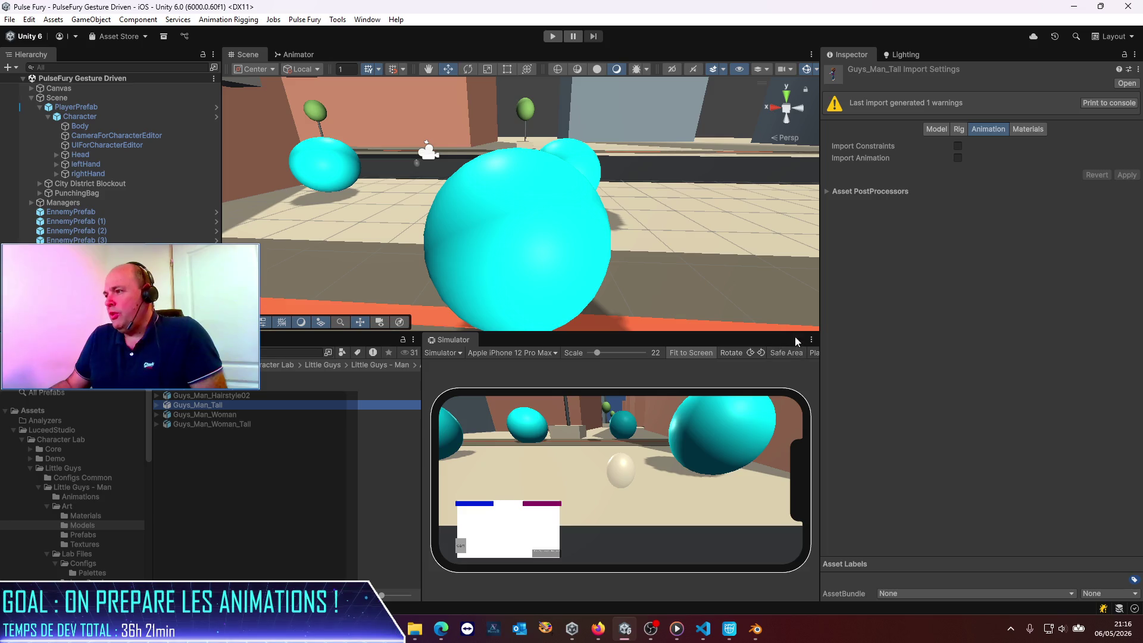
Maximize the simulator, play the game to check the head, stop, and return to Blender.
{"action": "left_click", "coordinate": [812, 340]}
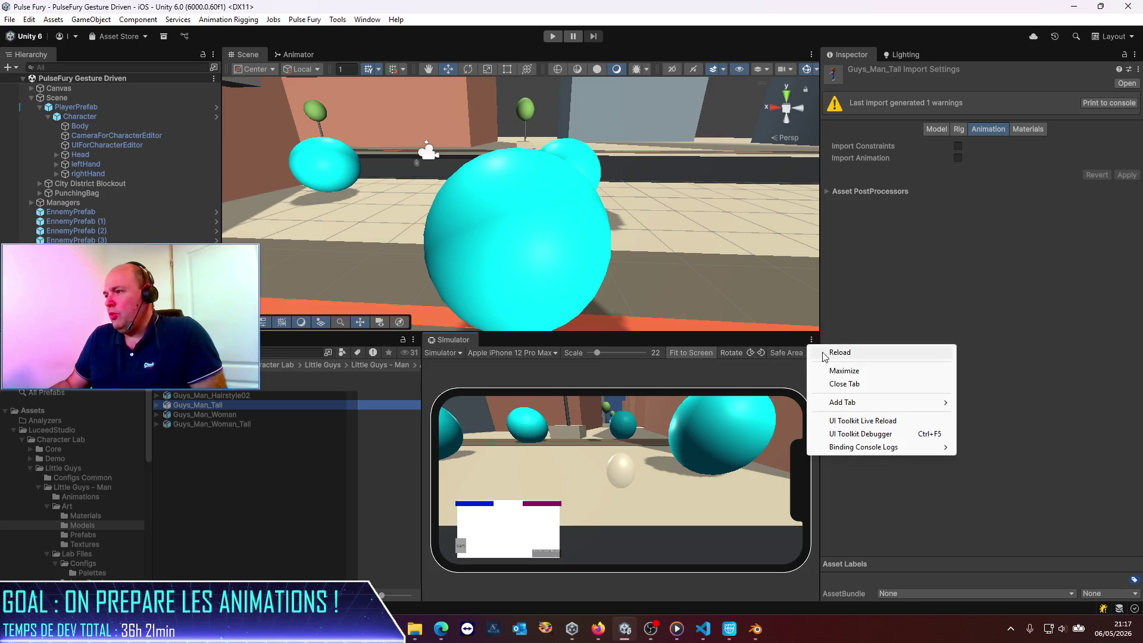
{"action": "left_click", "coordinate": [849, 371]}
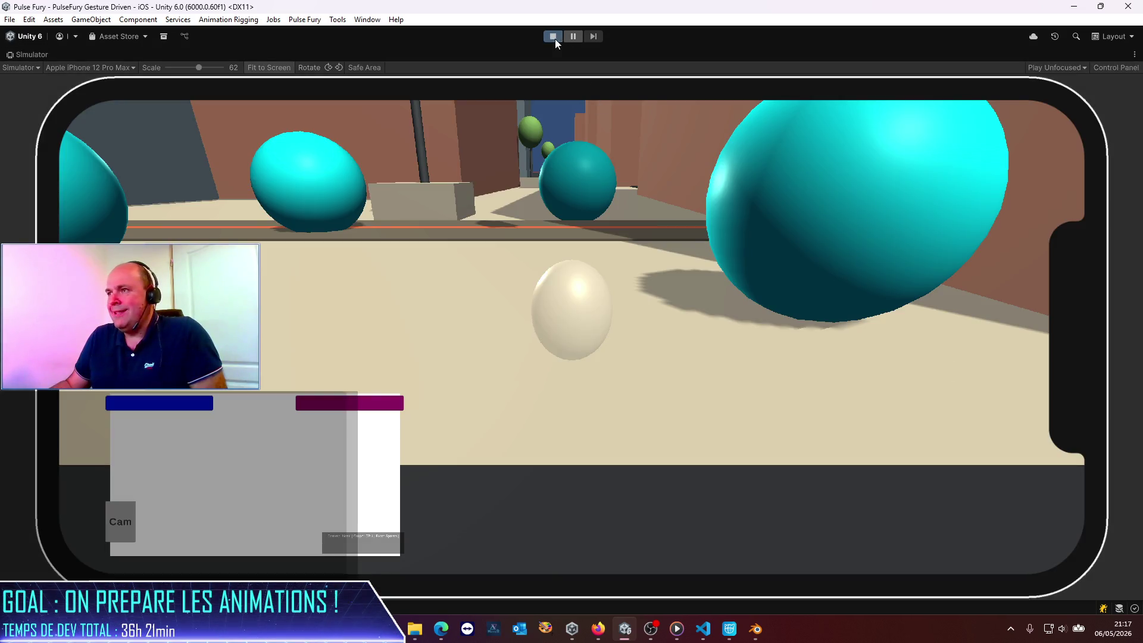
{"action": "left_click", "coordinate": [555, 38]}
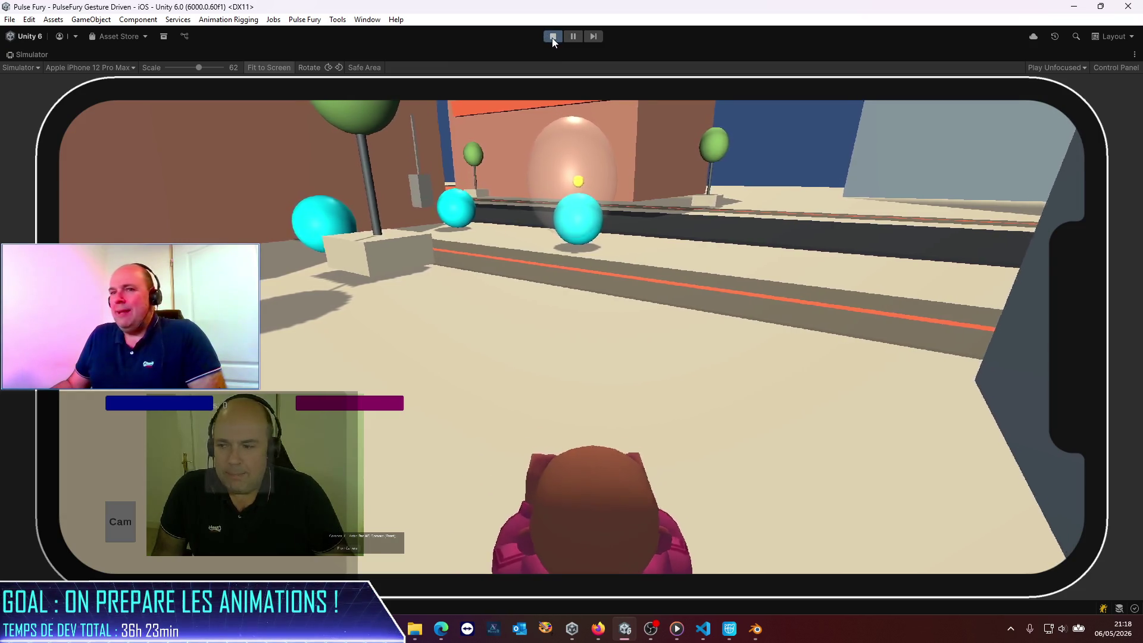
{"action": "left_click", "coordinate": [552, 38]}
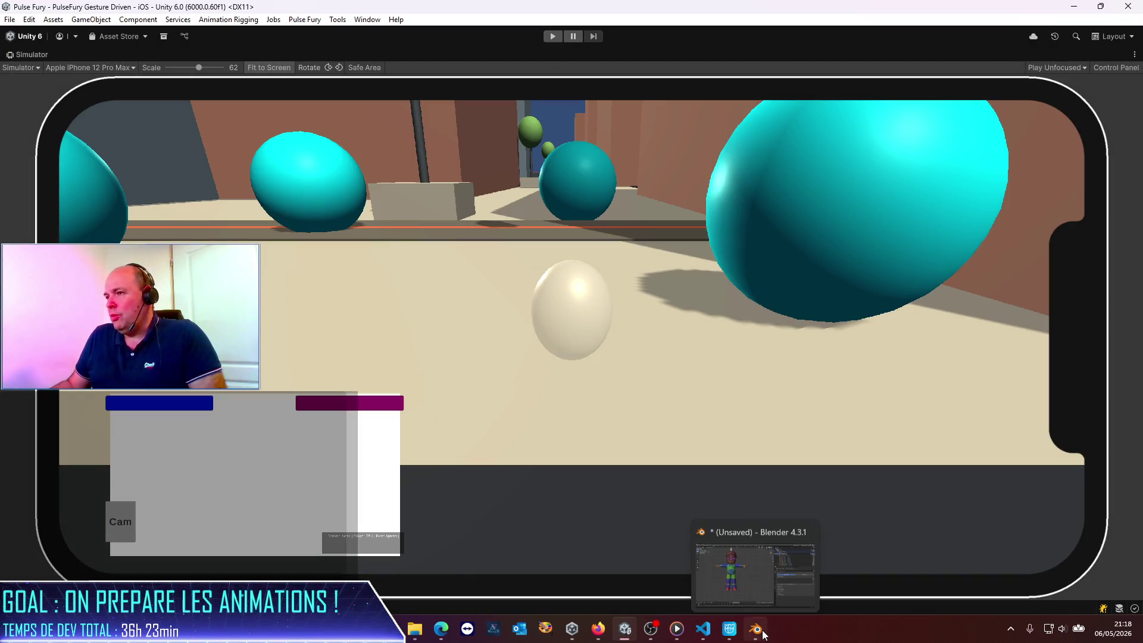
{"action": "left_click", "coordinate": [742, 625]}
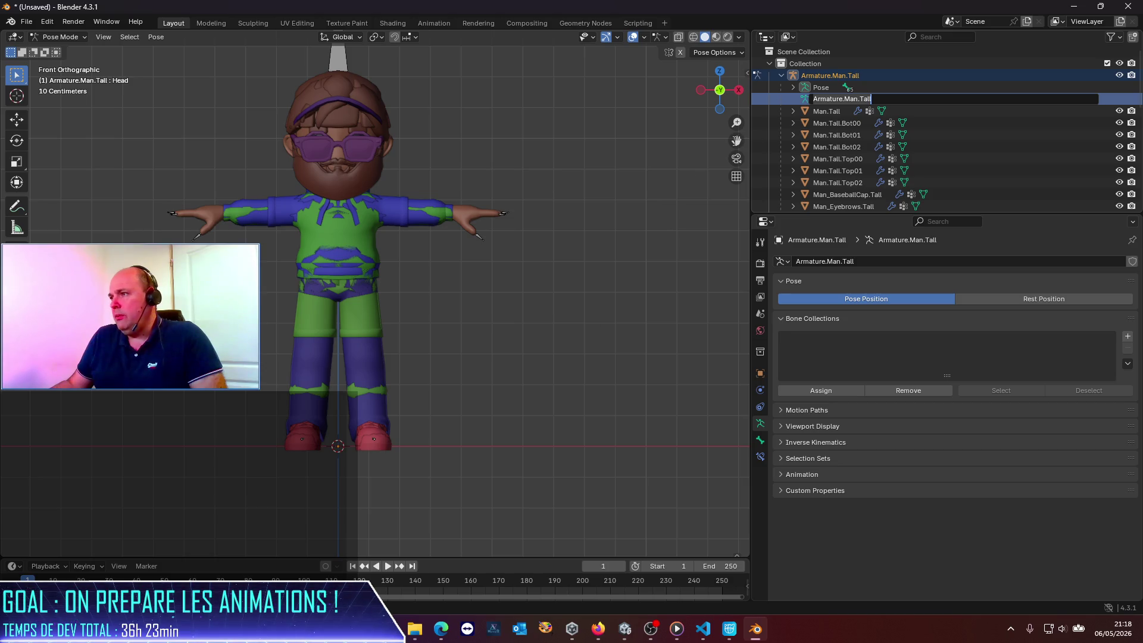
Keep the armature name, select the Head bone tip, and try then cancel an X-axis rotation.
{"action": "key", "text": "Return"}
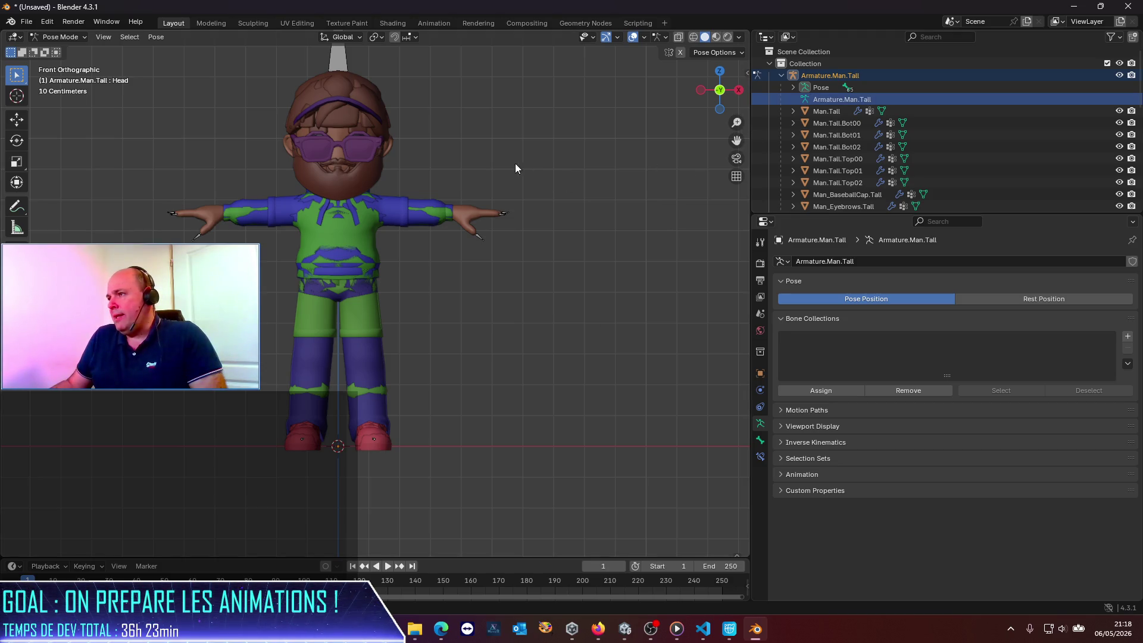
{"action": "left_click_drag", "start_coordinate": [735, 140], "coordinate": [829, 208]}
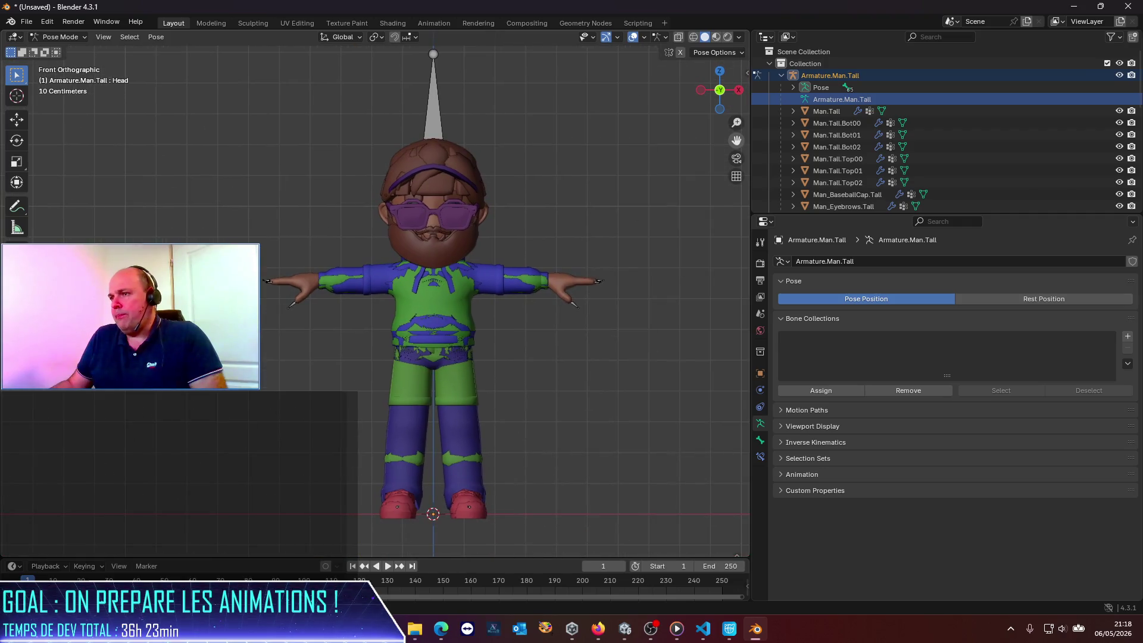
{"action": "left_click", "coordinate": [433, 55]}
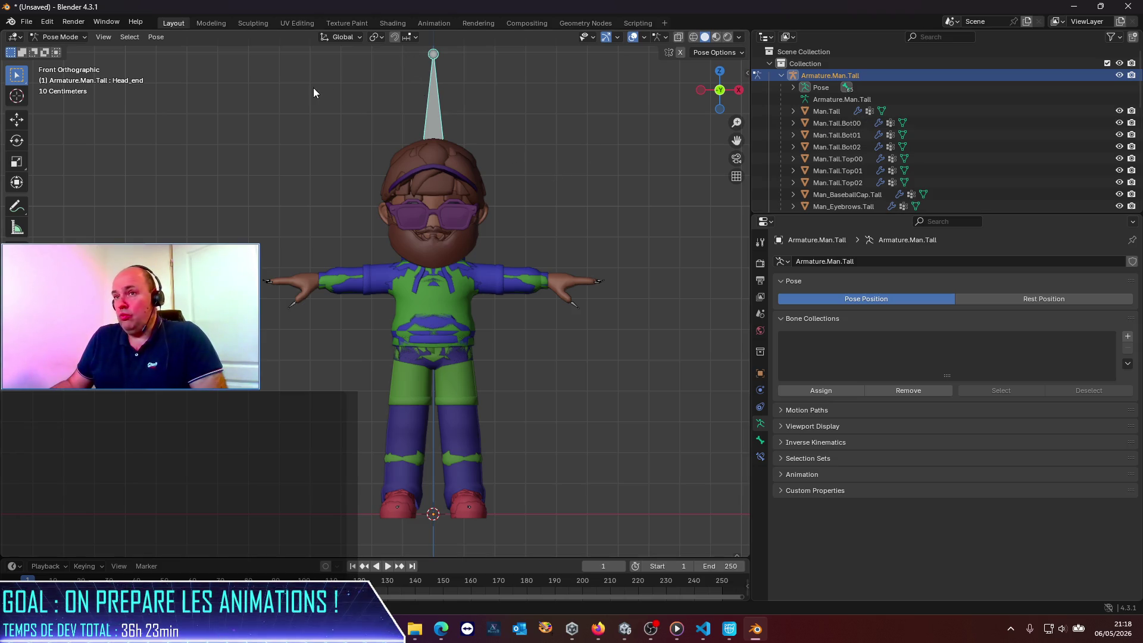
{"action": "left_click", "coordinate": [17, 120]}
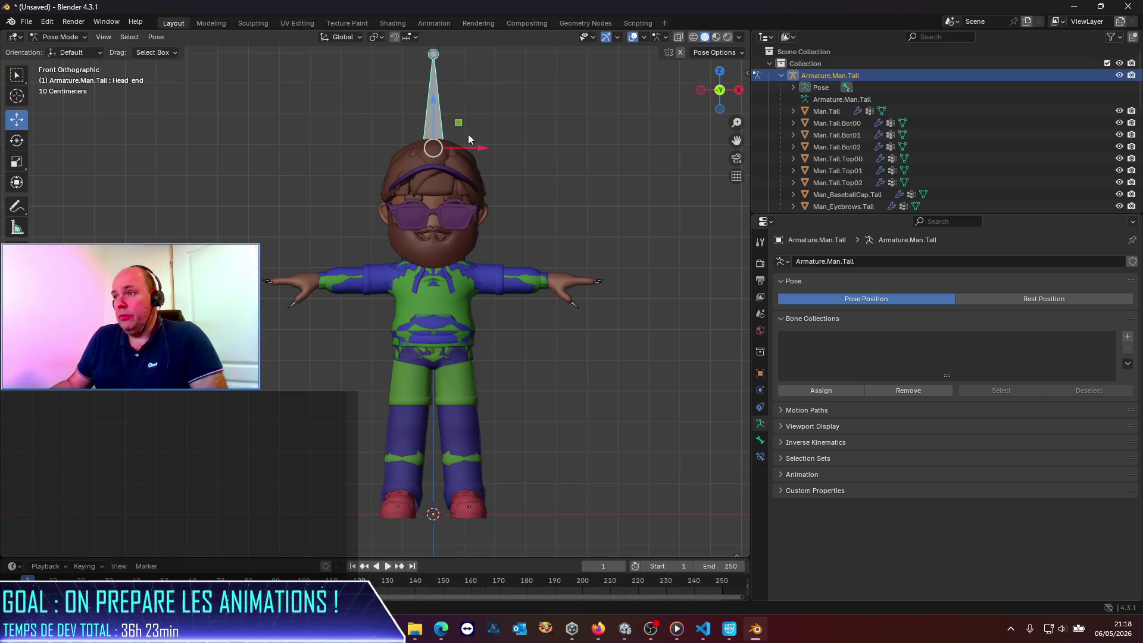
{"action": "key", "text": "r"}
{"action": "key", "text": "x"}
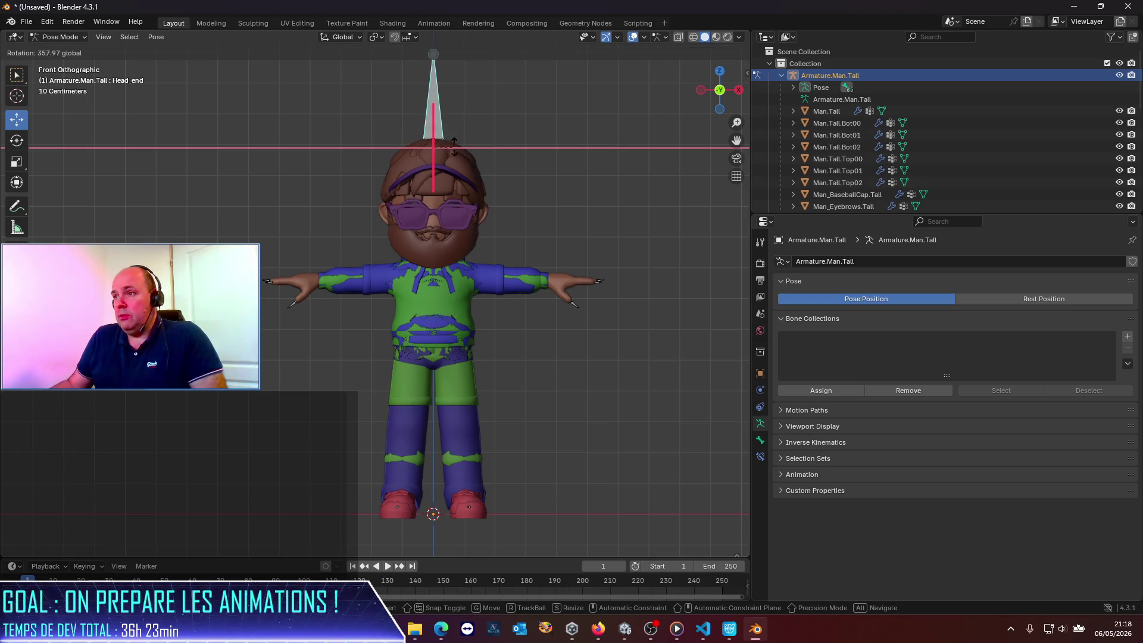
{"action": "key", "text": "Escape"}
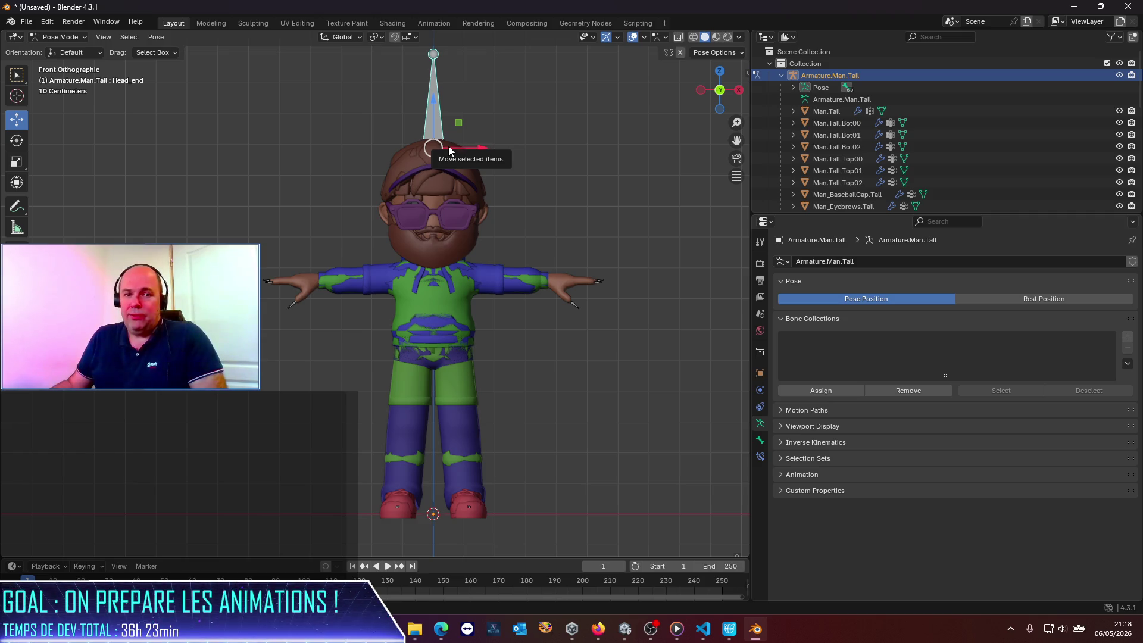
Browse the File and Apply menus without changes, then close Blender choosing Don't Save.
{"action": "left_click", "coordinate": [26, 22]}
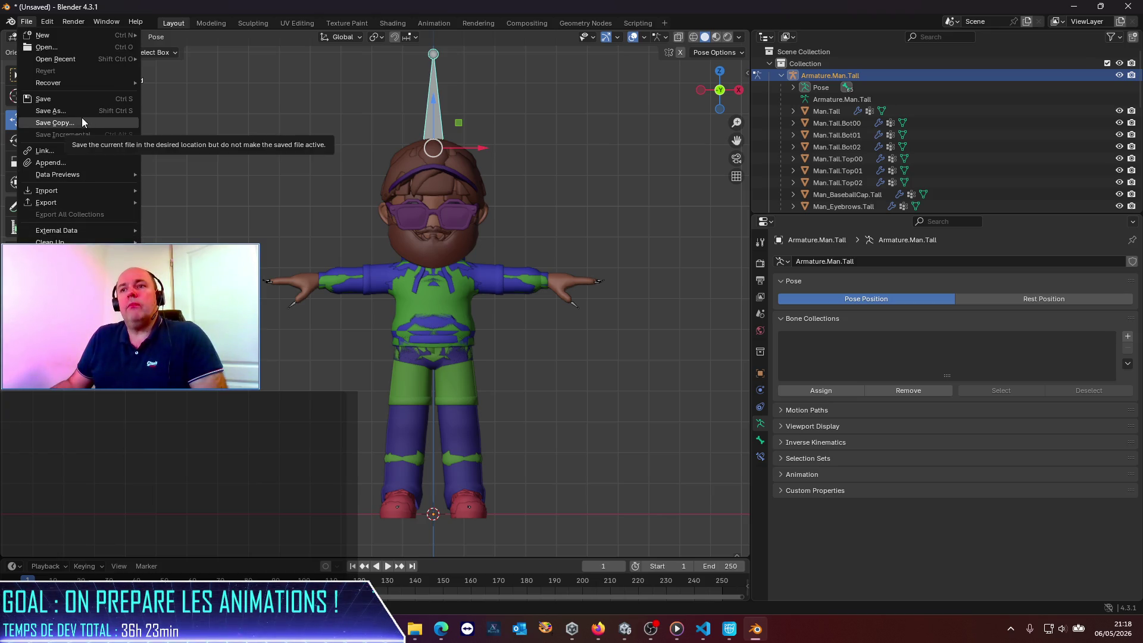
{"action": "mouse_move", "coordinate": [76, 242]}
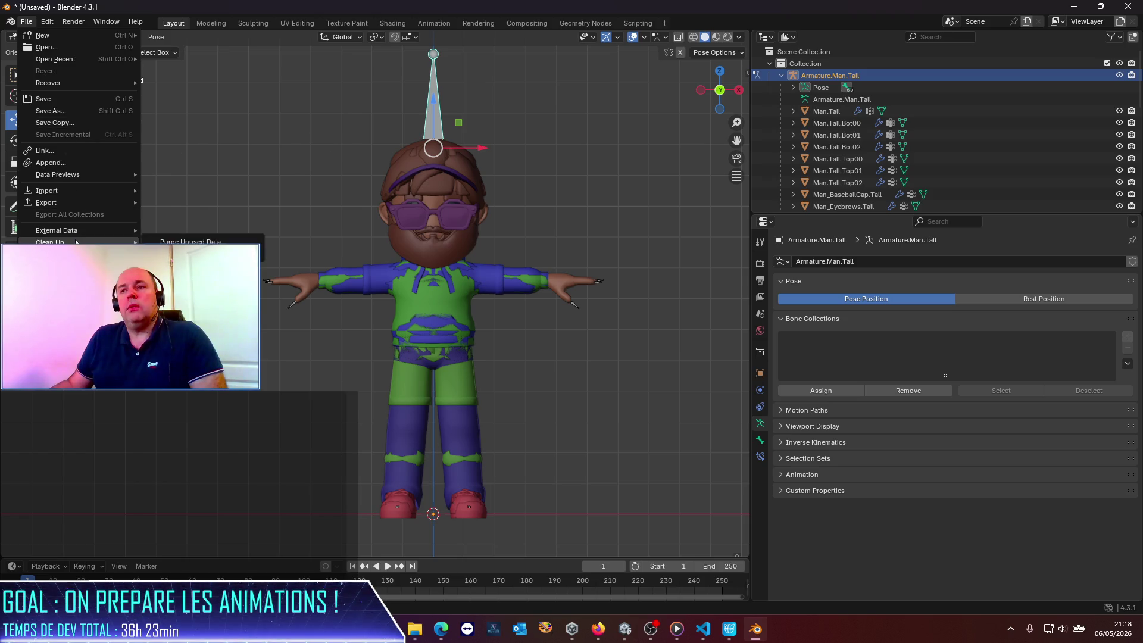
{"action": "left_click", "coordinate": [283, 111]}
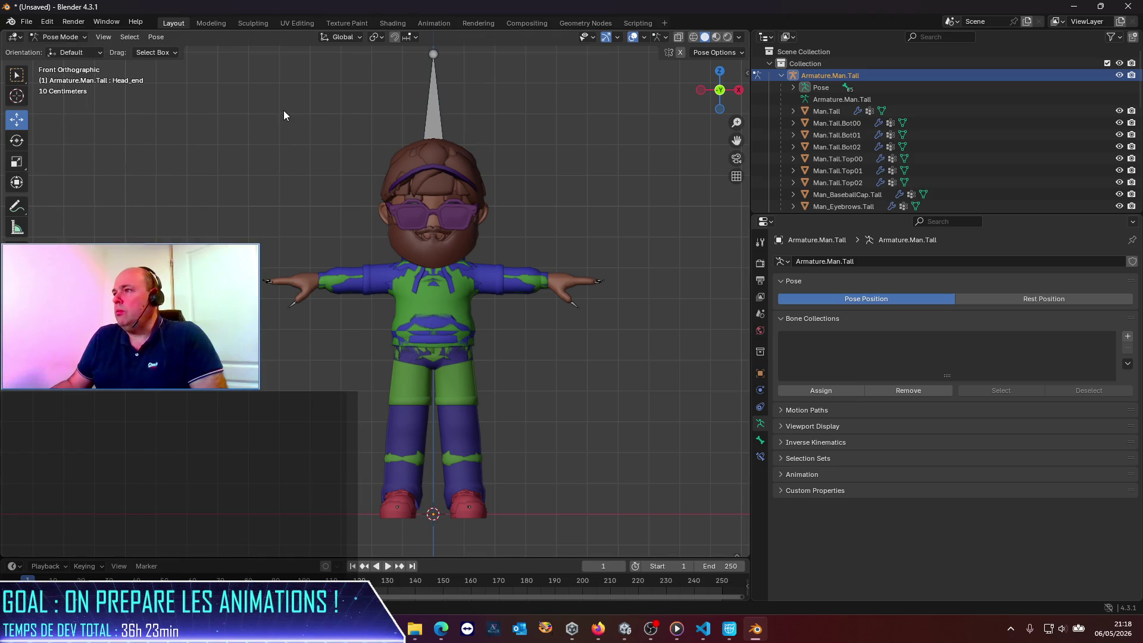
{"action": "key", "text": "ctrl+a"}
{"action": "left_click", "coordinate": [168, 164]}
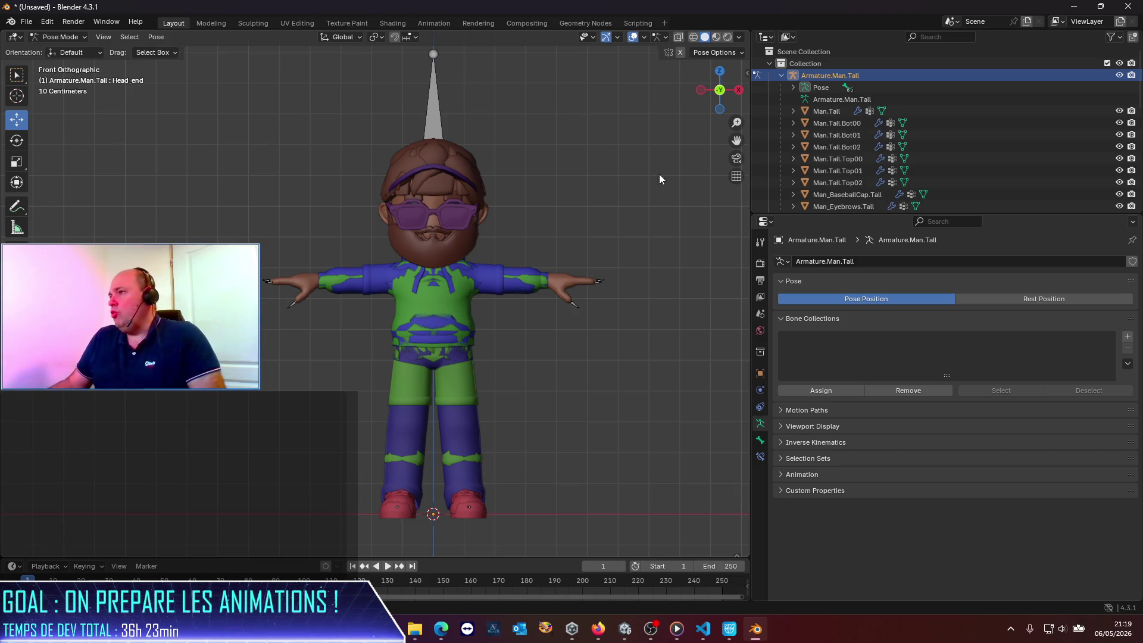
{"action": "left_click", "coordinate": [789, 74]}
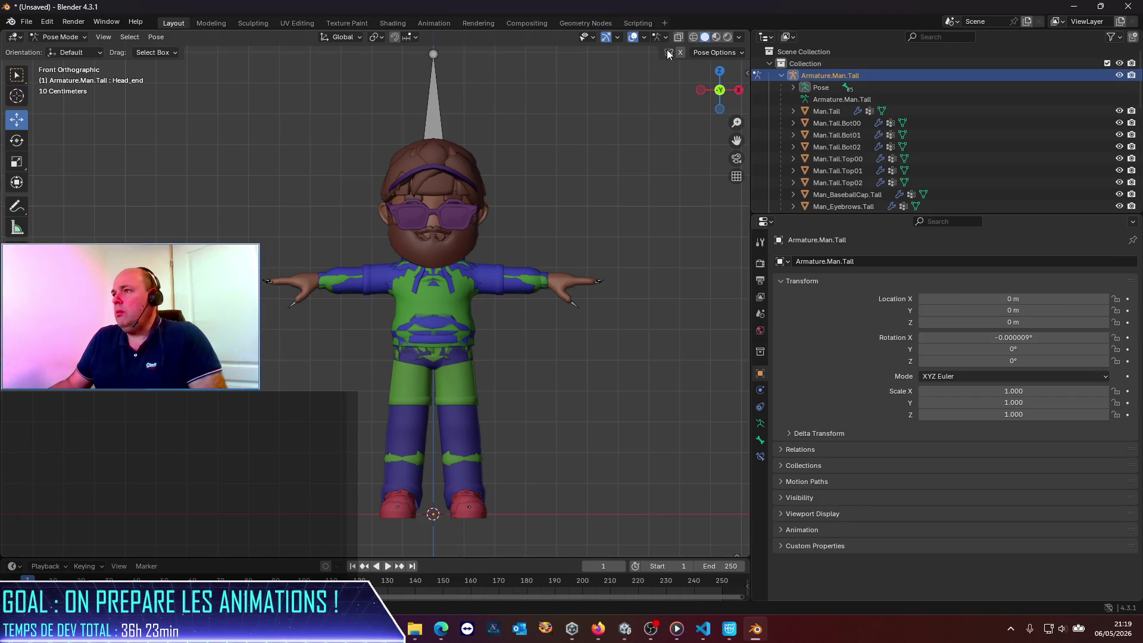
{"action": "left_click", "coordinate": [1128, 6]}
{"action": "left_click", "coordinate": [590, 333]}
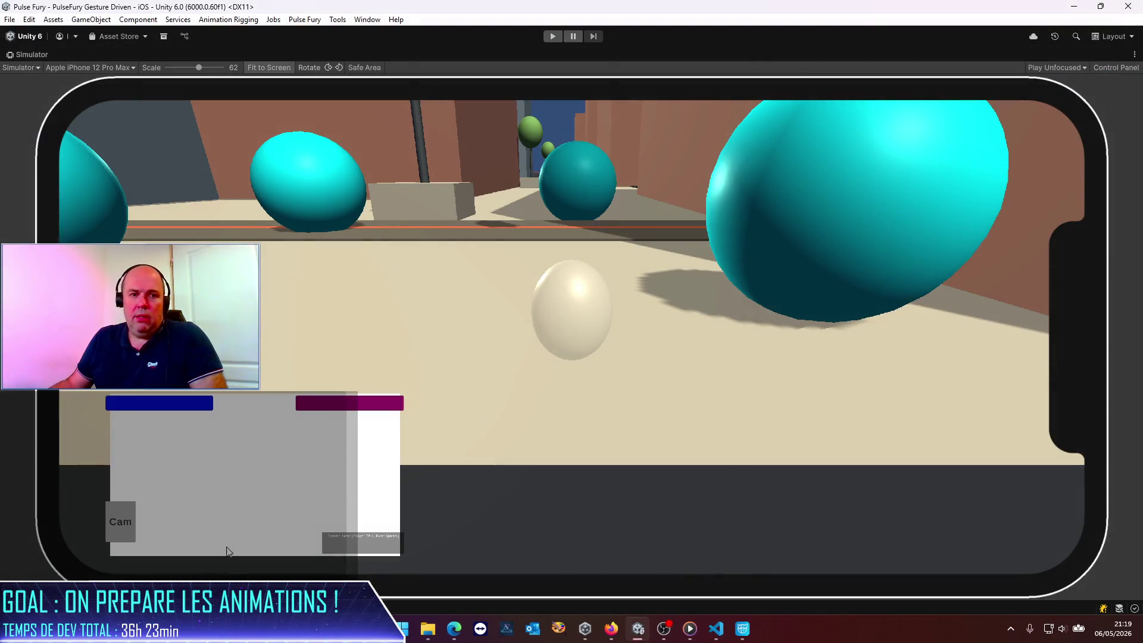
Launch Blender by searching 'blender' in the Windows Start menu.
{"action": "left_click", "coordinate": [405, 637]}
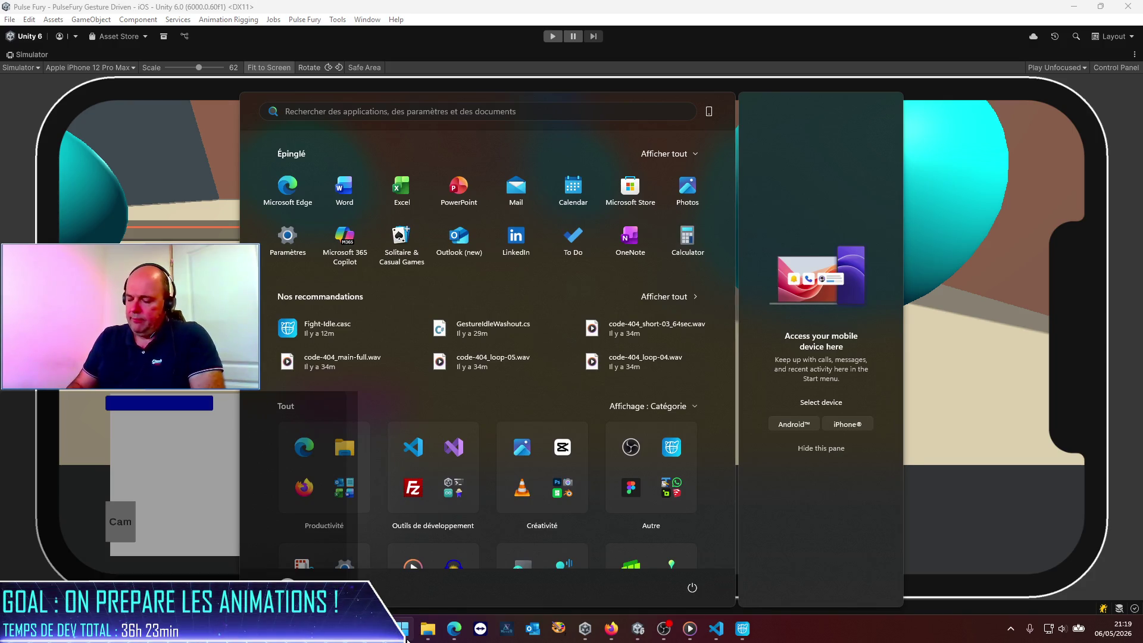
{"action": "type", "text": "blender"}
{"action": "key", "text": "Return"}
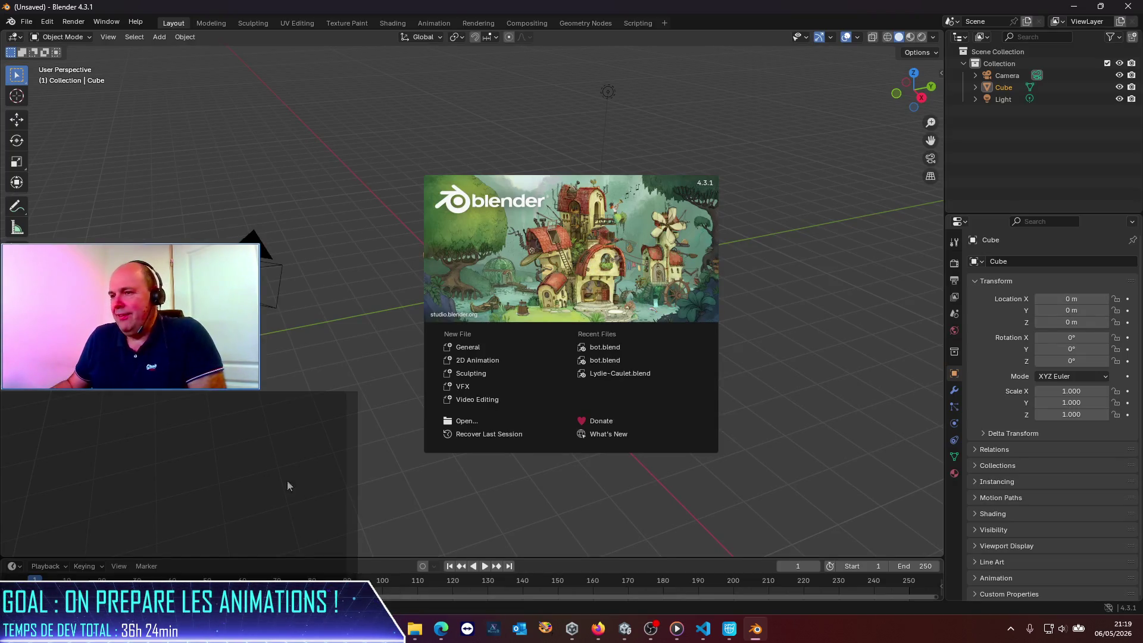
Delete the default Camera, Cube and Light from the scene.
{"action": "left_click", "coordinate": [331, 381]}
{"action": "left_click_drag", "start_coordinate": [132, 152], "coordinate": [658, 413]}
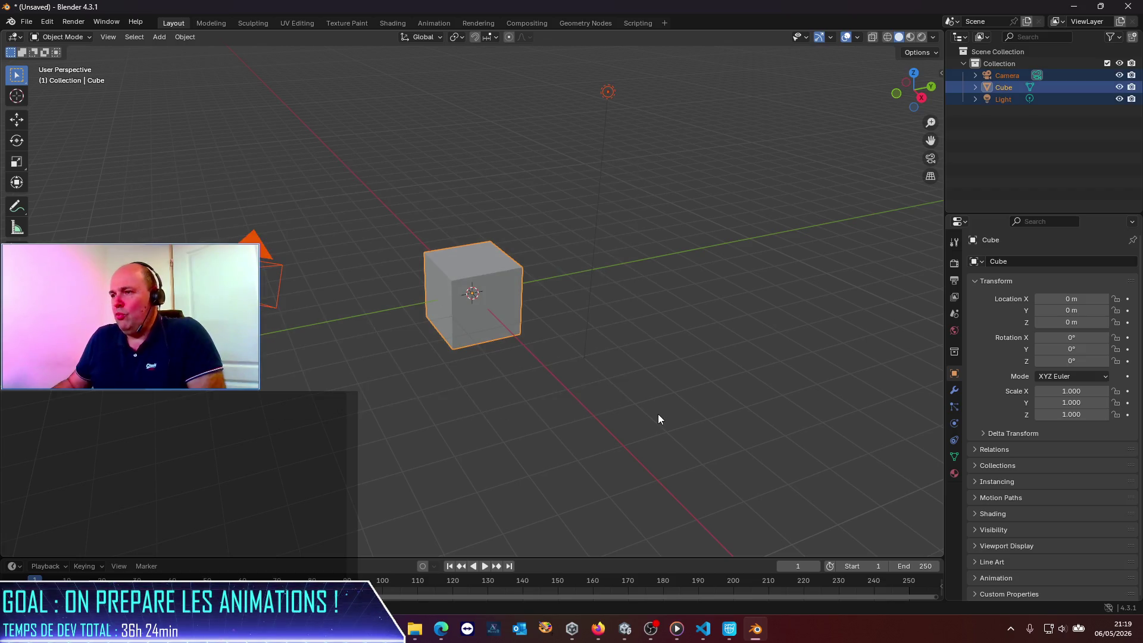
{"action": "key", "text": "Delete"}
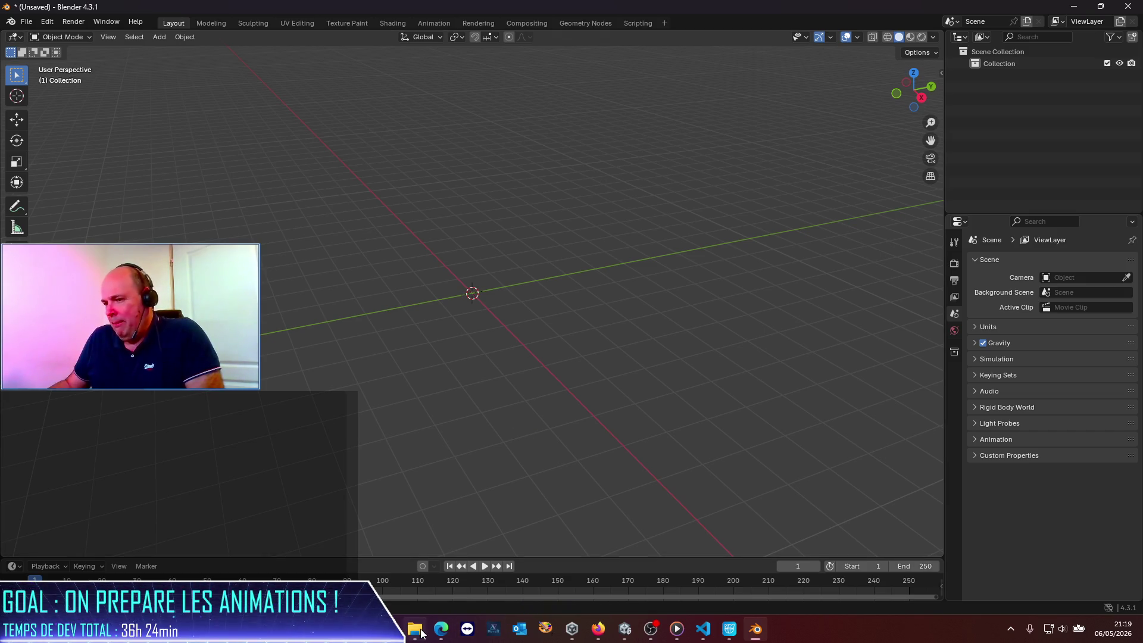
Drag Guys_Man_Tall.fbx from the Models folder into Blender and import it.
{"action": "mouse_move", "coordinate": [421, 632]}
{"action": "left_click", "coordinate": [416, 578]}
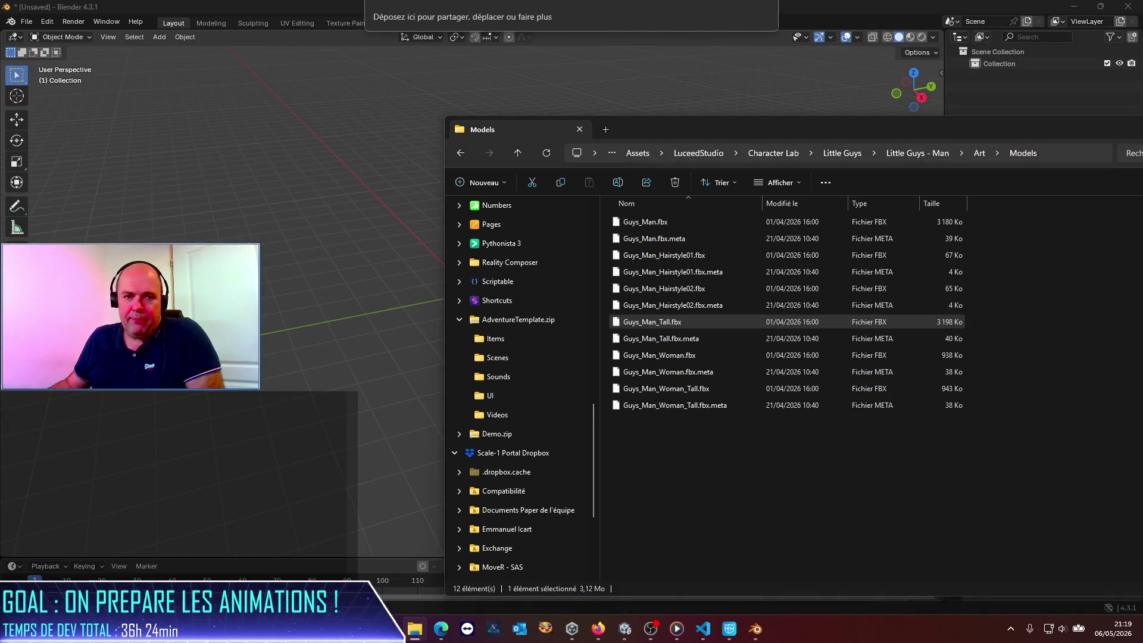
{"action": "left_click_drag", "start_coordinate": [663, 322], "coordinate": [274, 369]}
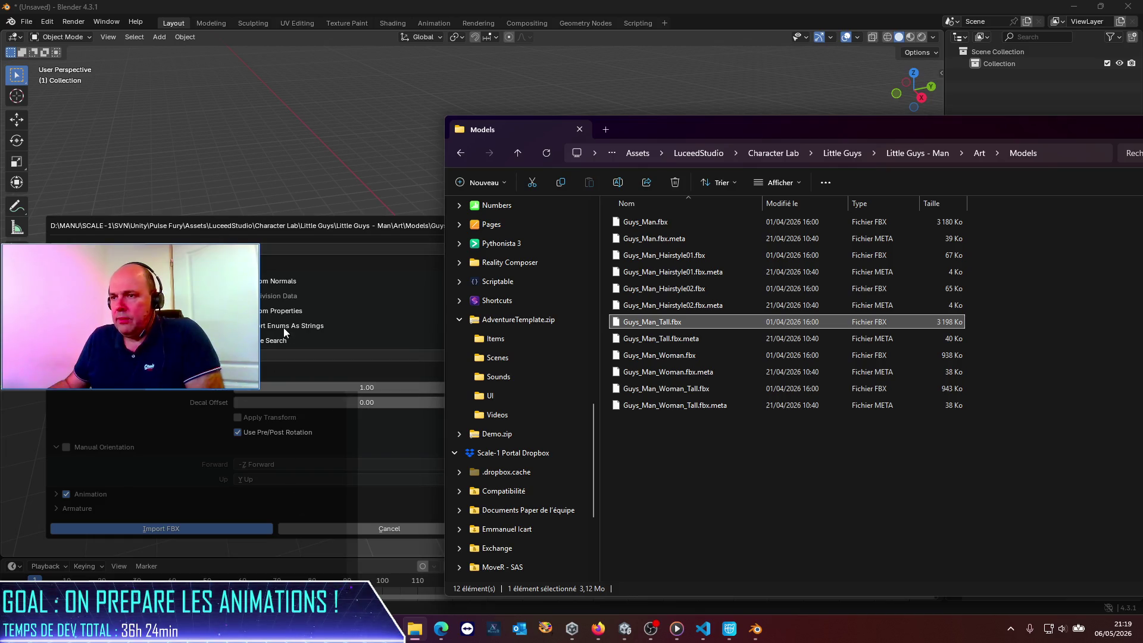
{"action": "left_click", "coordinate": [231, 529]}
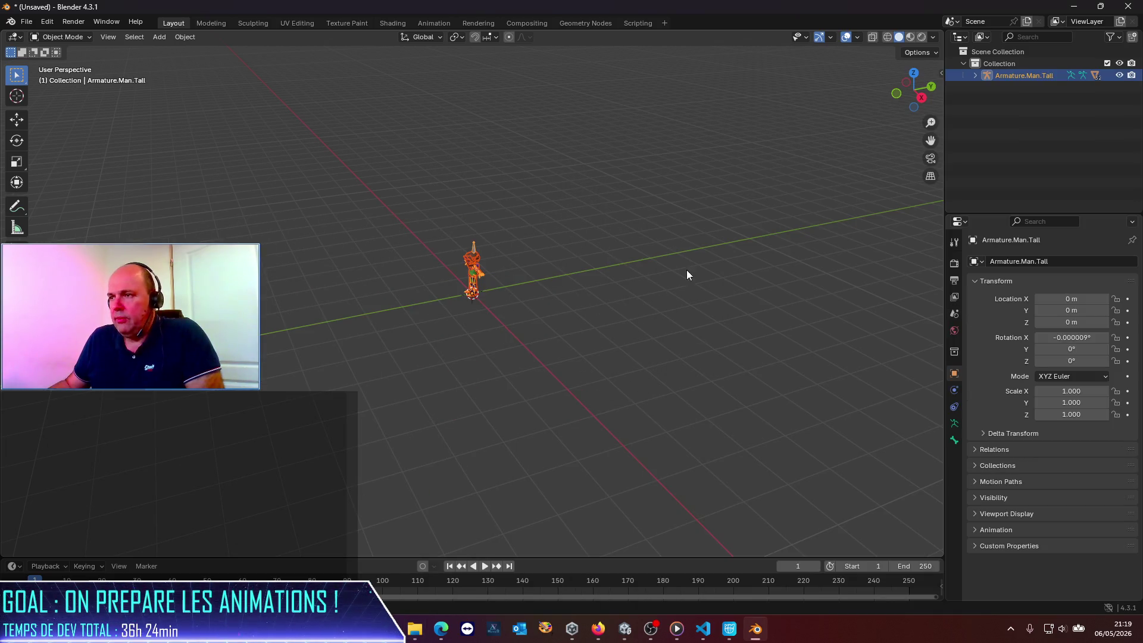
Expand Armature.Man.Tall through Hips, Spine, Spine1 and Spine2, and select the Neck bone.
{"action": "scroll", "coordinate": [507, 326], "scroll_direction": "up", "scroll_amount": 7}
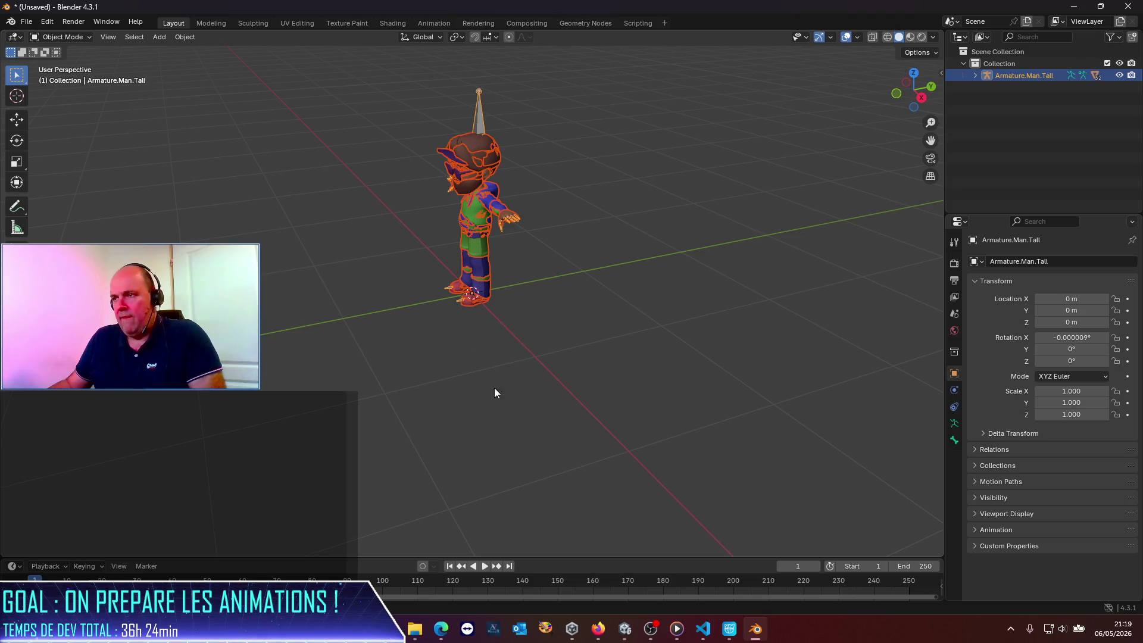
{"action": "mouse_move", "coordinate": [501, 343]}
{"action": "middle_mouse_down"}
{"action": "mouse_move", "coordinate": [586, 406]}
{"action": "mouse_move", "coordinate": [686, 338]}
{"action": "mouse_move", "coordinate": [517, 328]}
{"action": "middle_mouse_up"}
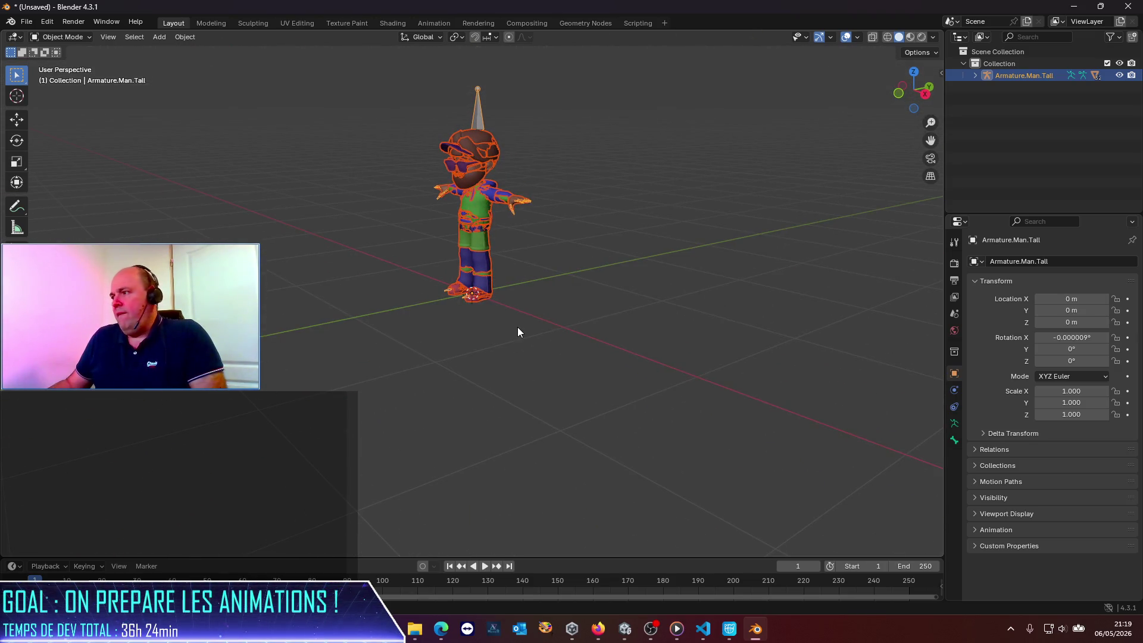
{"action": "left_click", "coordinate": [1052, 119]}
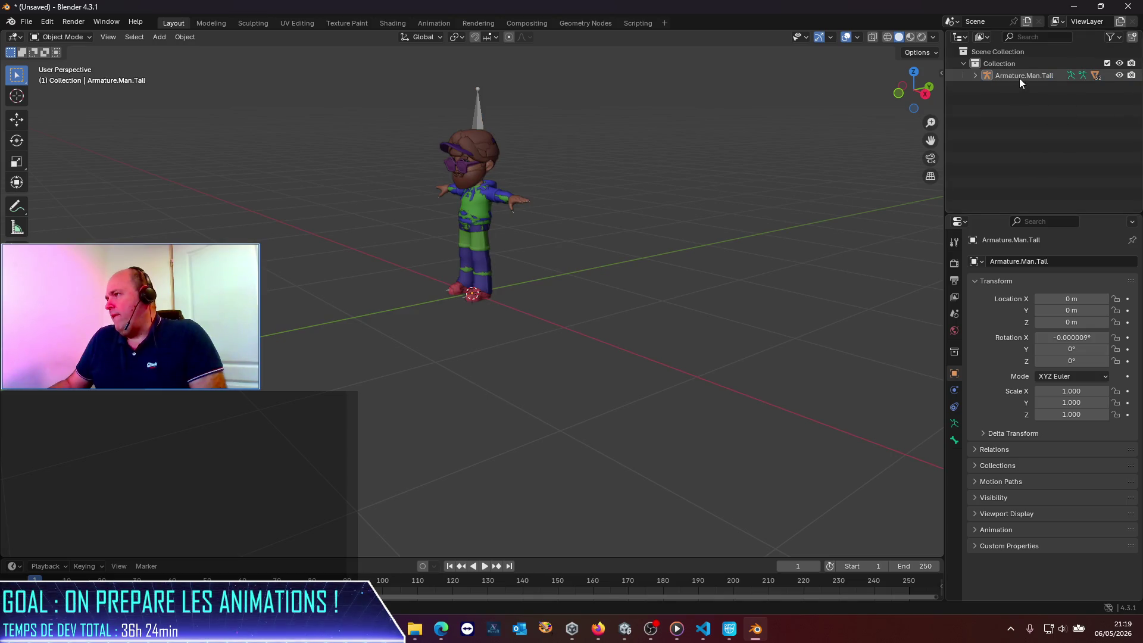
{"action": "left_click", "coordinate": [975, 75]}
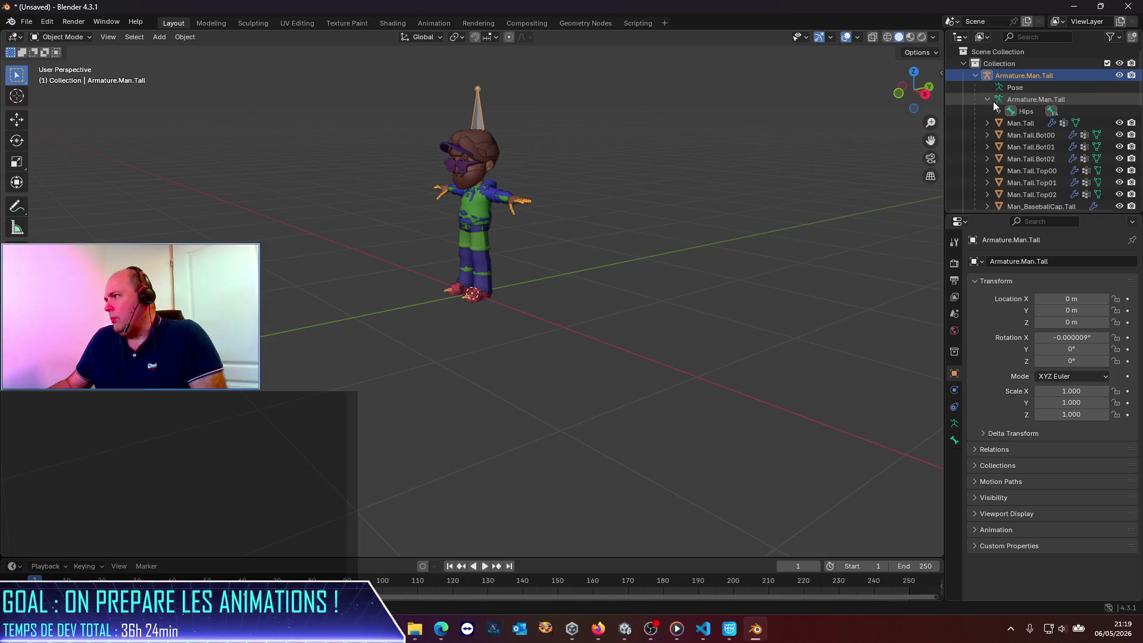
{"action": "left_click", "coordinate": [998, 110]}
{"action": "left_click", "coordinate": [1011, 122]}
{"action": "left_click", "coordinate": [1023, 135]}
{"action": "left_click", "coordinate": [1034, 147]}
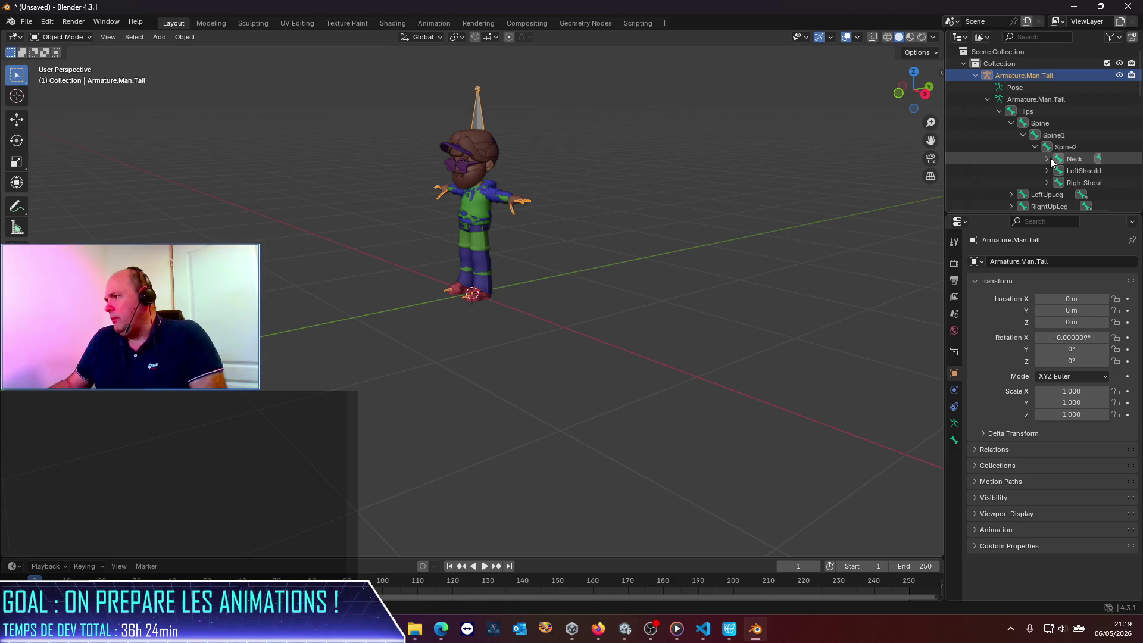
{"action": "left_click", "coordinate": [1073, 159]}
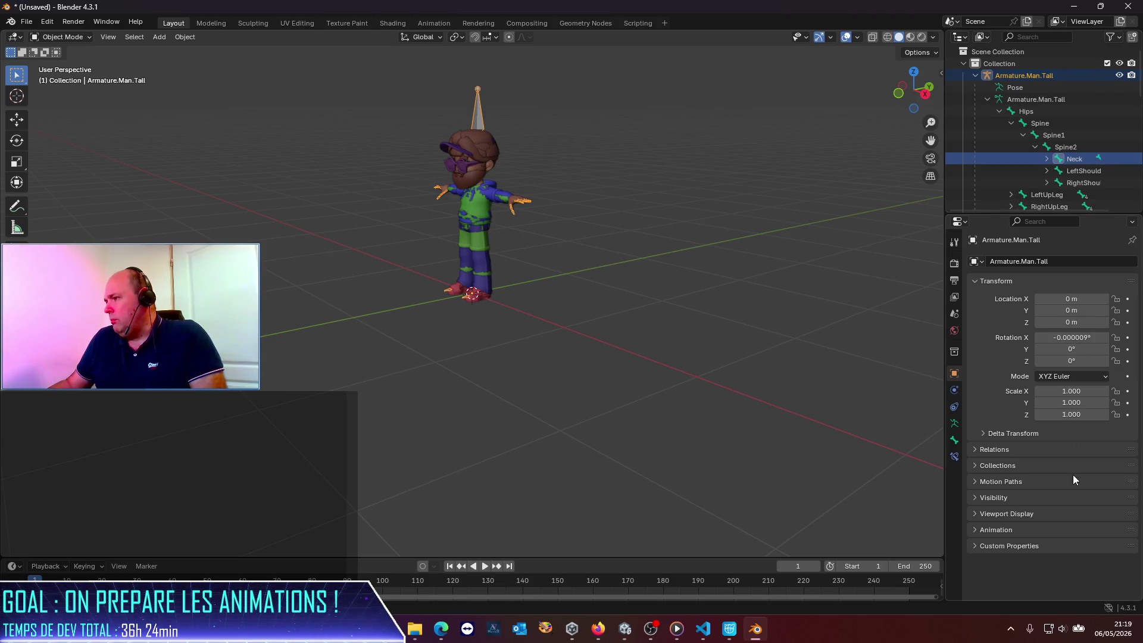
Try an X scale of 0.5 on the rig, then undo it.
{"action": "left_click", "coordinate": [1090, 391]}
{"action": "type", "text": "0.5"}
{"action": "key", "text": "Return"}
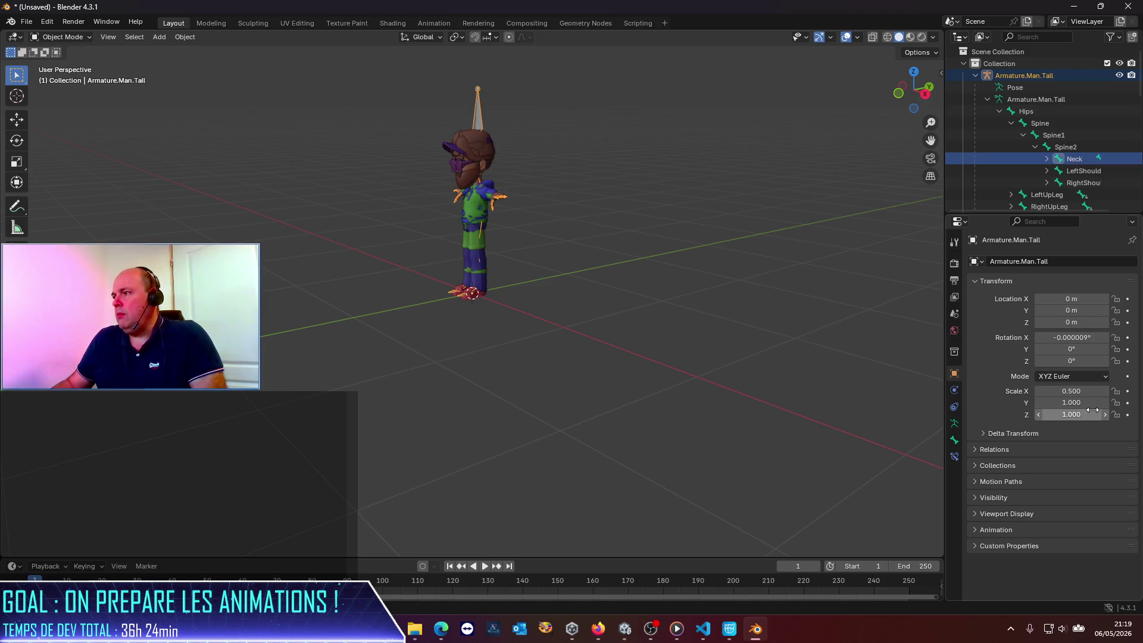
{"action": "key", "text": "ctrl+z"}
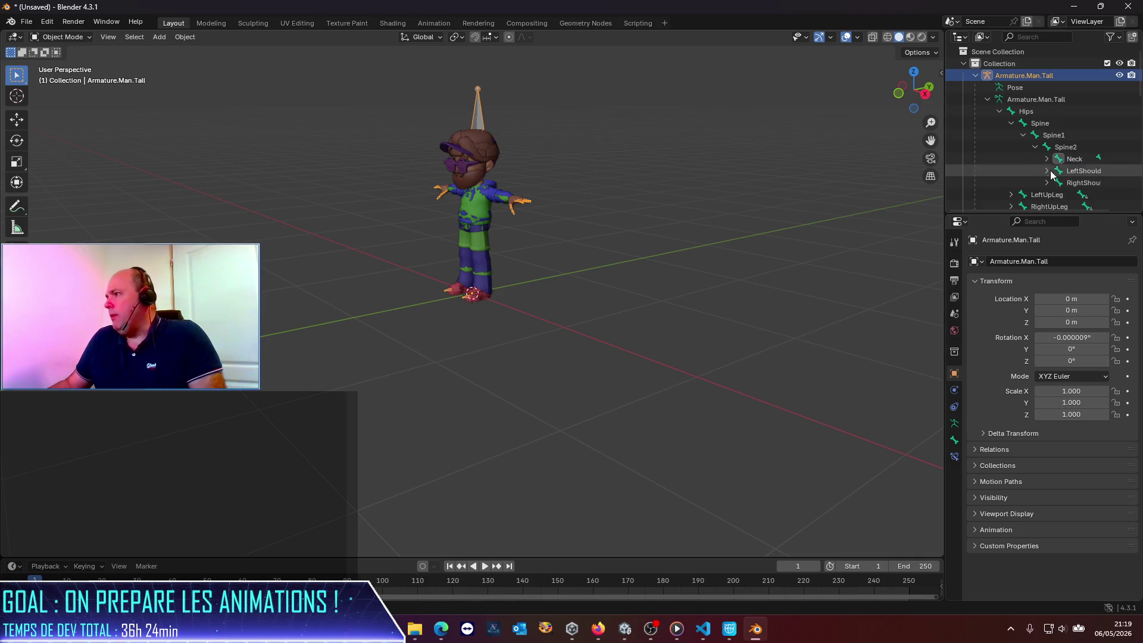
Expand Neck and select the Head bone to show its bone properties.
{"action": "scroll", "coordinate": [1077, 165], "scroll_direction": "down", "scroll_amount": 2}
{"action": "key", "text": "F2"}
{"action": "key", "text": "Escape"}
{"action": "key", "text": "Right"}
{"action": "key", "text": "Up"}
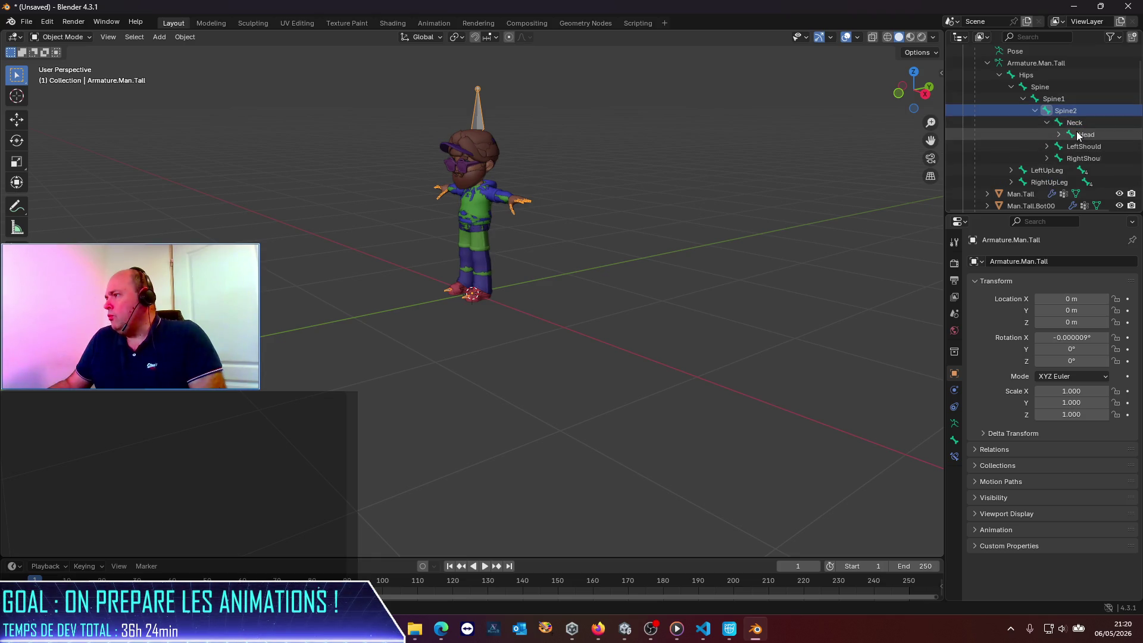
{"action": "left_click", "coordinate": [1077, 133]}
{"action": "scroll", "coordinate": [1089, 135], "scroll_direction": "down", "scroll_amount": 1}
{"action": "key", "text": "F2"}
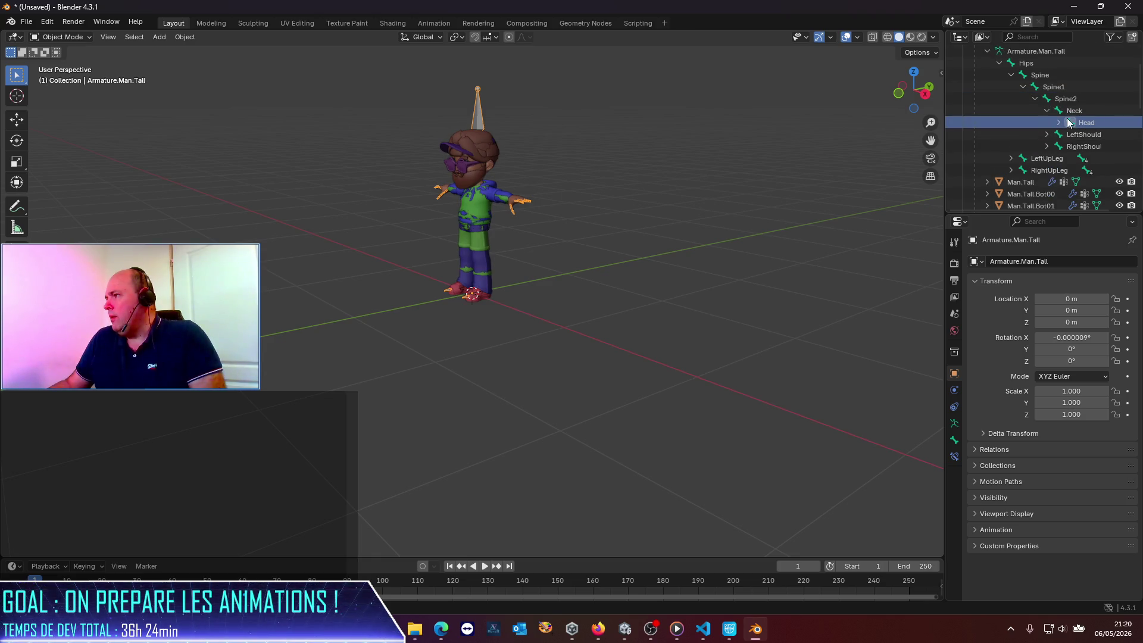
{"action": "left_click", "coordinate": [1069, 122]}
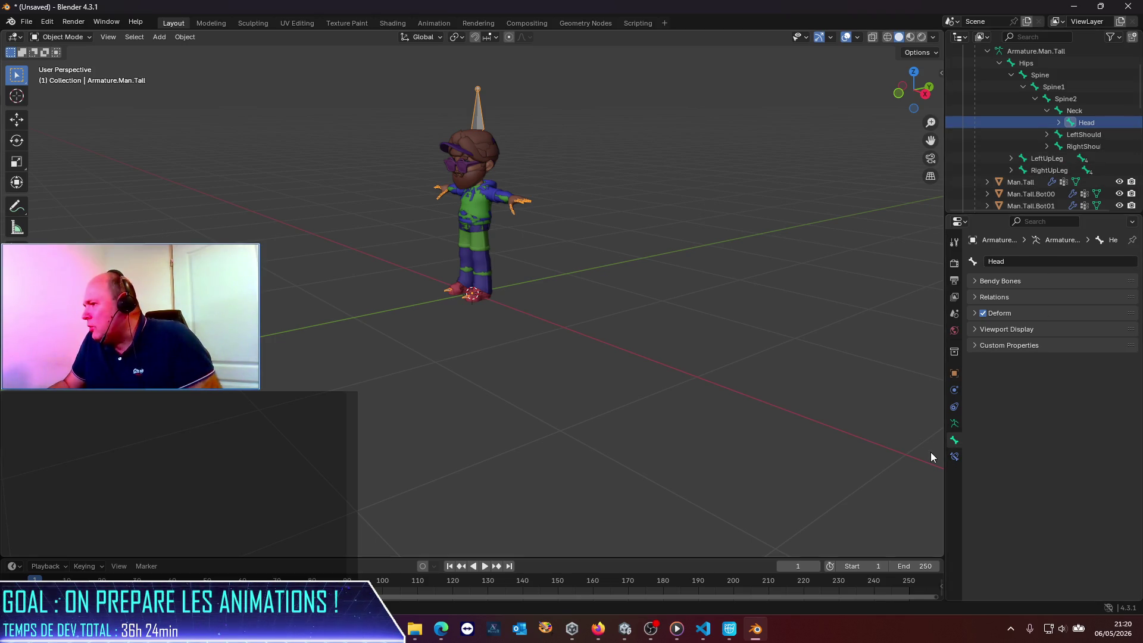
Check the Head bone's Relations inherit-scale options, then view the armature data settings, leaving its name unchanged.
{"action": "left_click", "coordinate": [976, 296]}
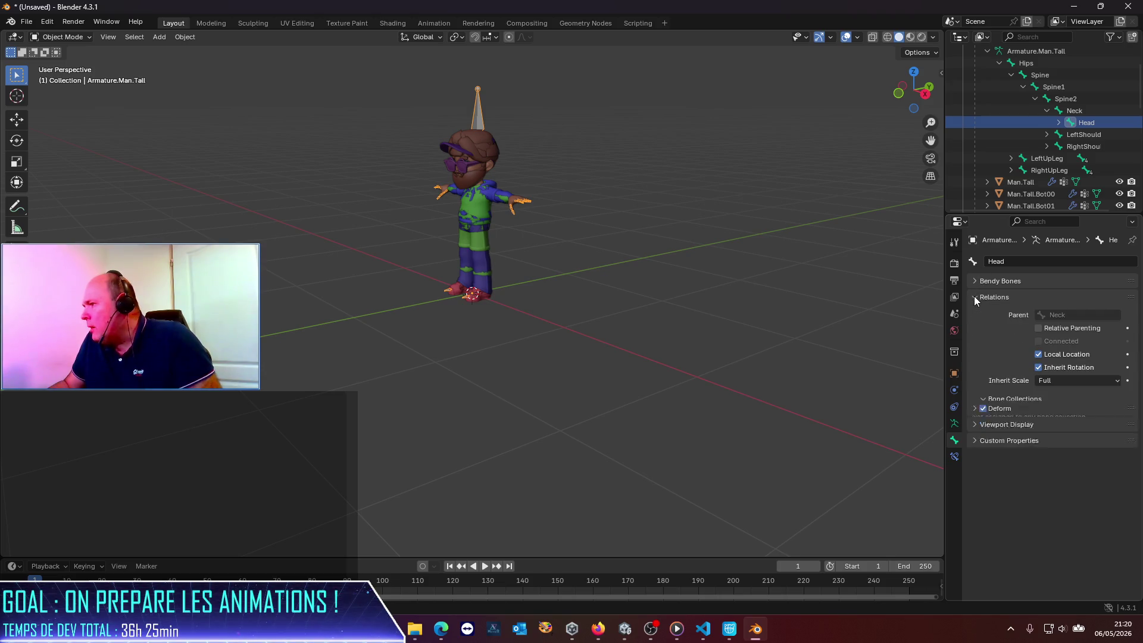
{"action": "left_click", "coordinate": [974, 296]}
{"action": "left_click", "coordinate": [975, 296]}
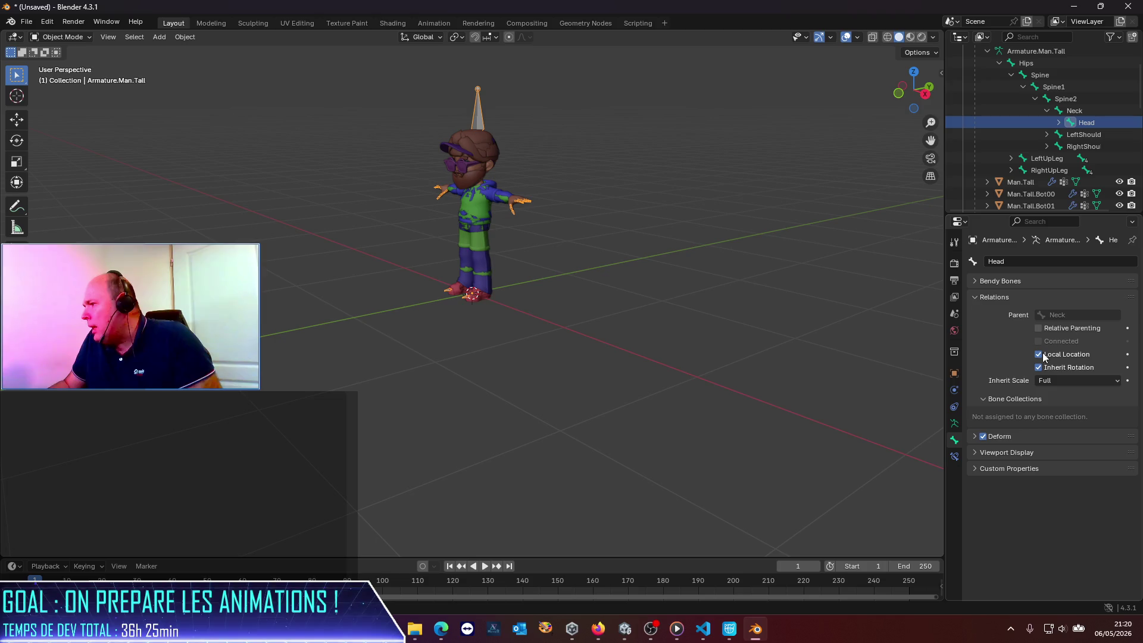
{"action": "left_click", "coordinate": [1118, 383]}
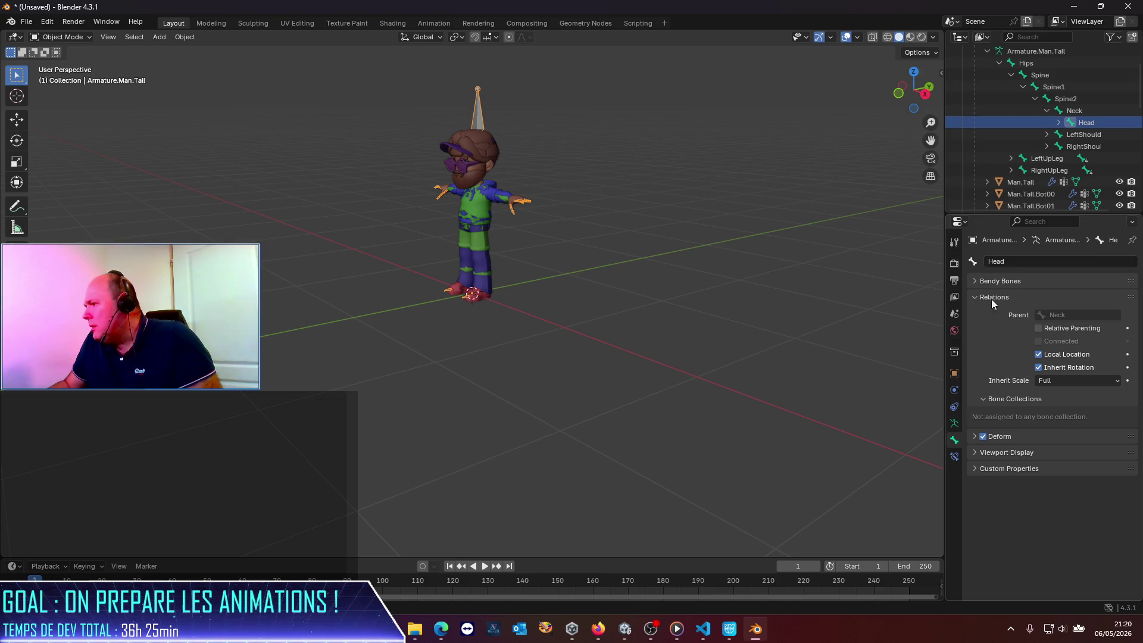
{"action": "left_click", "coordinate": [953, 428]}
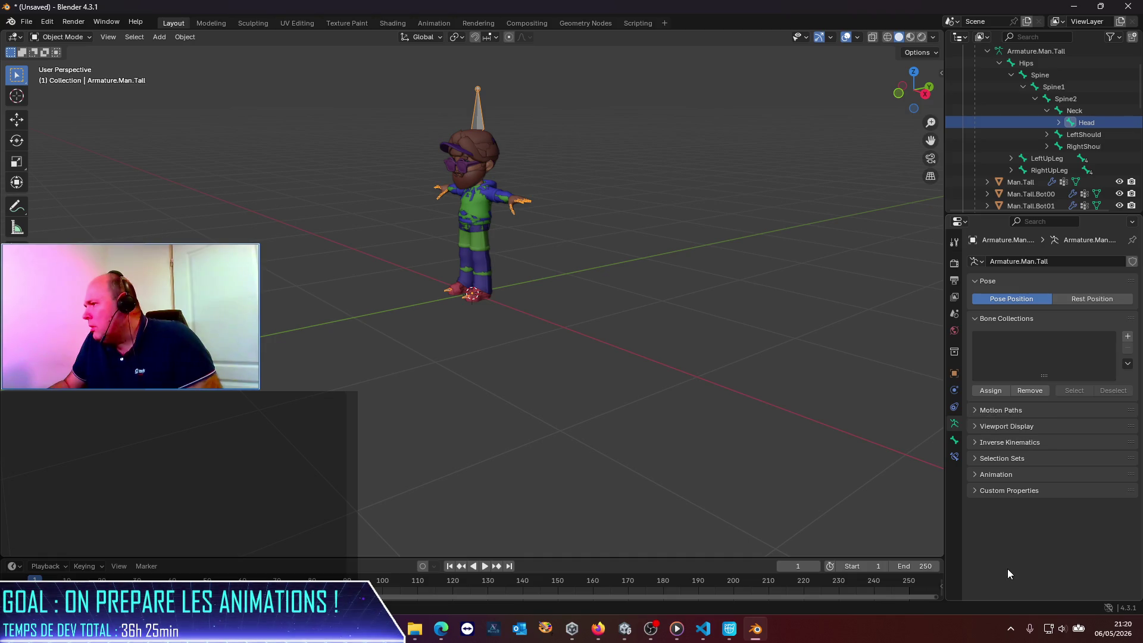
{"action": "left_click", "coordinate": [1116, 262]}
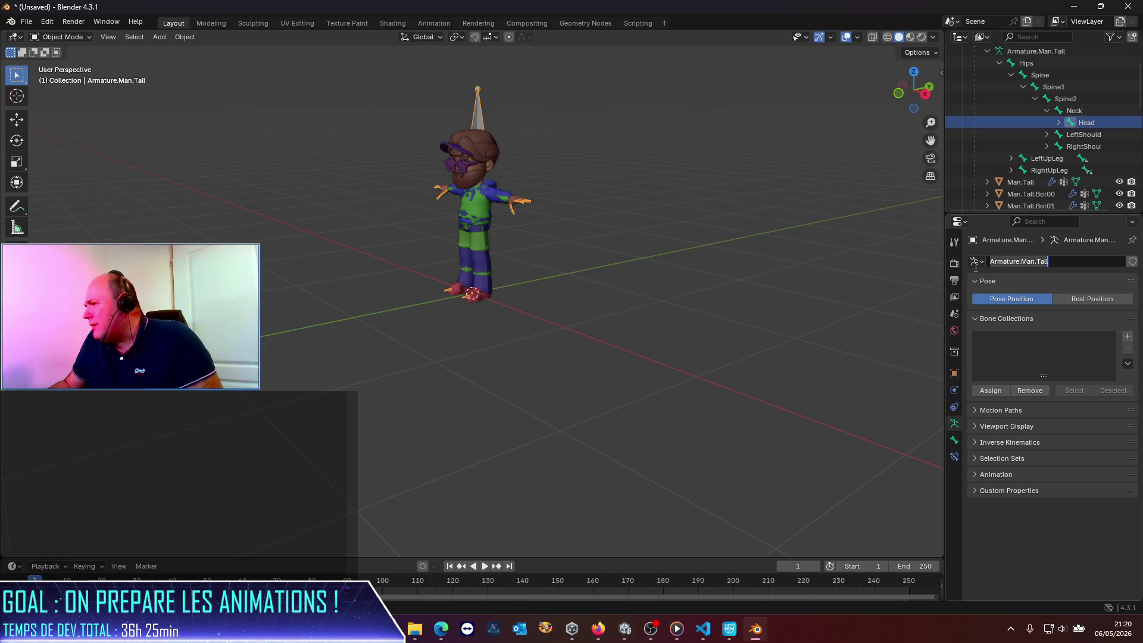
{"action": "key", "text": "Escape"}
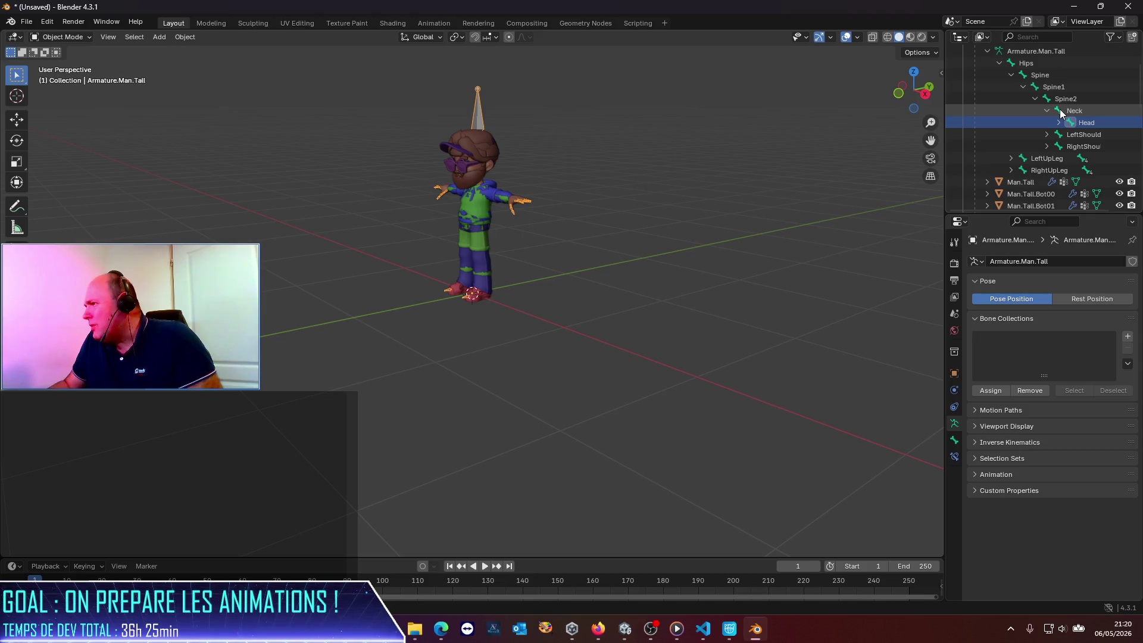
Select the Neck bone and expand its Deform settings.
{"action": "left_click", "coordinate": [1060, 112]}
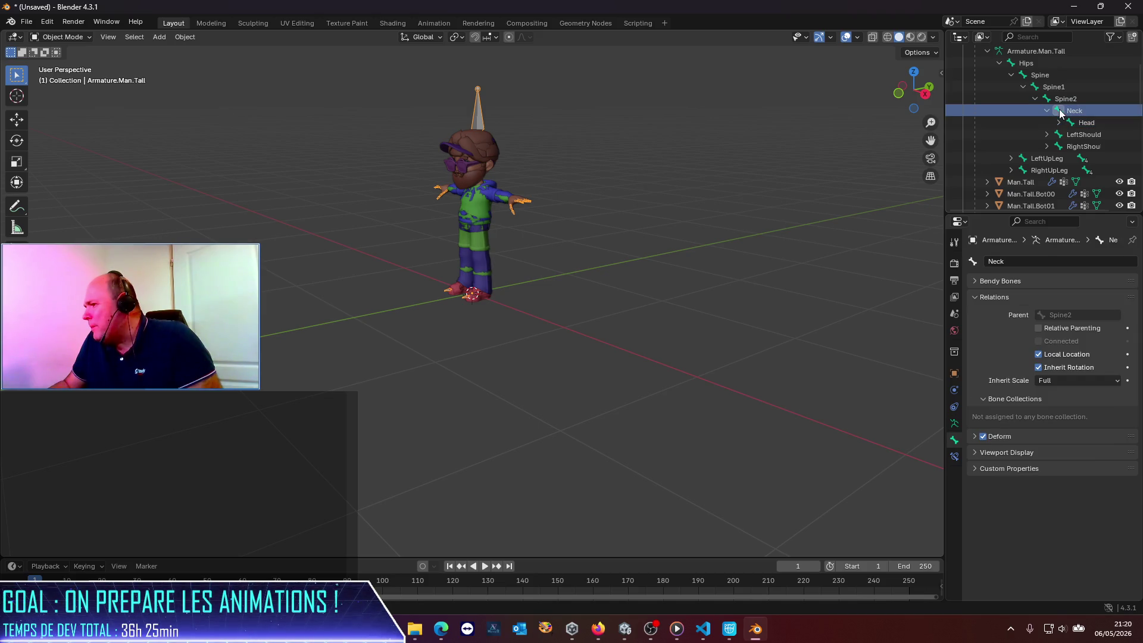
{"action": "left_click", "coordinate": [976, 468]}
{"action": "left_click", "coordinate": [975, 468]}
{"action": "left_click", "coordinate": [976, 453]}
{"action": "left_click", "coordinate": [976, 454]}
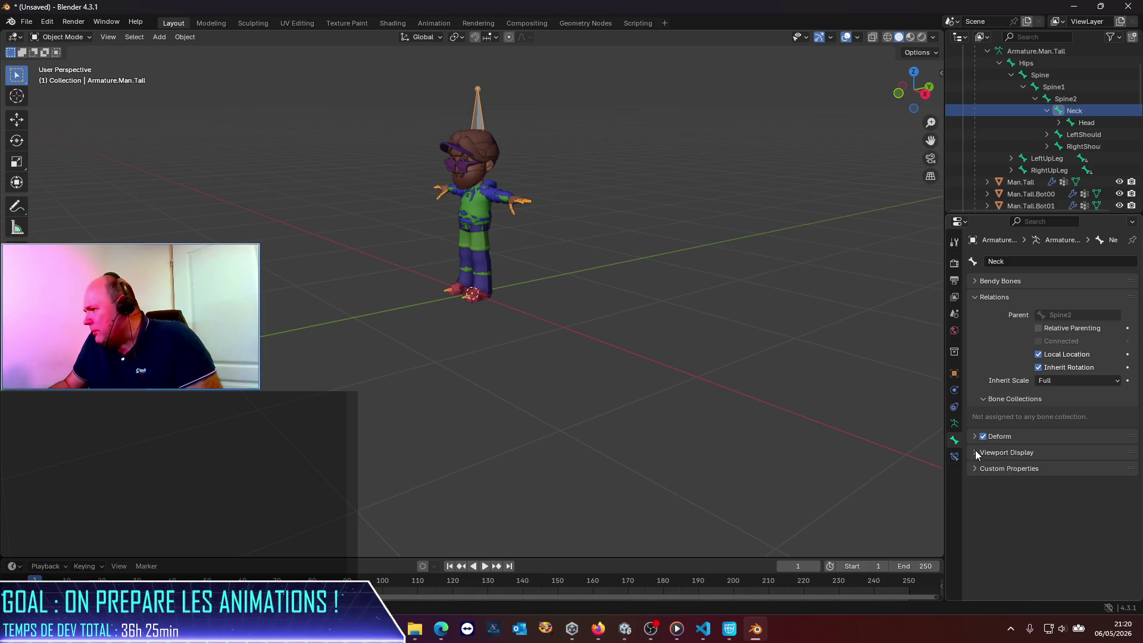
{"action": "left_click", "coordinate": [976, 440]}
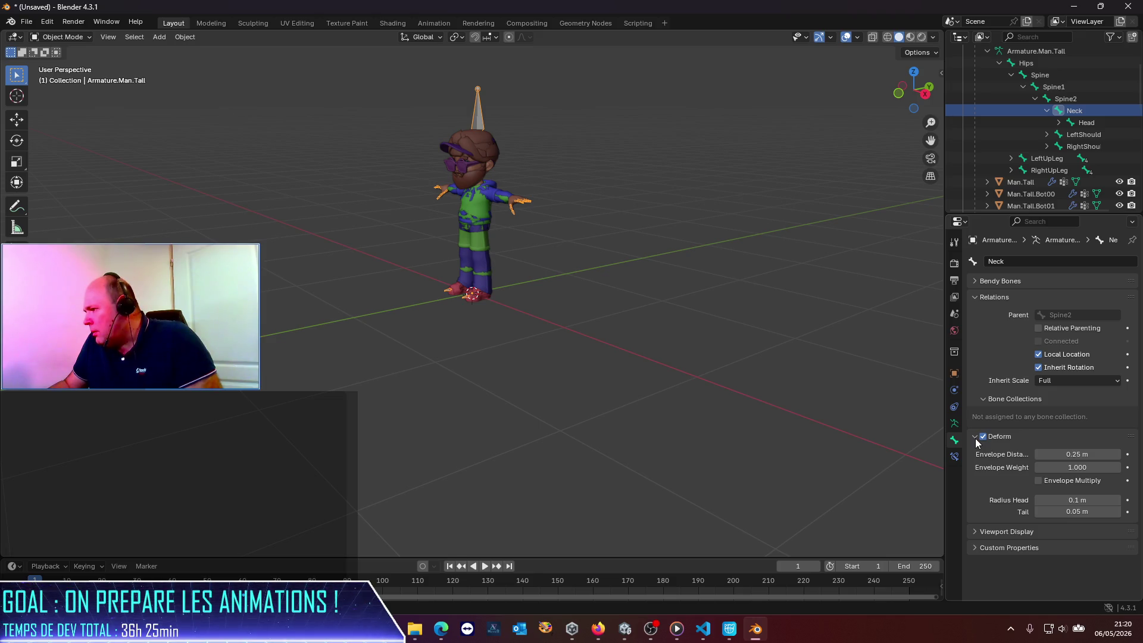
Expand Head, select its child bone Head_end, and widen the Properties editor.
{"action": "left_click", "coordinate": [1069, 124]}
{"action": "left_click", "coordinate": [1058, 123]}
{"action": "left_click", "coordinate": [1099, 135]}
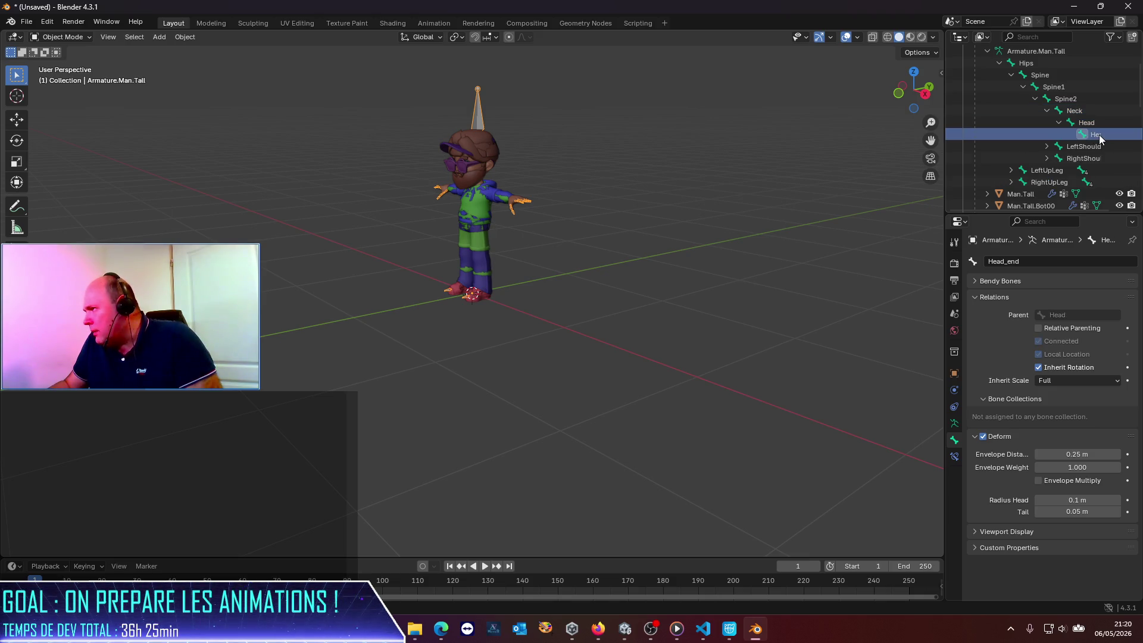
{"action": "left_click_drag", "start_coordinate": [945, 240], "coordinate": [704, 240]}
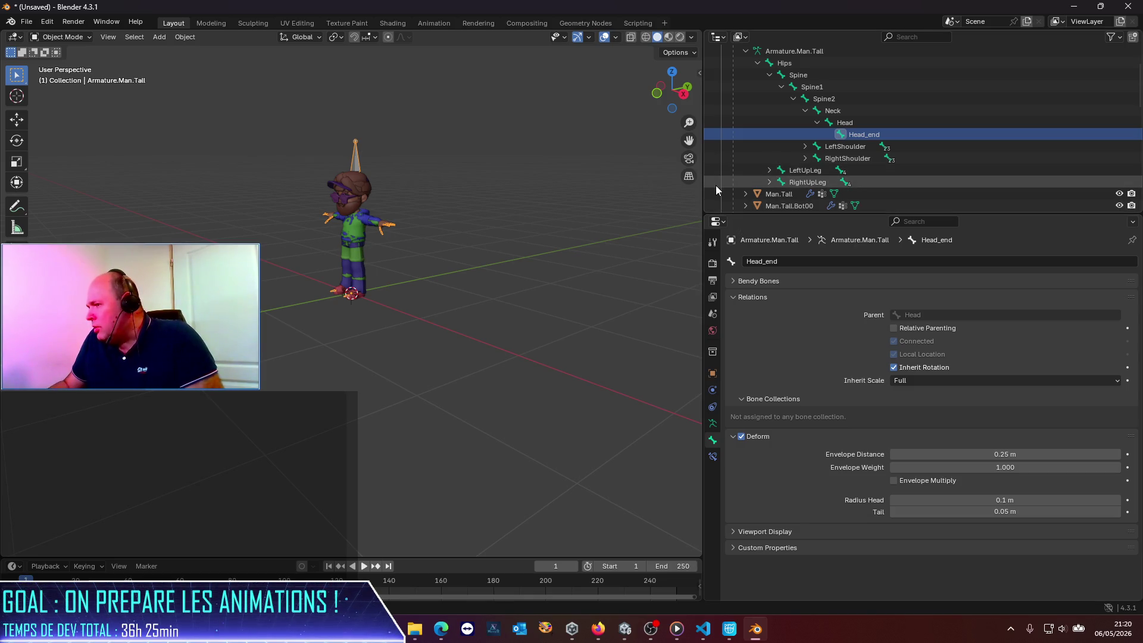
Expand Bendy Bones and click through Neck, Head and Head_end, ending on Head with Scale In/Out at 1.000.
{"action": "left_click", "coordinate": [732, 281]}
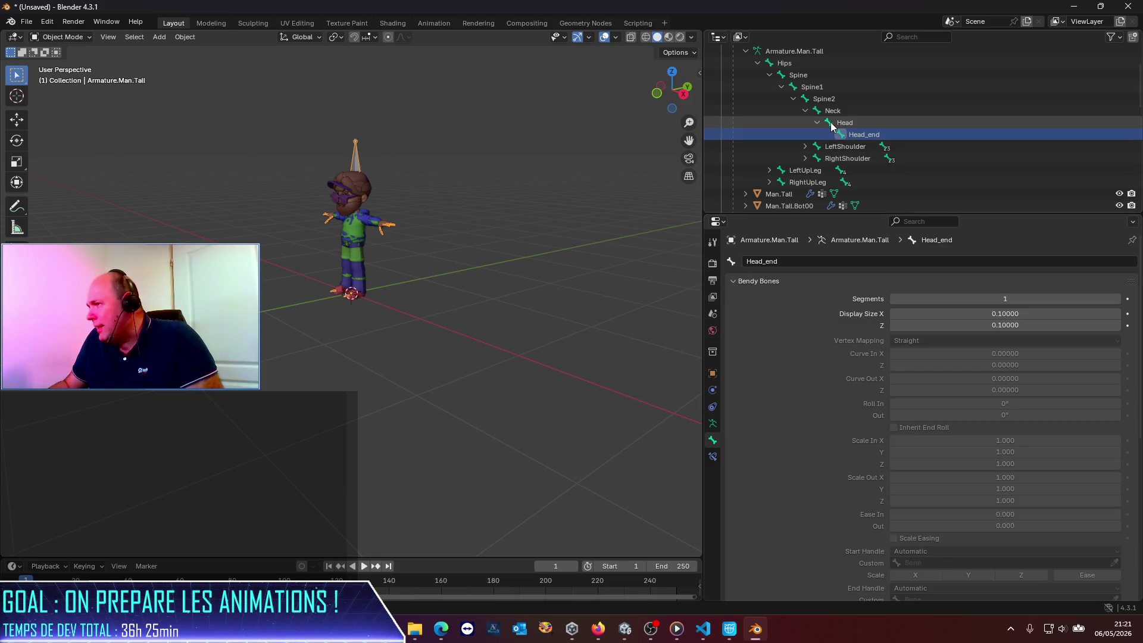
{"action": "key", "text": "Up"}
{"action": "key", "text": "Up"}
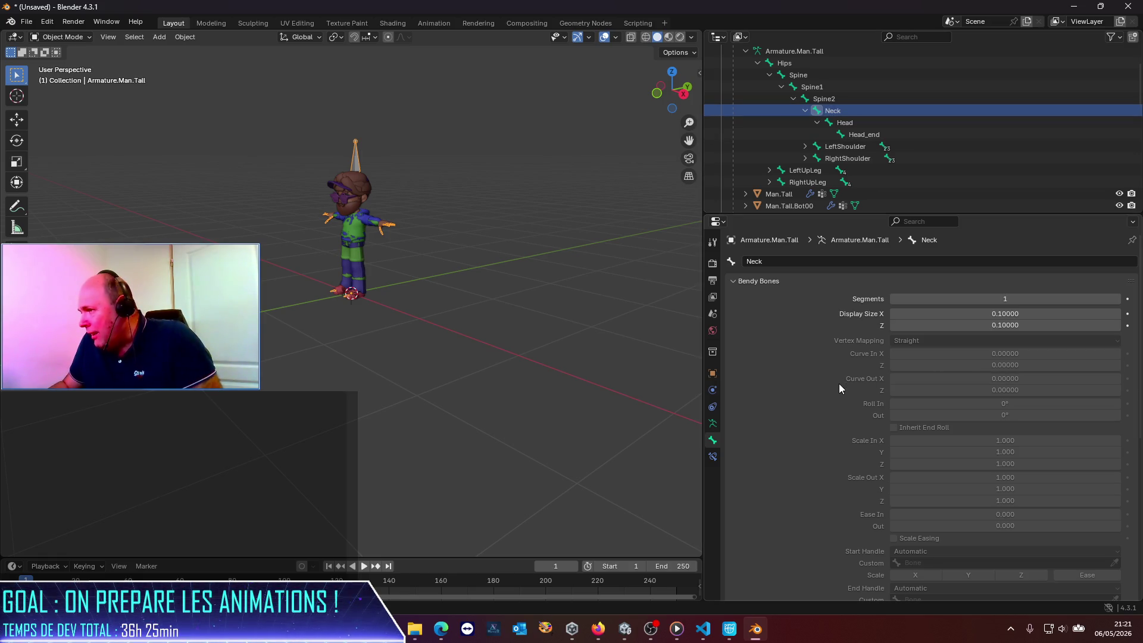
{"action": "scroll", "coordinate": [840, 388], "scroll_direction": "down", "scroll_amount": 3}
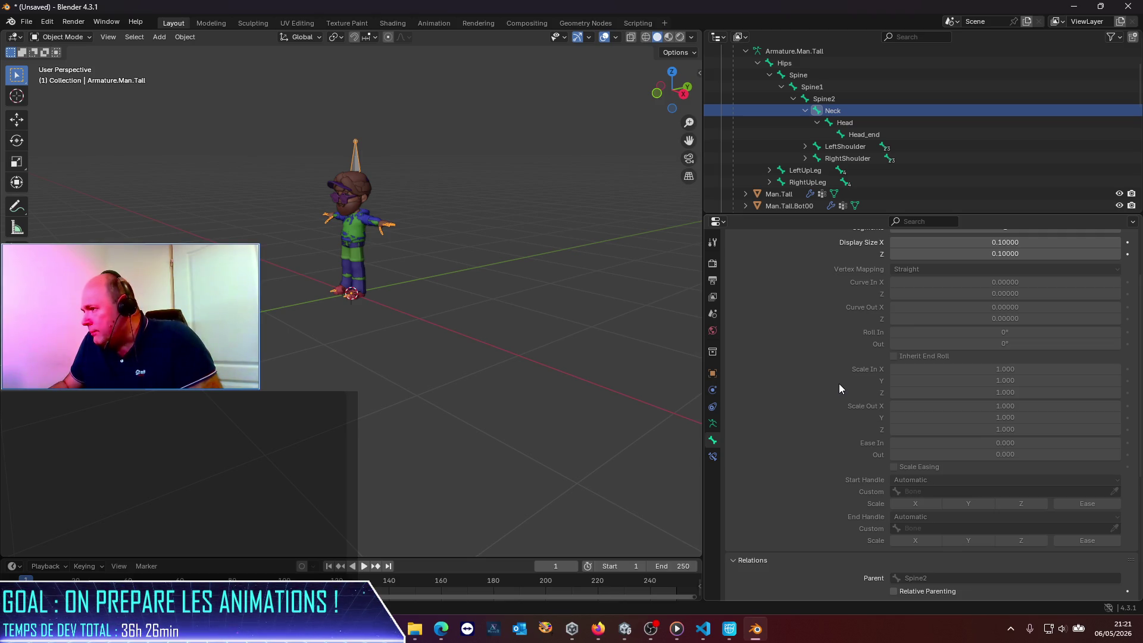
{"action": "scroll", "coordinate": [840, 388], "scroll_direction": "up", "scroll_amount": 3}
{"action": "left_click", "coordinate": [845, 122]}
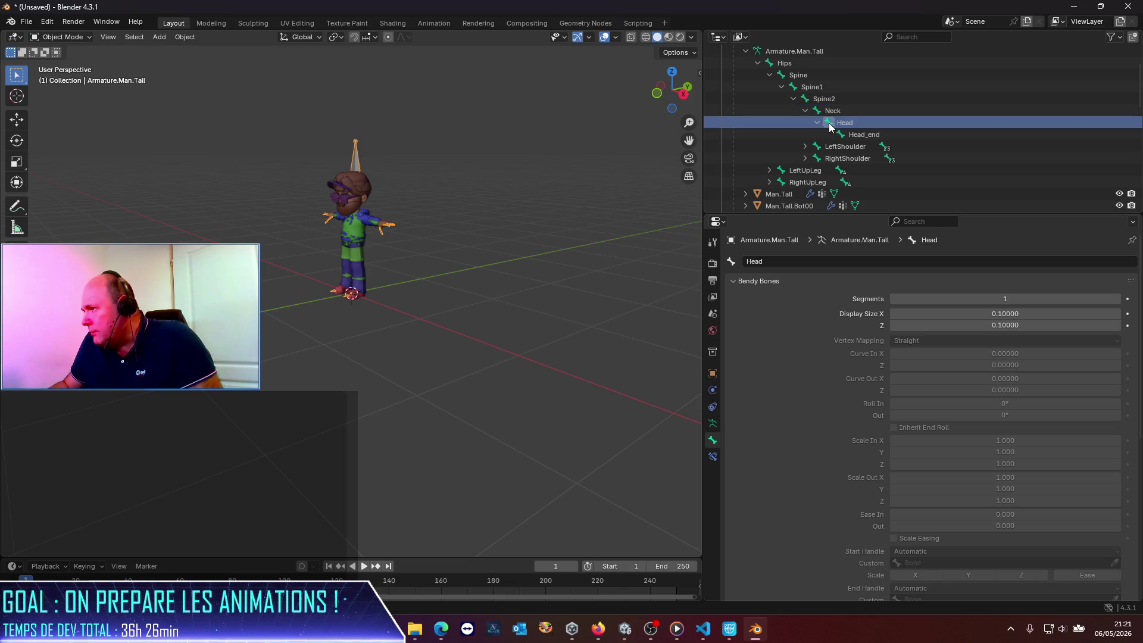
{"action": "left_click", "coordinate": [843, 136]}
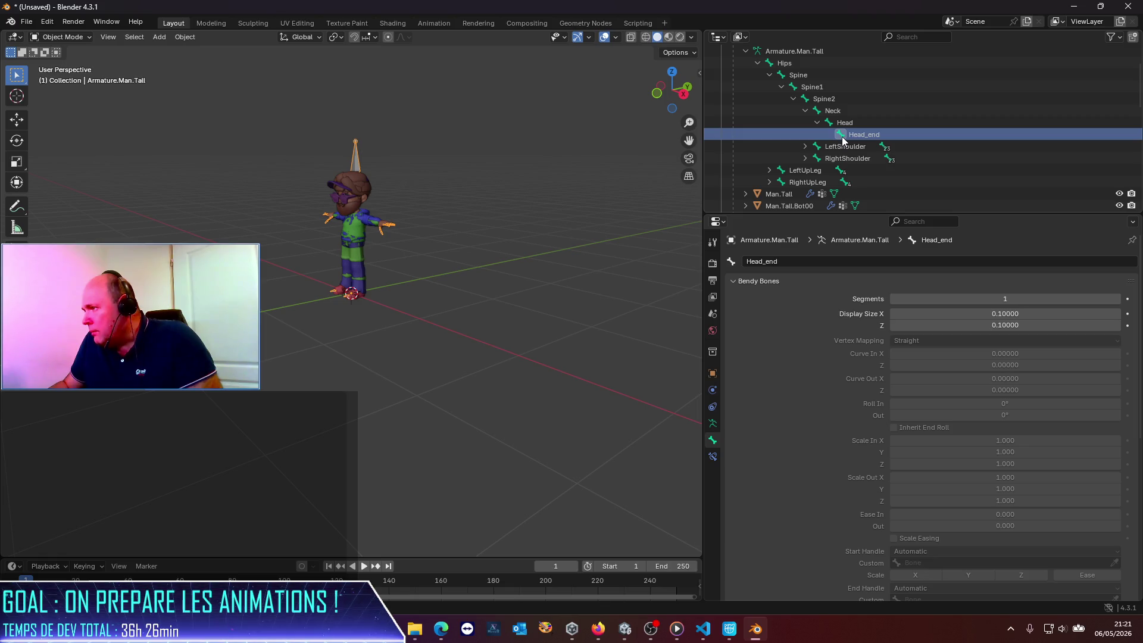
{"action": "left_click", "coordinate": [827, 123]}
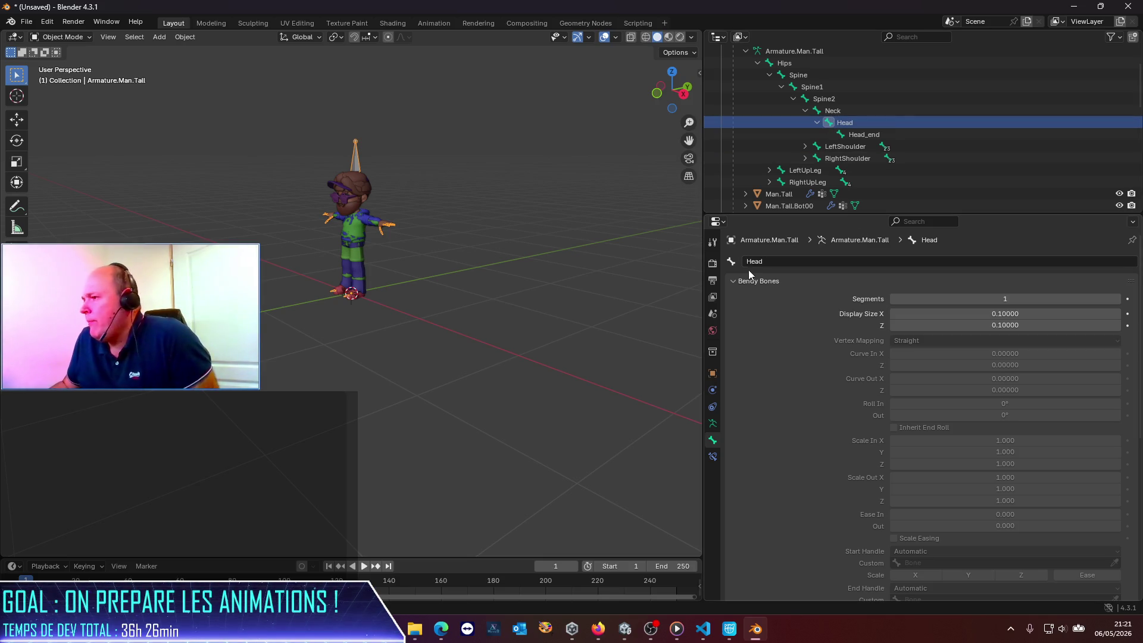
Enter 0.5 for the Head bone's Bendy Bones Scale In X, Y and Z.
{"action": "left_click", "coordinate": [969, 438]}
{"action": "type", "text": "0.5"}
{"action": "key", "text": "Return"}
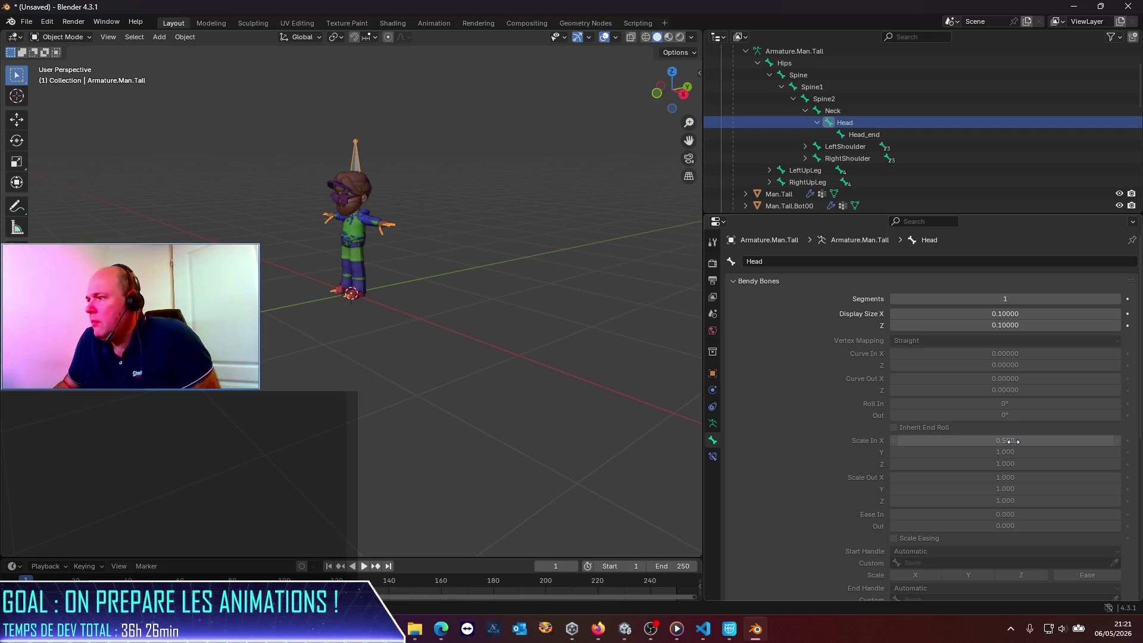
{"action": "left_click", "coordinate": [1015, 454]}
{"action": "type", "text": "0.5"}
{"action": "key", "text": "Return"}
{"action": "left_click", "coordinate": [1009, 463]}
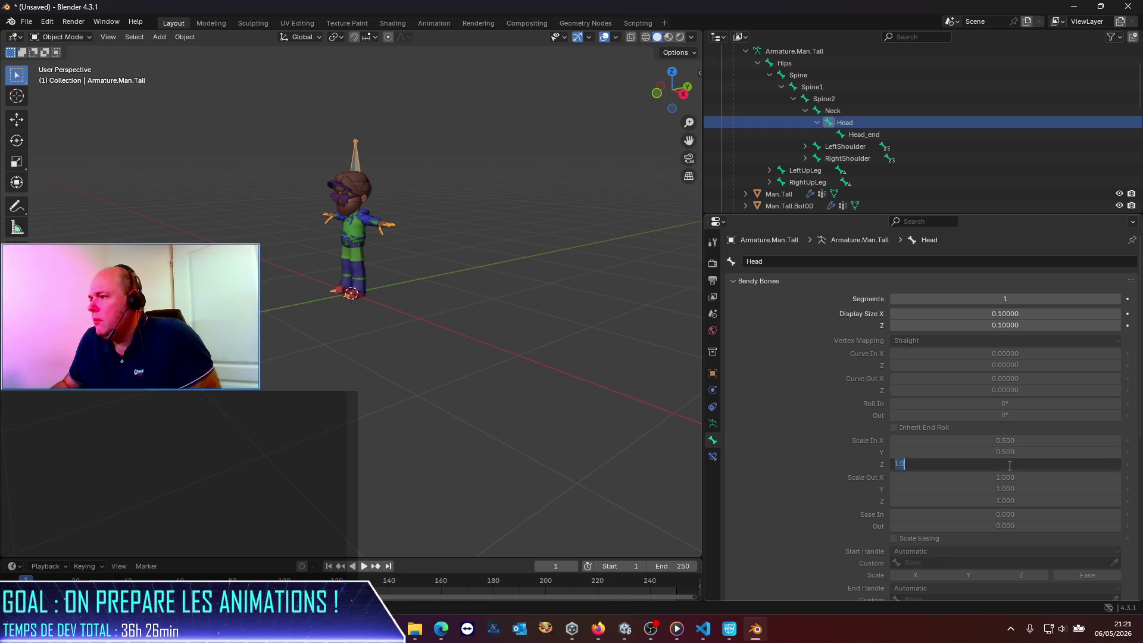
{"action": "key", "text": "Return"}
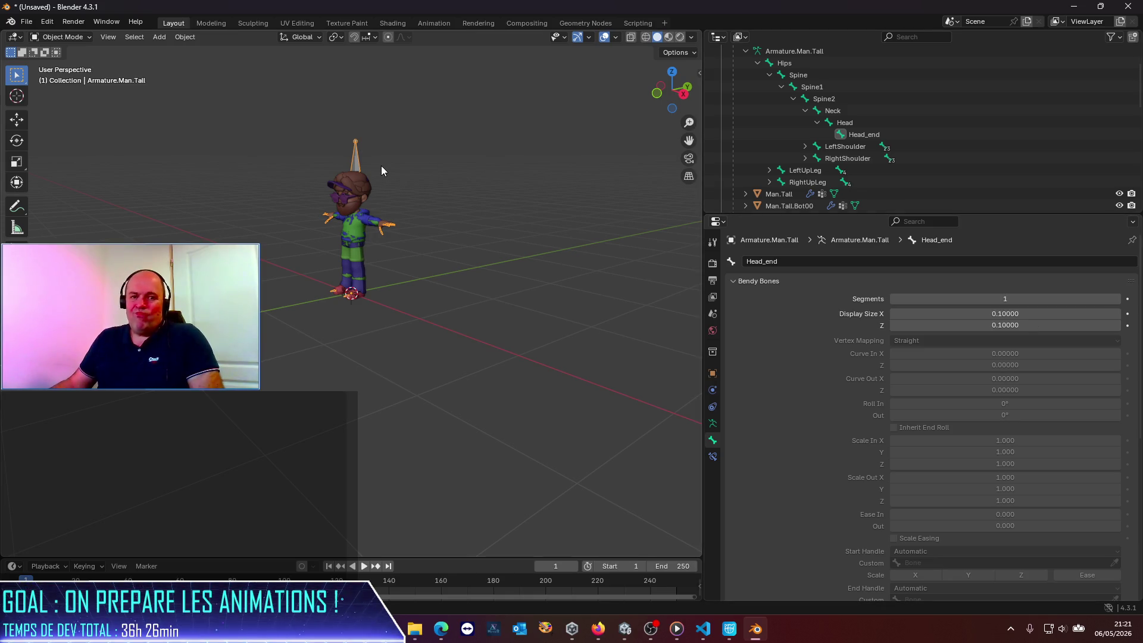
Collapse Bendy Bones and Bone Collections, try then undo a 2 m envelope distance, and drag the head radius.
{"action": "left_click", "coordinate": [736, 280]}
{"action": "left_click", "coordinate": [741, 398]}
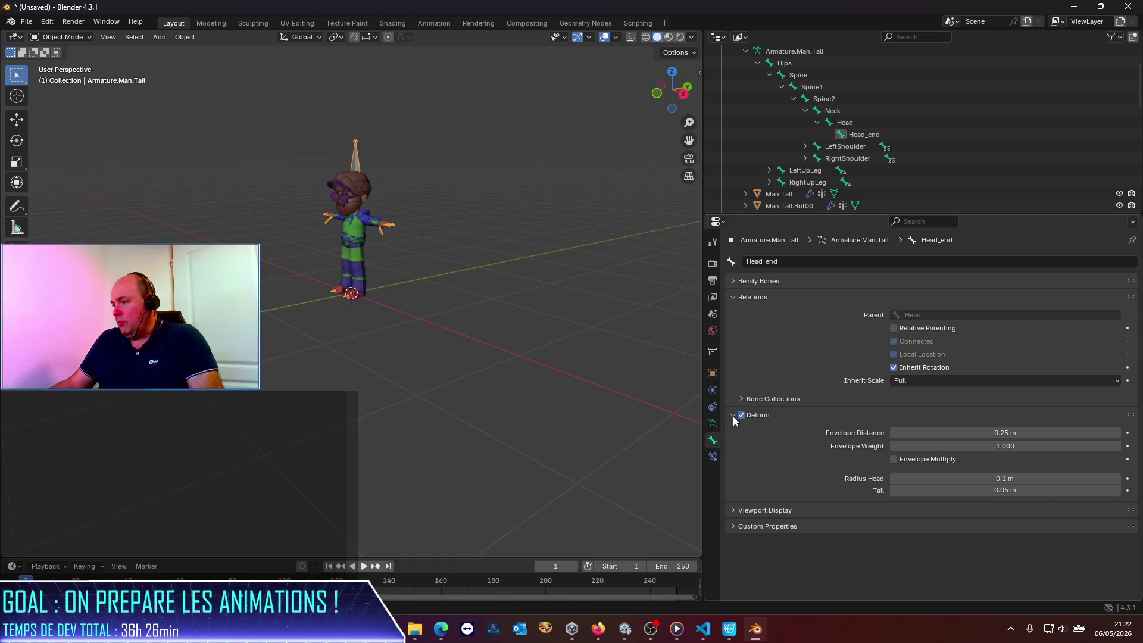
{"action": "left_click", "coordinate": [1072, 439]}
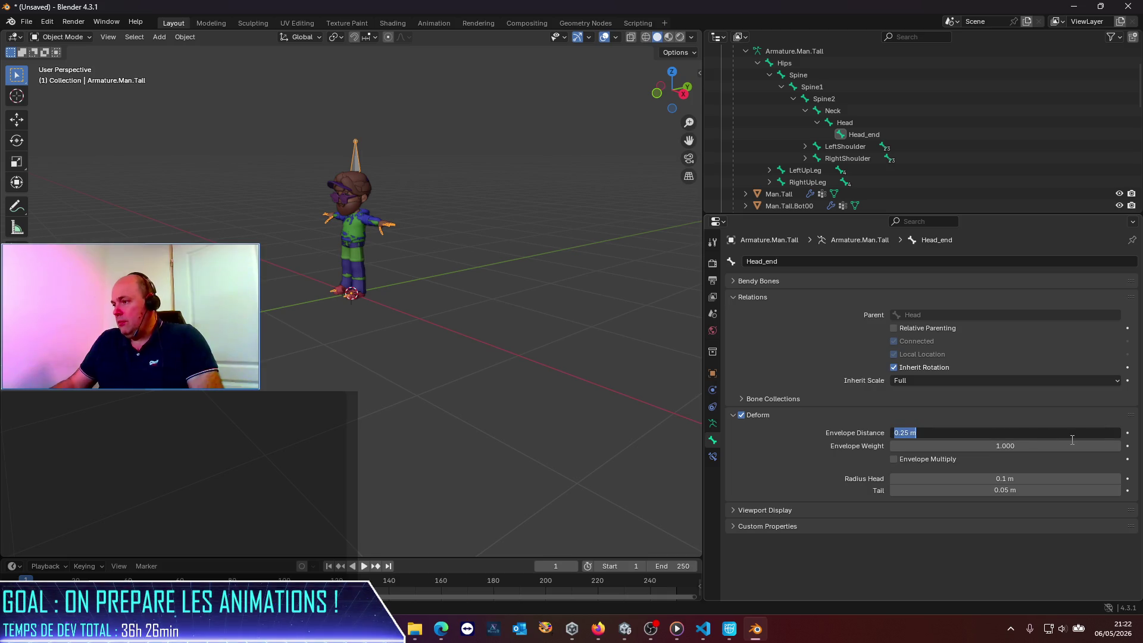
{"action": "type", "text": "2"}
{"action": "key", "text": "Return"}
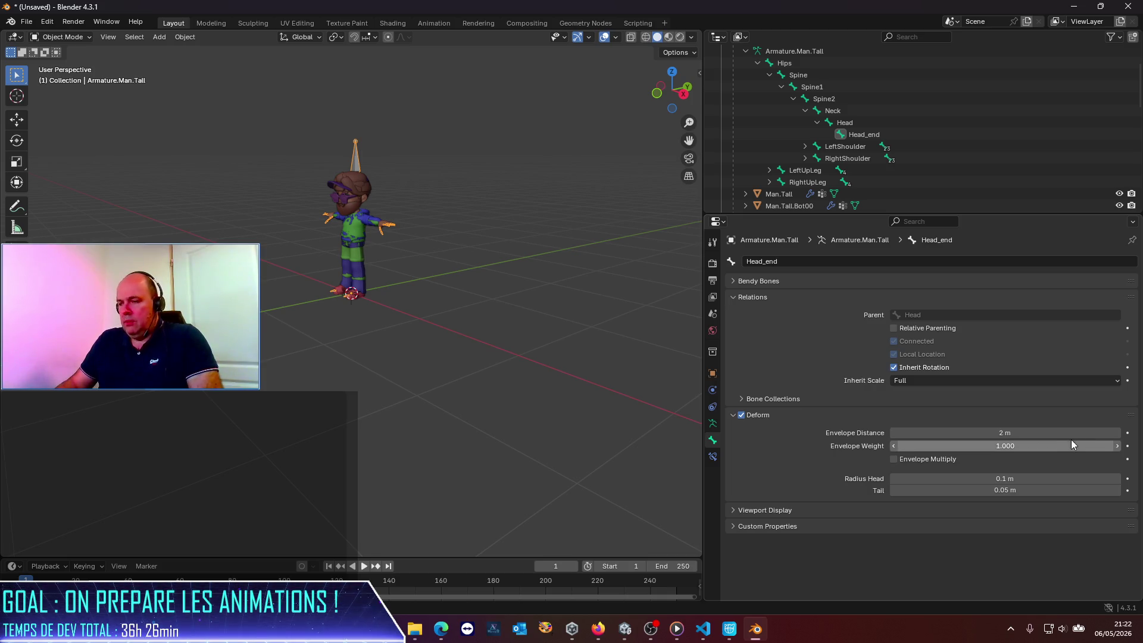
{"action": "key", "text": "ctrl+z"}
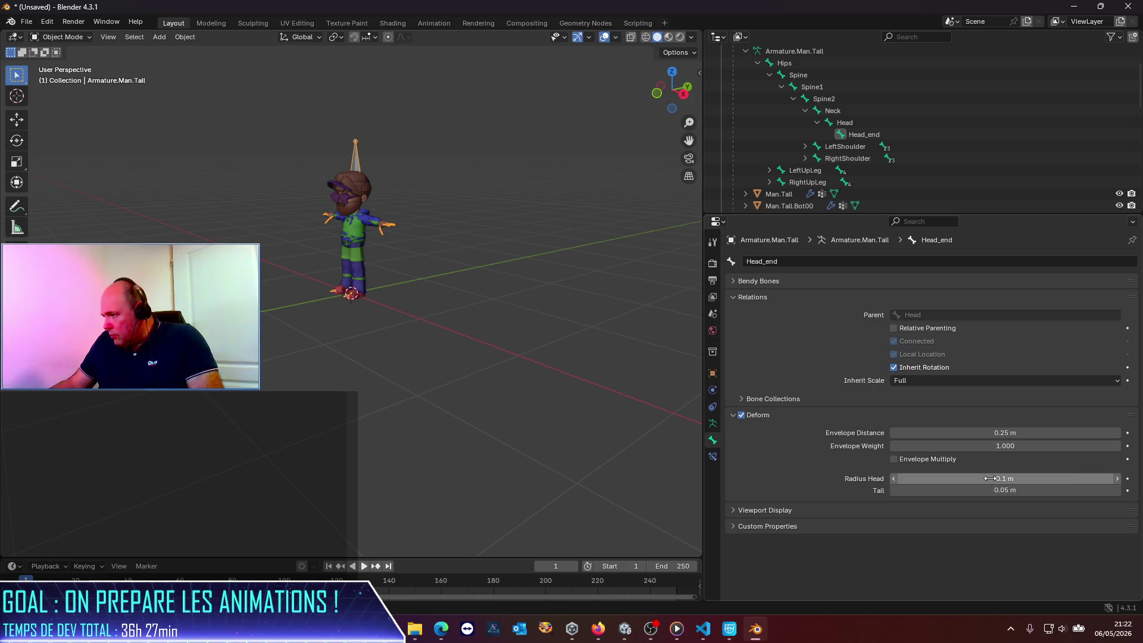
{"action": "left_click_drag", "start_coordinate": [1091, 478], "coordinate": [1092, 478]}
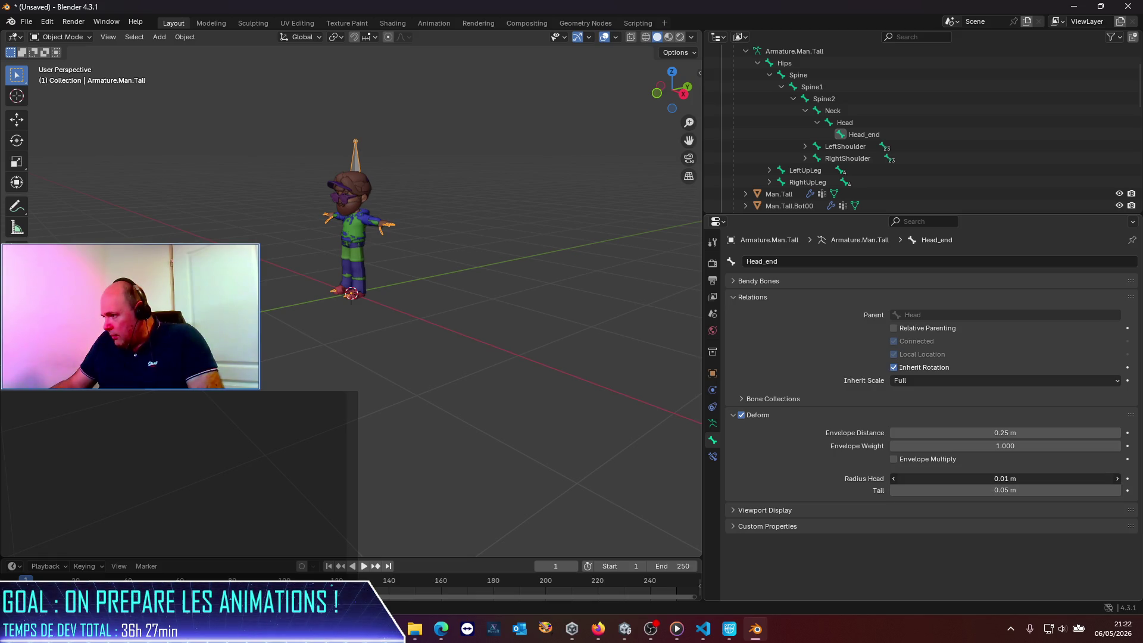
{"action": "mouse_move", "coordinate": [1091, 478]}
{"action": "left_mouse_down"}
{"action": "mouse_move", "coordinate": [1119, 478]}
{"action": "mouse_move", "coordinate": [1071, 478]}
{"action": "left_mouse_up"}
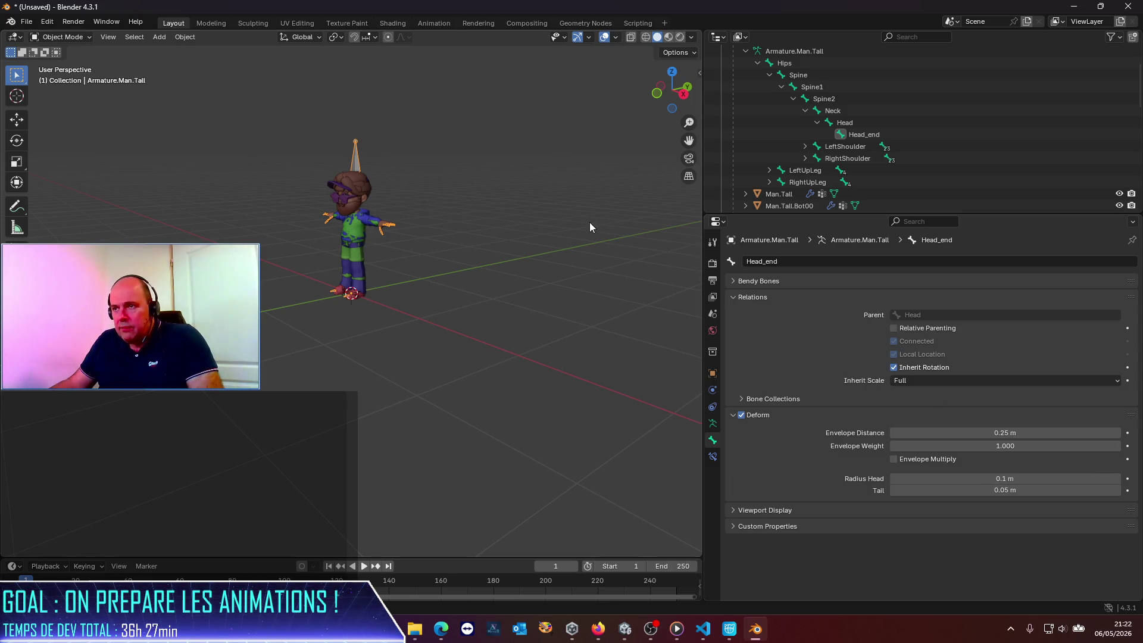
Orbit around the character and expand the bone's Viewport Display settings.
{"action": "scroll", "coordinate": [341, 127], "scroll_direction": "up", "scroll_amount": 4}
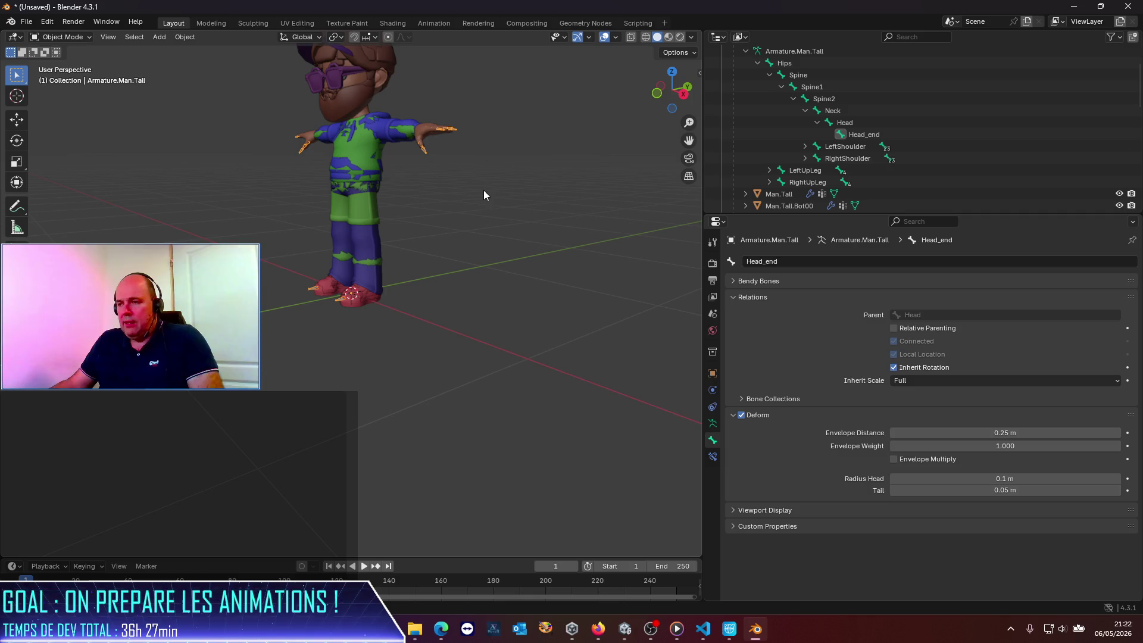
{"action": "middle_click_drag", "start_coordinate": [478, 245], "coordinate": [420, 112]}
{"action": "scroll", "coordinate": [375, 237], "scroll_direction": "up", "scroll_amount": 4}
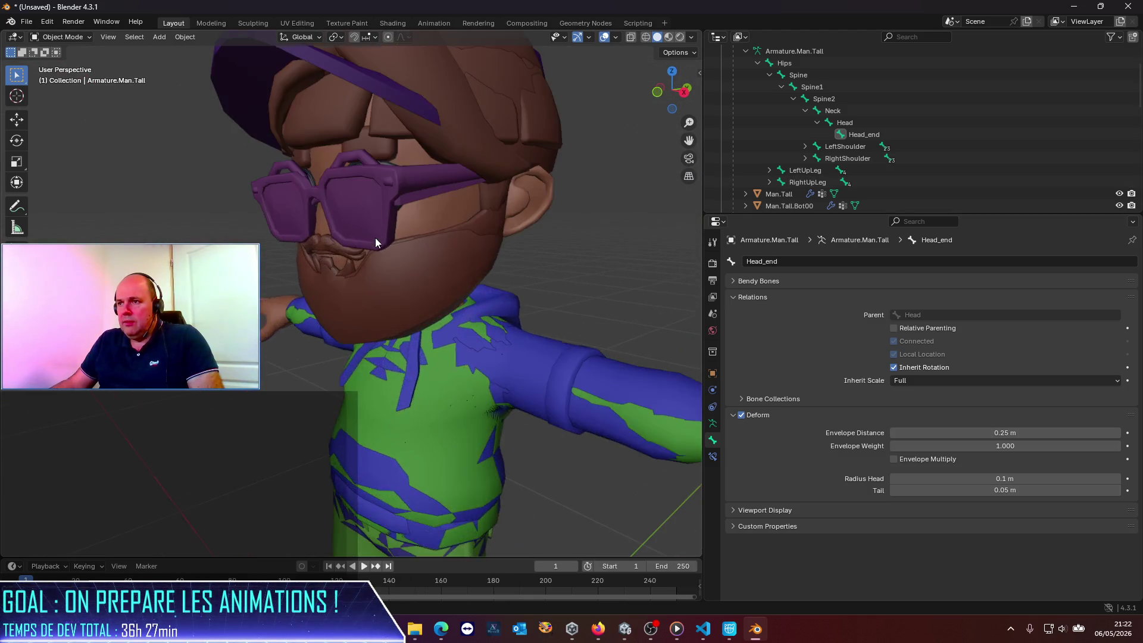
{"action": "scroll", "coordinate": [376, 233], "scroll_direction": "up", "scroll_amount": 2}
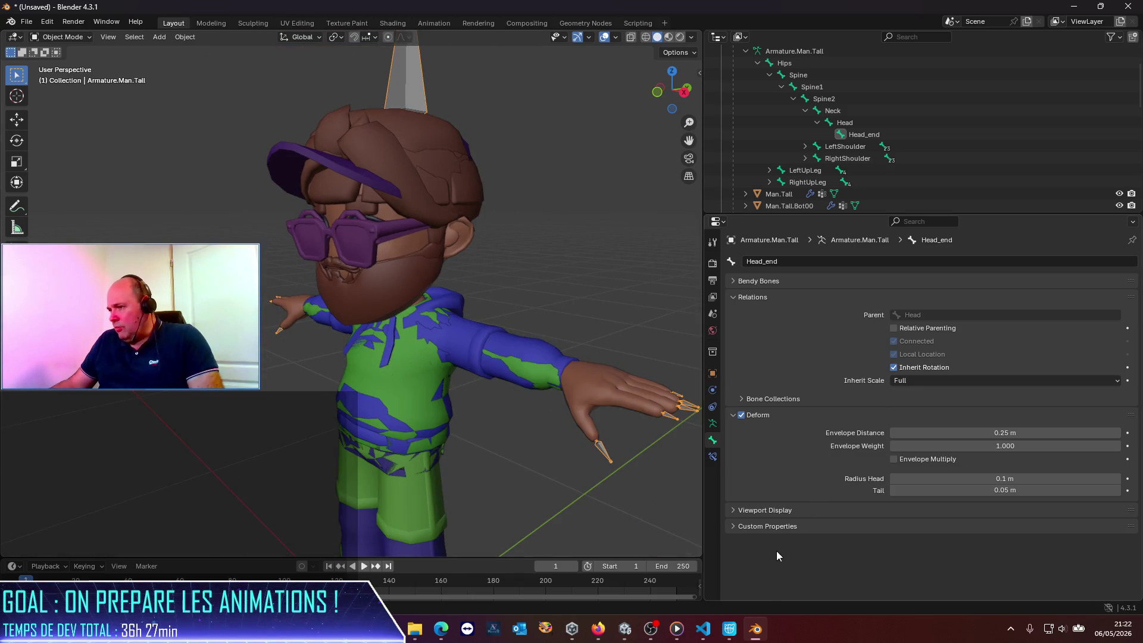
{"action": "left_click", "coordinate": [738, 509]}
{"action": "scroll", "coordinate": [803, 509], "scroll_direction": "down", "scroll_amount": 2}
{"action": "scroll", "coordinate": [799, 508], "scroll_direction": "down", "scroll_amount": 5}
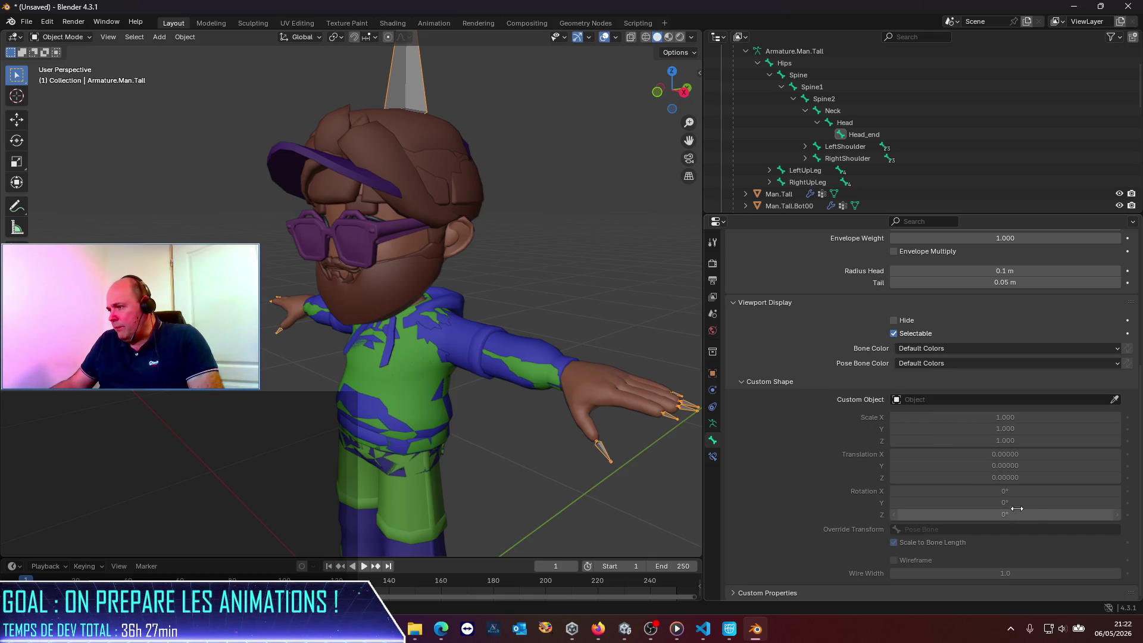
Try a 0.5 custom shape scale on X and Y, revert it to 1.000, then view the active tool settings.
{"action": "left_click", "coordinate": [1054, 418]}
{"action": "type", "text": "0.5"}
{"action": "key", "text": "Return"}
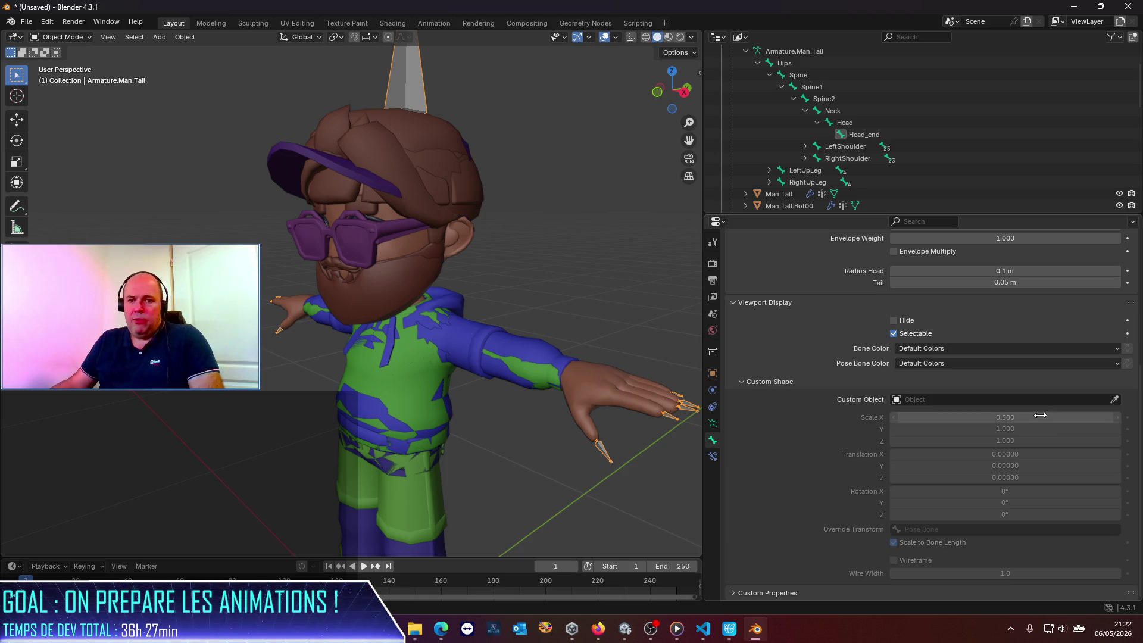
{"action": "left_click", "coordinate": [1025, 429]}
{"action": "type", "text": "0.5"}
{"action": "key", "text": "Return"}
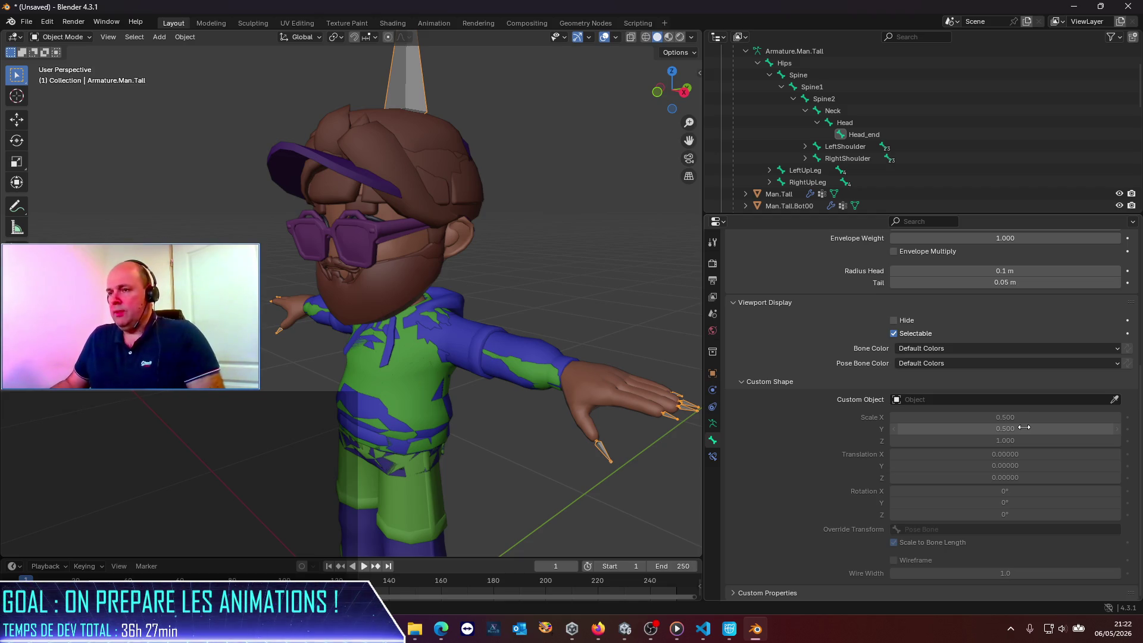
{"action": "key", "text": "BackSpace"}
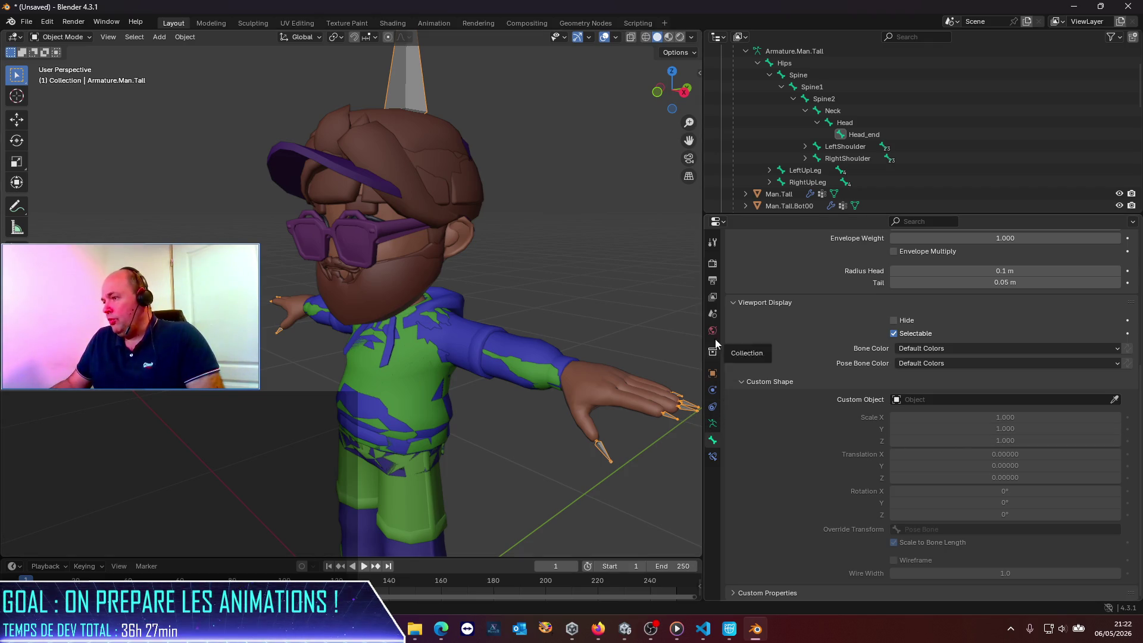
{"action": "left_click", "coordinate": [709, 244]}
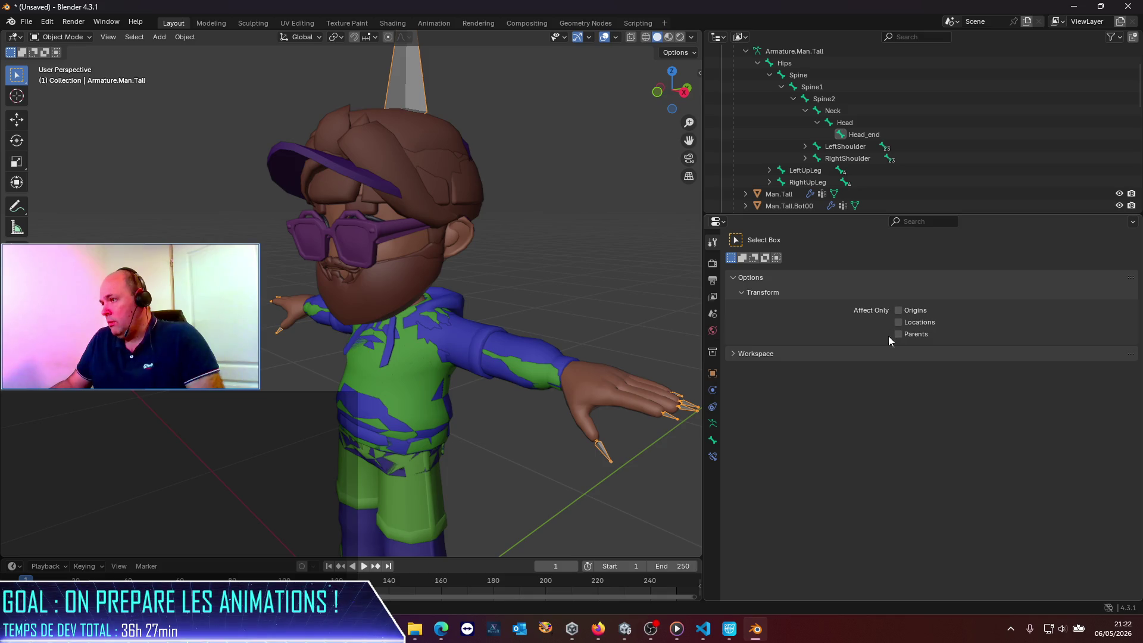
Expand the workspace settings and reselect the Head bone to view its properties.
{"action": "left_click", "coordinate": [734, 355]}
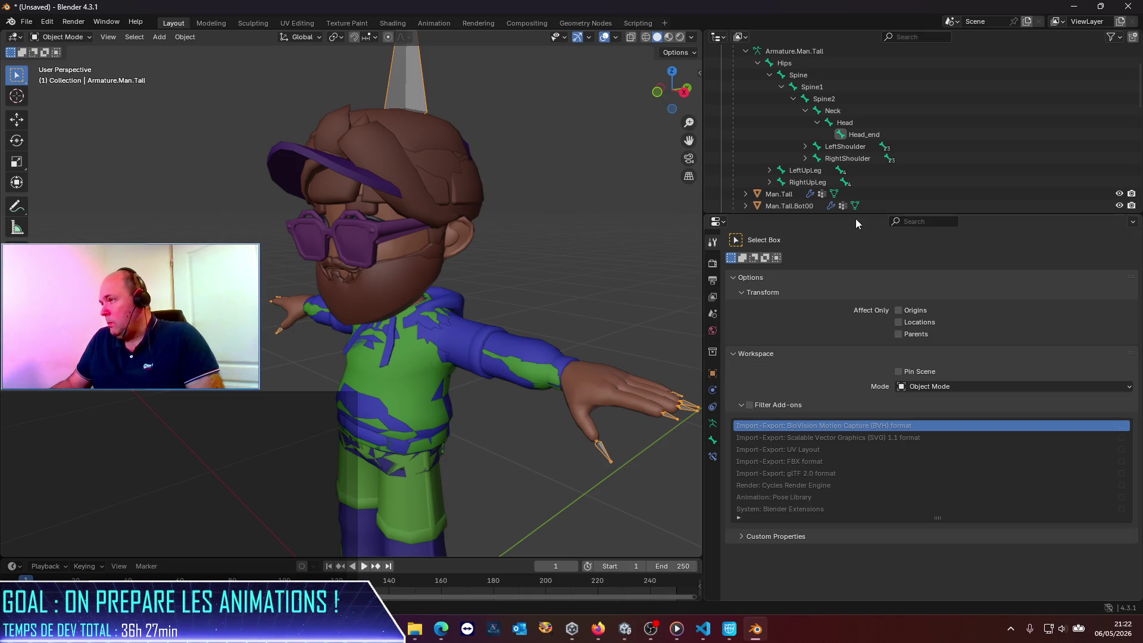
{"action": "left_click", "coordinate": [828, 124]}
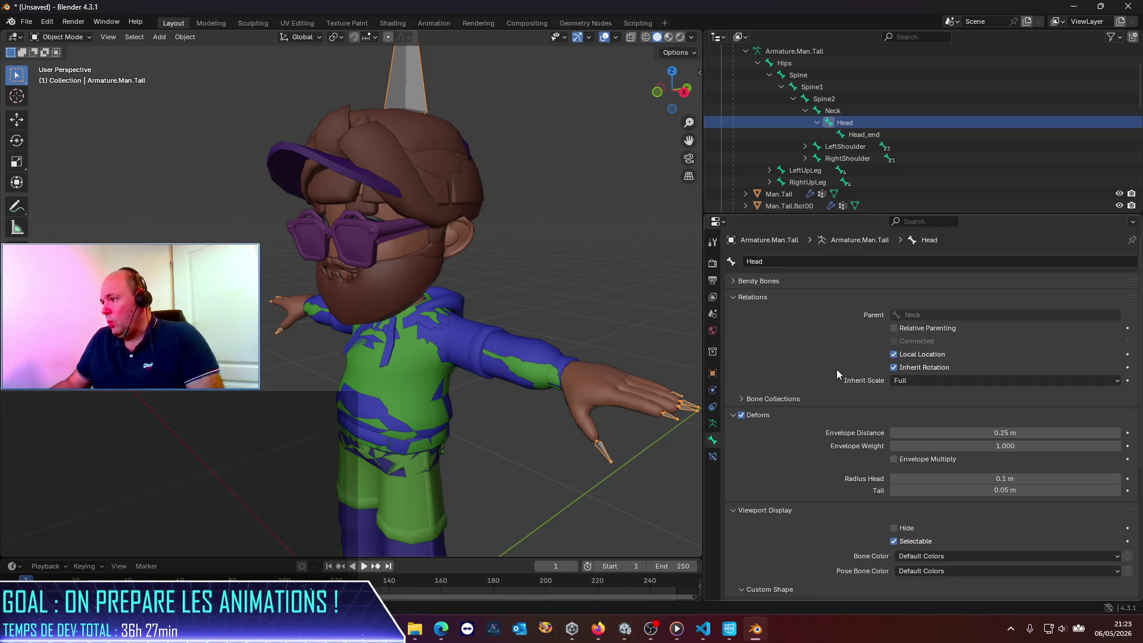
{"action": "scroll", "coordinate": [837, 370], "scroll_direction": "down", "scroll_amount": 7}
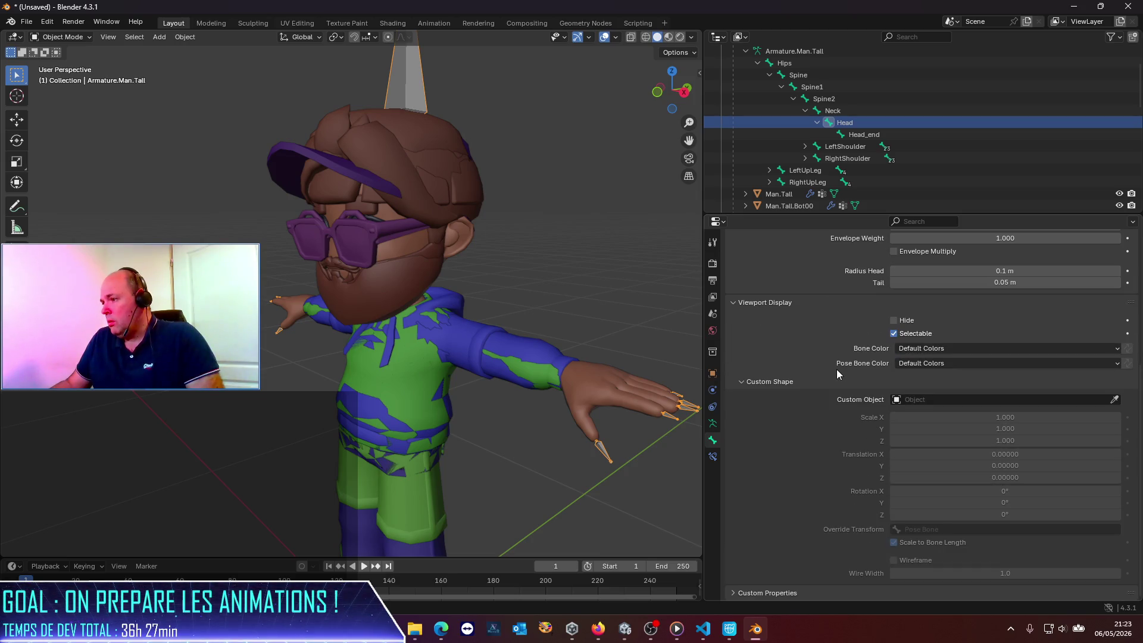
{"action": "left_click", "coordinate": [712, 243]}
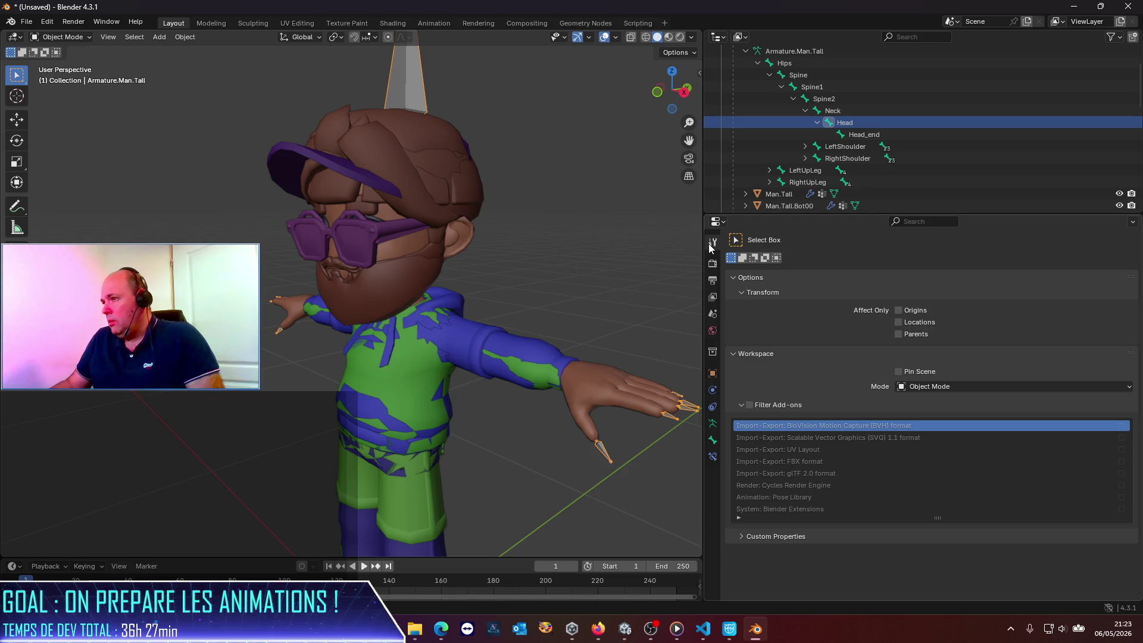
Browse the Render, Output, Scene, World, Collection and Object tabs, then reselect Head.
{"action": "left_click", "coordinate": [713, 264]}
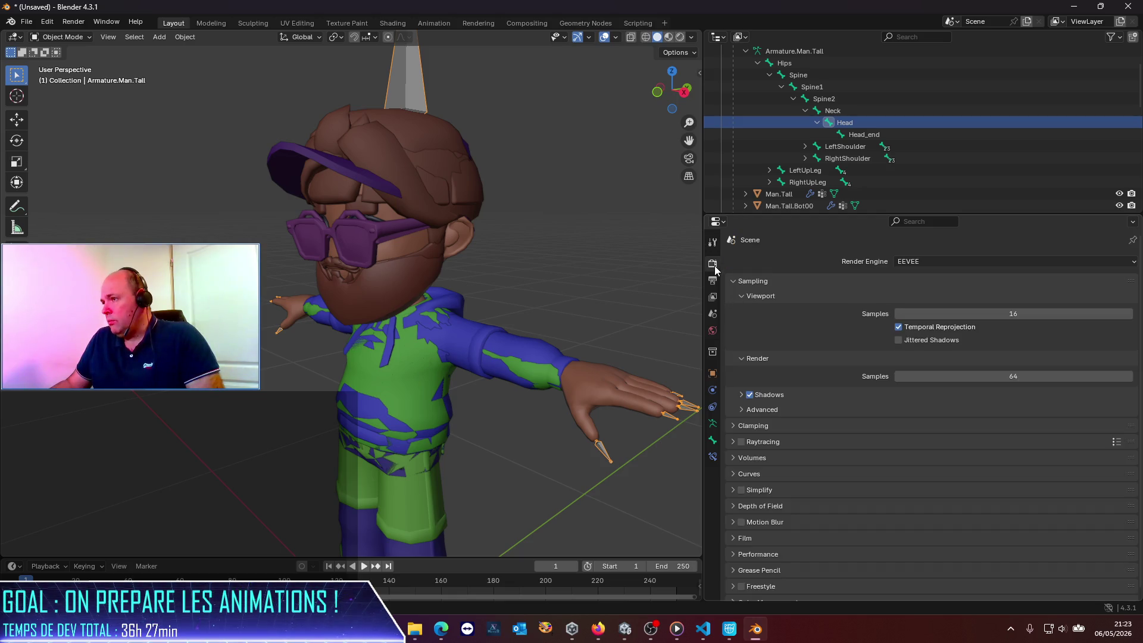
{"action": "left_click", "coordinate": [712, 280]}
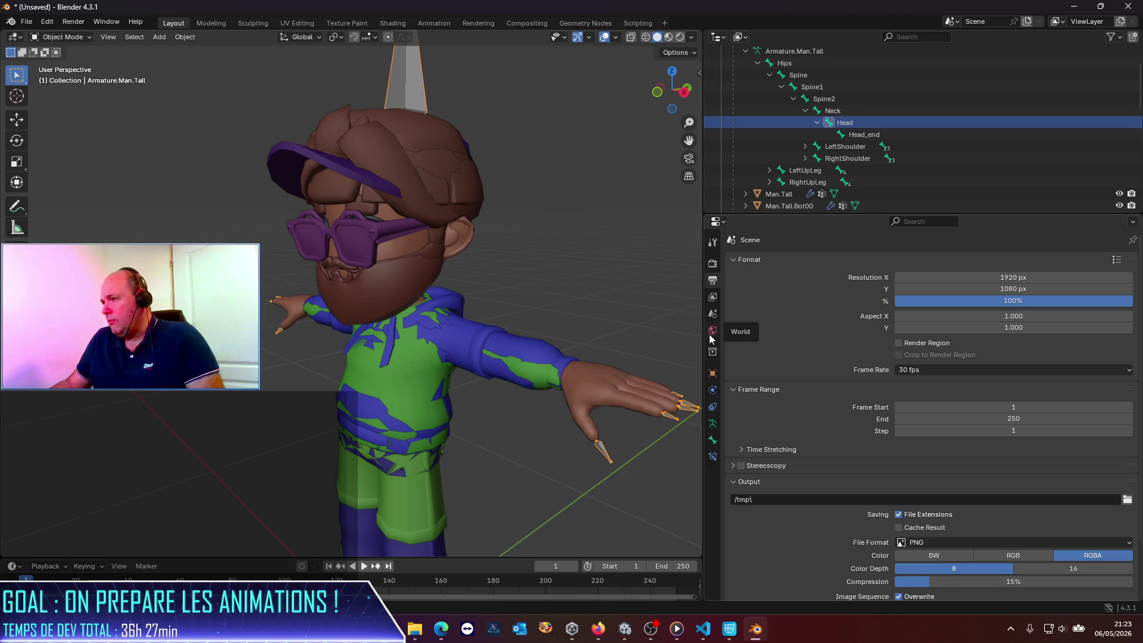
{"action": "left_click", "coordinate": [712, 313]}
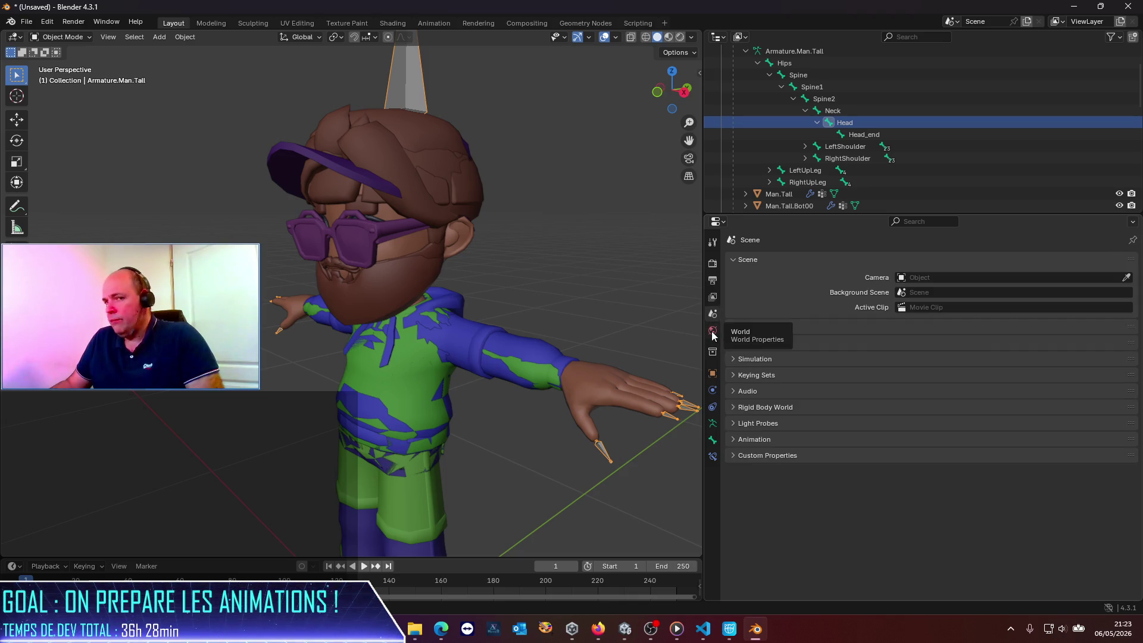
{"action": "left_click", "coordinate": [712, 331]}
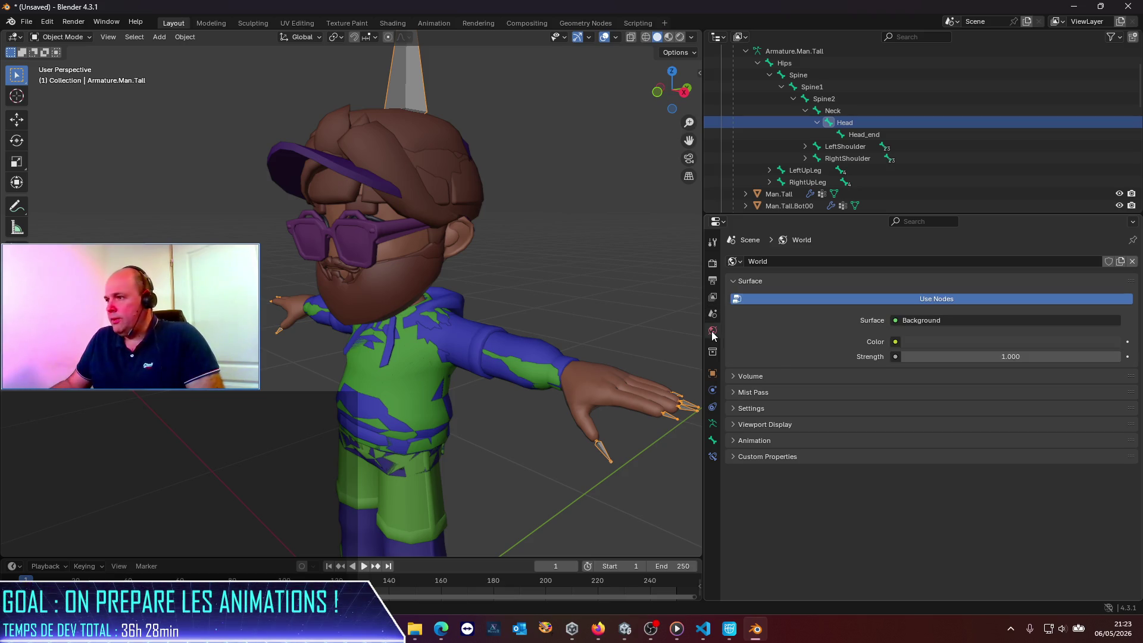
{"action": "left_click", "coordinate": [711, 355]}
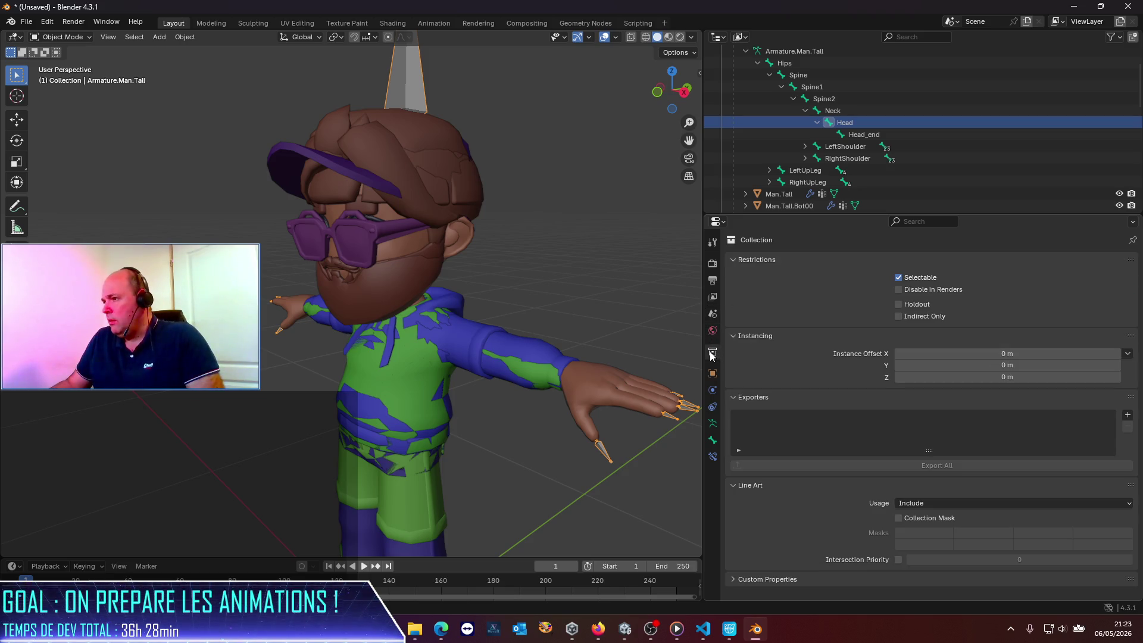
{"action": "left_click", "coordinate": [713, 374]}
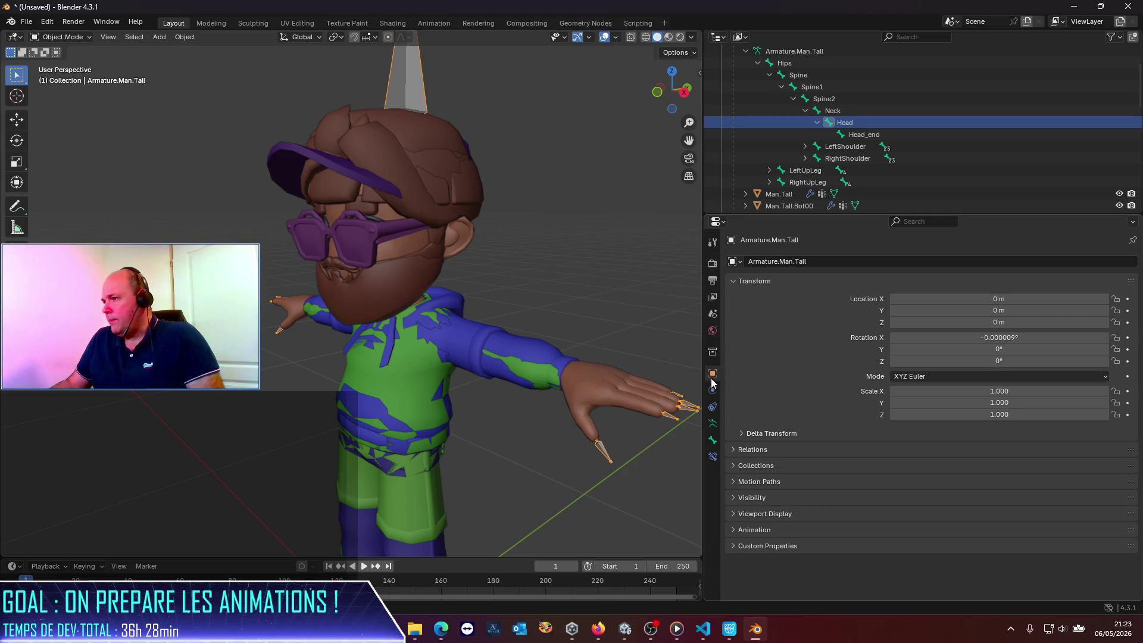
{"action": "left_click", "coordinate": [850, 134]}
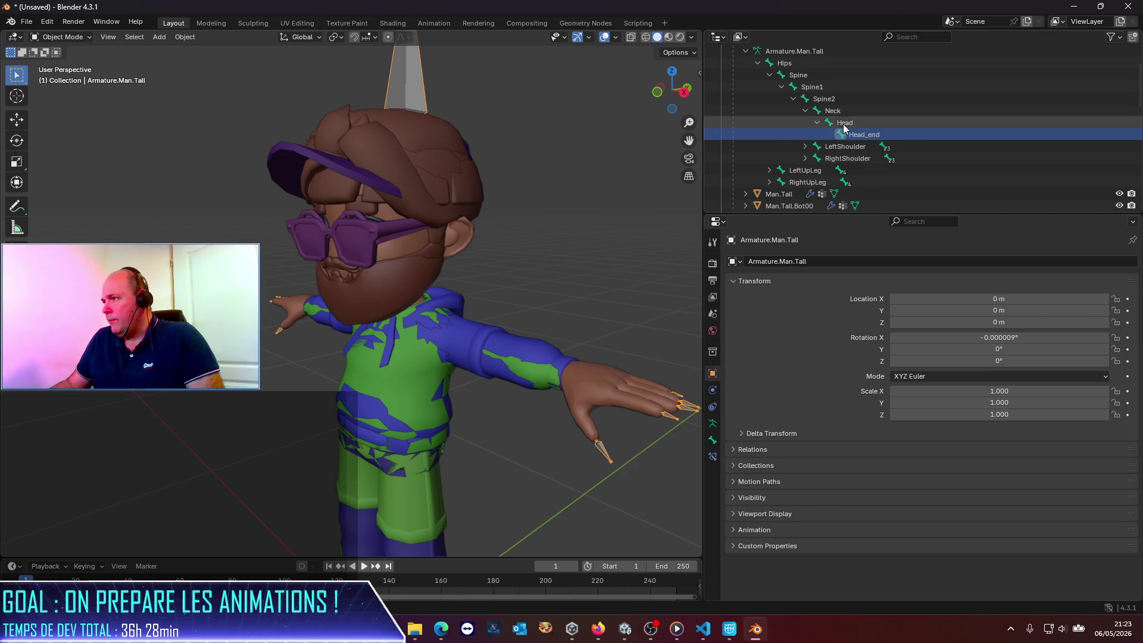
{"action": "left_click", "coordinate": [833, 125]}
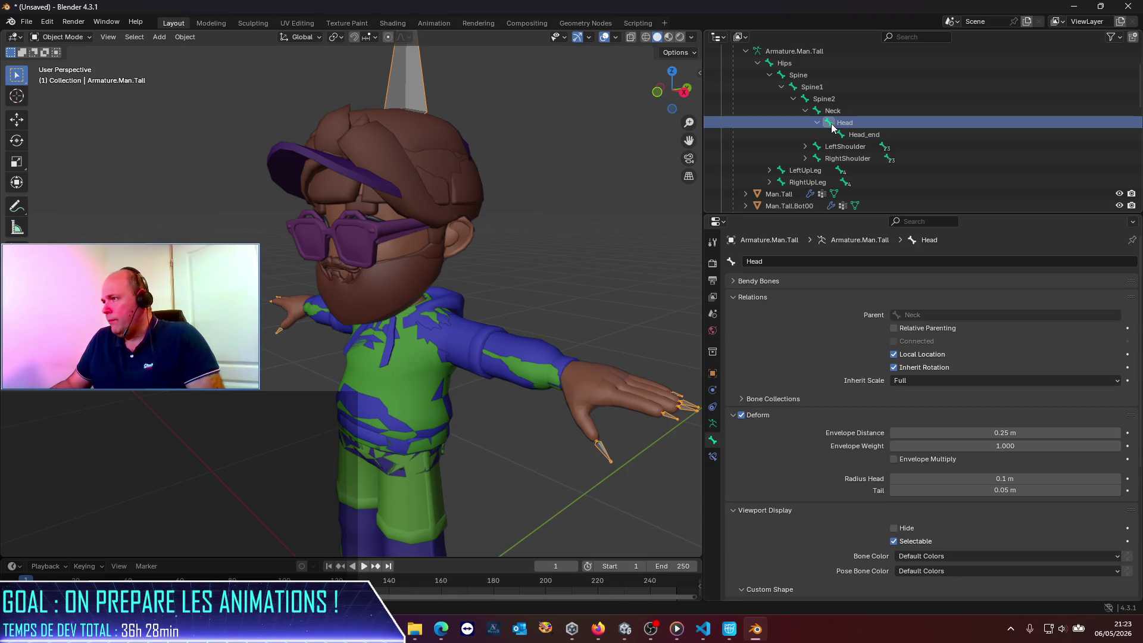
Check the Head bone's constraints, show the View Layer settings, and switch to the ChatGPT window.
{"action": "left_click", "coordinate": [712, 456]}
{"action": "left_click", "coordinate": [714, 445]}
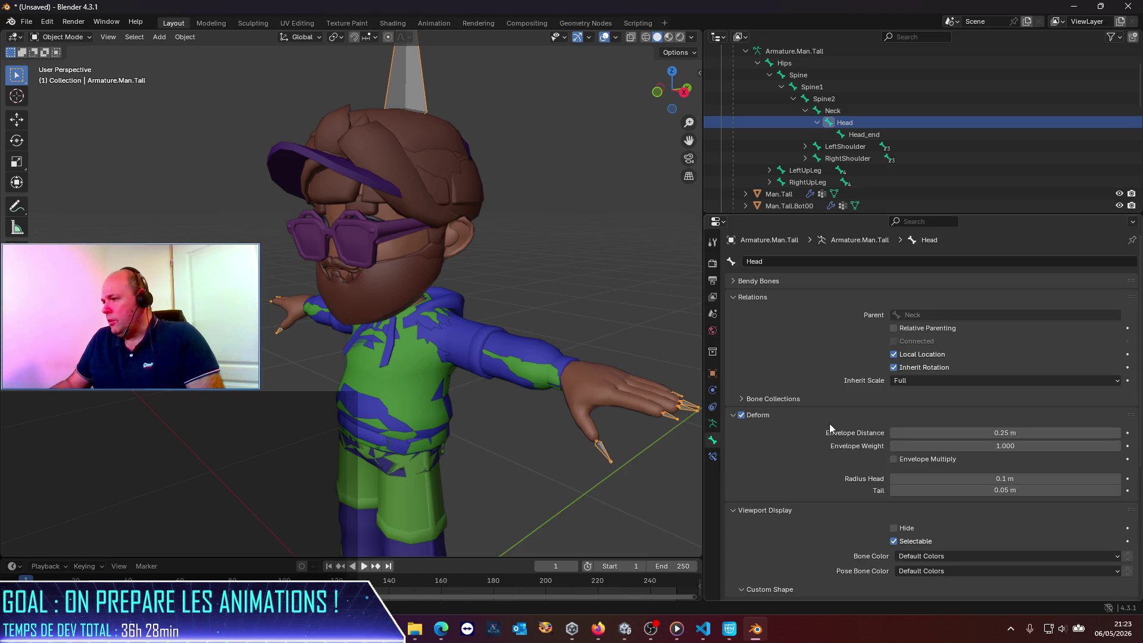
{"action": "scroll", "coordinate": [830, 424], "scroll_direction": "down", "scroll_amount": 4}
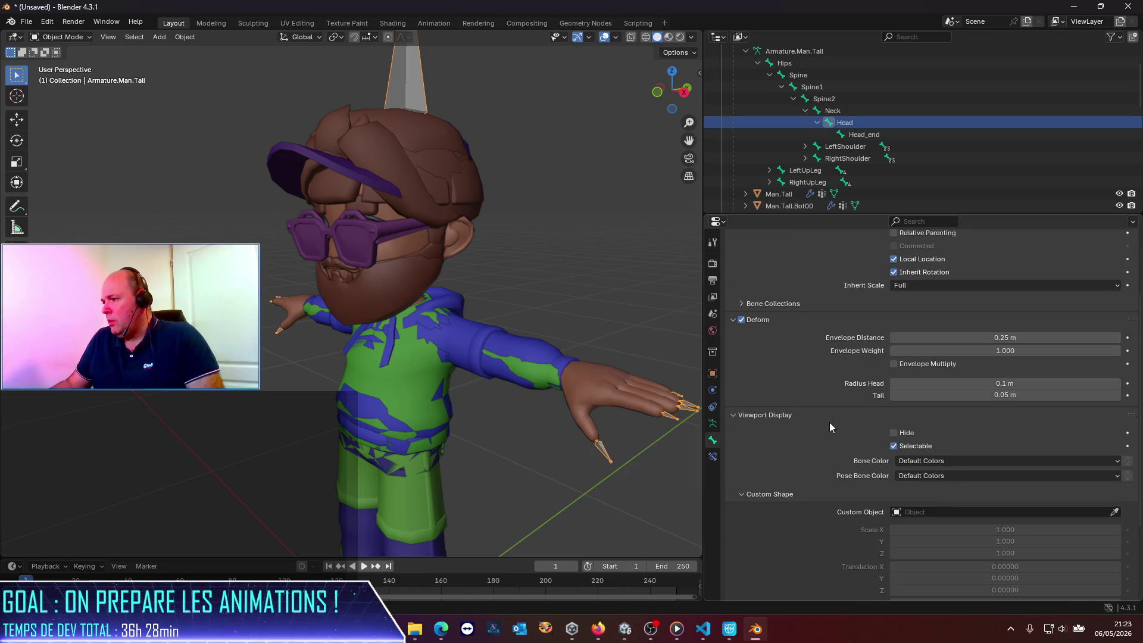
{"action": "scroll", "coordinate": [830, 423], "scroll_direction": "down", "scroll_amount": 5}
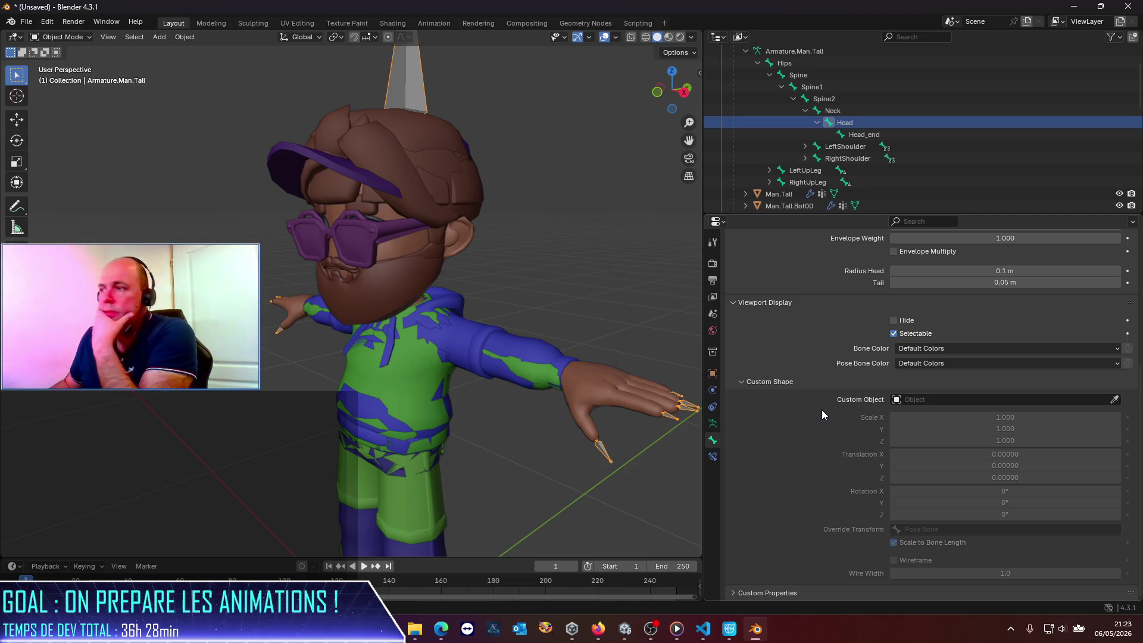
{"action": "left_click", "coordinate": [713, 456]}
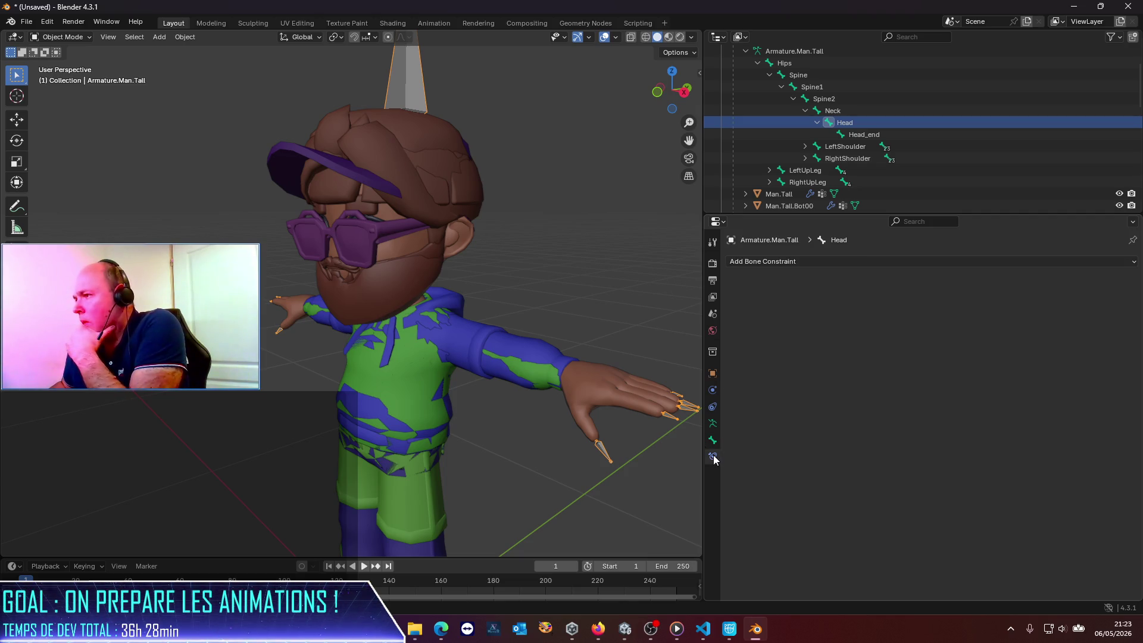
{"action": "left_click", "coordinate": [713, 297]}
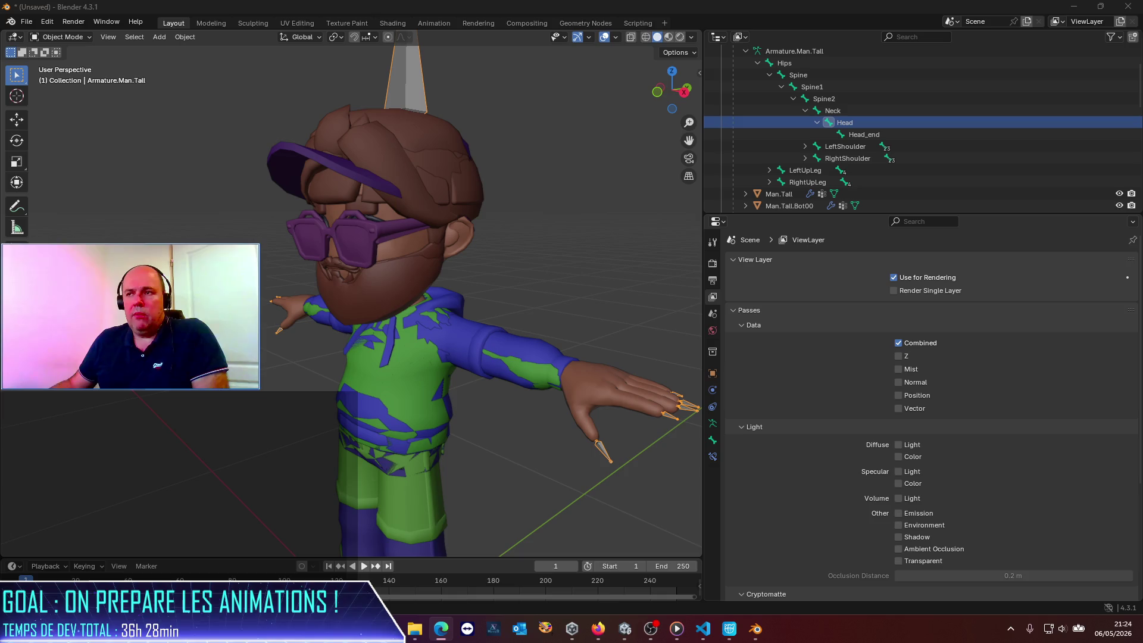
{"action": "key", "text": "alt+Tab"}
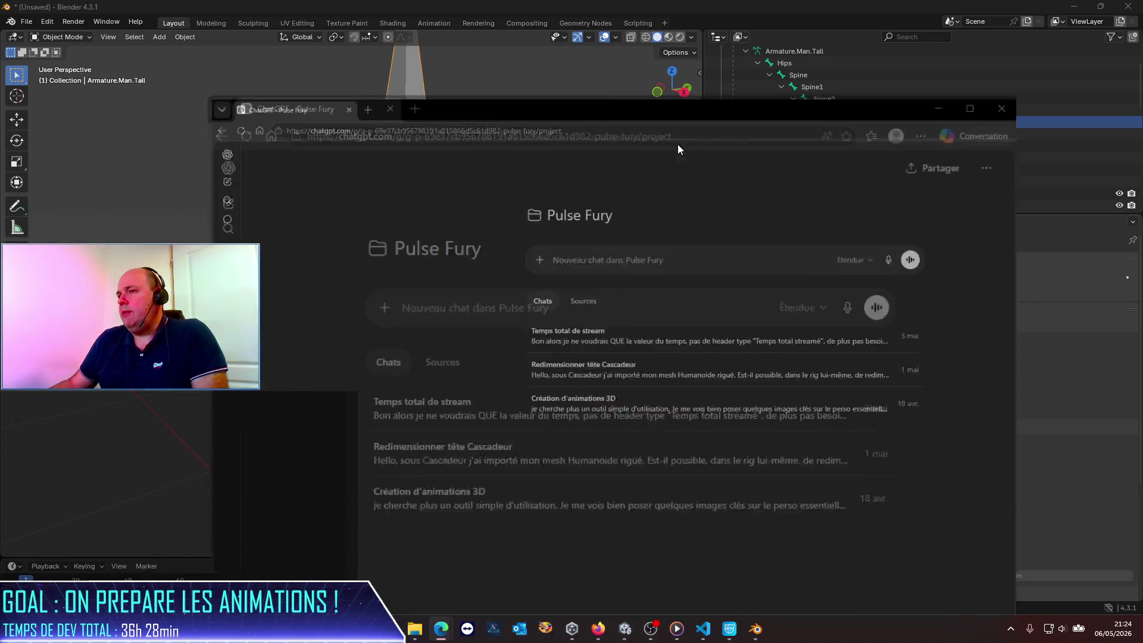
Write the opening line asking for Blender help with an imported, correctly rigged humanoid FBX.
{"action": "type", "text": "Hello, "}
{"action": "type", "text": "p"}
{"action": "key", "text": "BackSpace"}
{"action": "type", "text": "peux-tu m'aider a"}
{"action": "key", "text": "BackSpace"}
{"action": "type", "text": "dans Blender ? j'ai"}
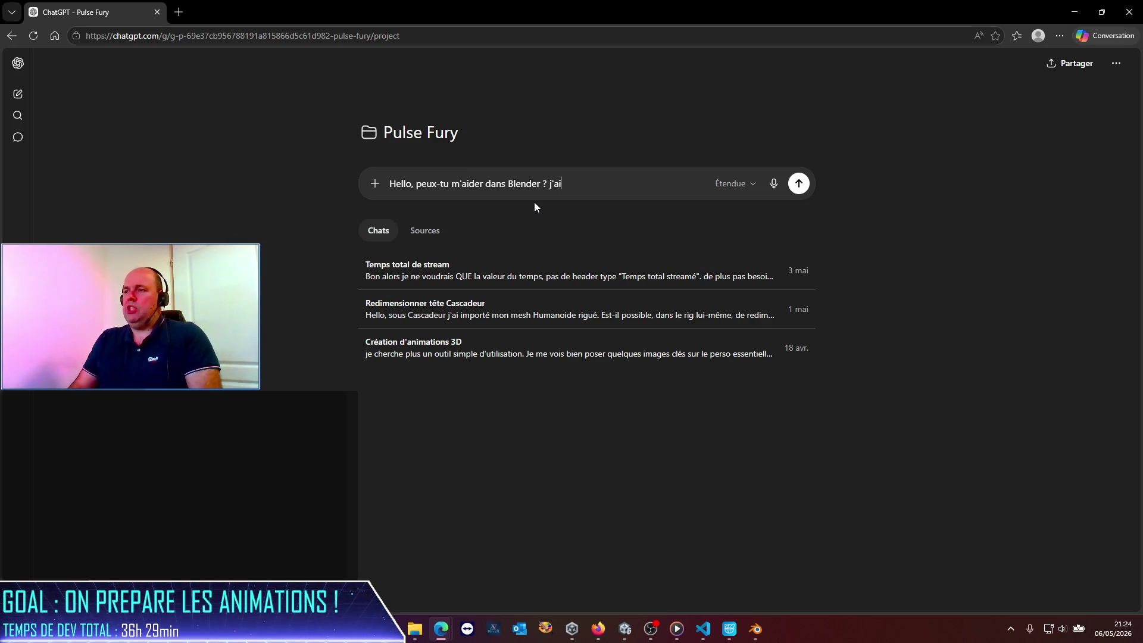
{"action": "type", "text": " importé un FBX hum"}
{"action": "type", "text": "ano"}
{"action": "type", "text": "i"}
{"action": "key", "text": "BackSpace"}
{"action": "type", "text": "ïde"}
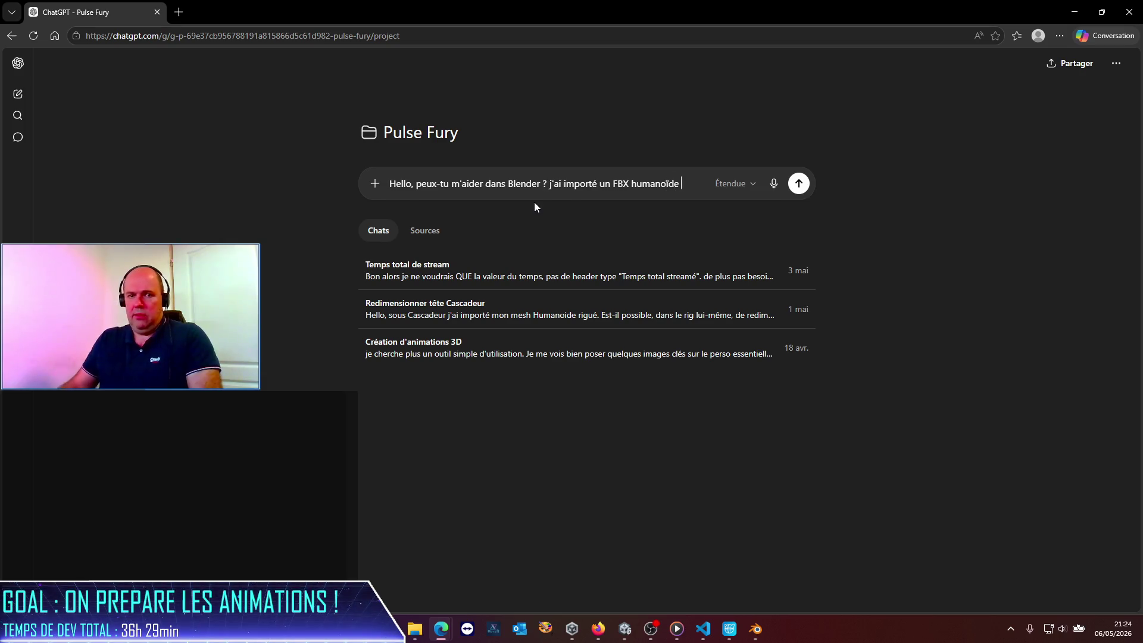
{"action": "key", "text": "alt+Tab"}
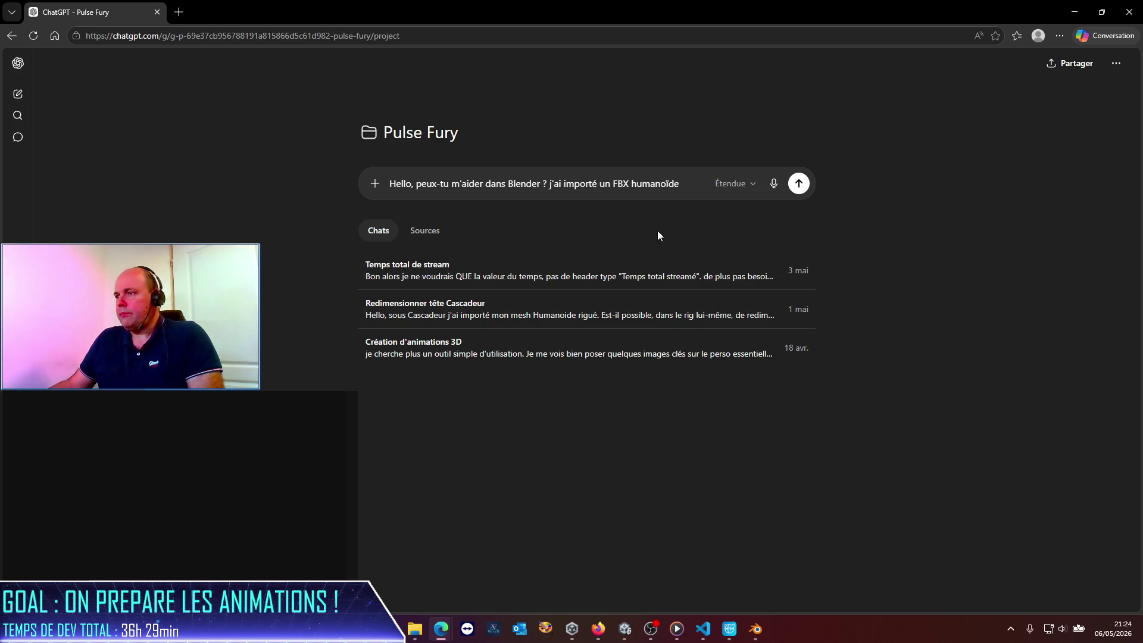
{"action": "type", "text": " rigué "}
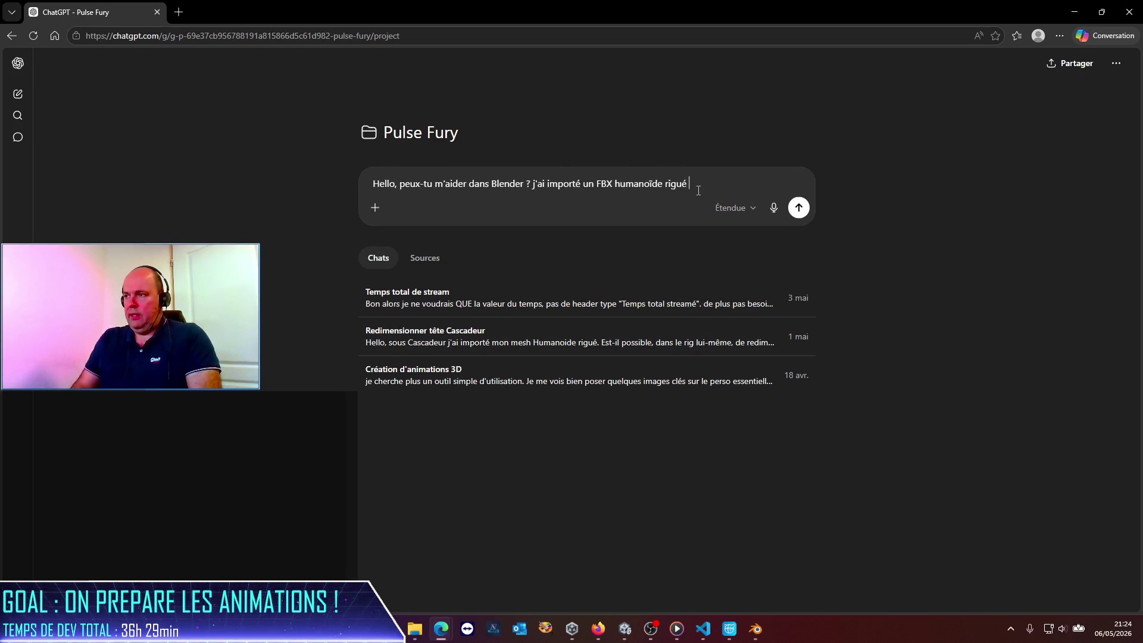
{"action": "type", "text": "correctement (il a en plu"}
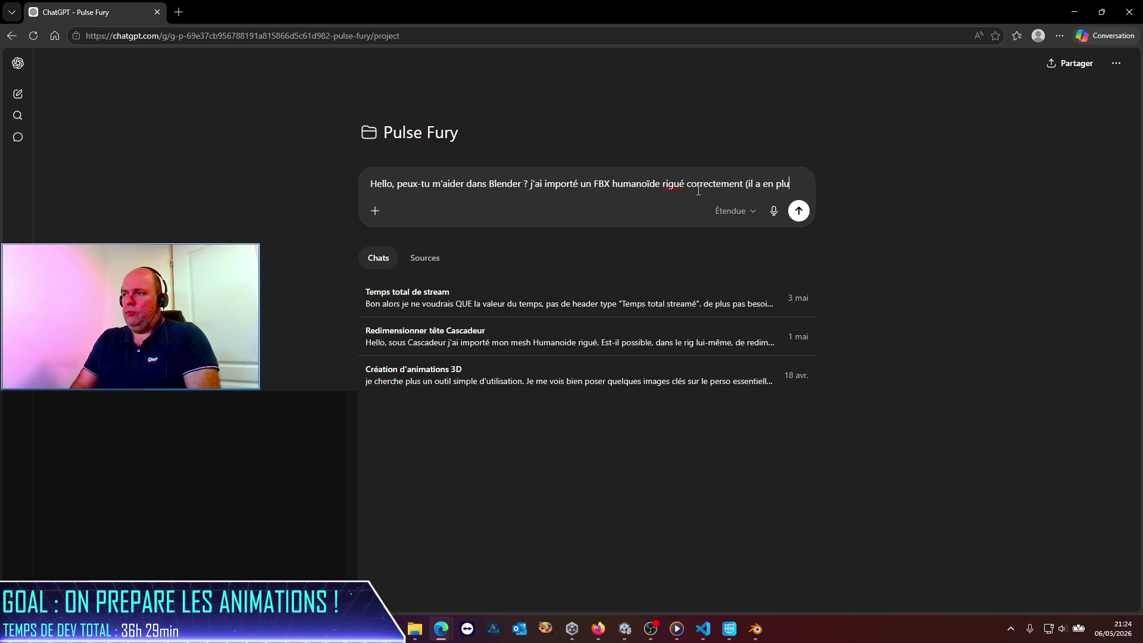
{"action": "type", "text": "s tout un tas de props att"}
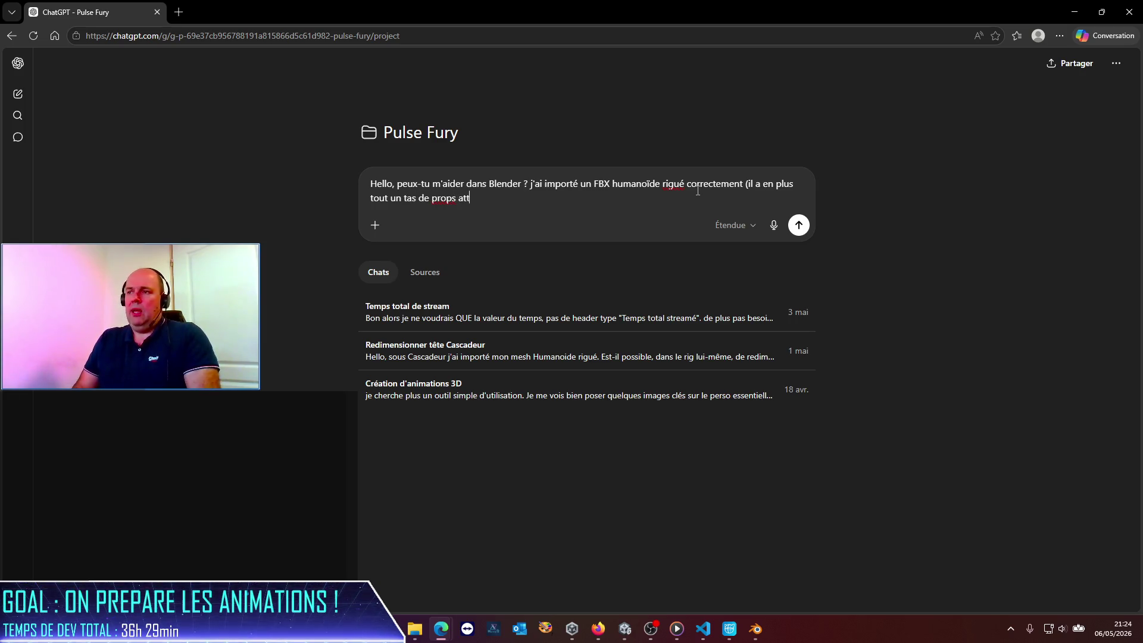
{"action": "type", "text": "achés à lui, comme u"}
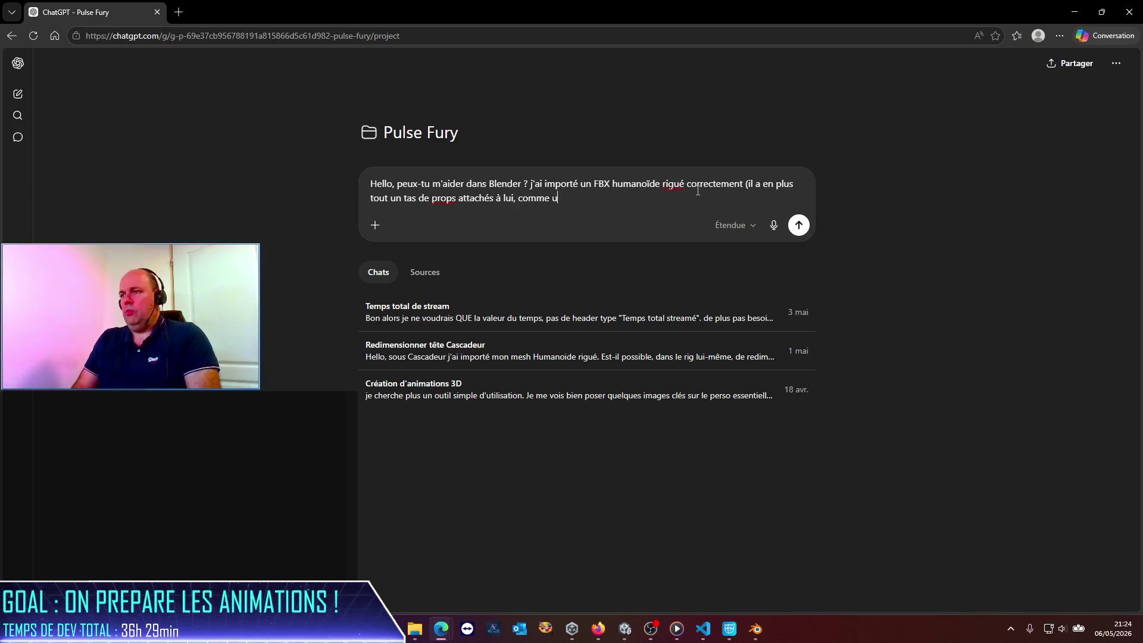
{"action": "type", "text": "ne casquett"}
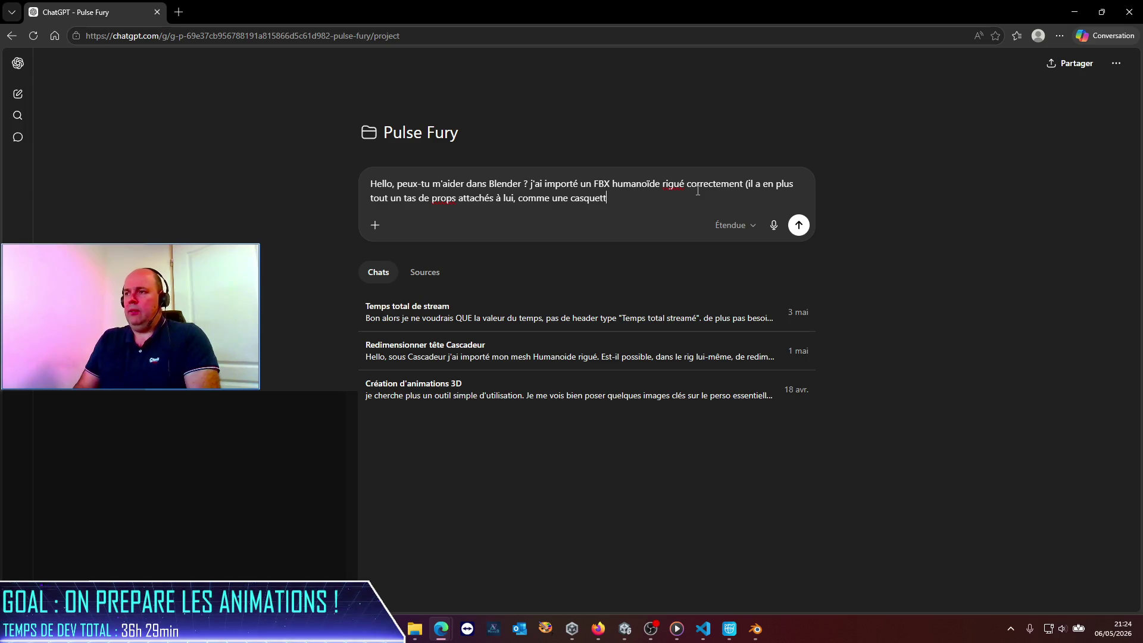
{"action": "type", "text": "e par exemple)."}
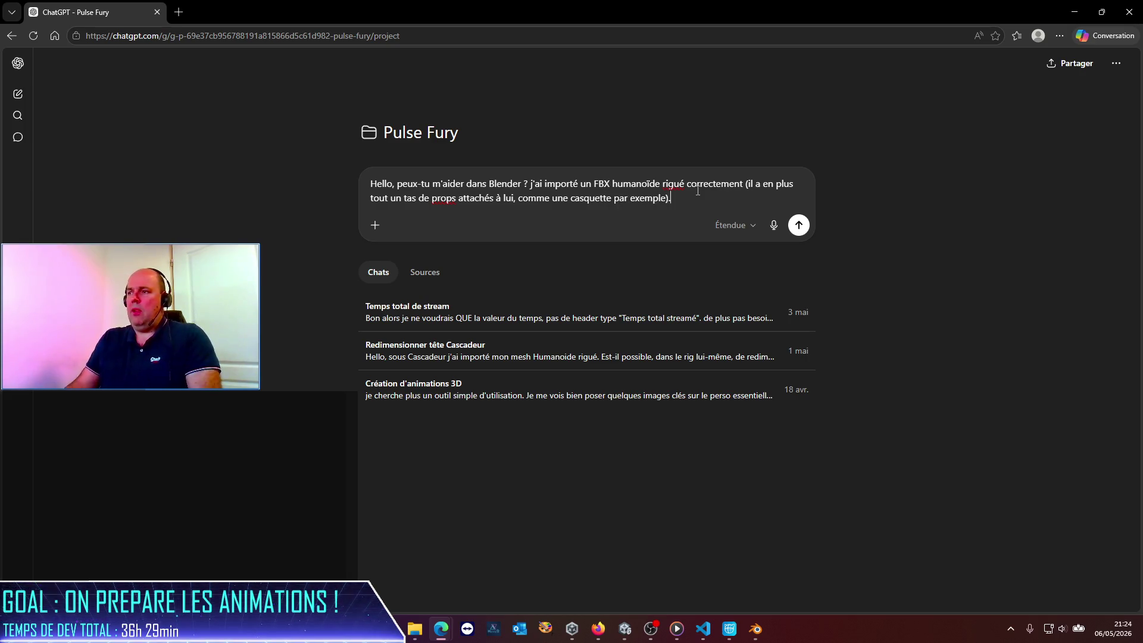
Add a line about shrinking the head and attached objects, check Blender's version, and send the question.
{"action": "key", "text": "shift+Return"}
{"action": "type", "text": "J'ai beso"}
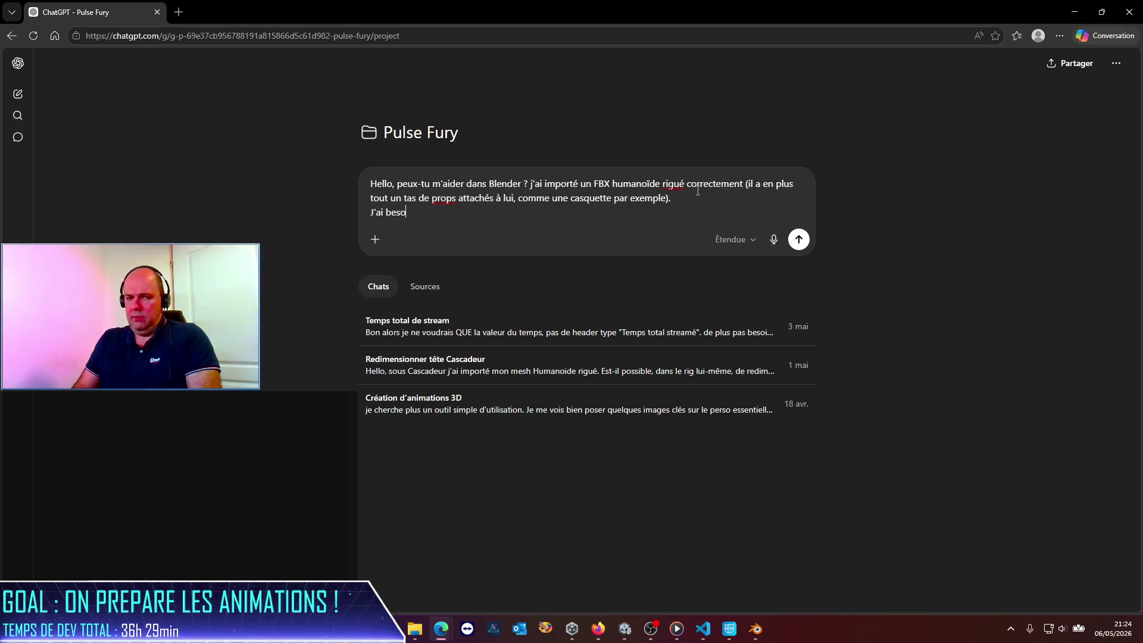
{"action": "type", "text": "in de réduire sa t"}
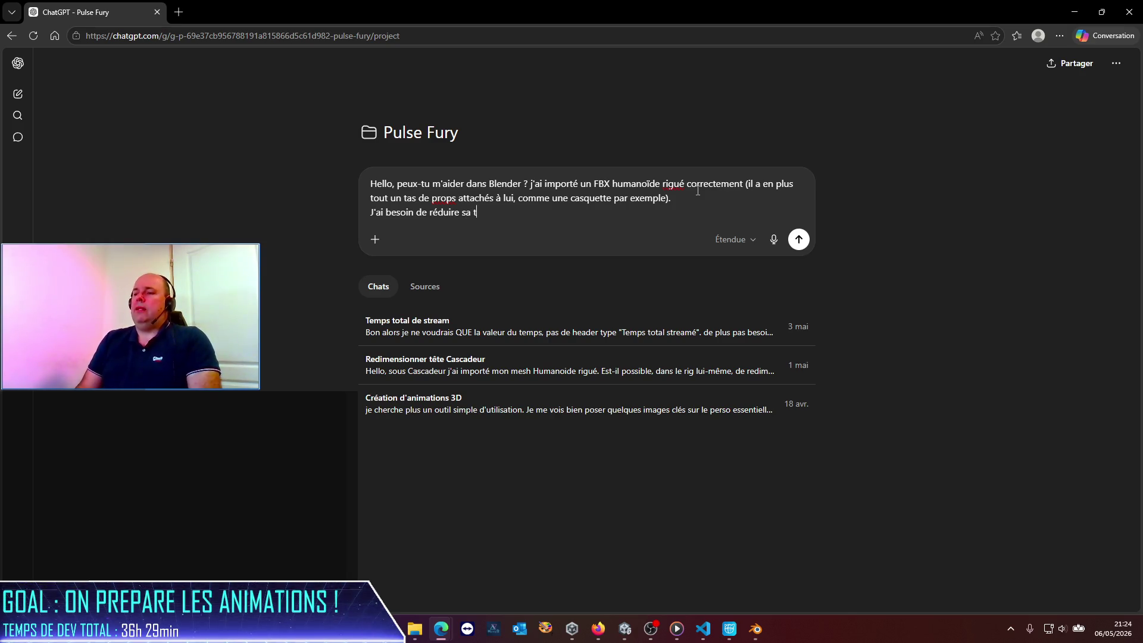
{"action": "type", "text": " objets associés"}
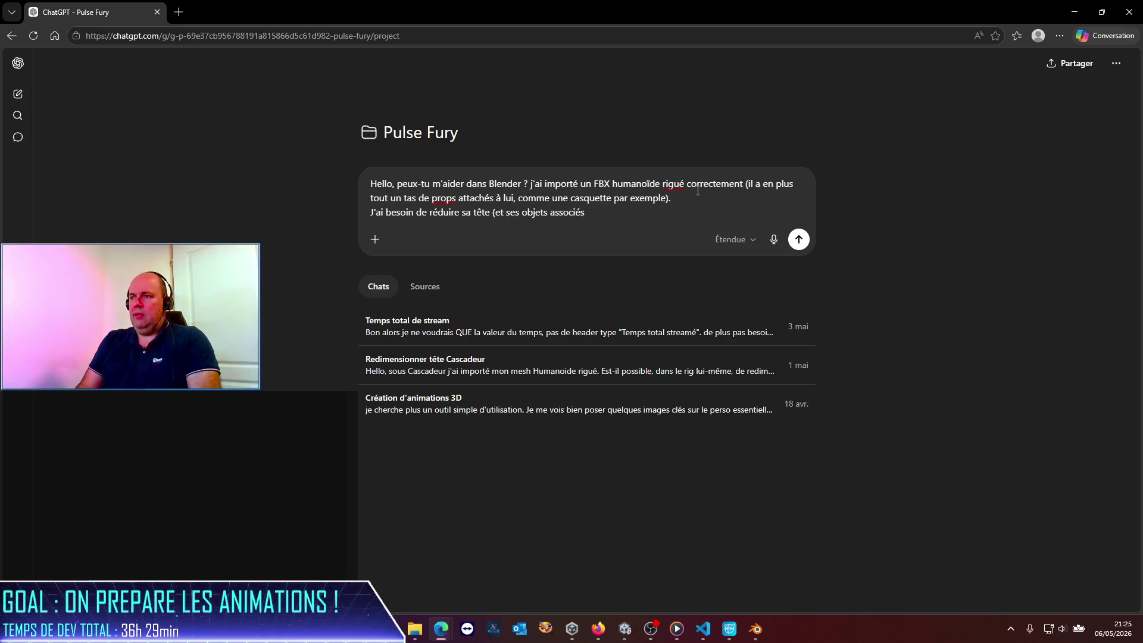
{"action": "type", "text": ") à 60% de sa t"}
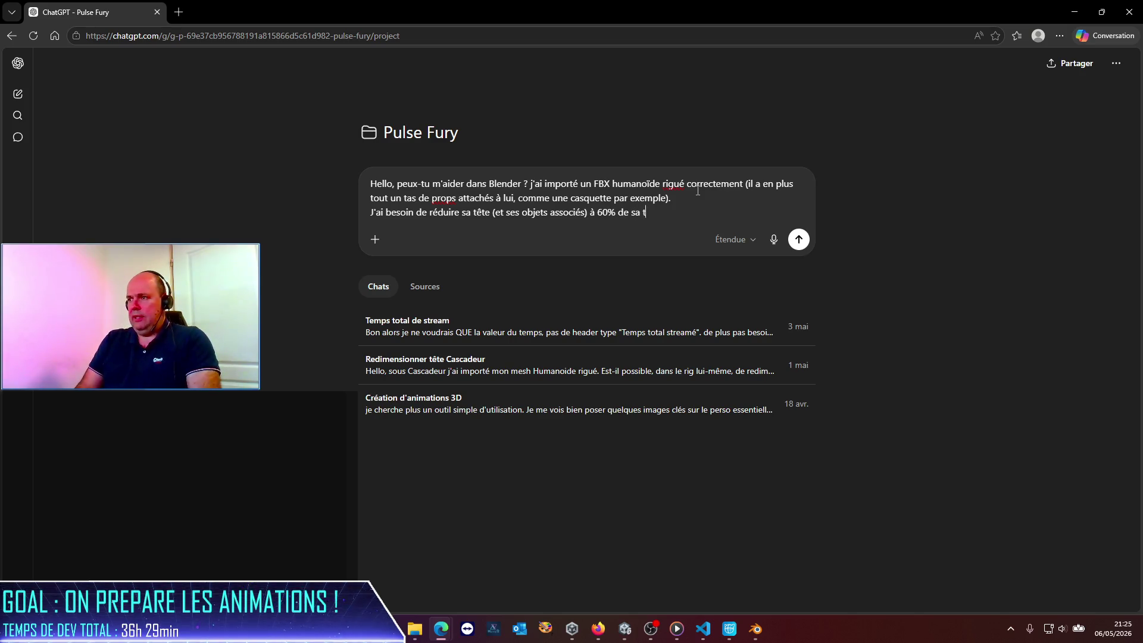
{"action": "type", "text": "aille initiale. help !"}
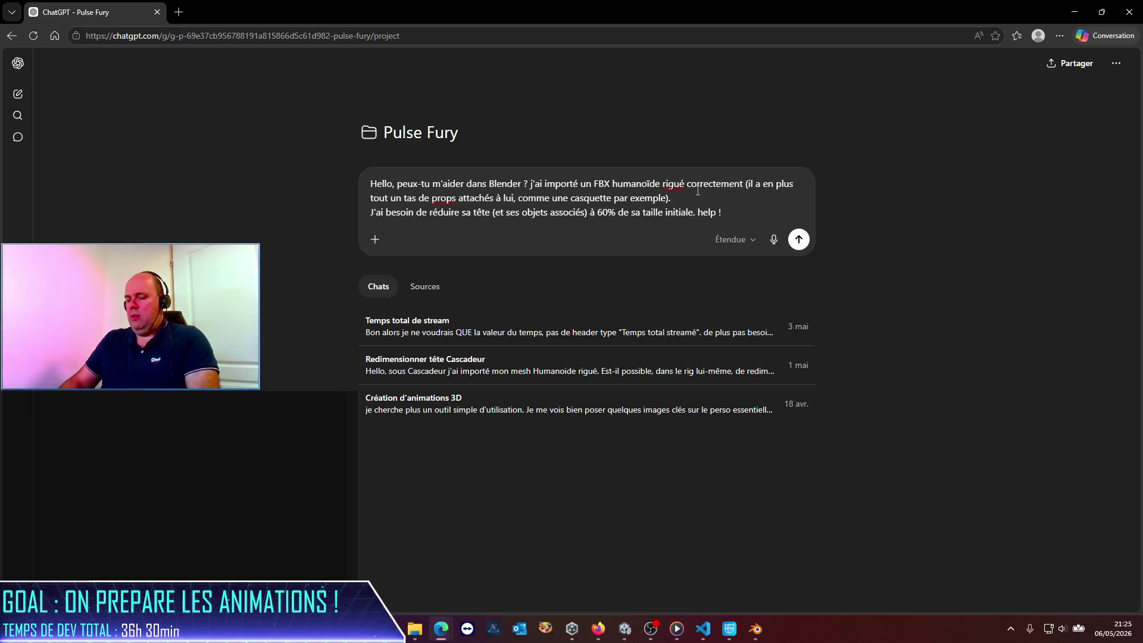
{"action": "type", "text": " Je suis sous"}
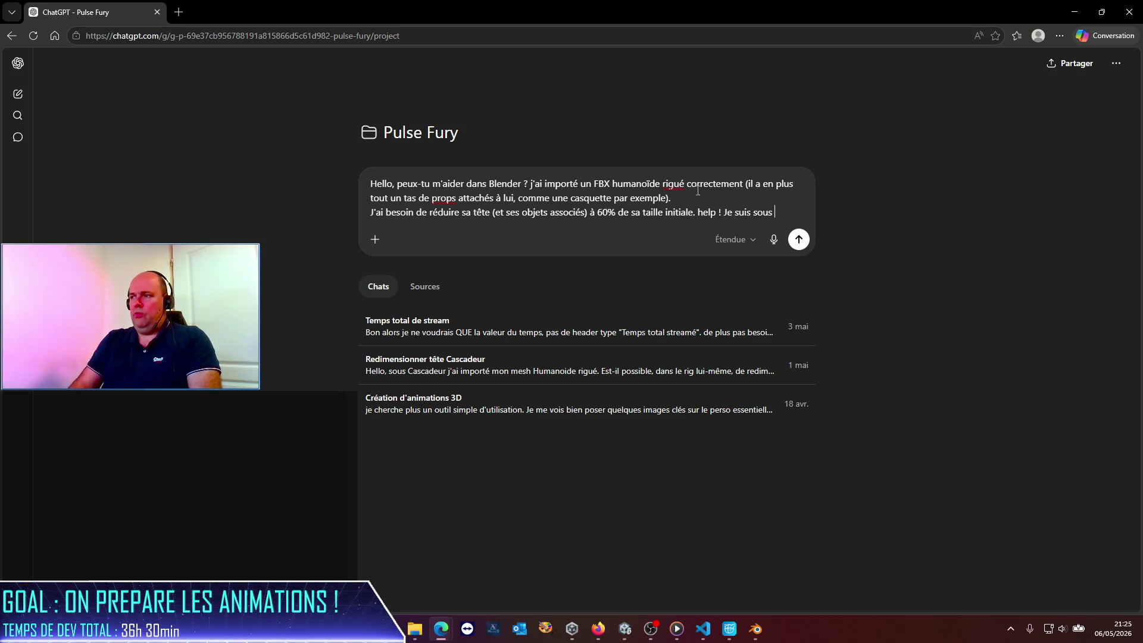
{"action": "left_click", "coordinate": [765, 634]}
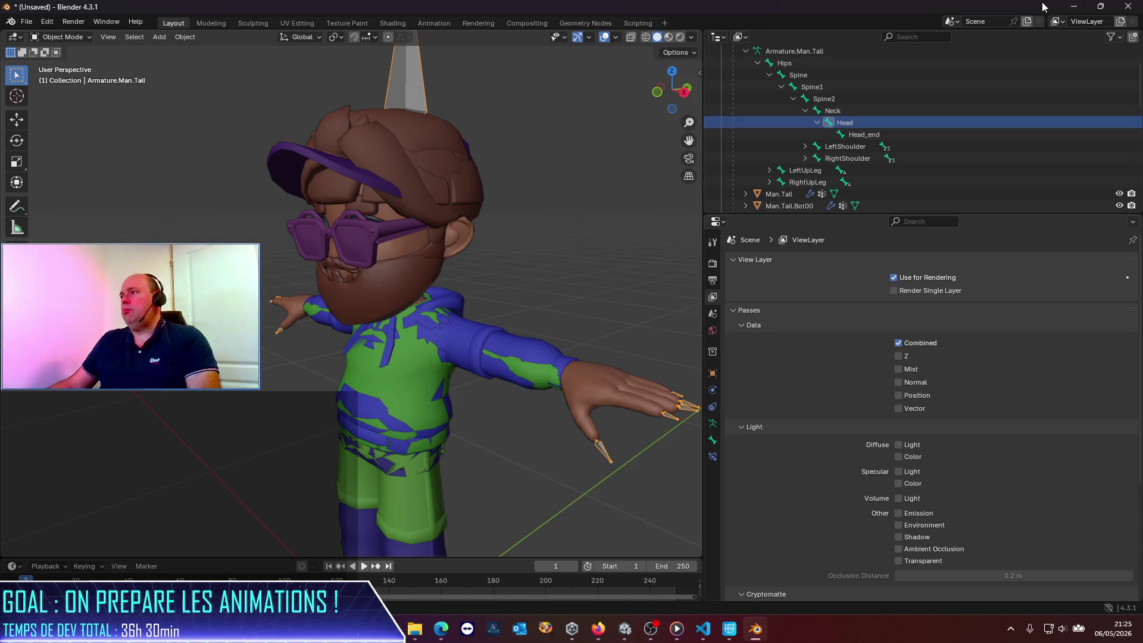
{"action": "left_click", "coordinate": [1074, 7]}
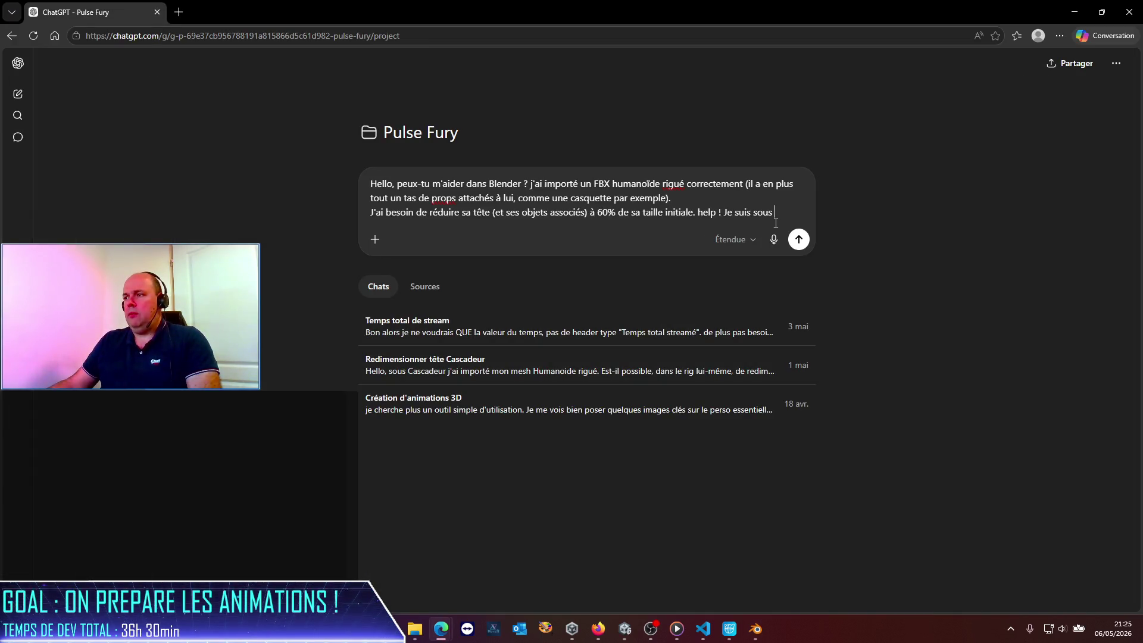
{"action": "type", "text": "Blender 4.3.1 et n"}
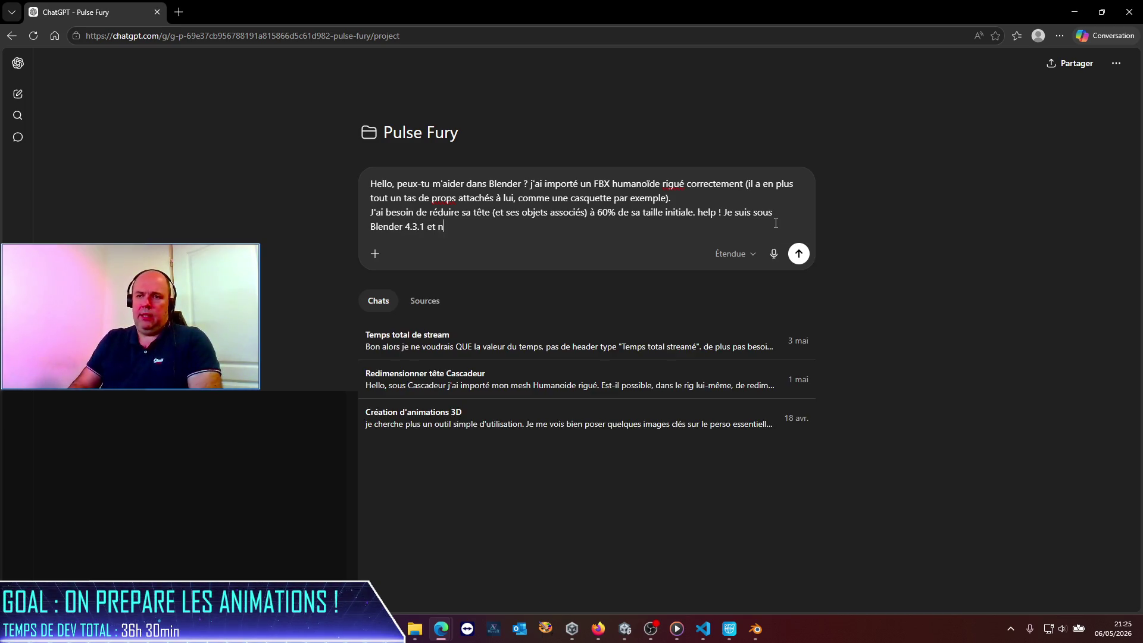
{"action": "type", "text": "e moque pas de moi si il es"}
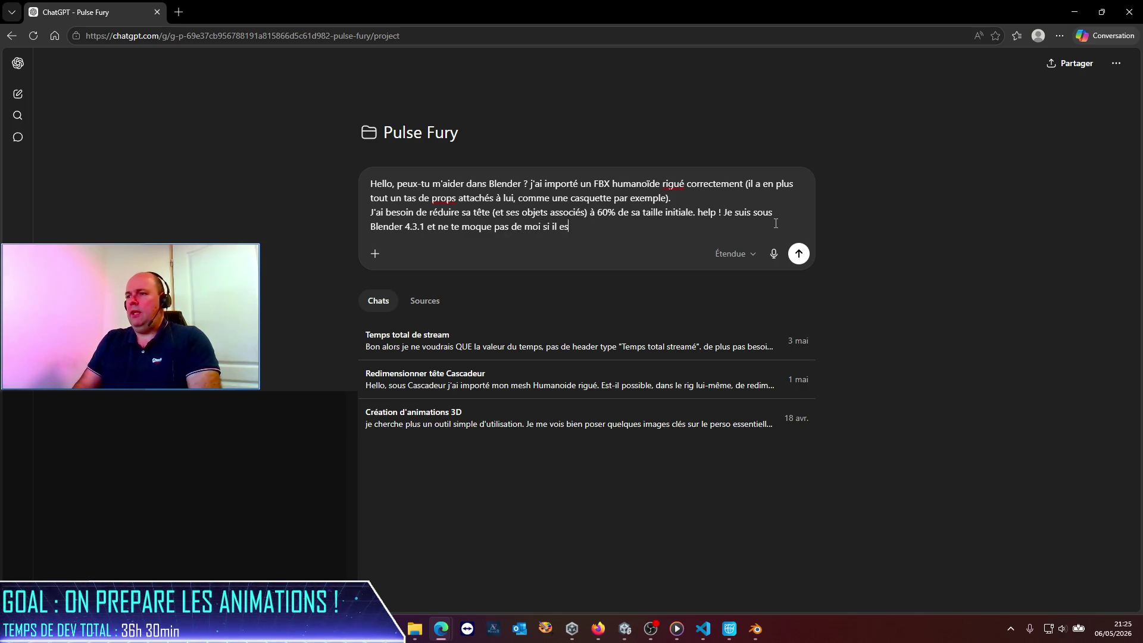
{"action": "type", "text": "t trop vie"}
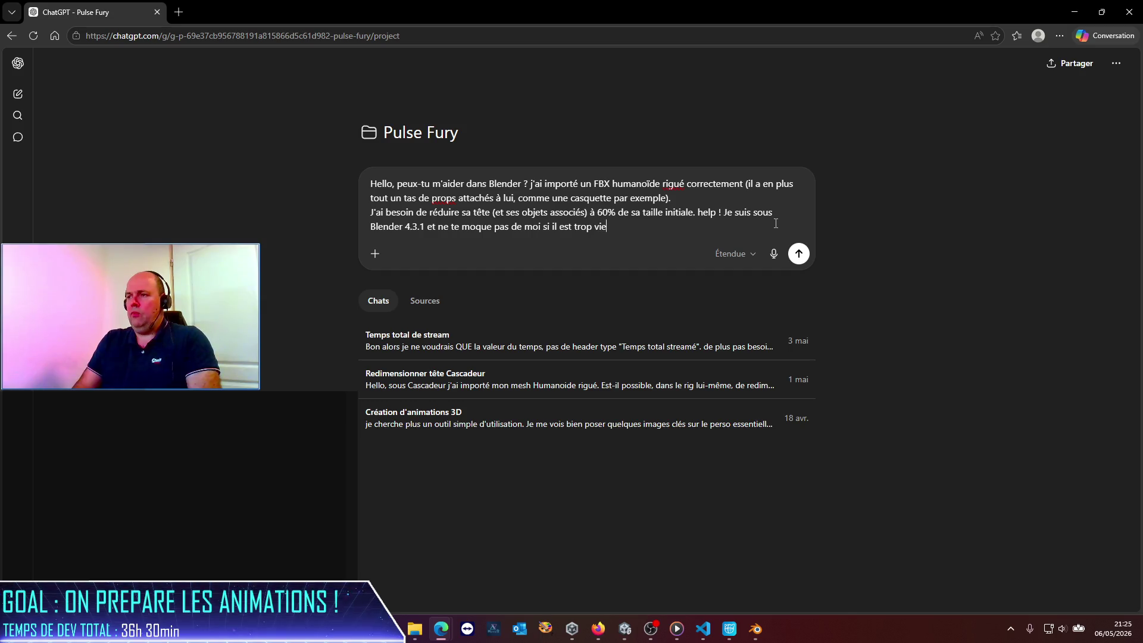
{"action": "type", "text": "nder"}
{"action": "key", "text": "Return"}
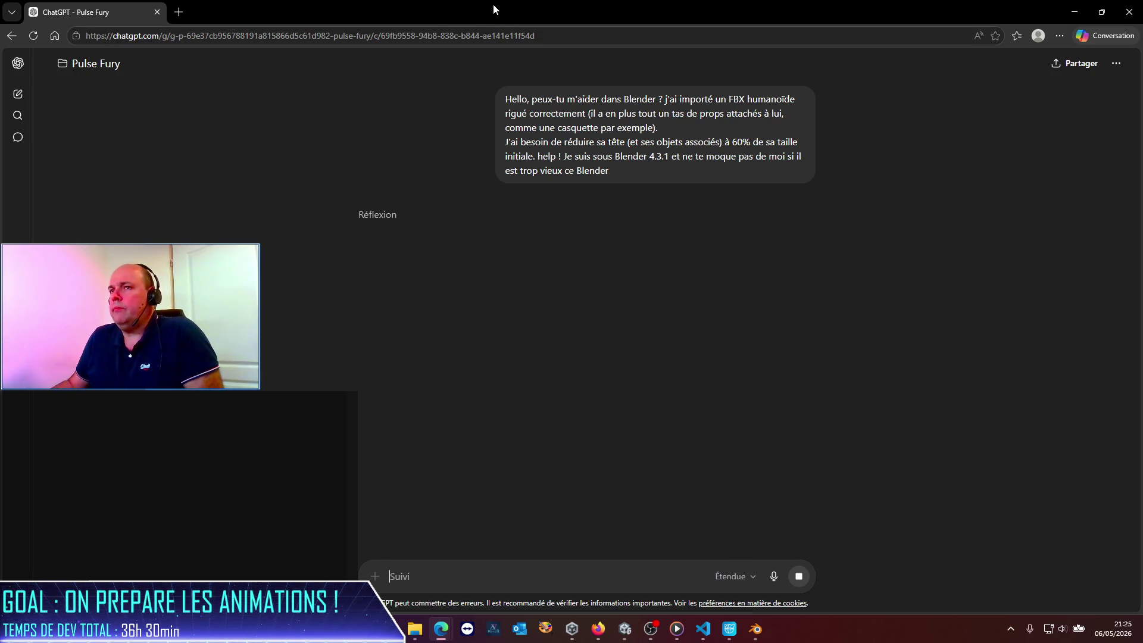
Tile the chat and Blender side by side and make the Man.Tall mesh visible again.
{"action": "key", "text": "super+Right"}
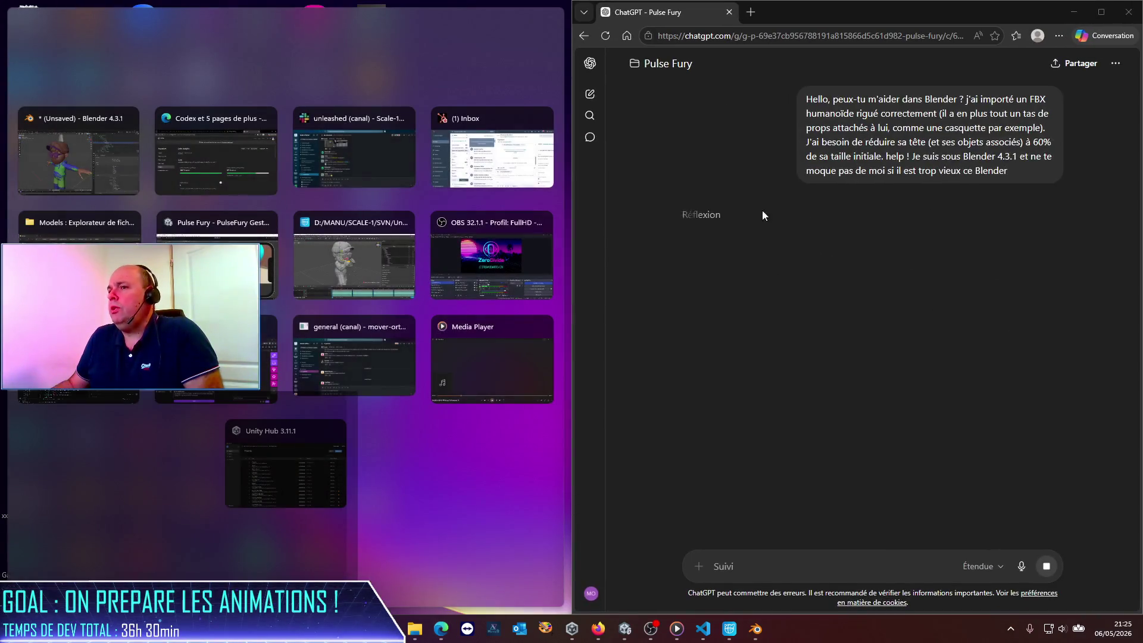
{"action": "left_click", "coordinate": [91, 186]}
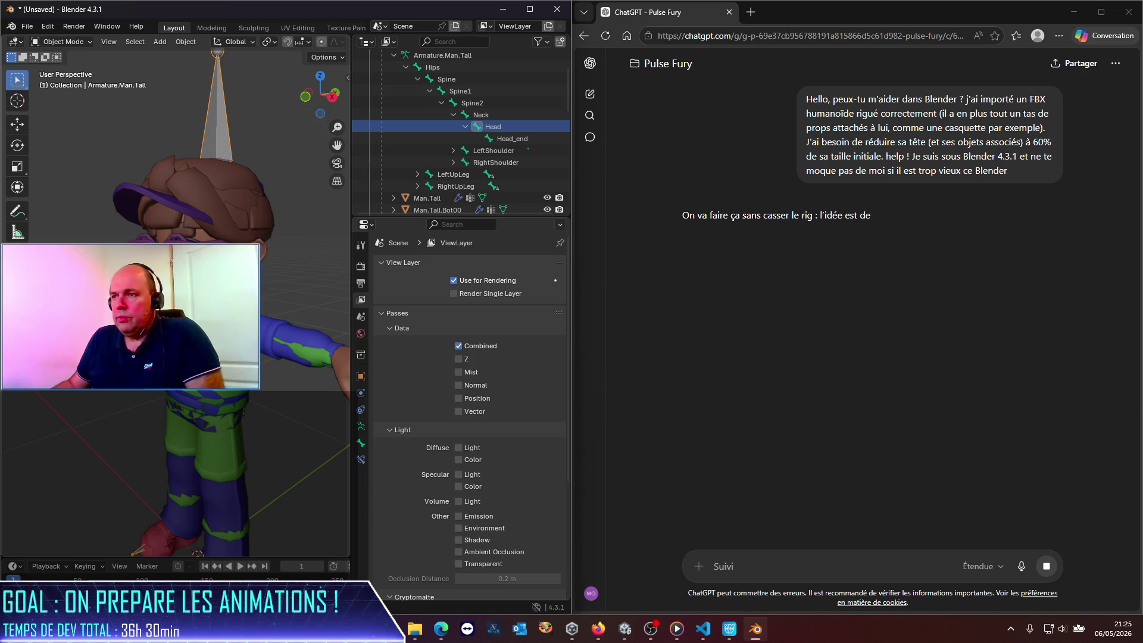
{"action": "scroll", "coordinate": [419, 124], "scroll_direction": "down", "scroll_amount": 3}
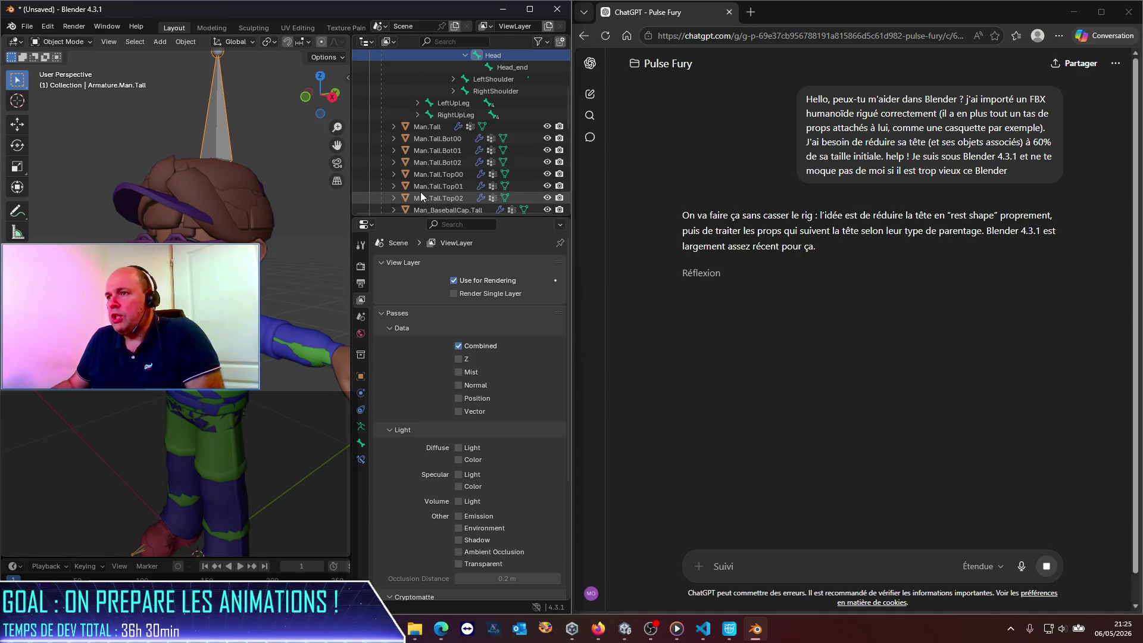
{"action": "left_click", "coordinate": [422, 128]}
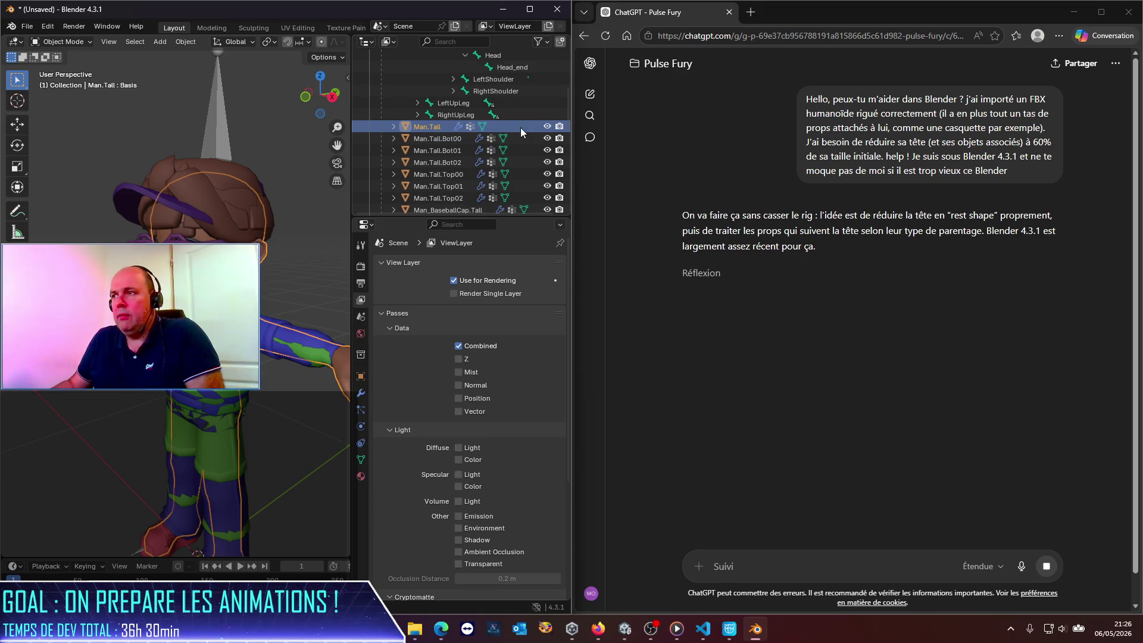
{"action": "left_click", "coordinate": [548, 126]}
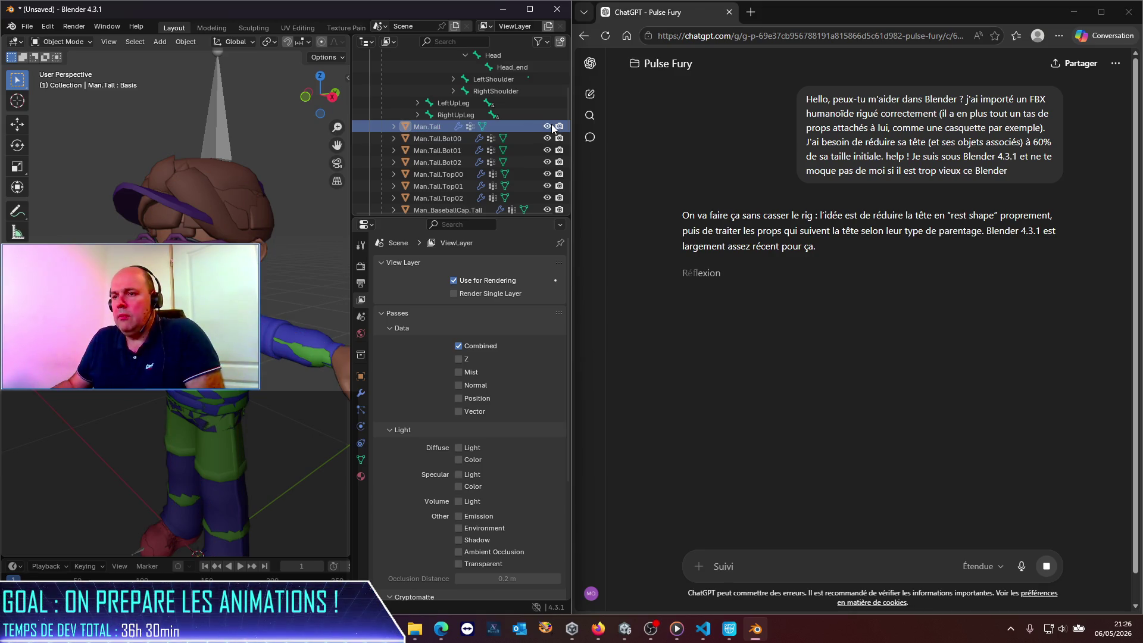
{"action": "left_click", "coordinate": [547, 127]}
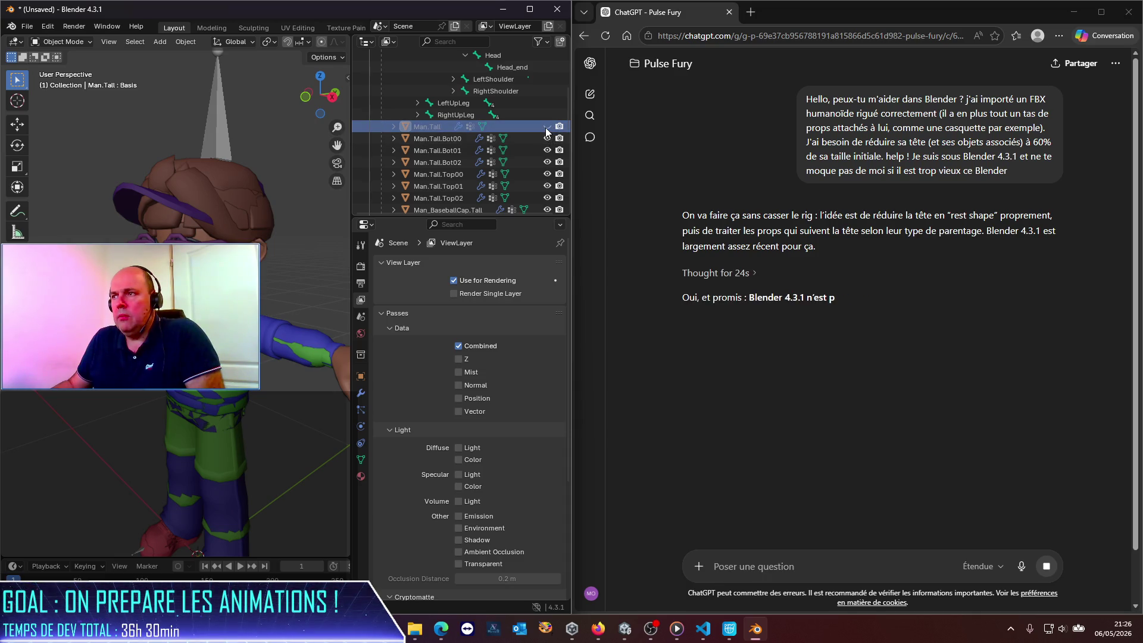
{"action": "left_click", "coordinate": [547, 127]}
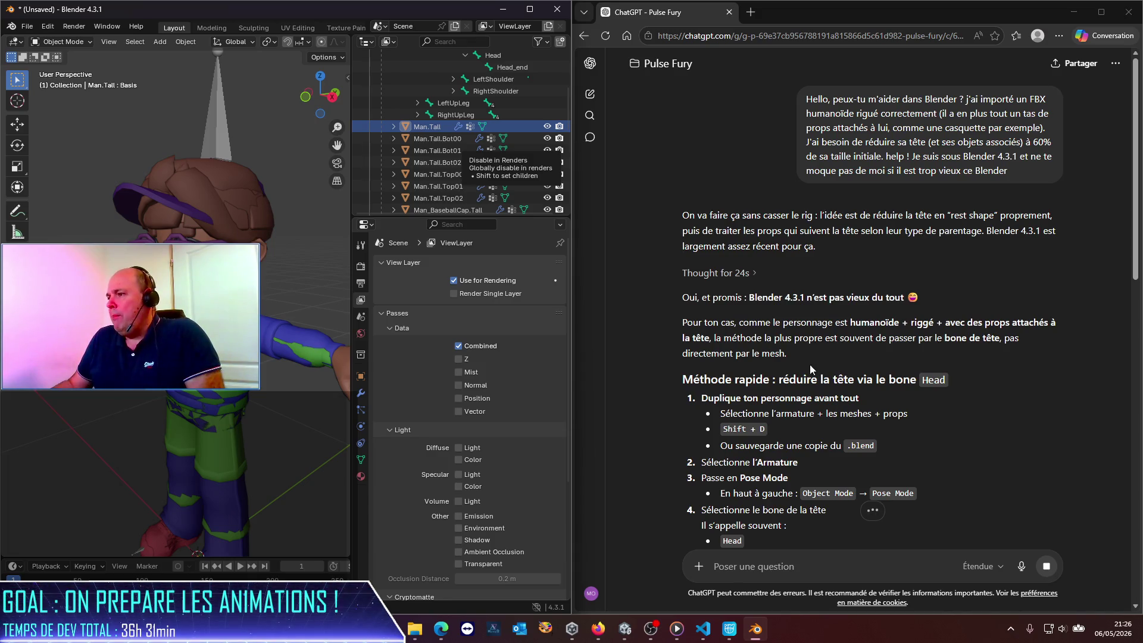
Select the armature's Head bone in the Outliner.
{"action": "scroll", "coordinate": [774, 341], "scroll_direction": "down", "scroll_amount": 2}
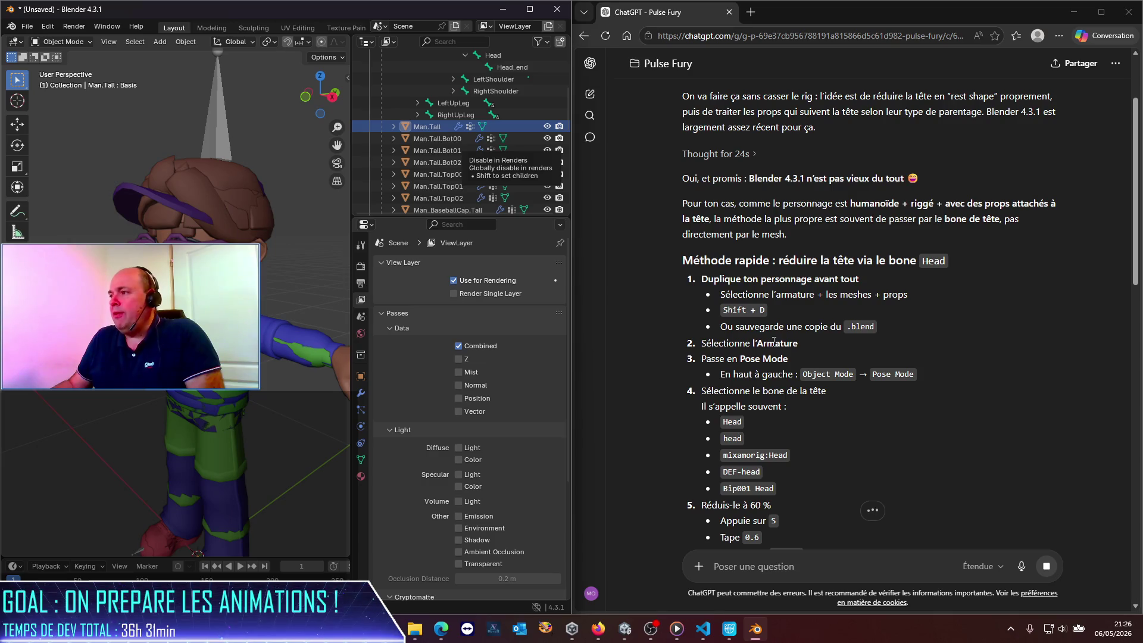
{"action": "scroll", "coordinate": [484, 112], "scroll_direction": "up", "scroll_amount": 4}
{"action": "left_click", "coordinate": [484, 105]}
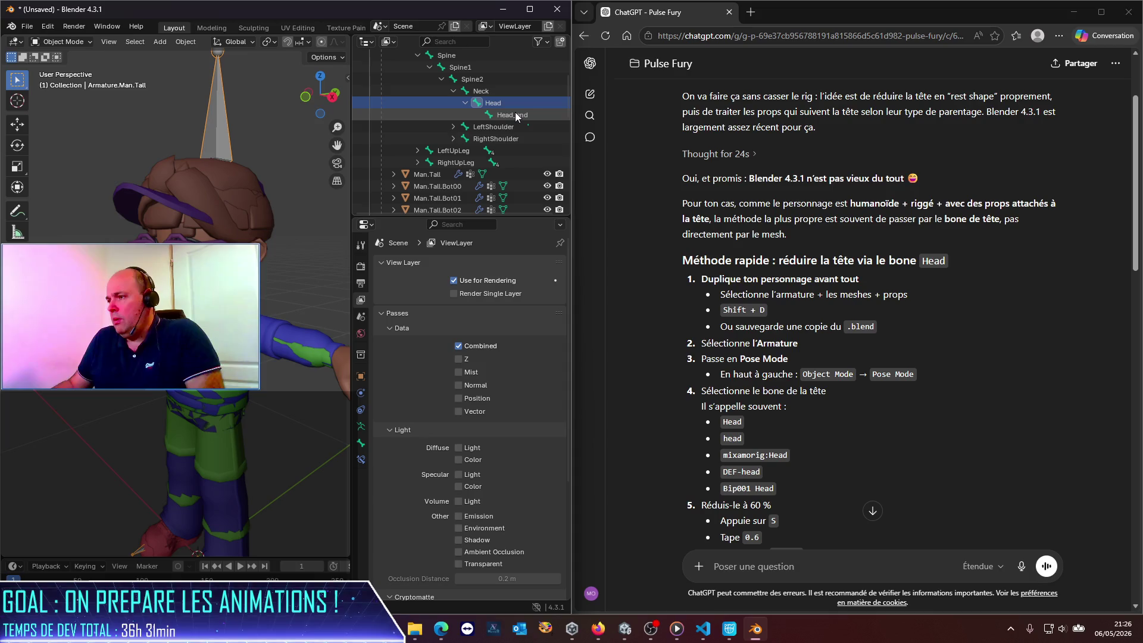
Switch the armature to Pose Mode, expand Hips through Neck, and select Head to edit its X scale.
{"action": "left_click", "coordinate": [67, 41]}
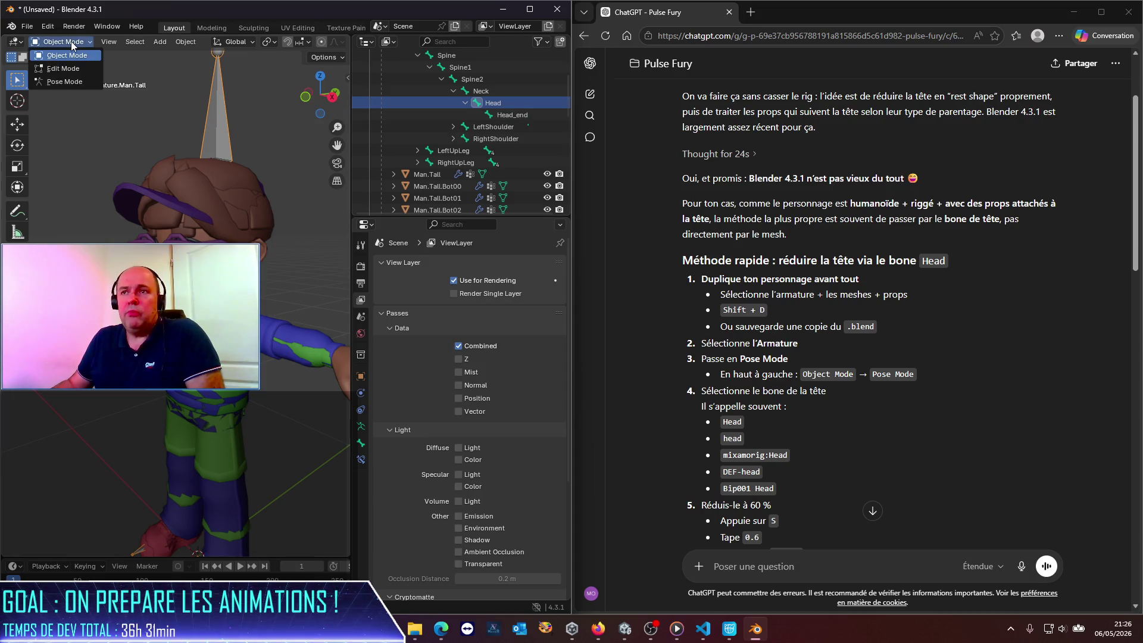
{"action": "left_click", "coordinate": [72, 82]}
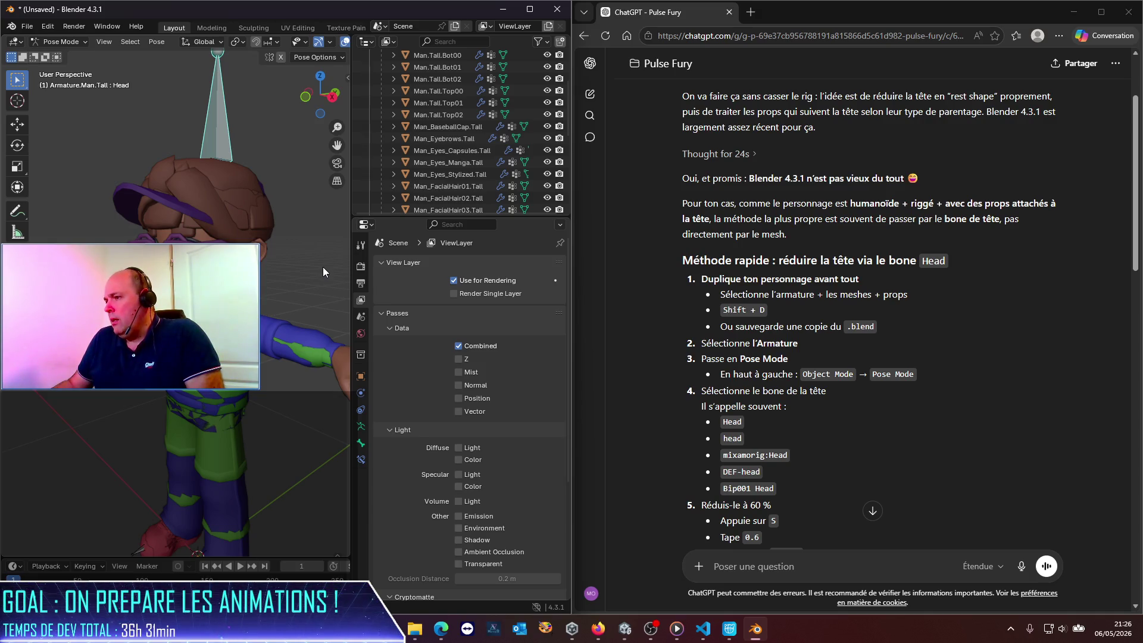
{"action": "scroll", "coordinate": [457, 119], "scroll_direction": "up", "scroll_amount": 5}
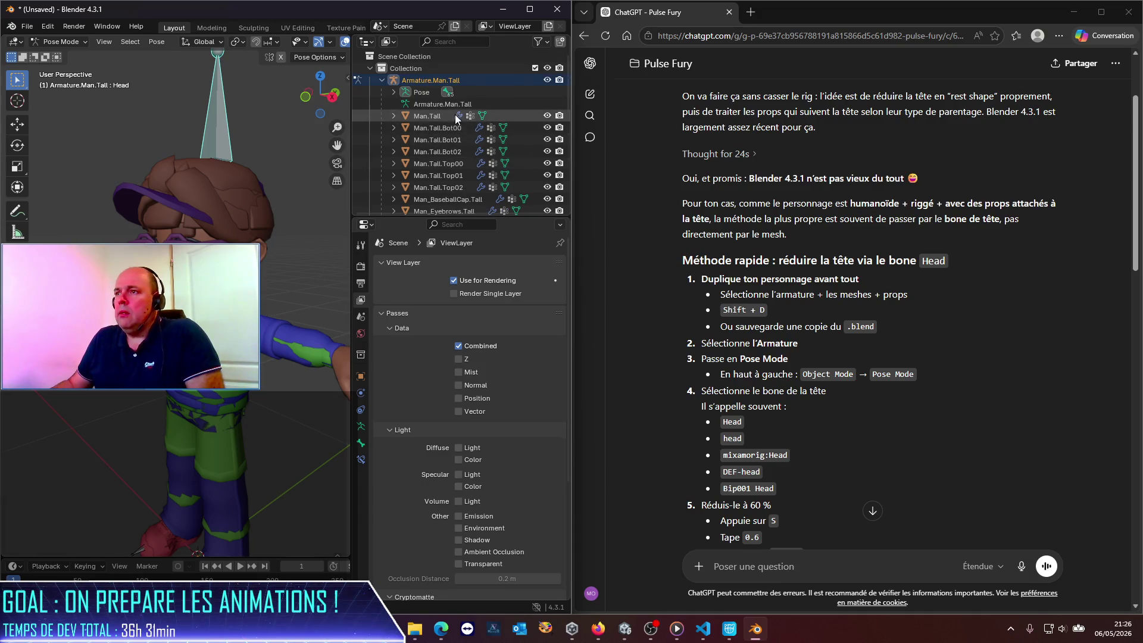
{"action": "left_click", "coordinate": [393, 91]}
{"action": "left_click", "coordinate": [405, 105]}
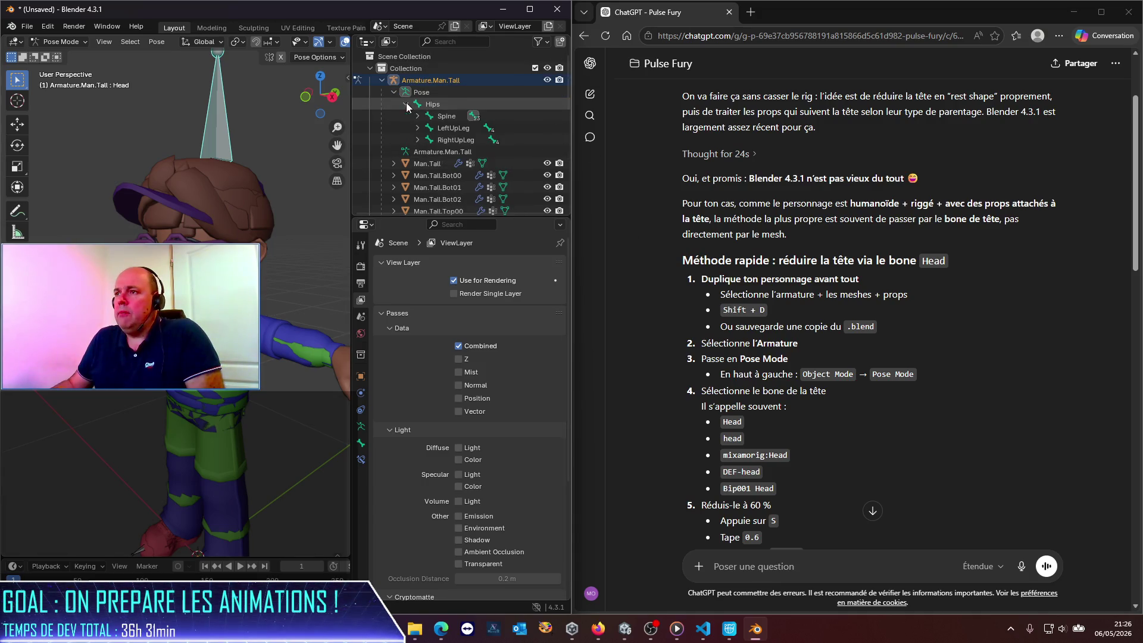
{"action": "left_click", "coordinate": [417, 117]}
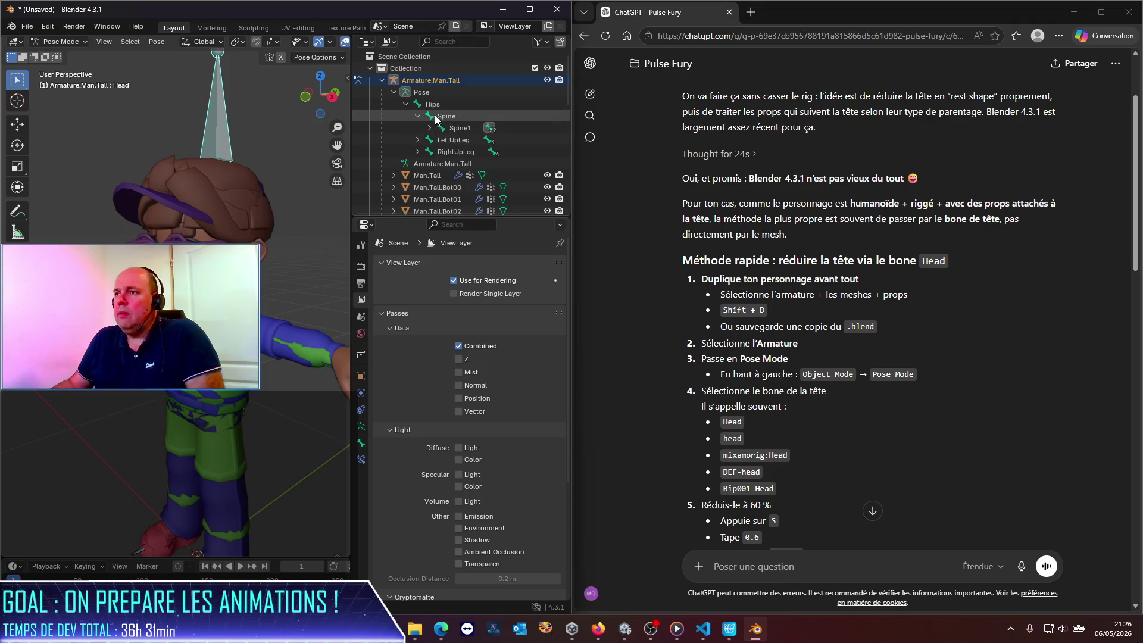
{"action": "left_click", "coordinate": [429, 128]}
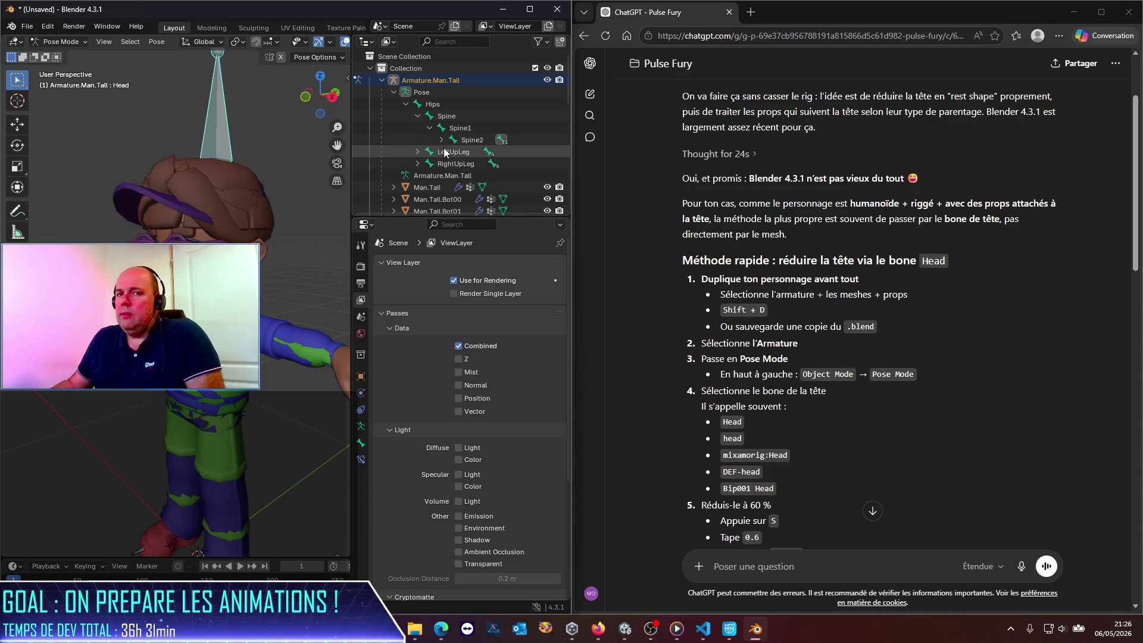
{"action": "left_click", "coordinate": [442, 141]}
{"action": "left_click", "coordinate": [453, 152]}
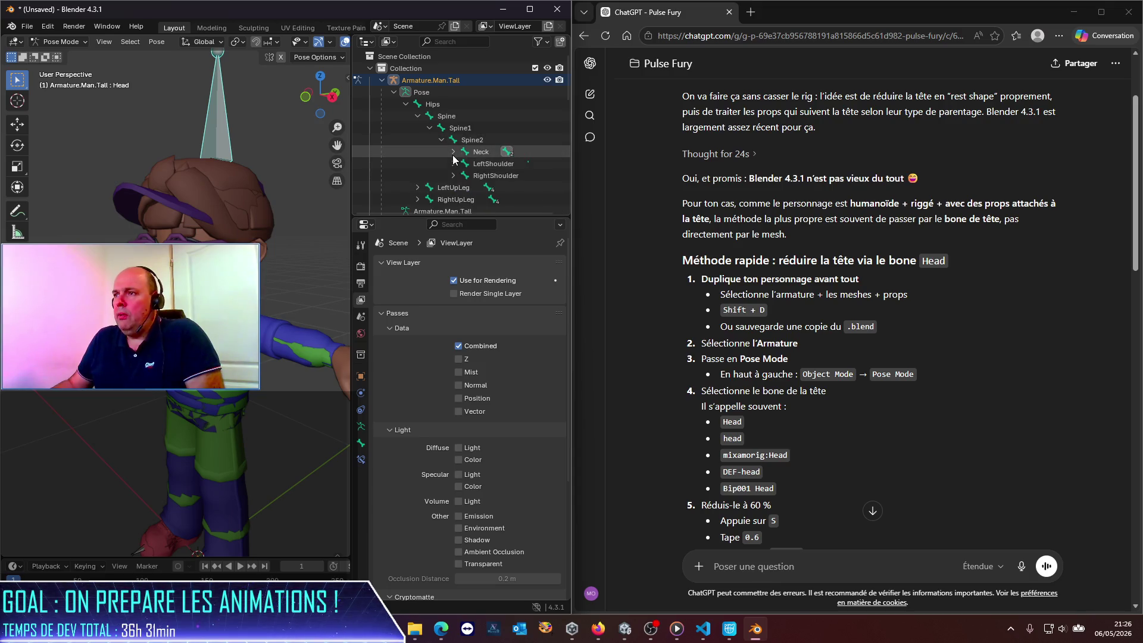
{"action": "left_click", "coordinate": [493, 163]}
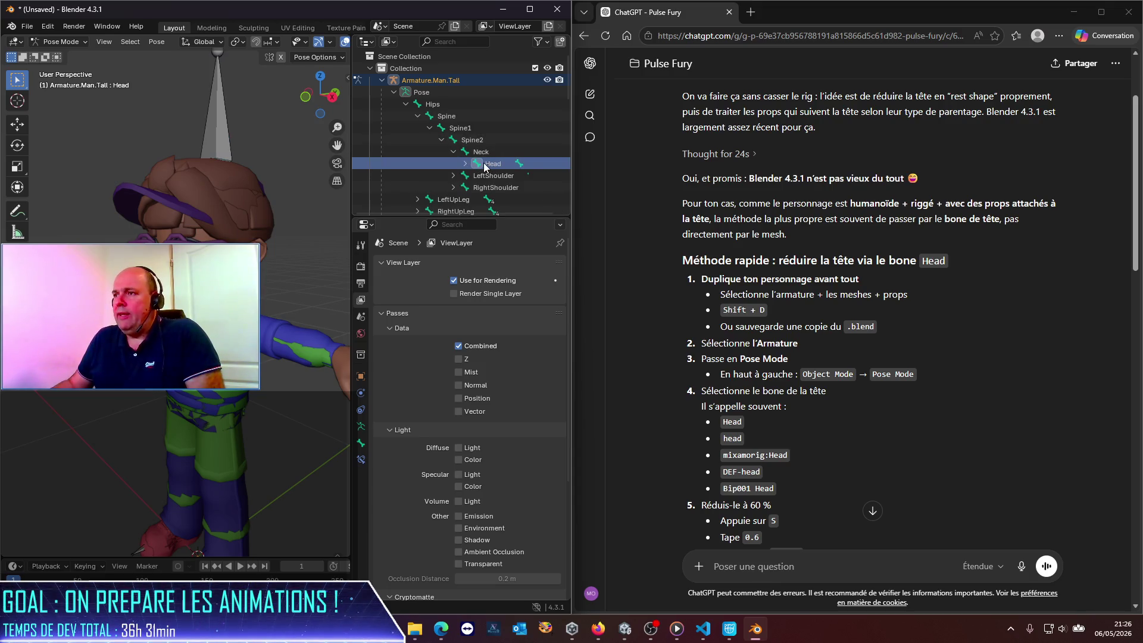
{"action": "left_click", "coordinate": [477, 164]}
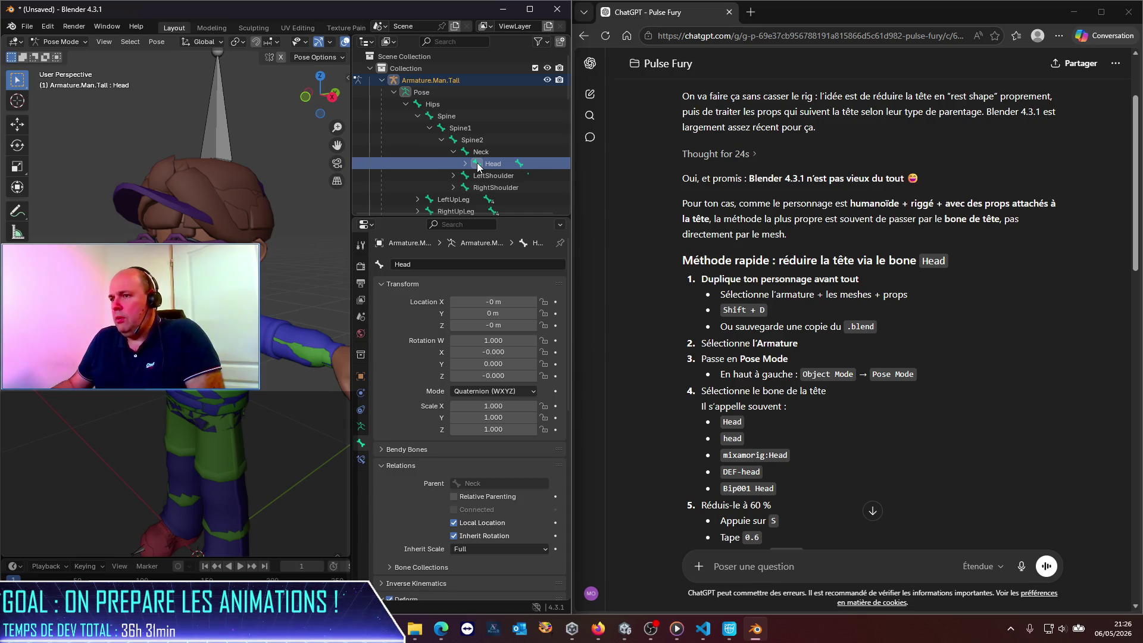
{"action": "left_click", "coordinate": [493, 406]}
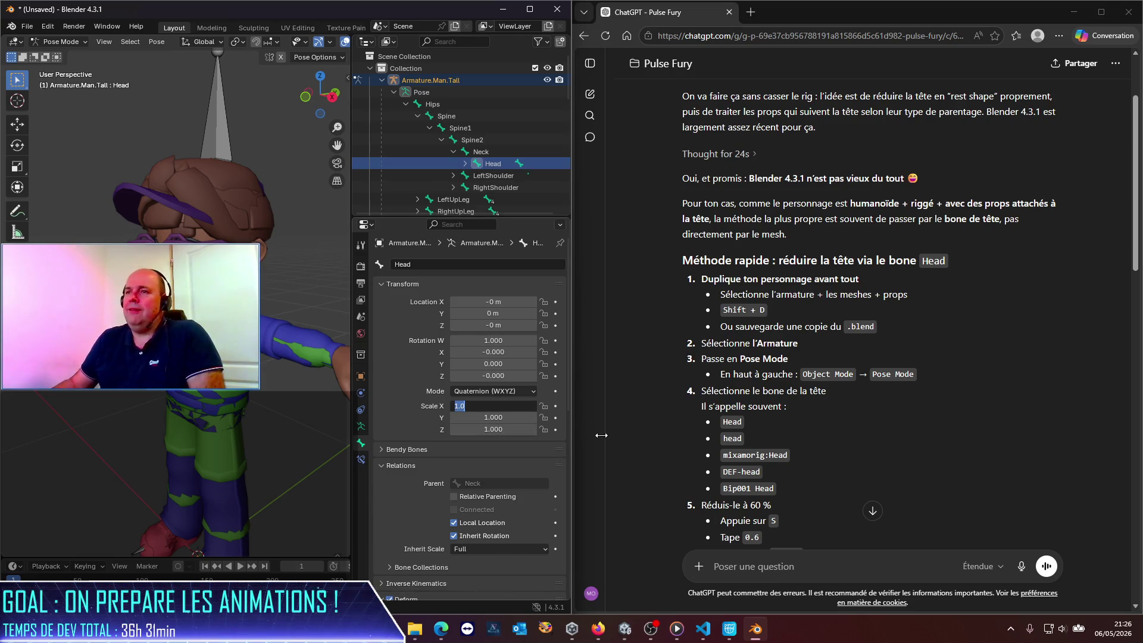
Scale the Head bone to 0.5 on X, Y and Z.
{"action": "type", "text": "0.5"}
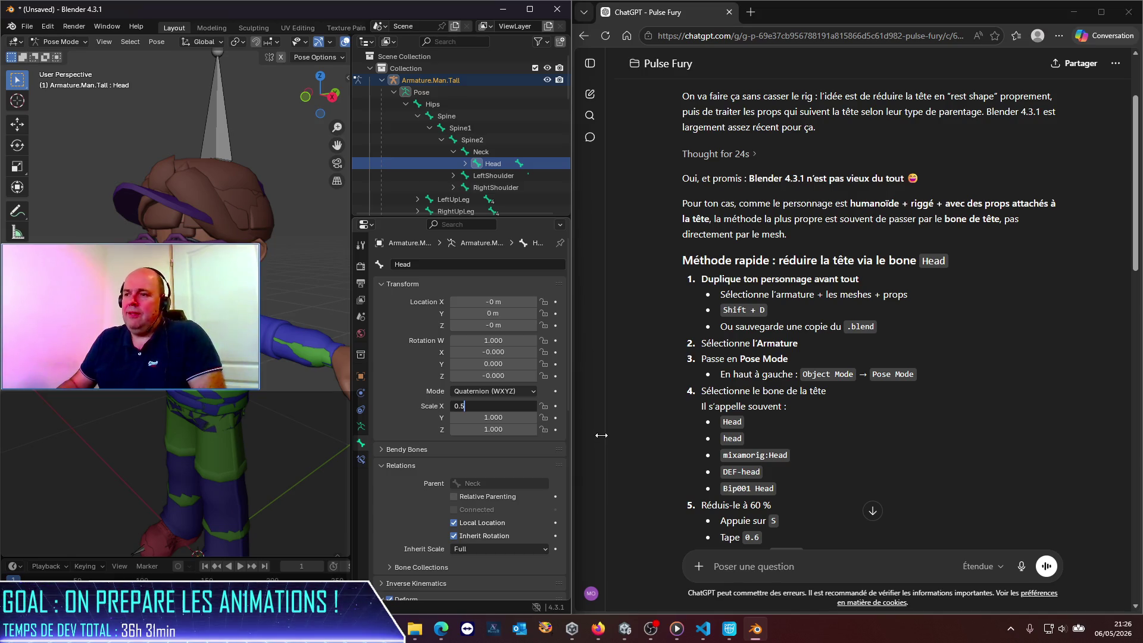
{"action": "key", "text": "Tab"}
{"action": "type", "text": "0.5"}
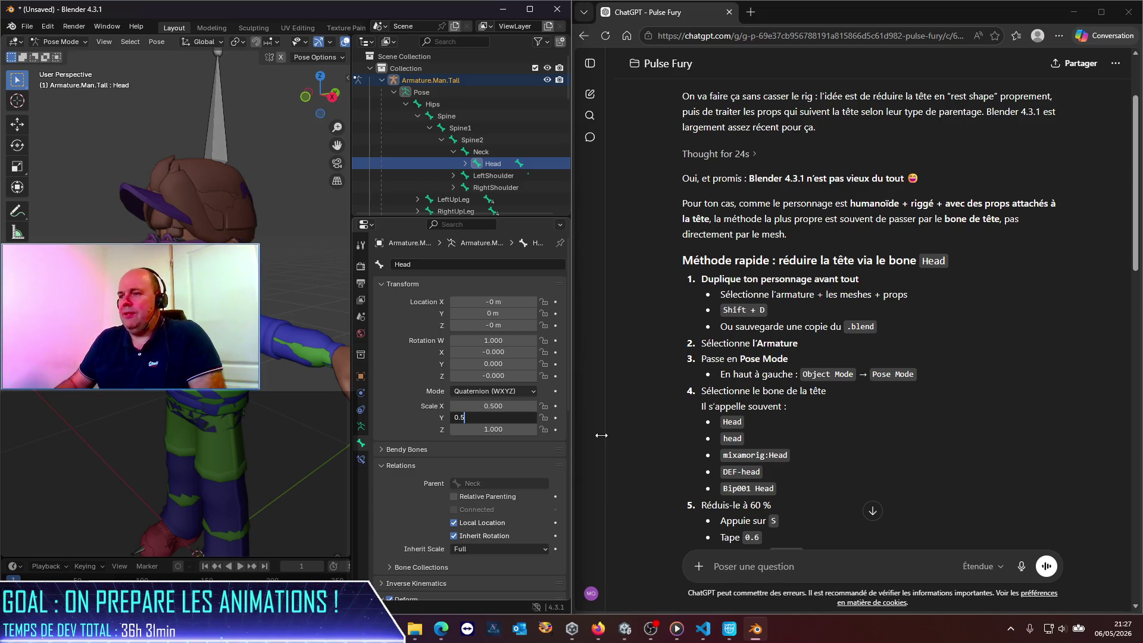
{"action": "key", "text": "Tab"}
{"action": "type", "text": "0.5"}
{"action": "key", "text": "Tab"}
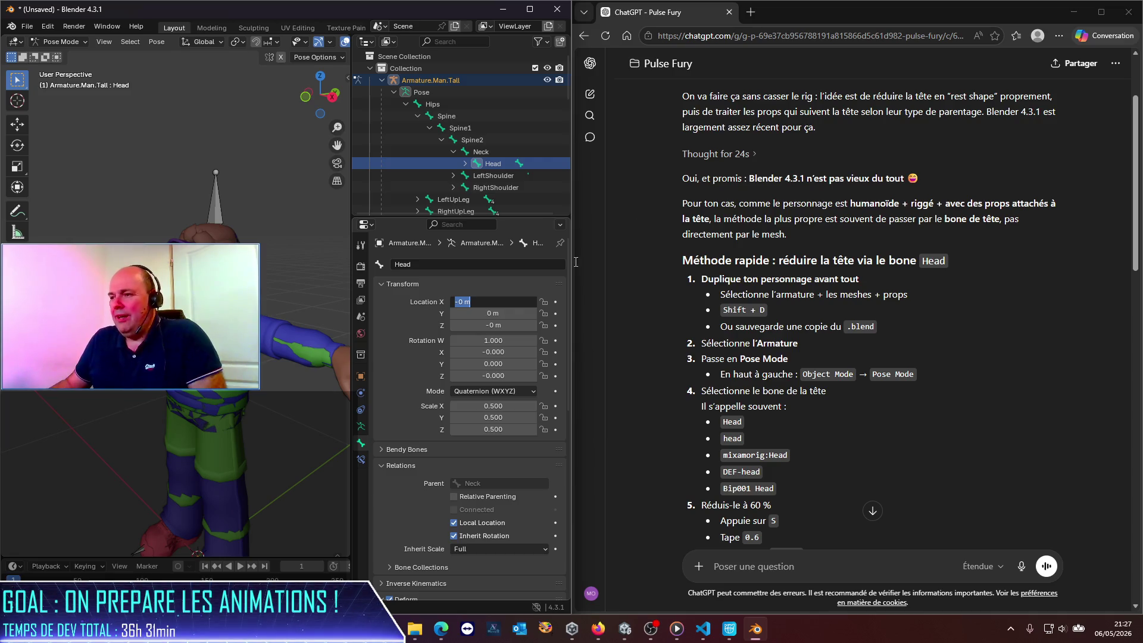
Maximize Blender and change the Head bone's scale to 0.6 on all three axes.
{"action": "left_click", "coordinate": [529, 10]}
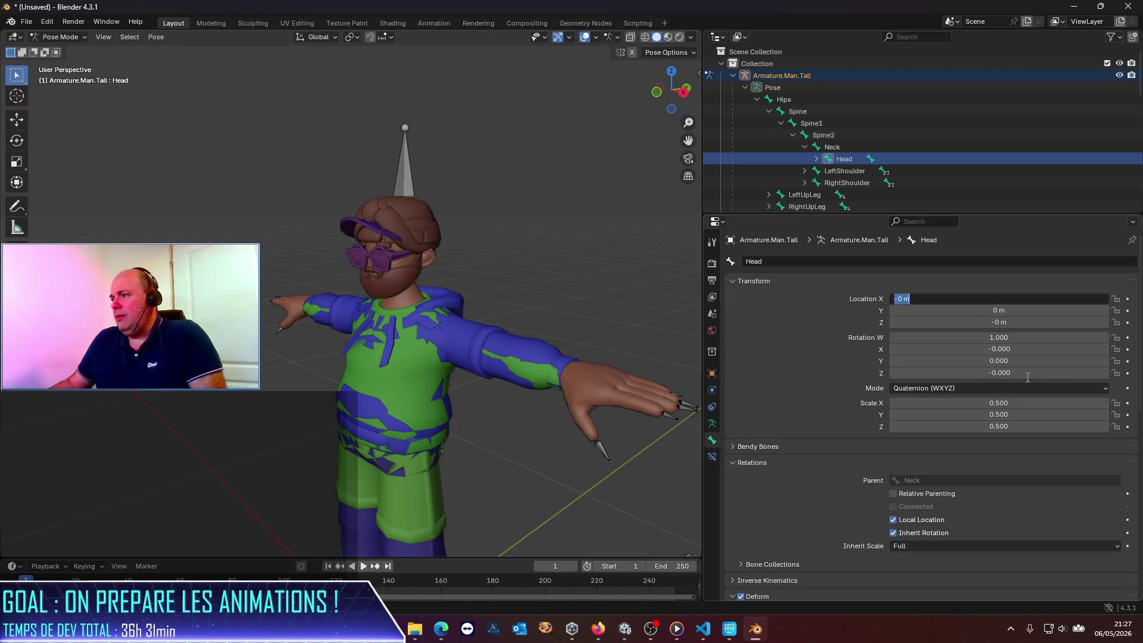
{"action": "key", "text": "Return"}
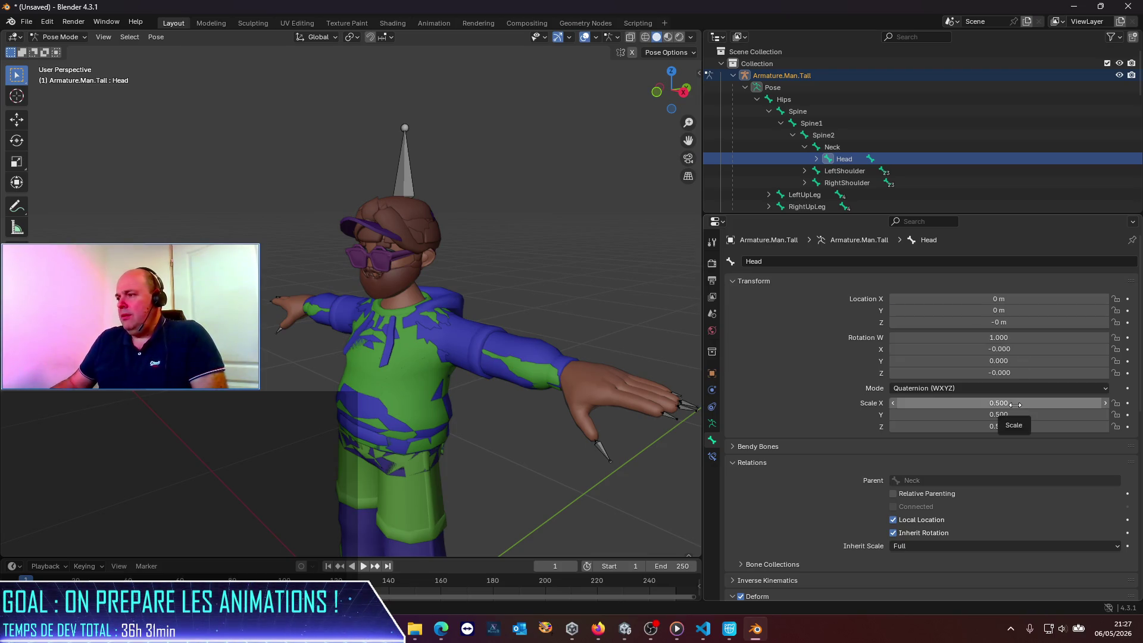
{"action": "left_click", "coordinate": [1013, 403]}
{"action": "type", "text": "0.6"}
{"action": "key", "text": "Tab"}
{"action": "type", "text": "0.6"}
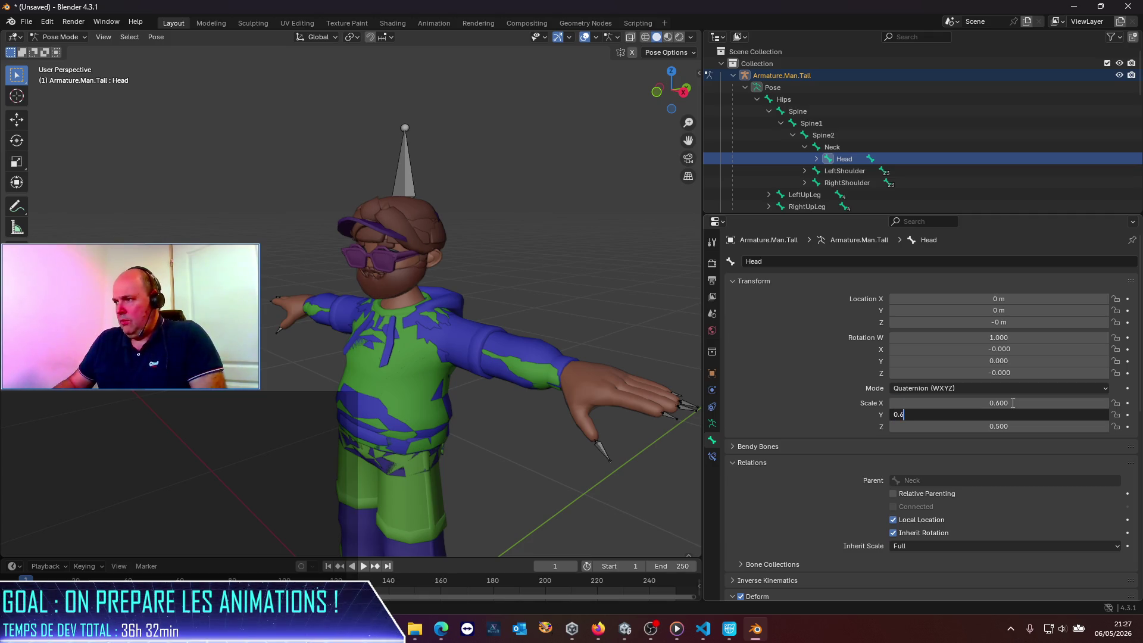
{"action": "key", "text": "Tab"}
{"action": "type", "text": "0.6"}
{"action": "key", "text": "Return"}
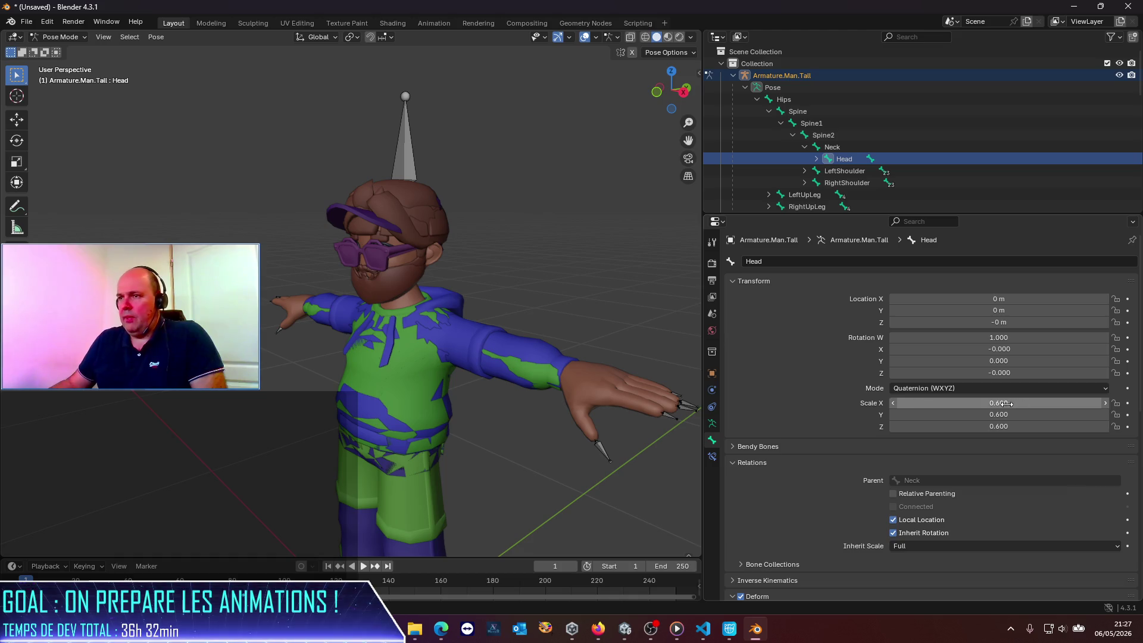
{"action": "left_click", "coordinate": [23, 22]}
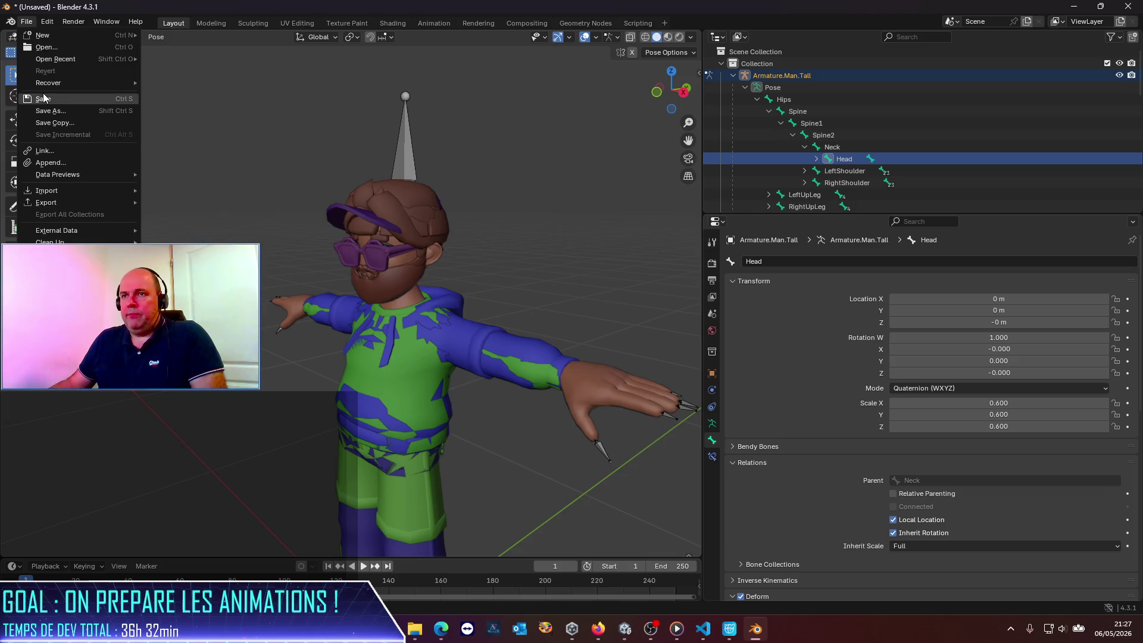
Cancel the blend-file save and start an FBX export from the File menu instead.
{"action": "left_click", "coordinate": [43, 94]}
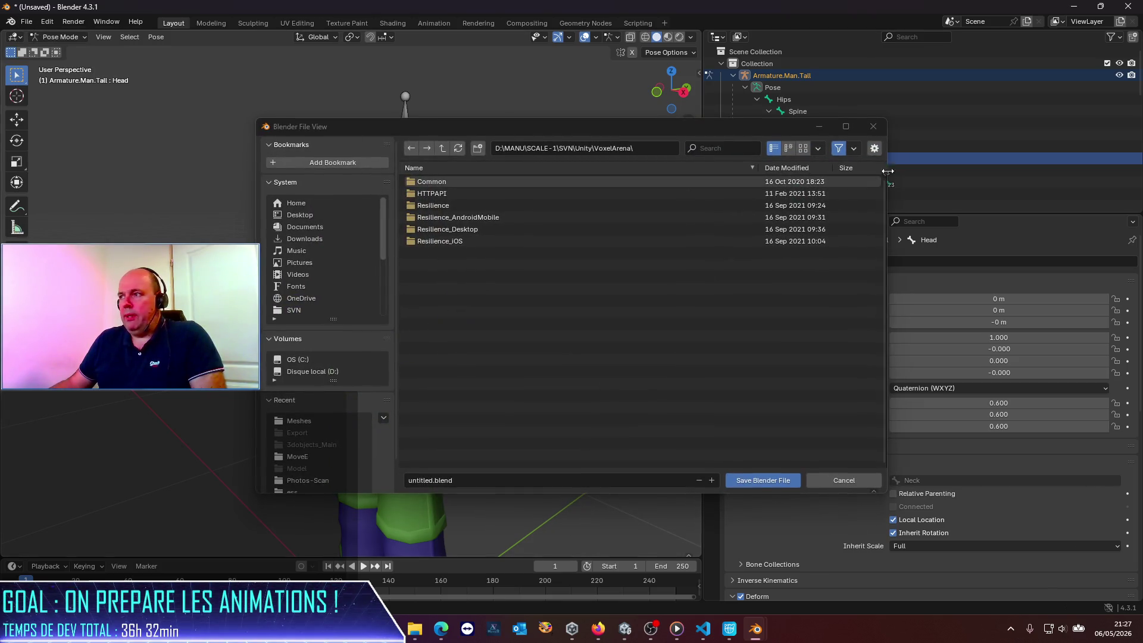
{"action": "left_click", "coordinate": [873, 126]}
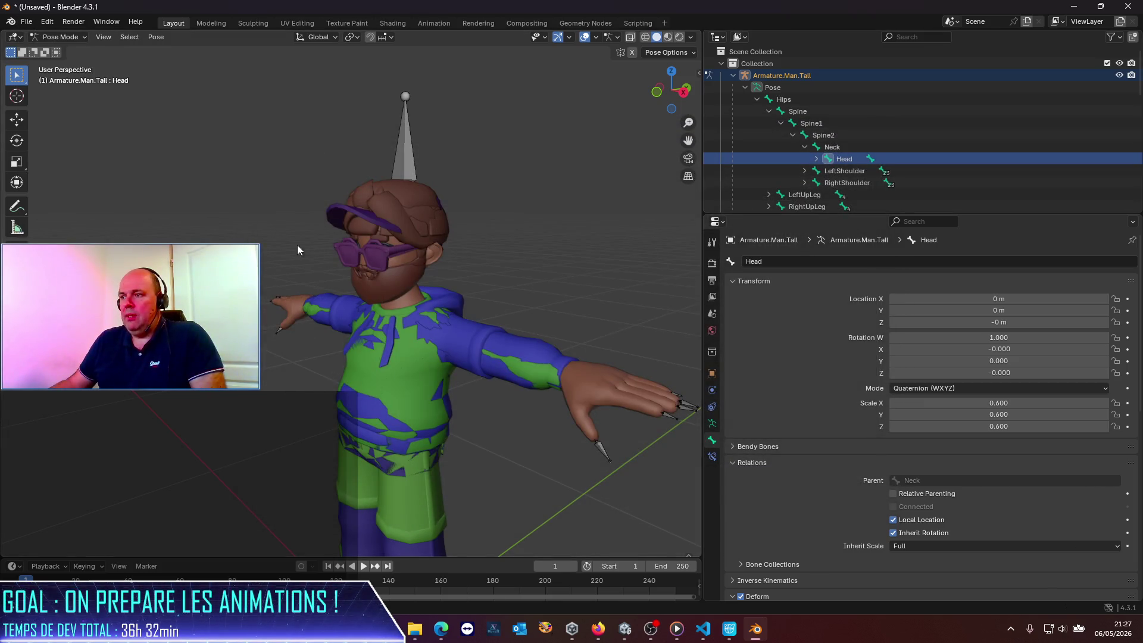
{"action": "left_click", "coordinate": [30, 23]}
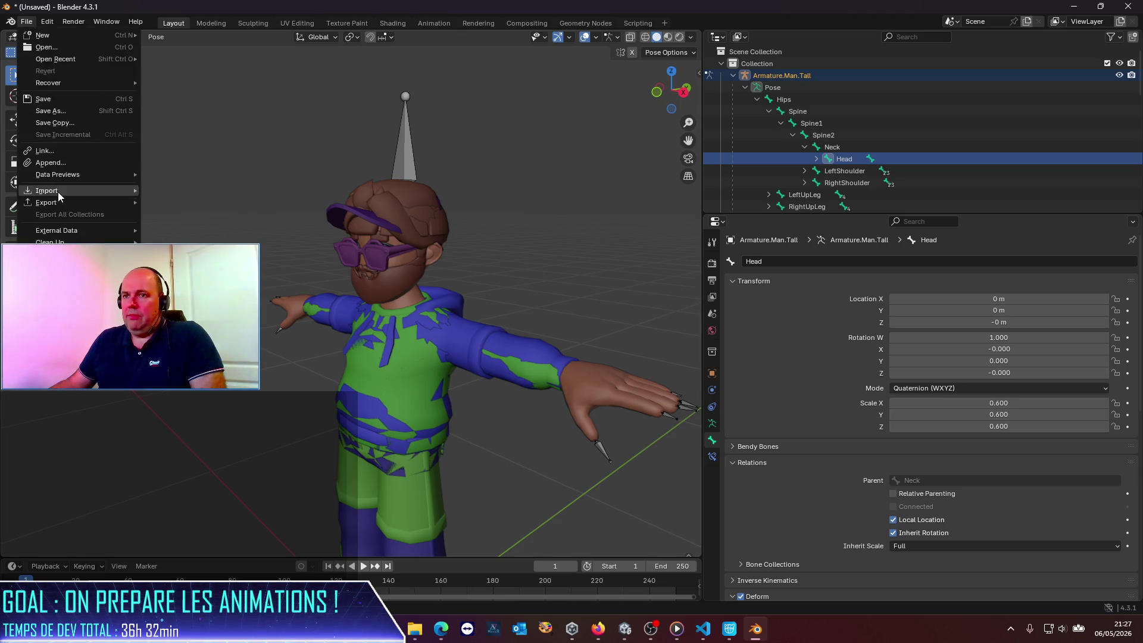
{"action": "mouse_move", "coordinate": [58, 199]}
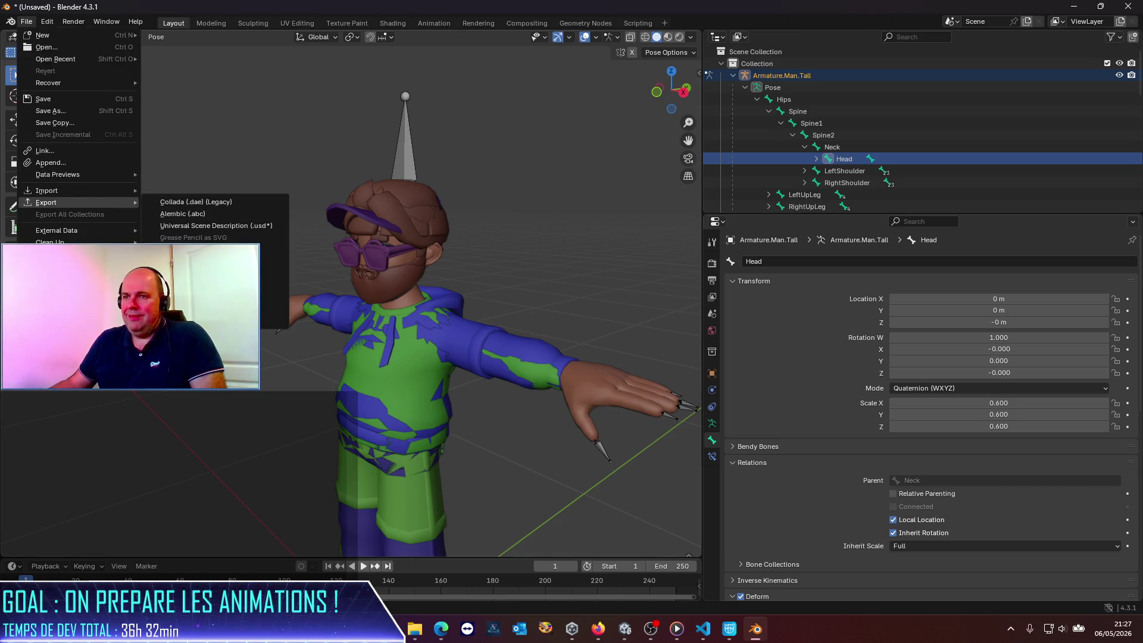
{"action": "left_click", "coordinate": [266, 309]}
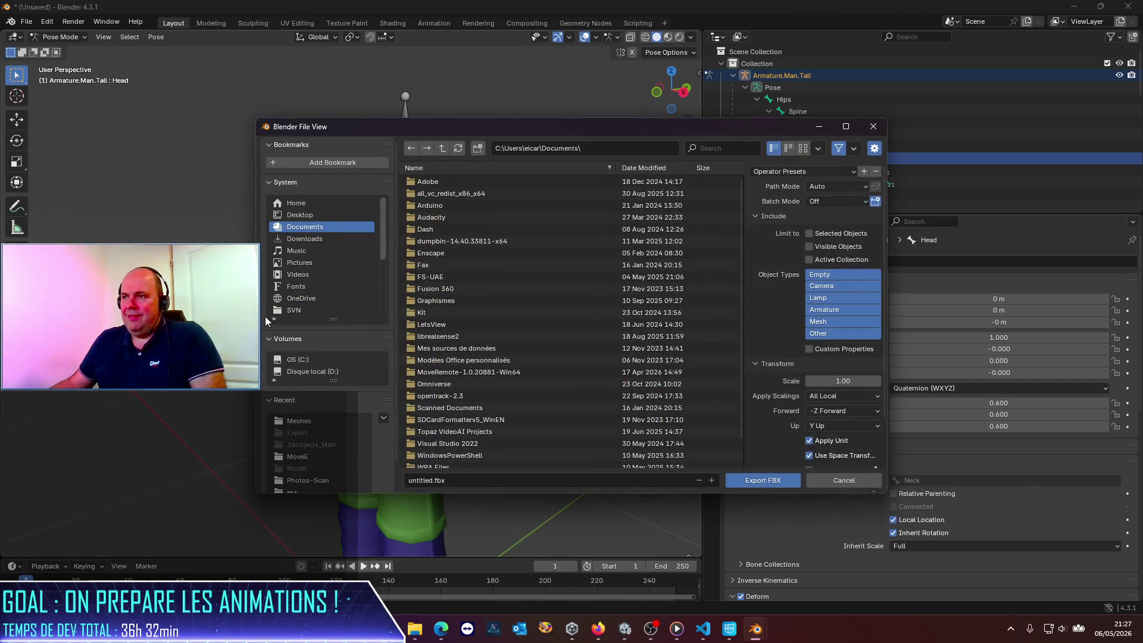
Point the export at the character Models folder's copied path and overwrite Guys_Man_Tall.fbx.
{"action": "left_click", "coordinate": [417, 631]}
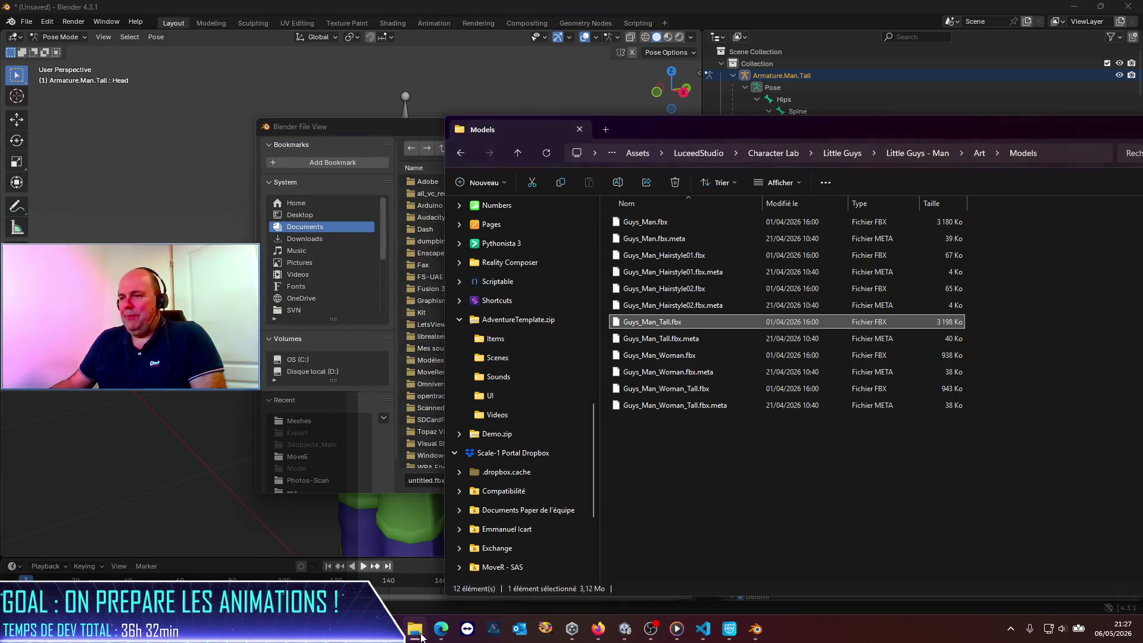
{"action": "left_click", "coordinate": [963, 158]}
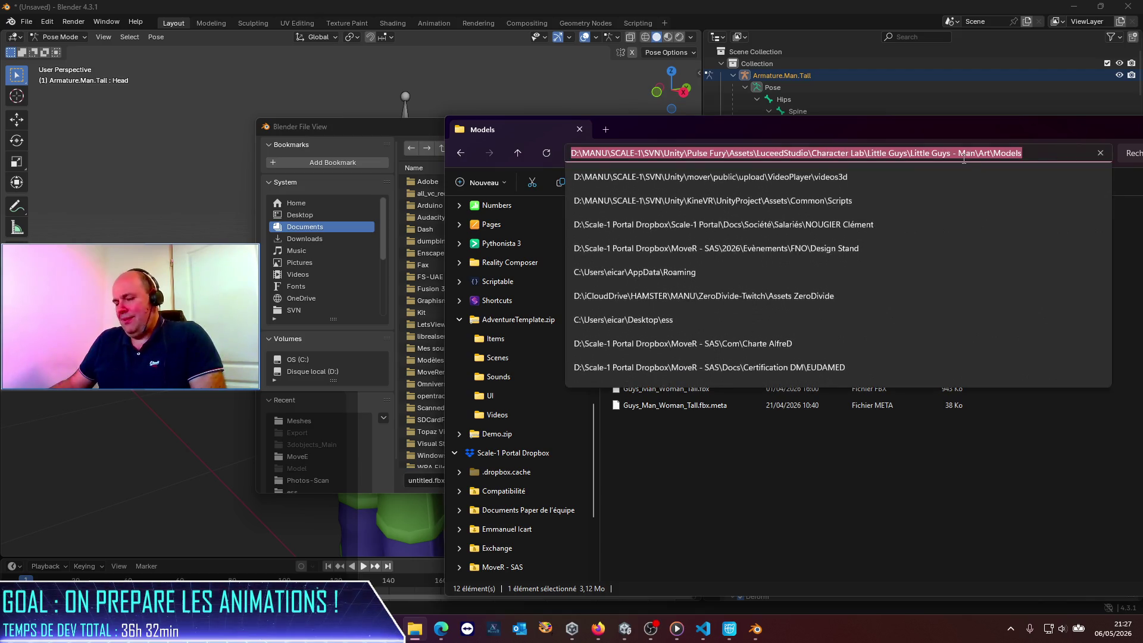
{"action": "left_click", "coordinate": [381, 124]}
{"action": "left_click", "coordinate": [605, 149]}
{"action": "key", "text": "ctrl+v"}
{"action": "key", "text": "Return"}
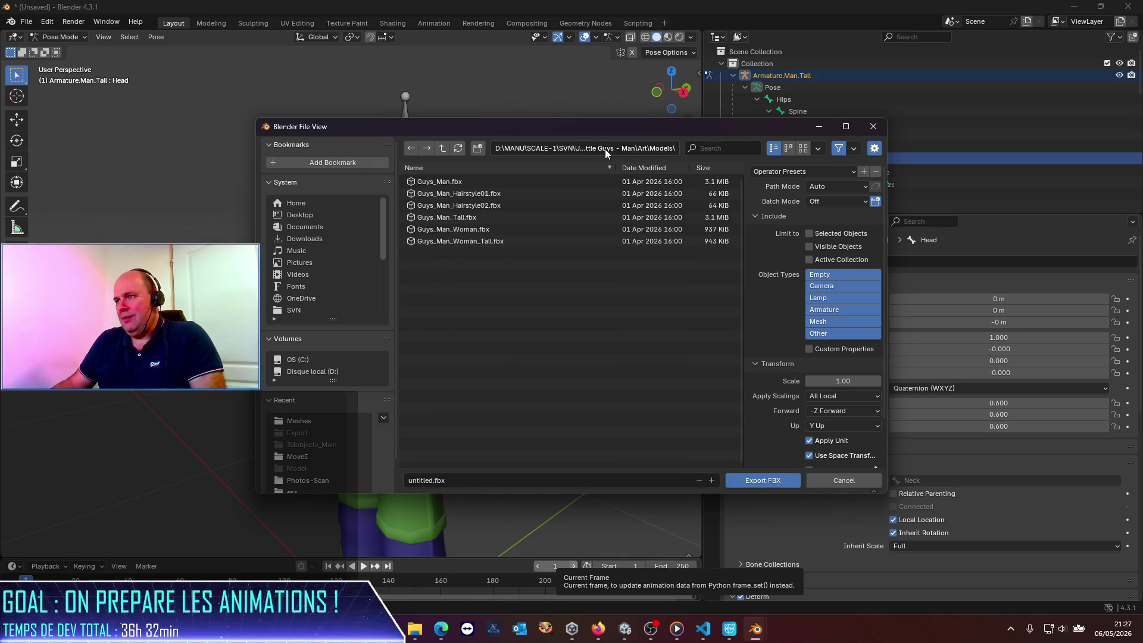
{"action": "double_click", "coordinate": [451, 217]}
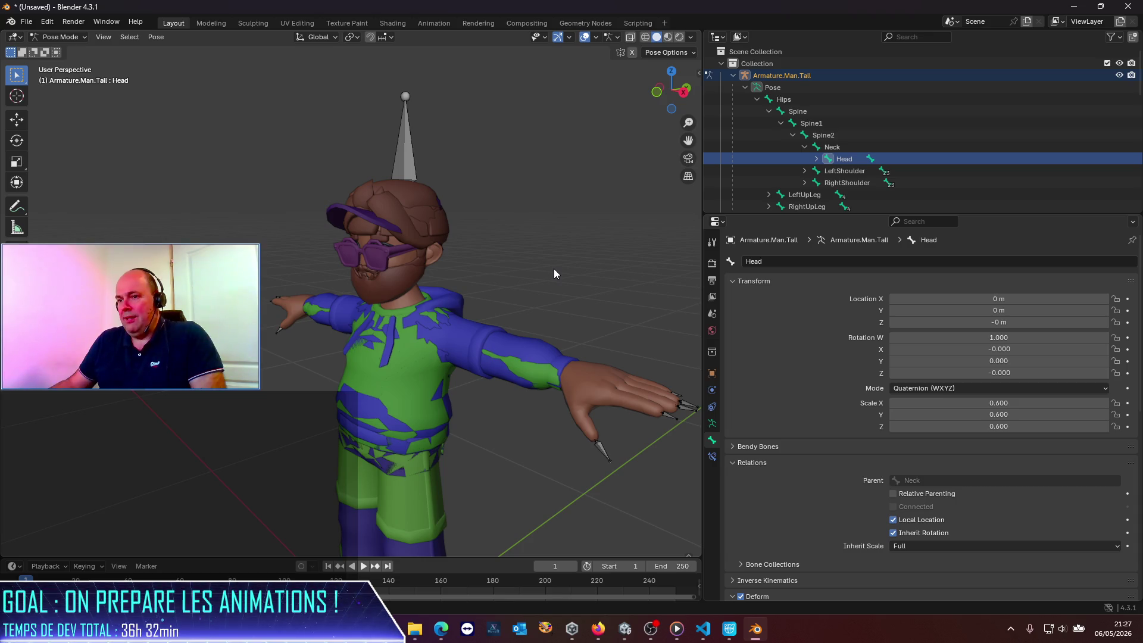
Confirm the re-exported Guys_Man_Tall.fbx (3 604 Ko) in File Explorer.
{"action": "left_click", "coordinate": [415, 628]}
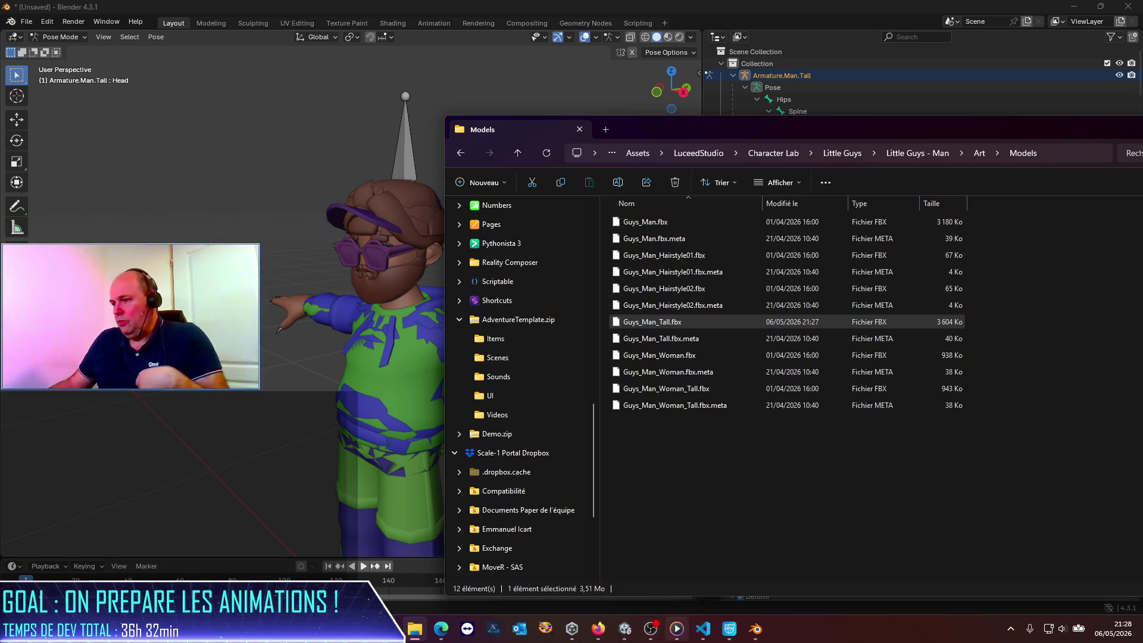
{"action": "mouse_move", "coordinate": [690, 637]}
{"action": "left_click", "coordinate": [625, 628]}
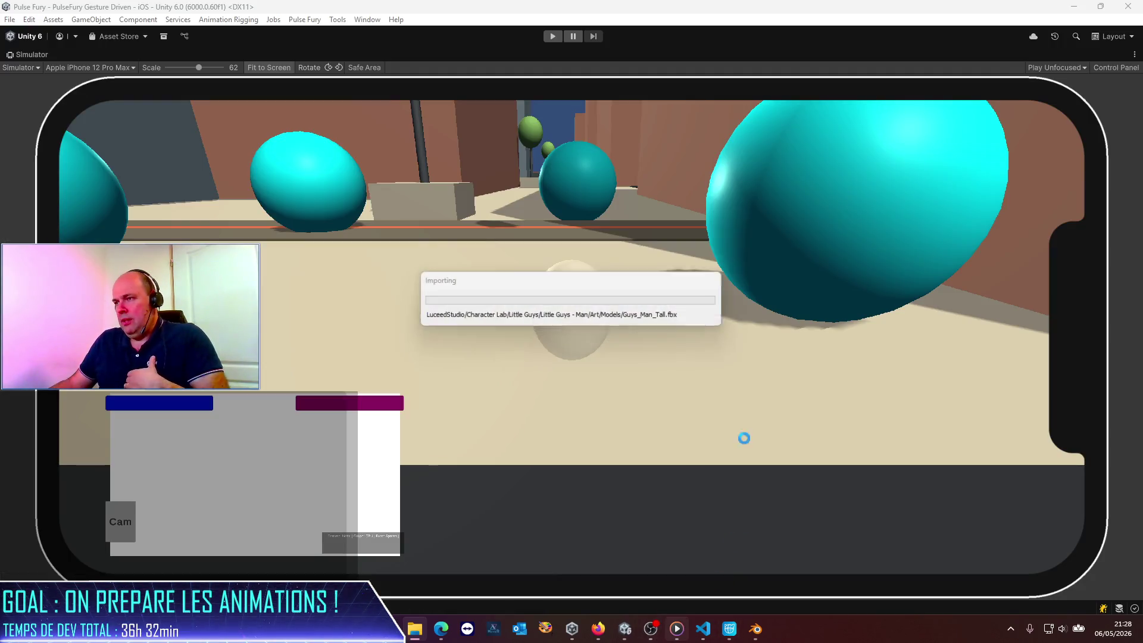
Restore the normal editor layout from the Simulator menu and start play mode.
{"action": "left_click", "coordinate": [1135, 54]}
{"action": "left_click", "coordinate": [1026, 85]}
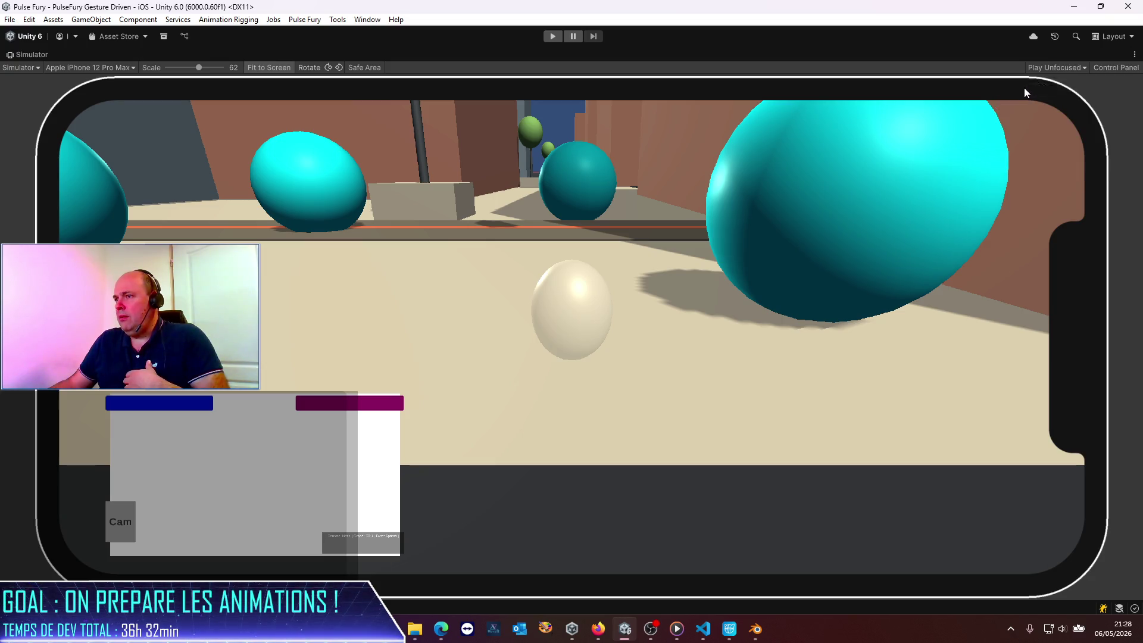
{"action": "left_click", "coordinate": [553, 37]}
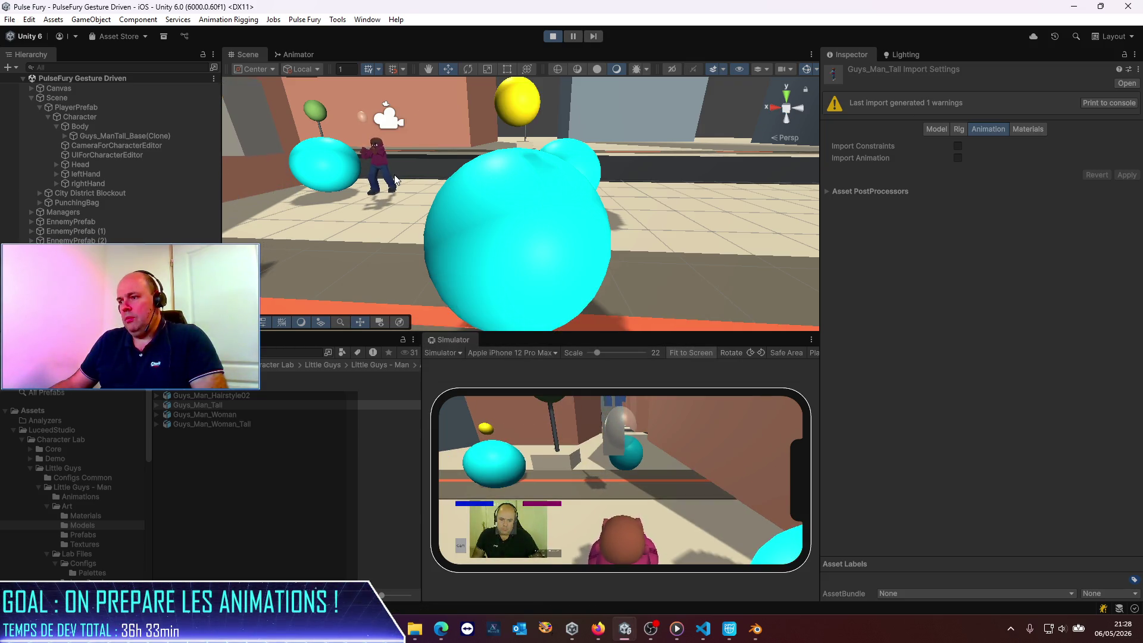
Select PlayerPrefab and frame the re-imported tall man character in the Scene view.
{"action": "left_click", "coordinate": [76, 117]}
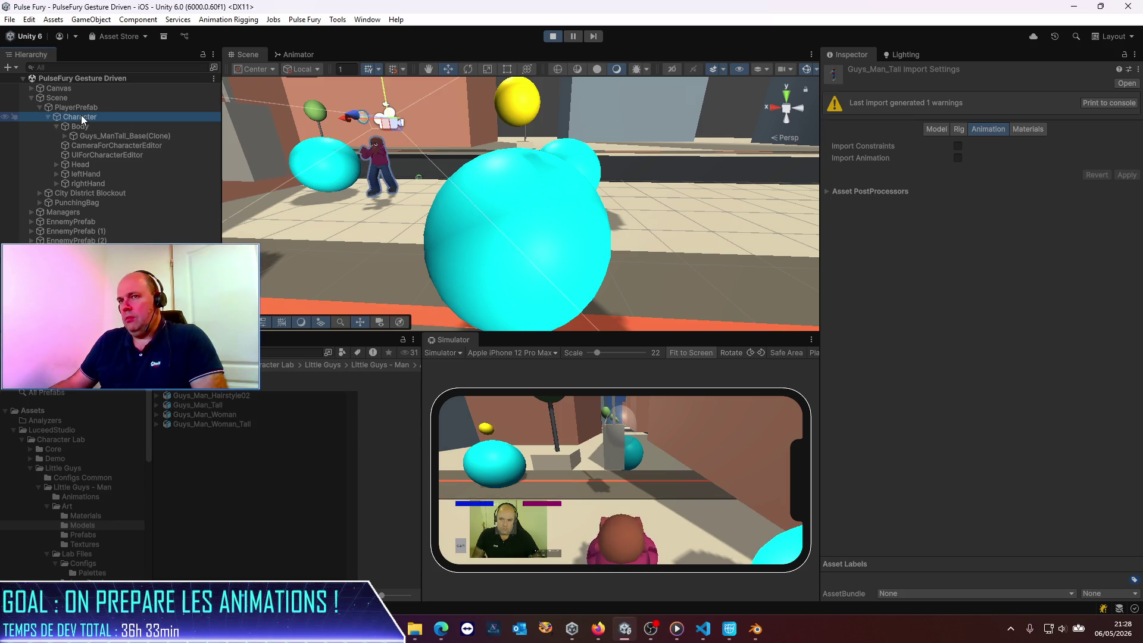
{"action": "left_click", "coordinate": [70, 107]}
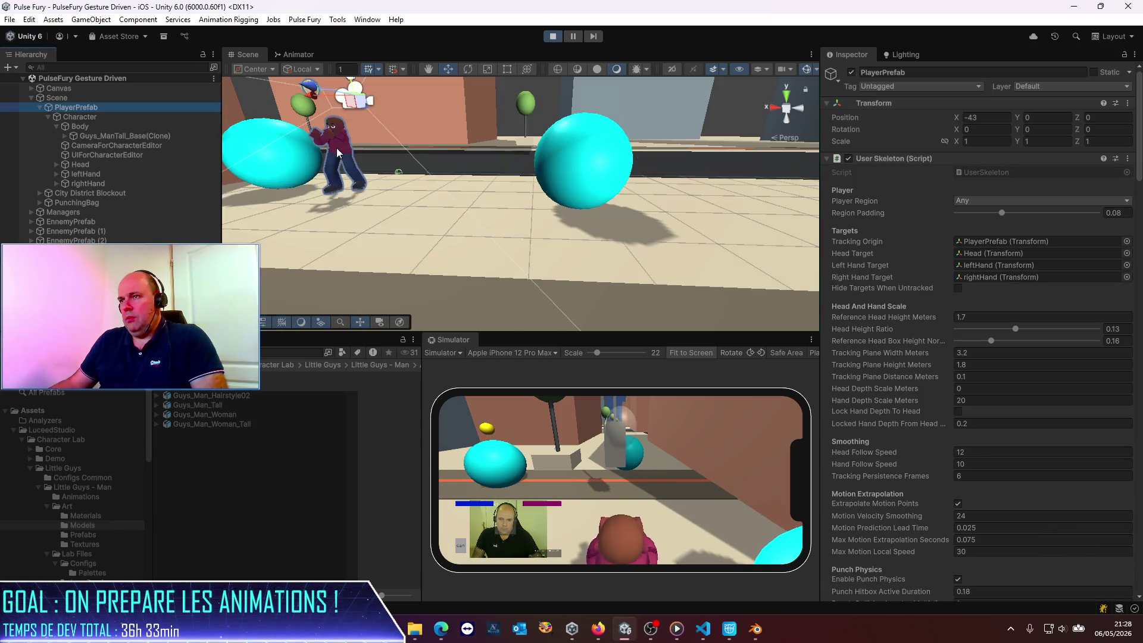
{"action": "key", "text": "f"}
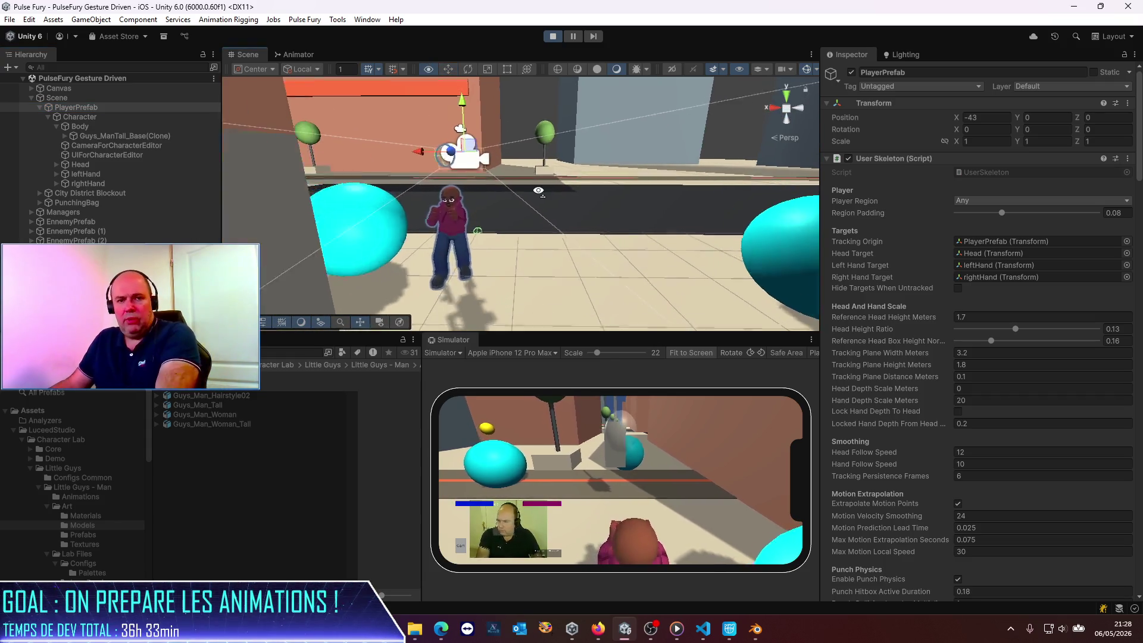
{"action": "right_click_drag", "start_coordinate": [501, 192], "coordinate": [488, 186]}
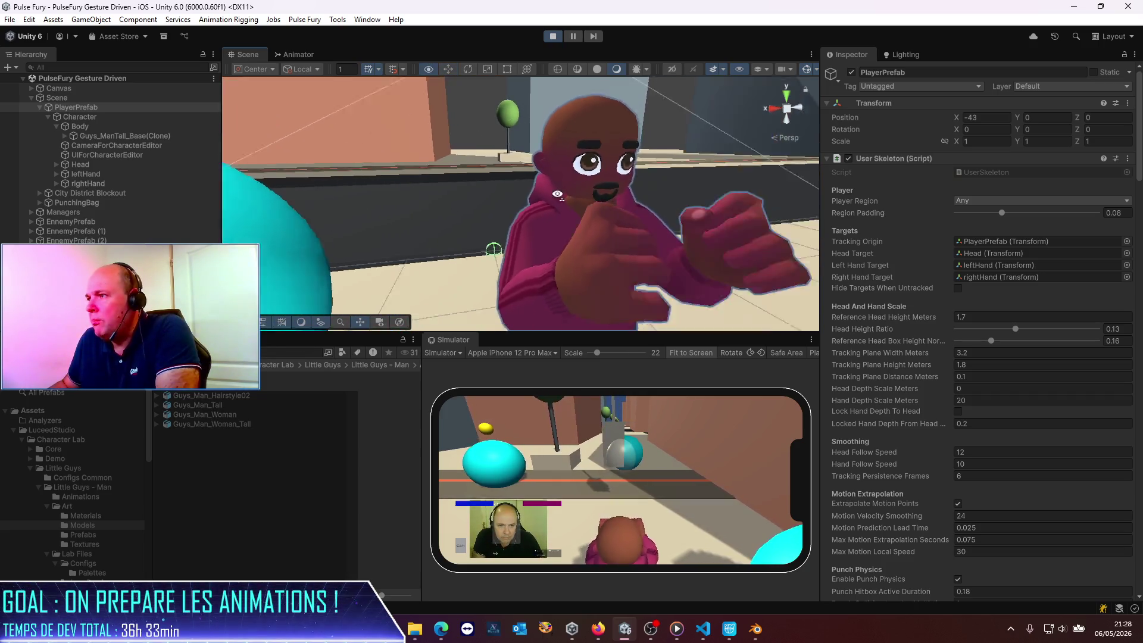
{"action": "right_click_drag", "start_coordinate": [487, 185], "coordinate": [659, 228]}
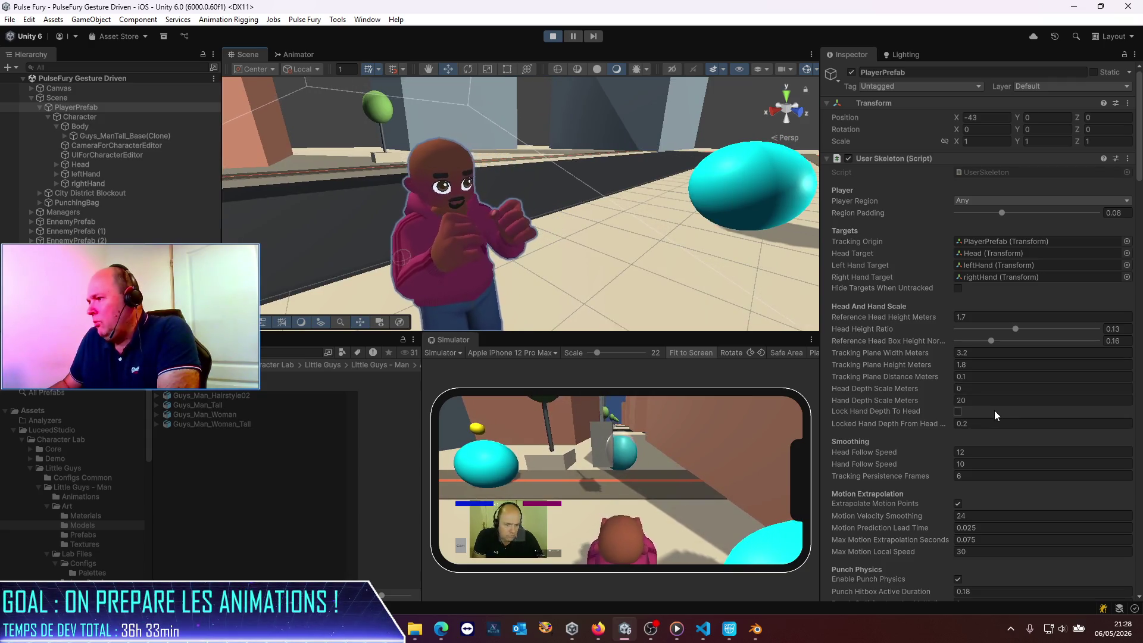
Scroll down through PlayerPrefab's components in the Inspector.
{"action": "scroll", "coordinate": [994, 410], "scroll_direction": "down", "scroll_amount": 5}
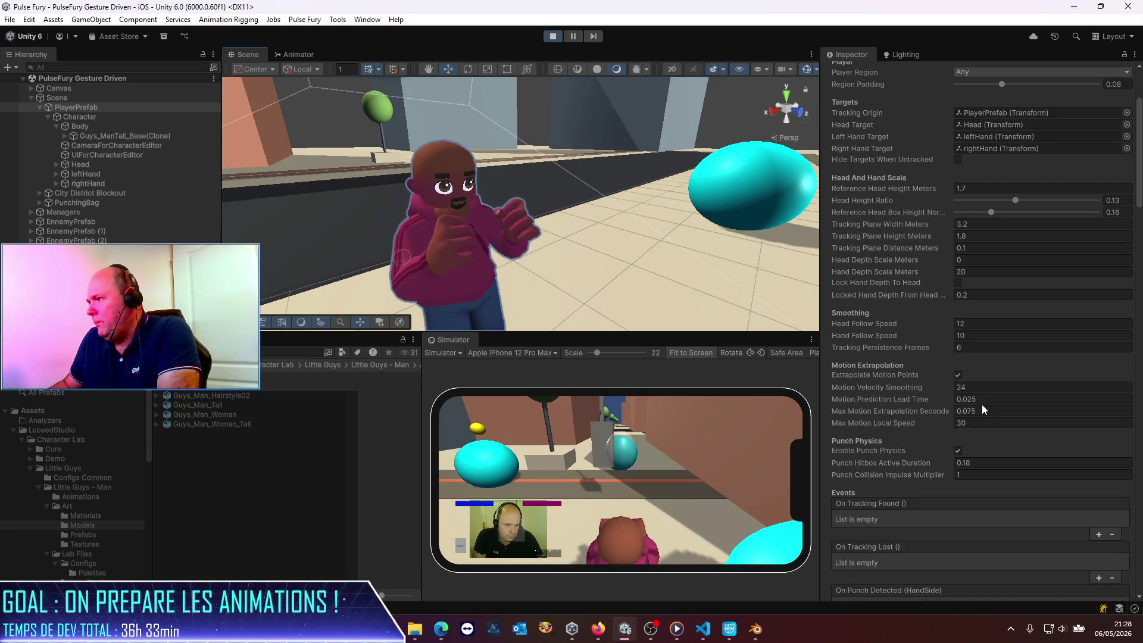
{"action": "scroll", "coordinate": [981, 405], "scroll_direction": "down", "scroll_amount": 5}
{"action": "scroll", "coordinate": [981, 405], "scroll_direction": "down", "scroll_amount": 7}
{"action": "scroll", "coordinate": [981, 405], "scroll_direction": "down", "scroll_amount": 7}
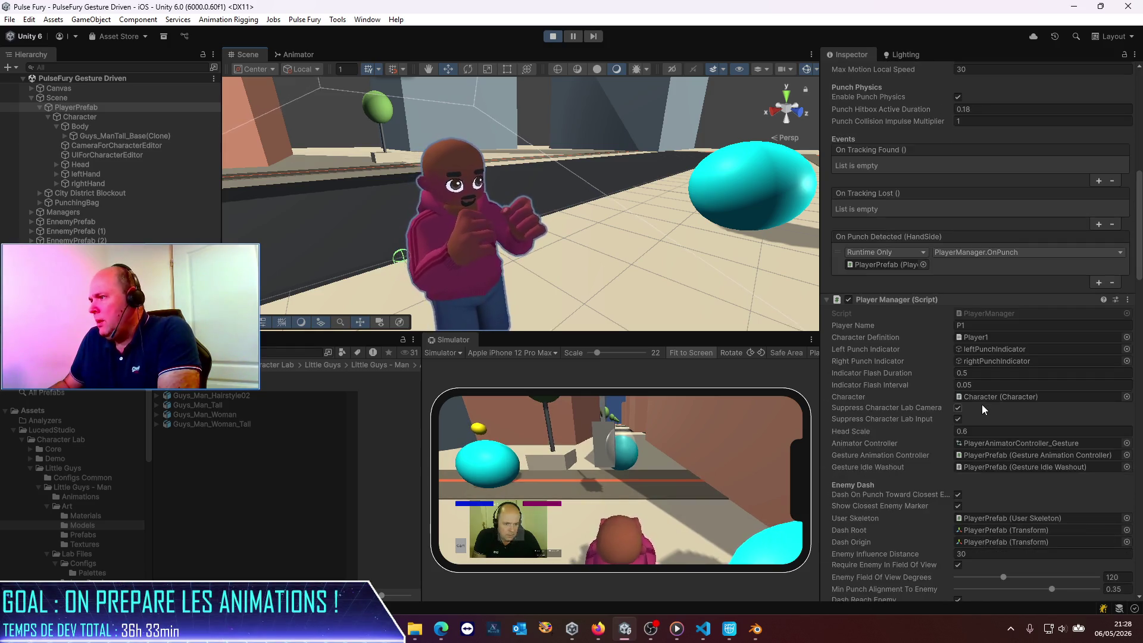
{"action": "scroll", "coordinate": [981, 405], "scroll_direction": "down", "scroll_amount": 5}
{"action": "scroll", "coordinate": [982, 404], "scroll_direction": "down", "scroll_amount": 6}
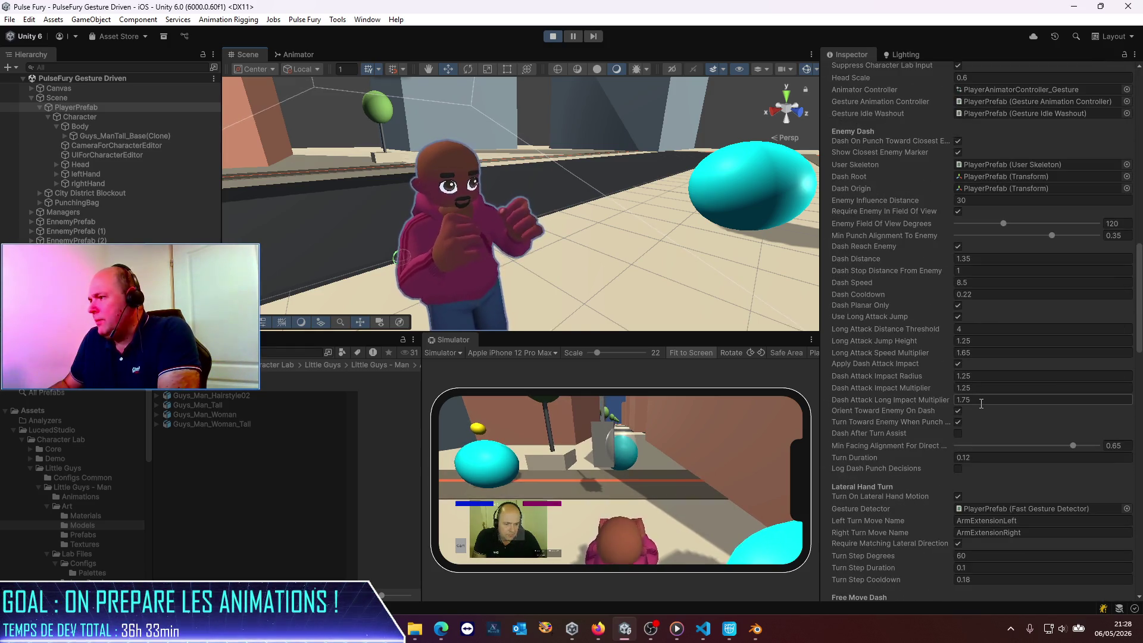
{"action": "scroll", "coordinate": [981, 403], "scroll_direction": "down", "scroll_amount": 6}
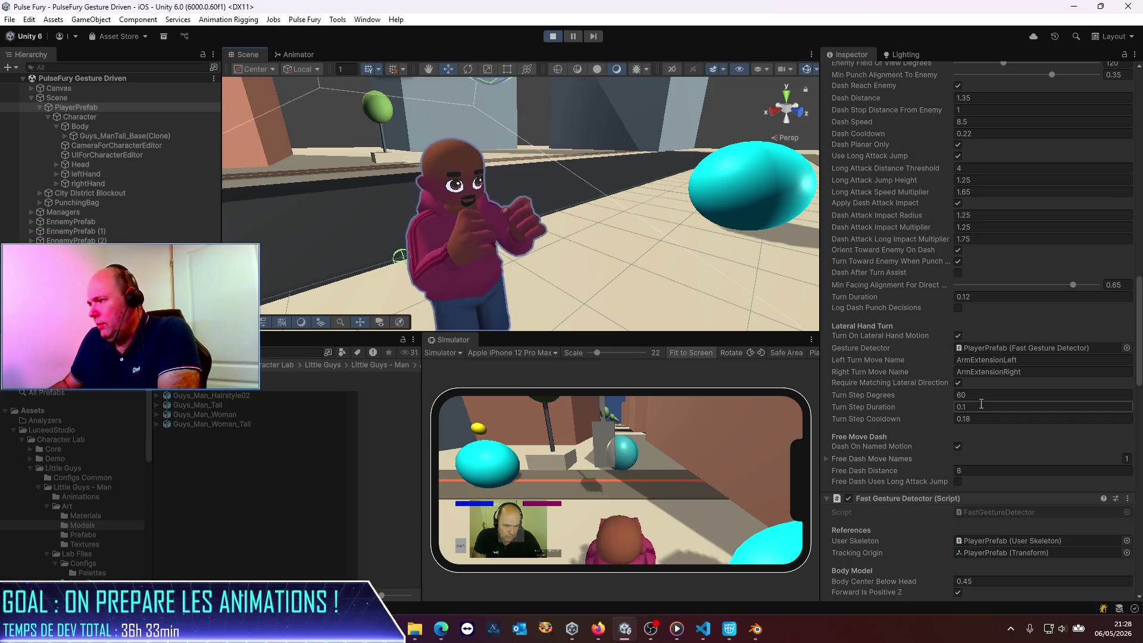
Change Player Manager's Head Scale to 1, stop play mode, and open PlayerManager.cs from the Script field.
{"action": "scroll", "coordinate": [982, 404], "scroll_direction": "up", "scroll_amount": 7}
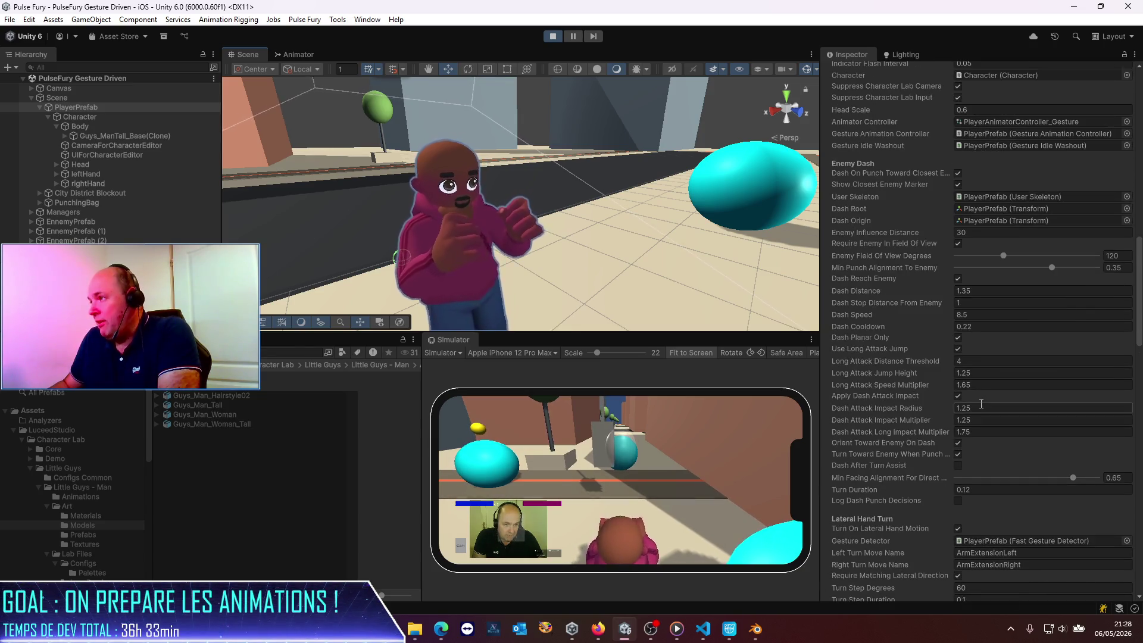
{"action": "scroll", "coordinate": [981, 404], "scroll_direction": "up", "scroll_amount": 5}
{"action": "left_click", "coordinate": [978, 239]}
{"action": "type", "text": "1"}
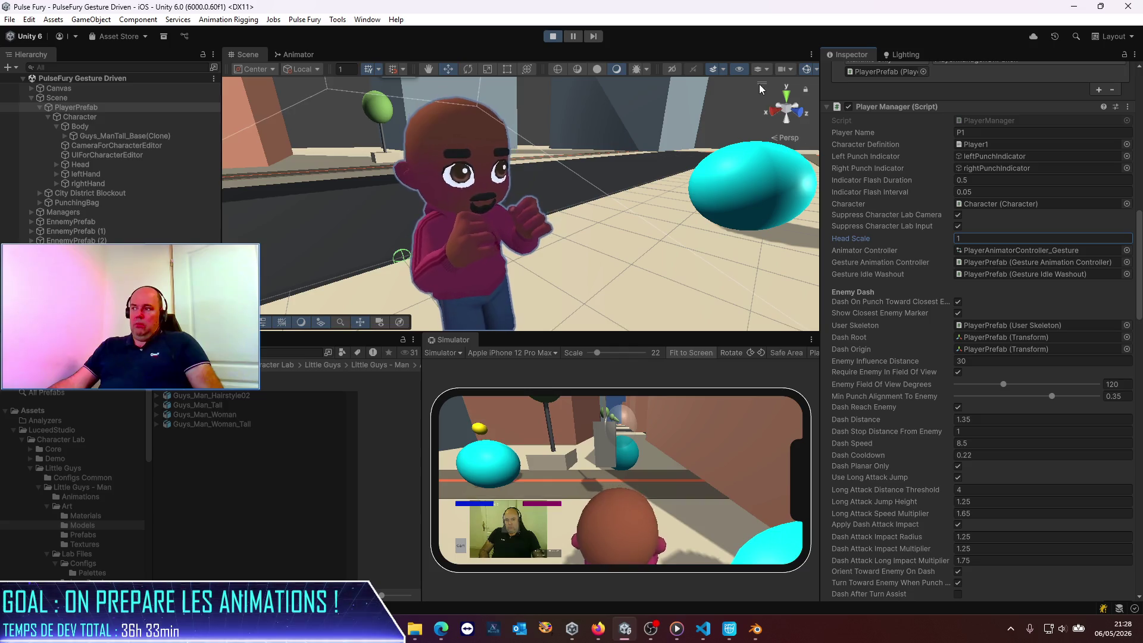
{"action": "left_click", "coordinate": [554, 37]}
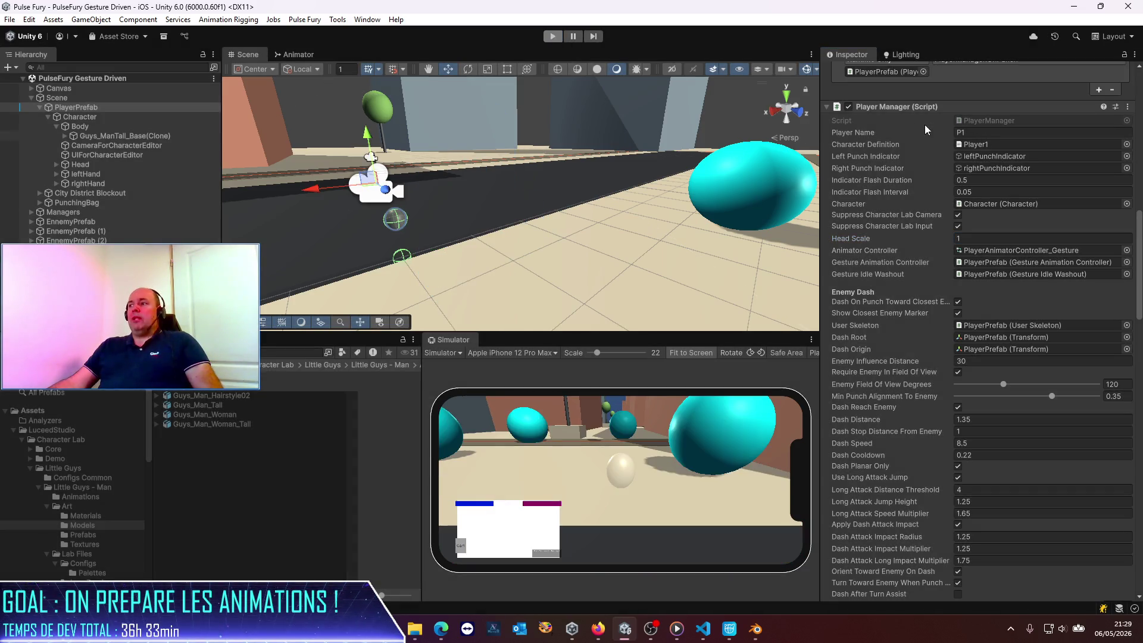
{"action": "double_click", "coordinate": [991, 150]}
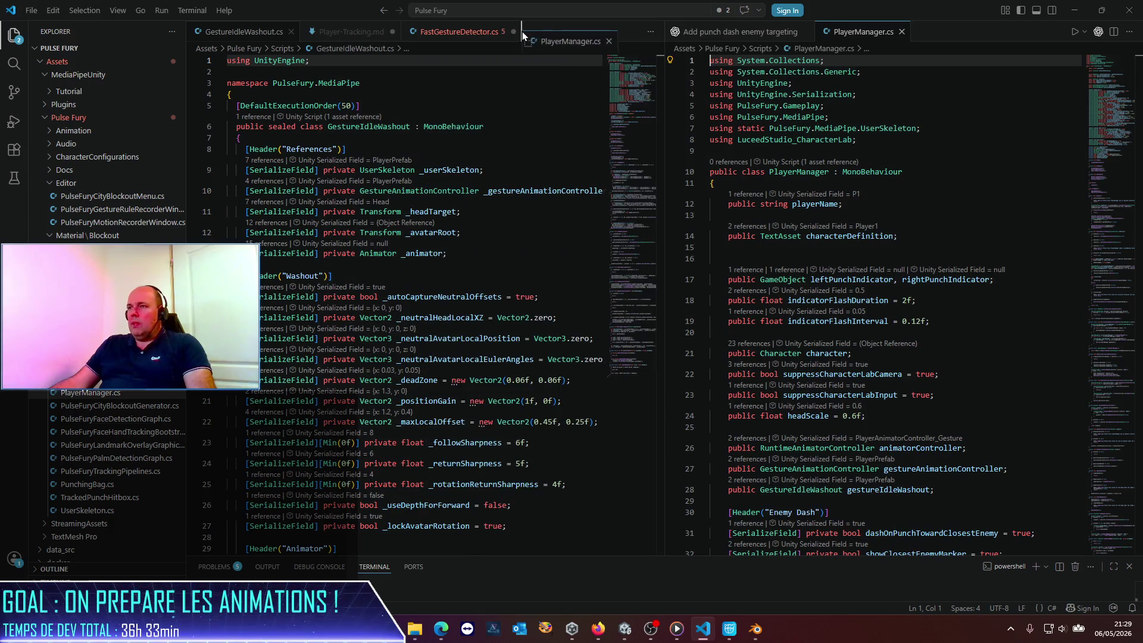
Search PlayerManager.cs for headScale and cut the headScale field declaration.
{"action": "left_click_drag", "start_coordinate": [851, 34], "coordinate": [522, 33]}
{"action": "left_click", "coordinate": [389, 203]}
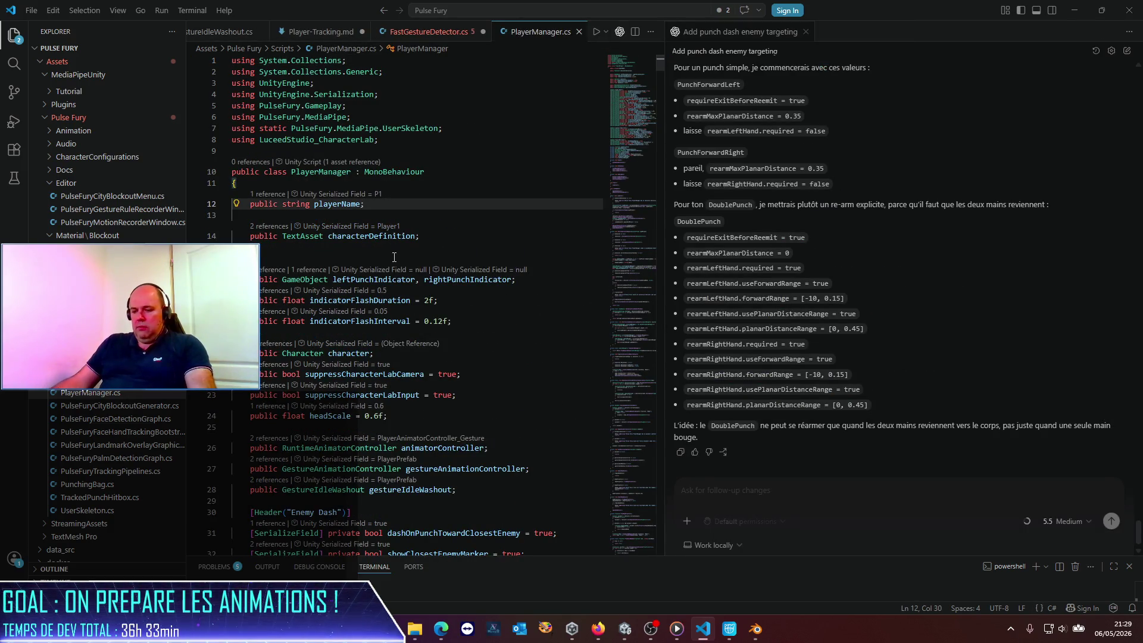
{"action": "key", "text": "ctrl+f"}
{"action": "type", "text": "headqsc"}
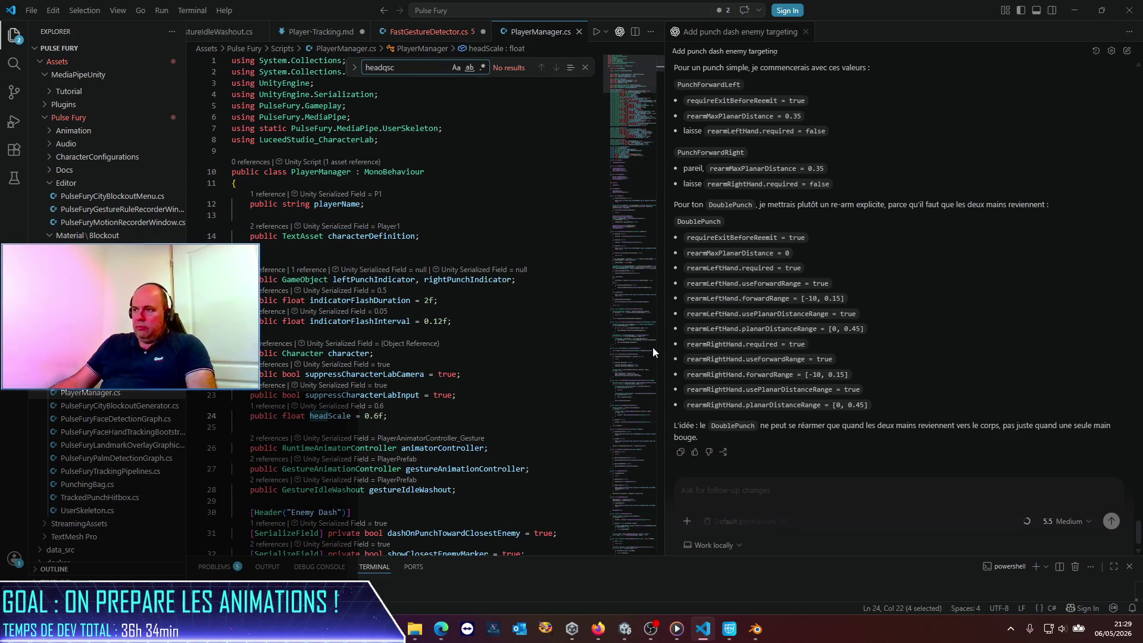
{"action": "double_click", "coordinate": [668, 342]}
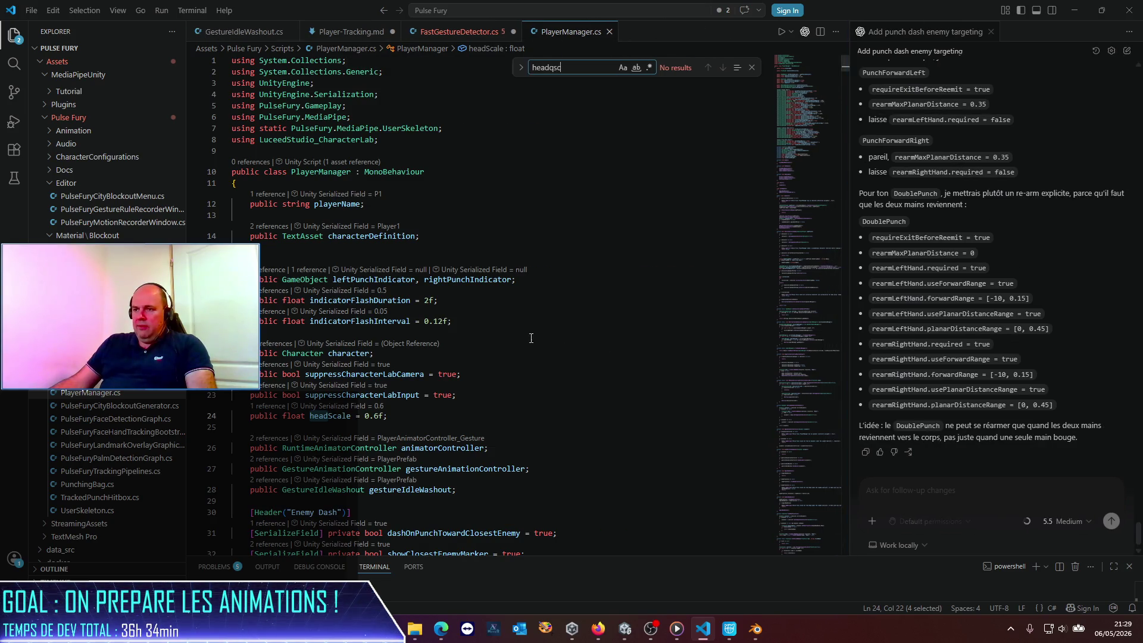
{"action": "left_click", "coordinate": [368, 430]}
{"action": "left_click", "coordinate": [252, 415]}
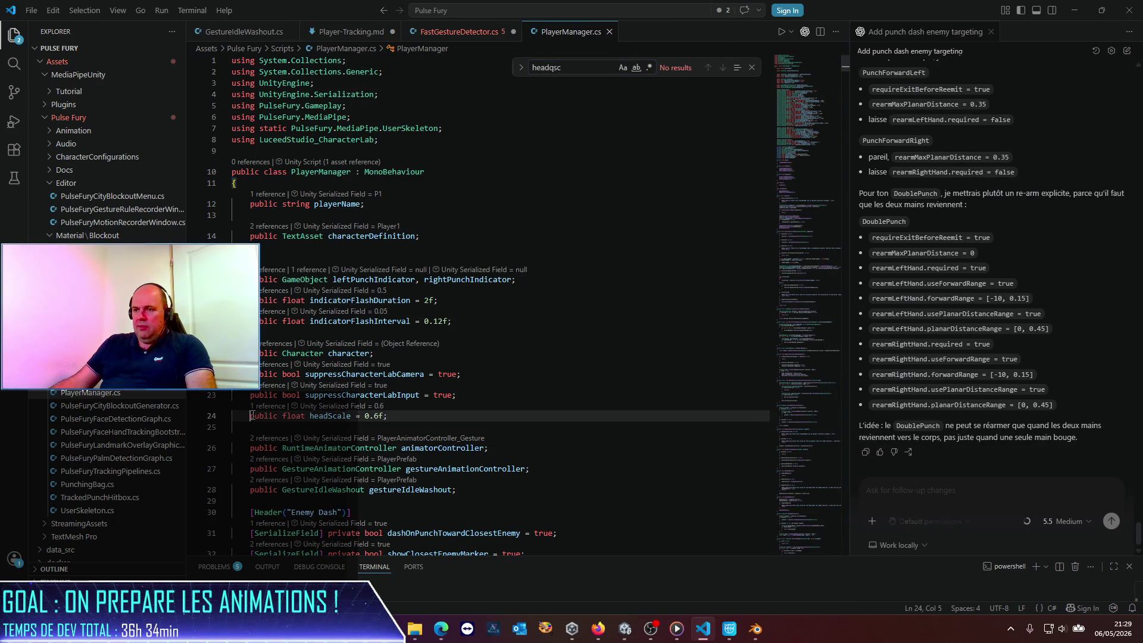
{"action": "key", "text": "ctrl+x"}
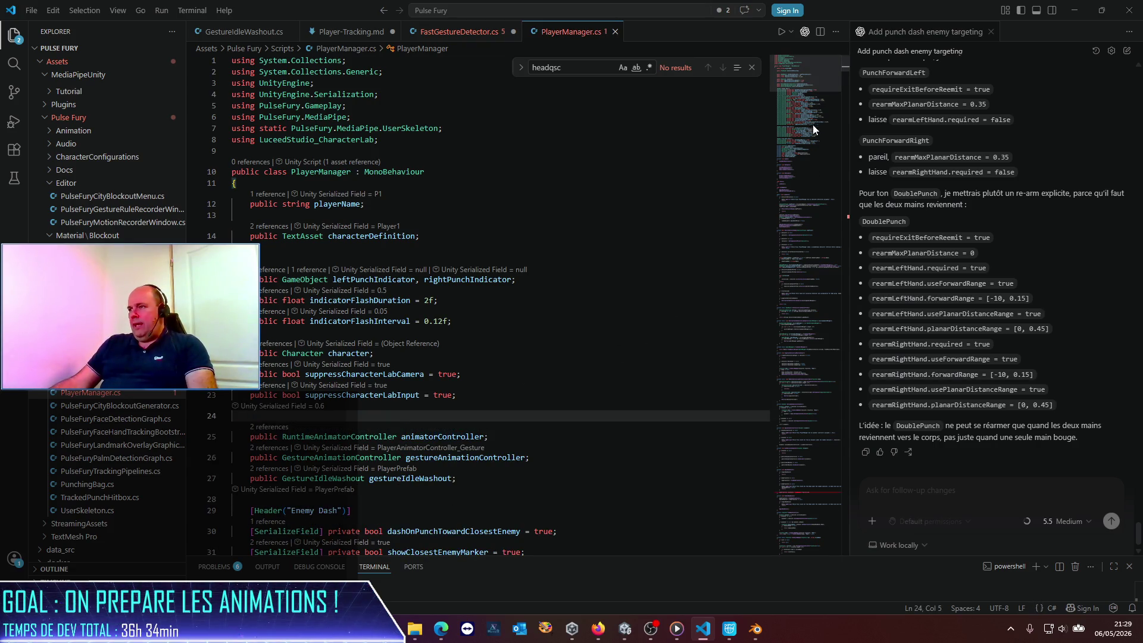
Delete the line assigning the head scale to localScale.
{"action": "left_click", "coordinate": [796, 497]}
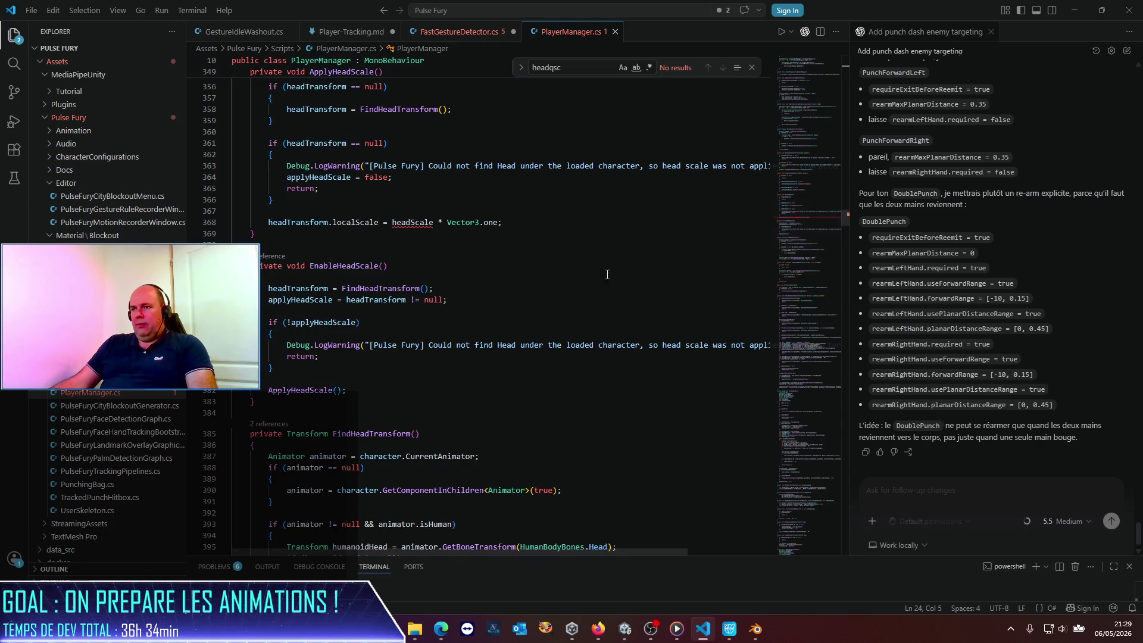
{"action": "left_click", "coordinate": [284, 222]}
{"action": "key", "text": "Home"}
{"action": "type", "text": "//"}
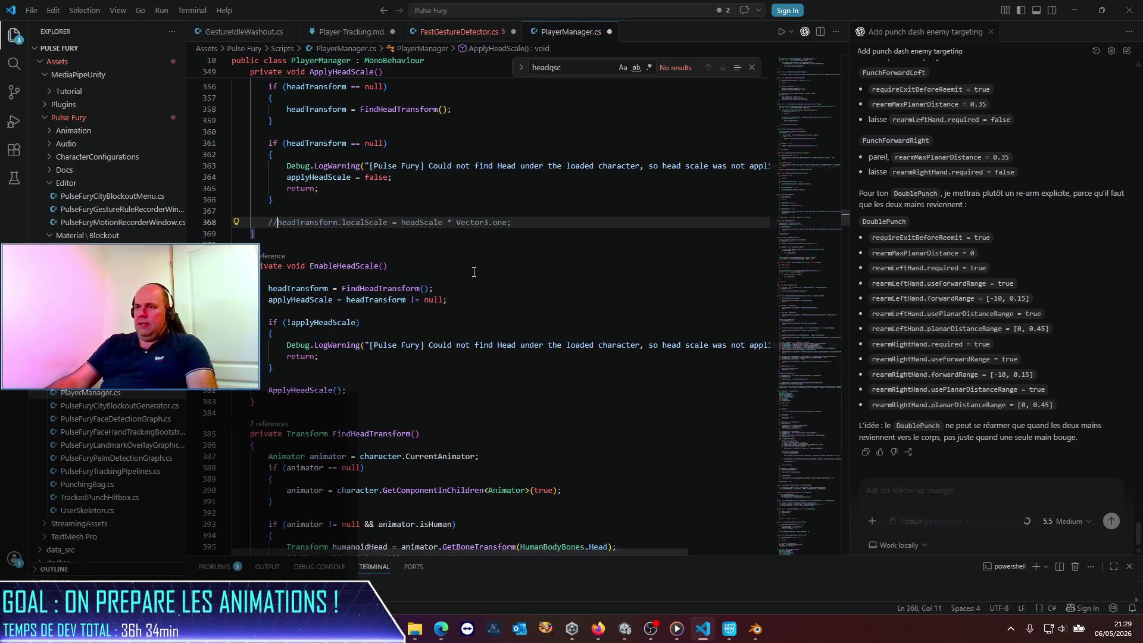
{"action": "key", "text": "ctrl+shift+k"}
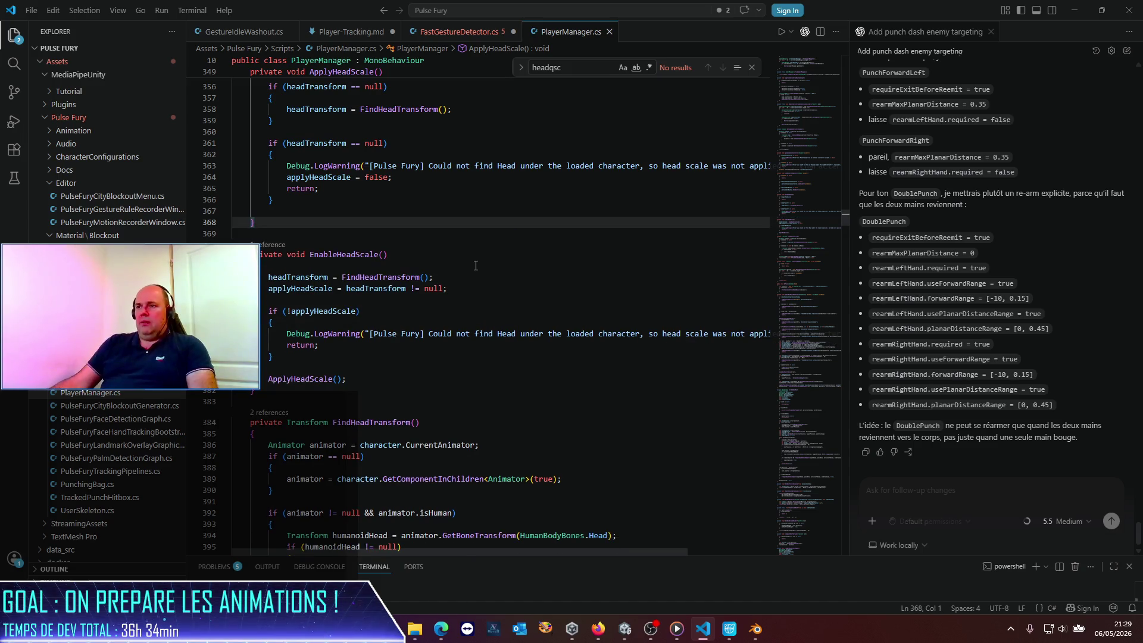
Delete the ApplyHeadScale and EnableHeadScale methods and save PlayerManager.cs.
{"action": "scroll", "coordinate": [470, 256], "scroll_direction": "up", "scroll_amount": 3}
{"action": "left_click_drag", "start_coordinate": [282, 333], "coordinate": [177, 122]}
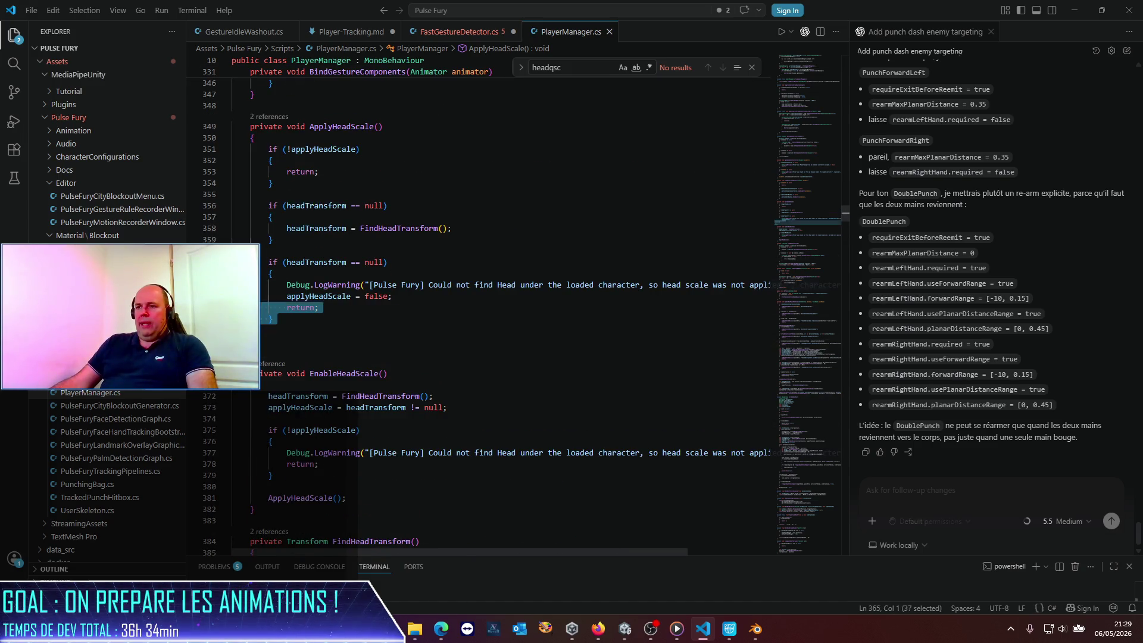
{"action": "key", "text": "Delete"}
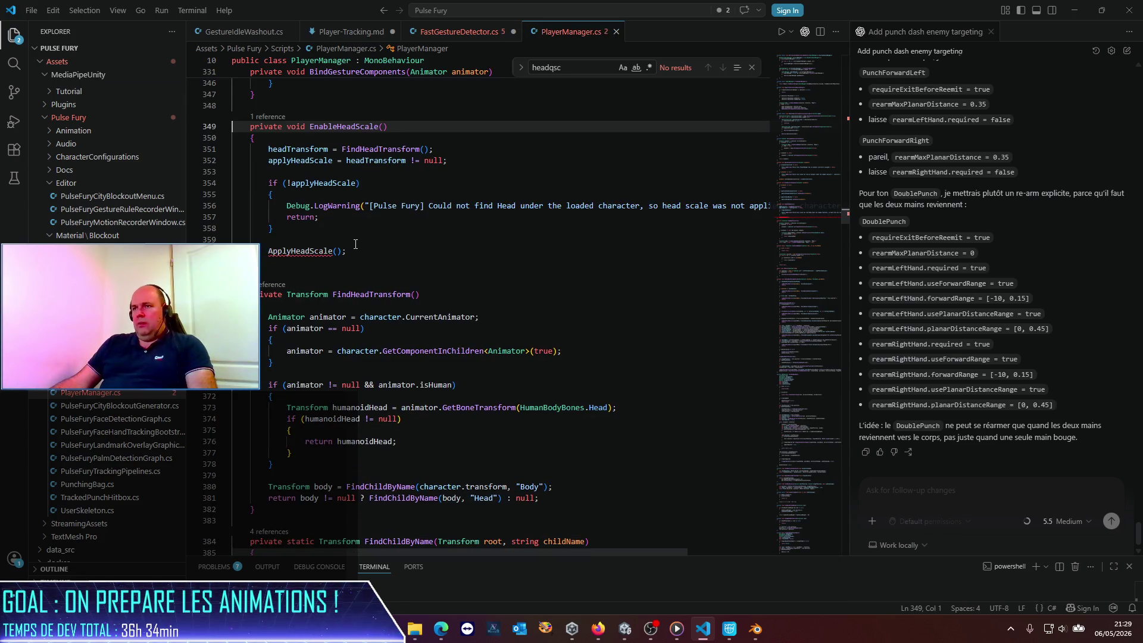
{"action": "left_click_drag", "start_coordinate": [269, 262], "coordinate": [232, 122]}
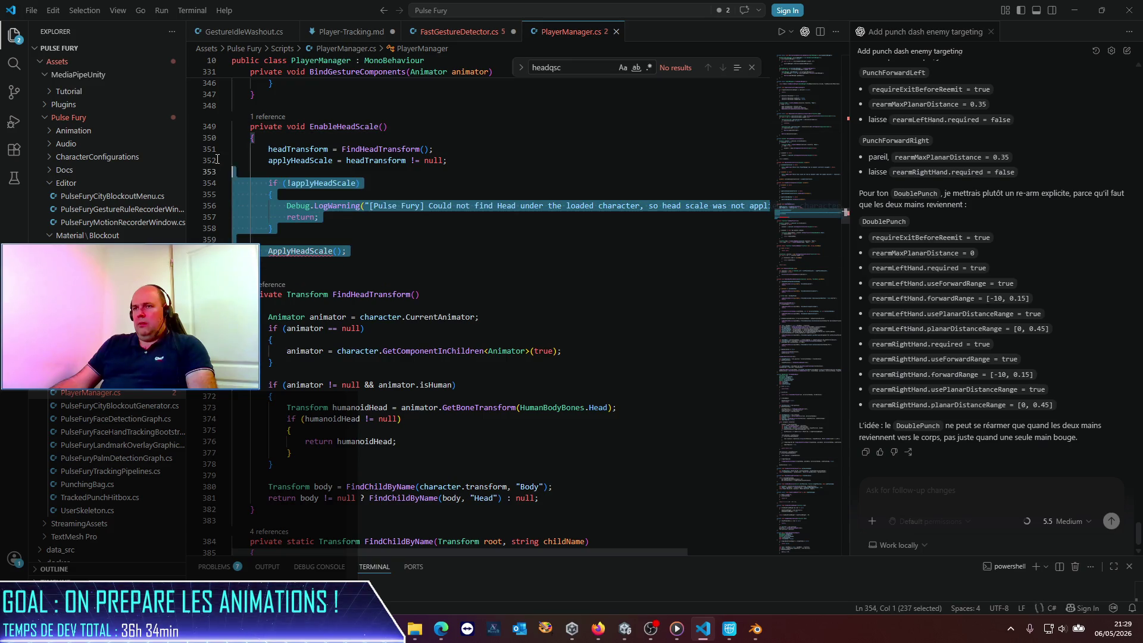
{"action": "key", "text": "Delete"}
{"action": "key", "text": "BackSpace"}
{"action": "key", "text": "ctrl+s"}
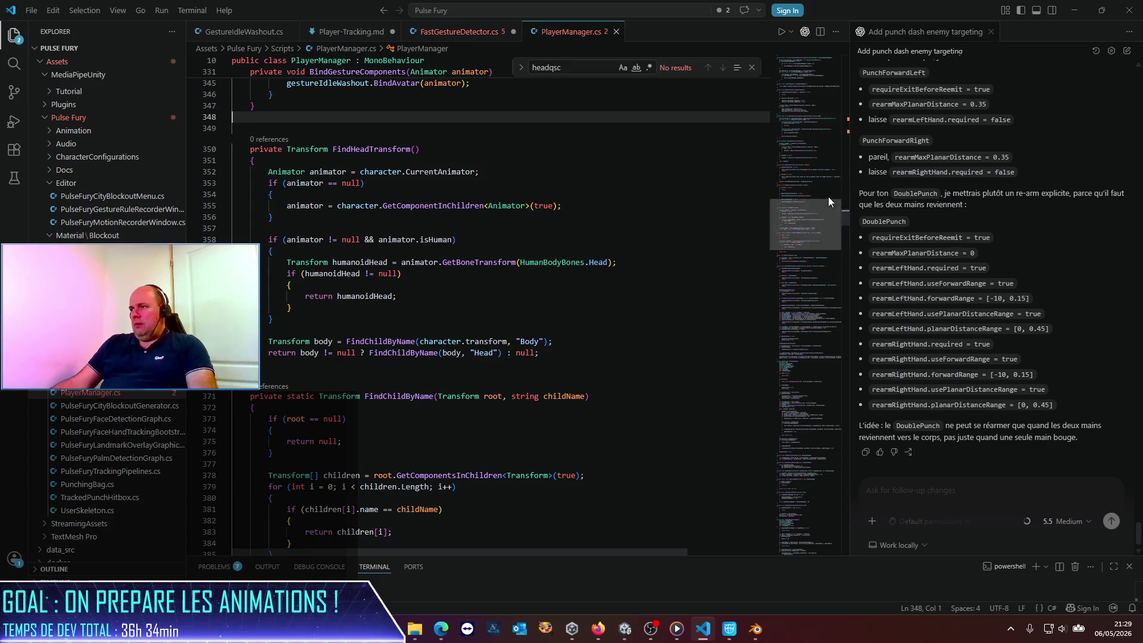
Scroll through the rest of the script and bring Unity back up.
{"action": "scroll", "coordinate": [827, 196], "scroll_direction": "down", "scroll_amount": 6}
{"action": "scroll", "coordinate": [771, 230], "scroll_direction": "down", "scroll_amount": 6}
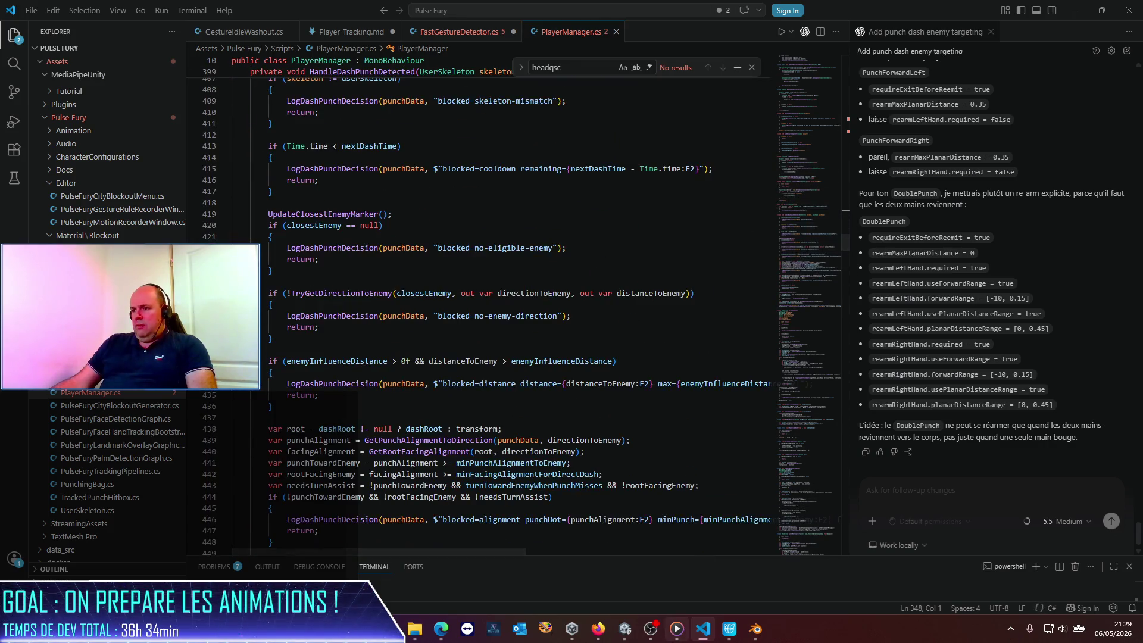
{"action": "left_click", "coordinate": [626, 632]}
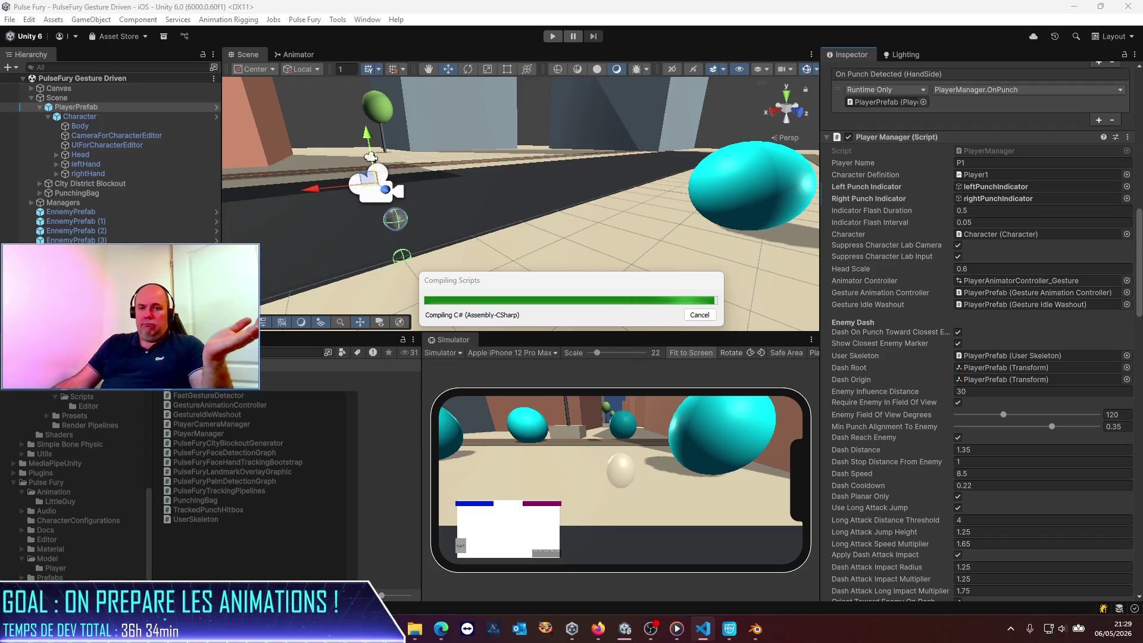
Open the Console and read the CS0103 error for the missing EnableHeadScale on line 145.
{"action": "key", "text": "ctrl+shift+c"}
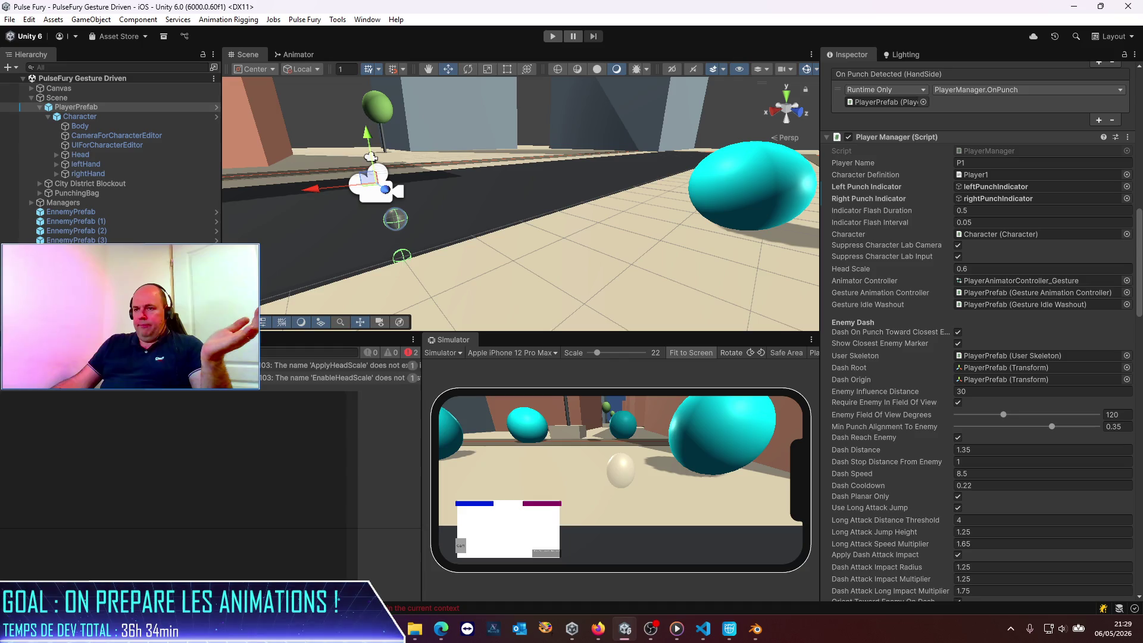
{"action": "left_click", "coordinate": [334, 377]}
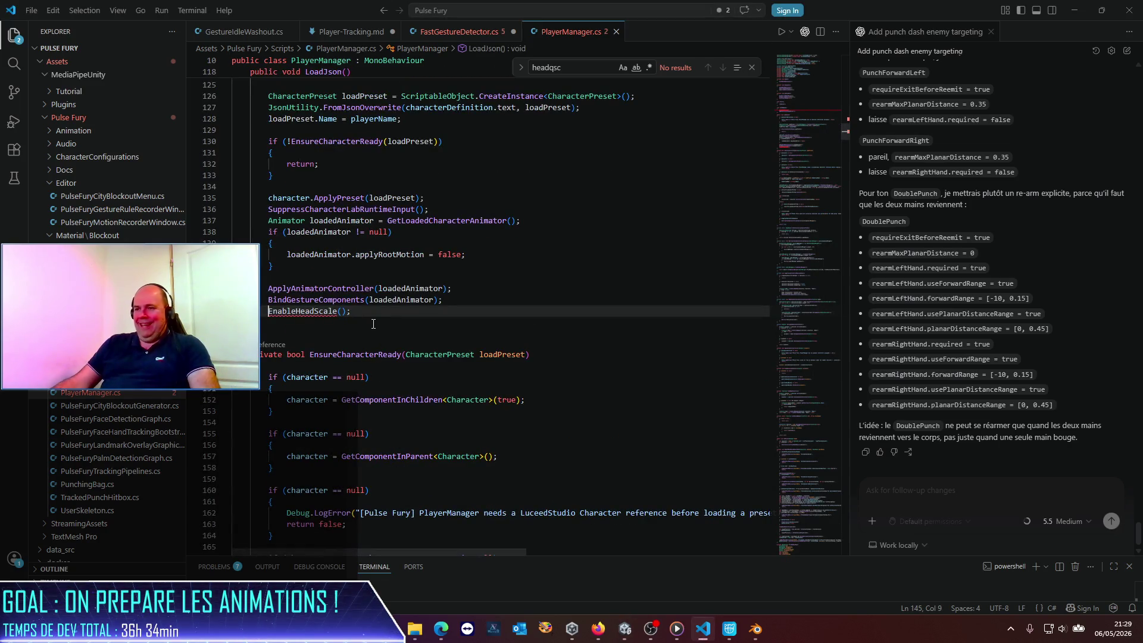
Delete the EnableHeadScale() call on line 145 and ApplyHeadScale() in LateUpdate, then return to Unity.
{"action": "key", "text": "shift+Down"}
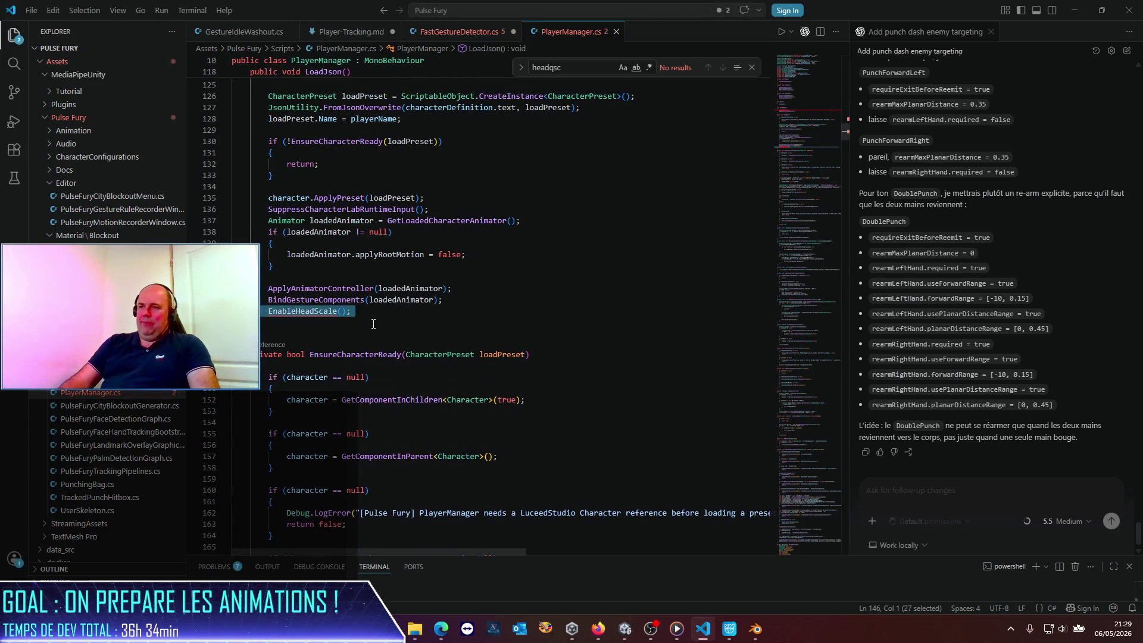
{"action": "key", "text": "Delete"}
{"action": "key", "text": "alt+Tab"}
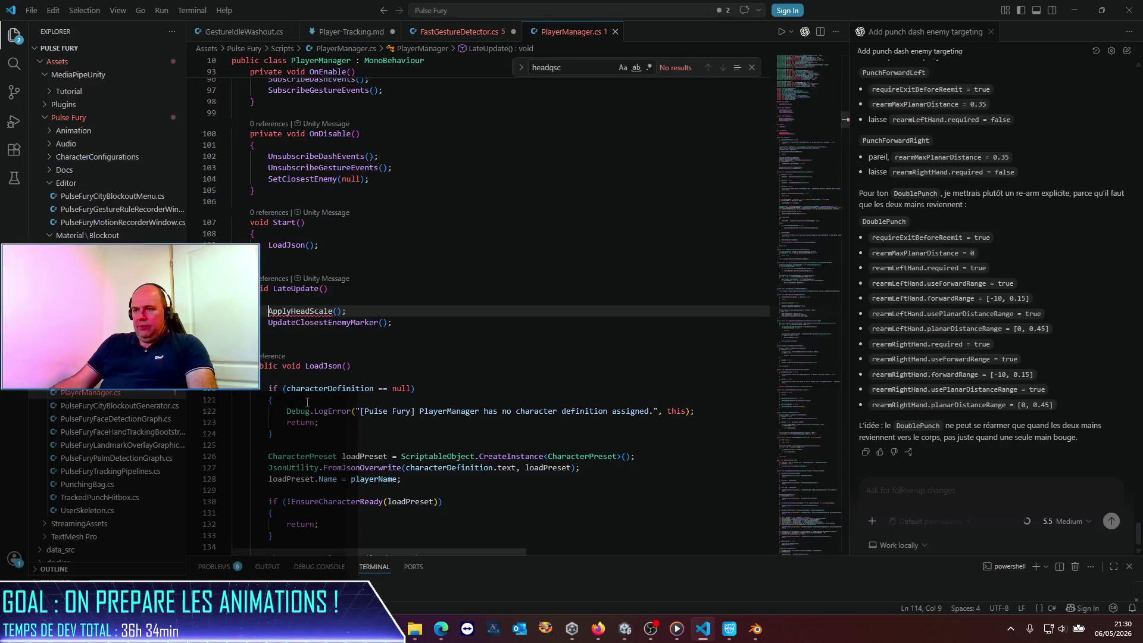
{"action": "key", "text": "Home"}
{"action": "key", "text": "shift+Down"}
{"action": "key", "text": "Delete"}
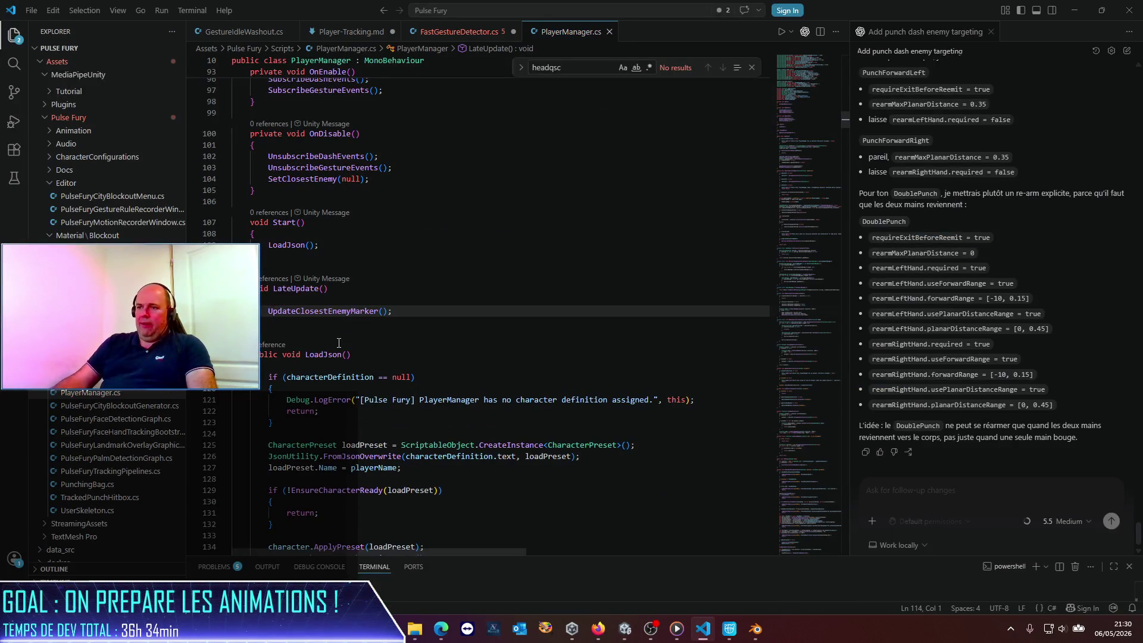
{"action": "key", "text": "alt+Tab"}
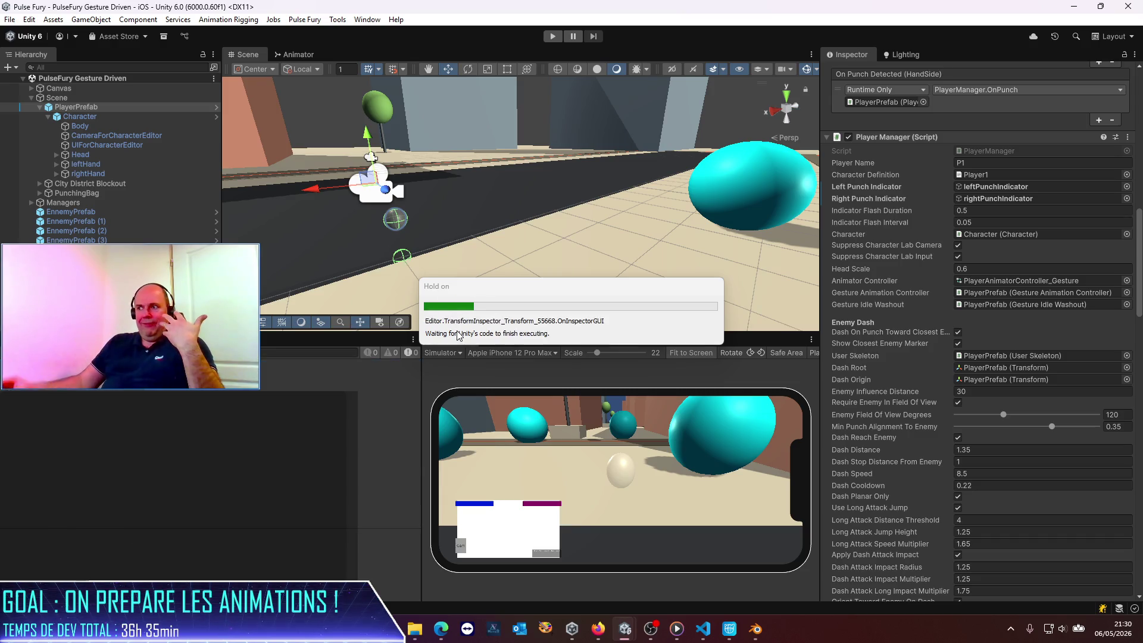
Play and stop a test run with the recompiled script, then open the Pulse Fury assets folder.
{"action": "left_click", "coordinate": [552, 38]}
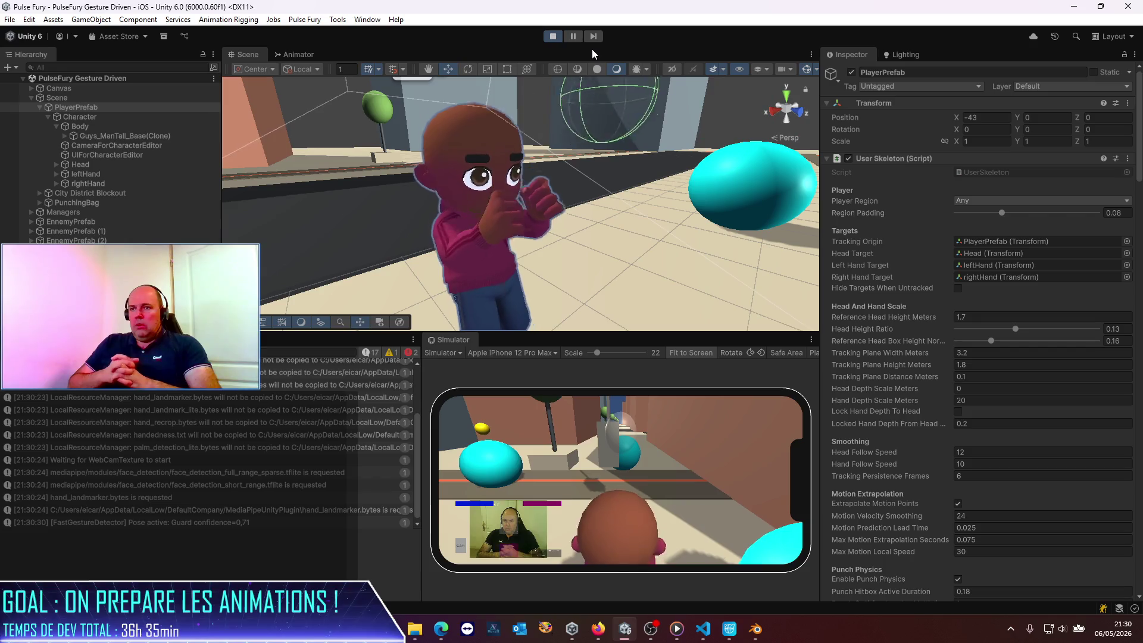
{"action": "left_click", "coordinate": [552, 37]}
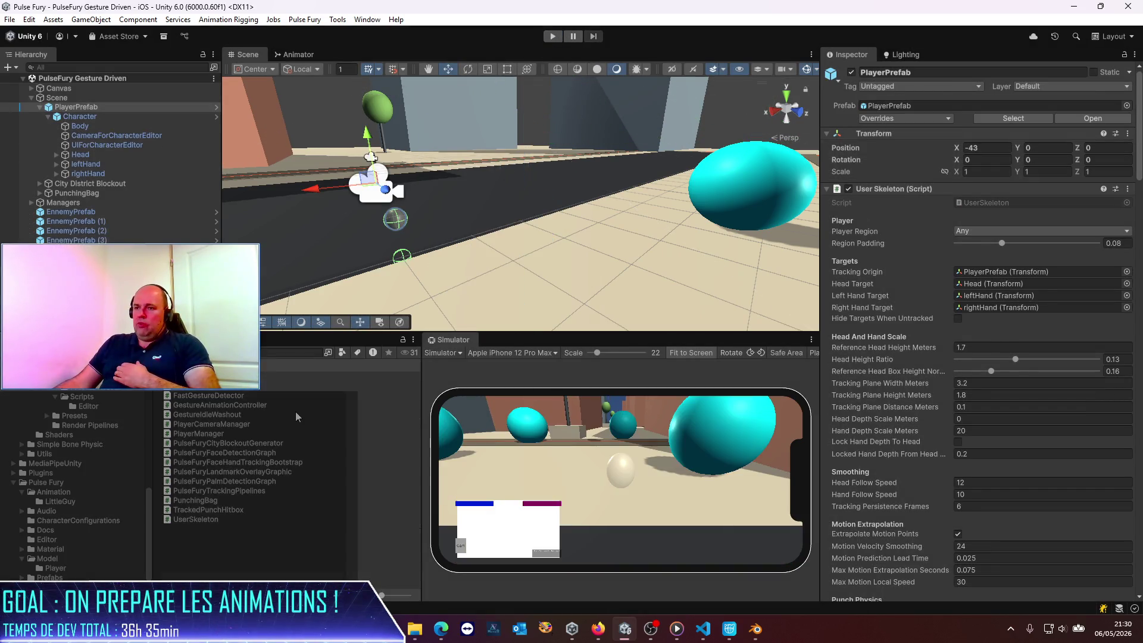
{"action": "left_click", "coordinate": [176, 364]}
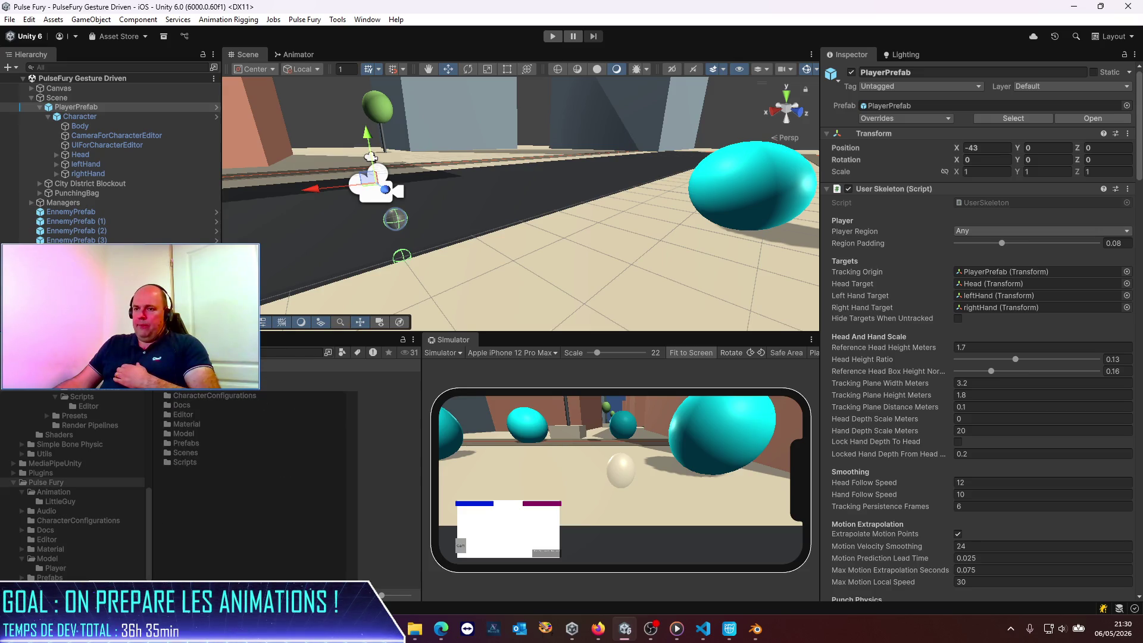
{"action": "double_click", "coordinate": [200, 416]}
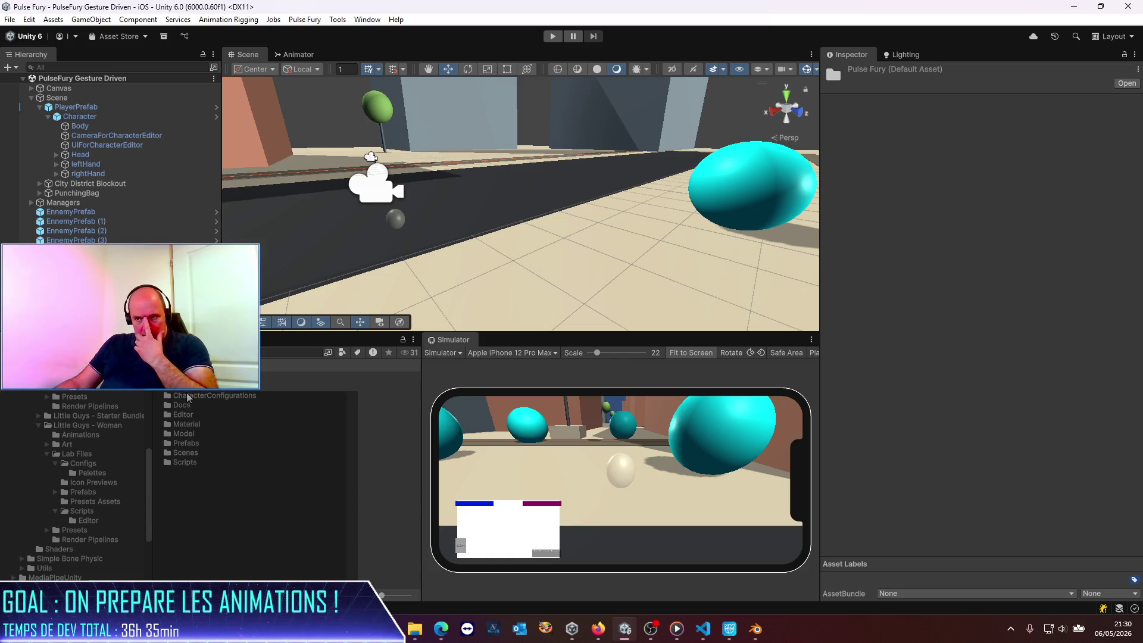
Browse Character Lab > Little Guys > Little Guys - Man > Art > Models and select Guys_Man_Tall.
{"action": "double_click", "coordinate": [187, 425]}
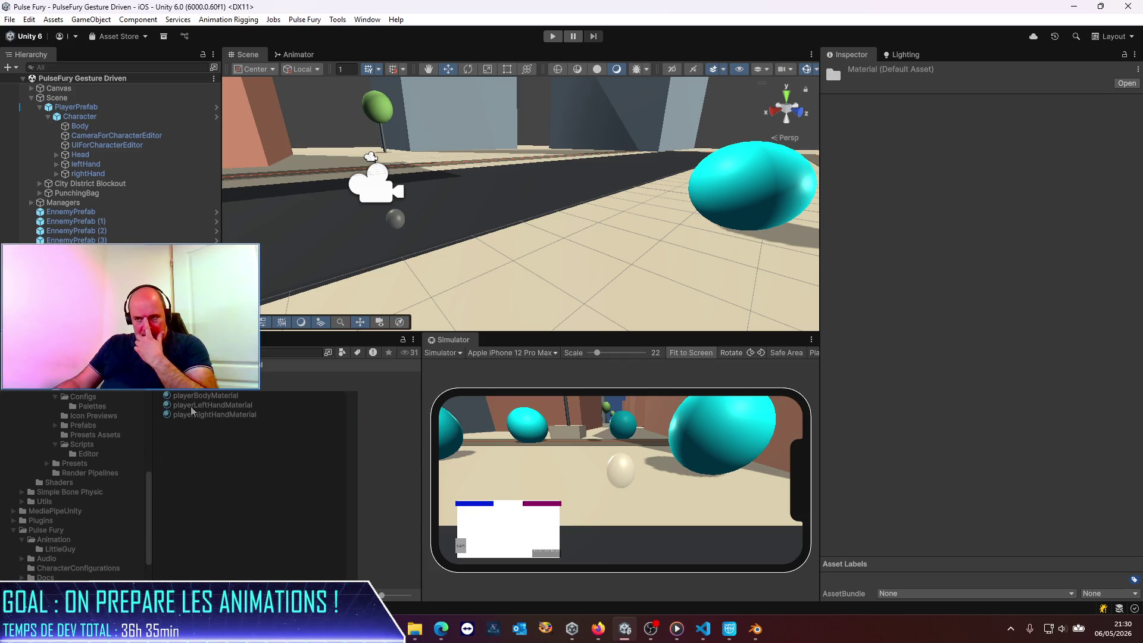
{"action": "key", "text": "BackSpace"}
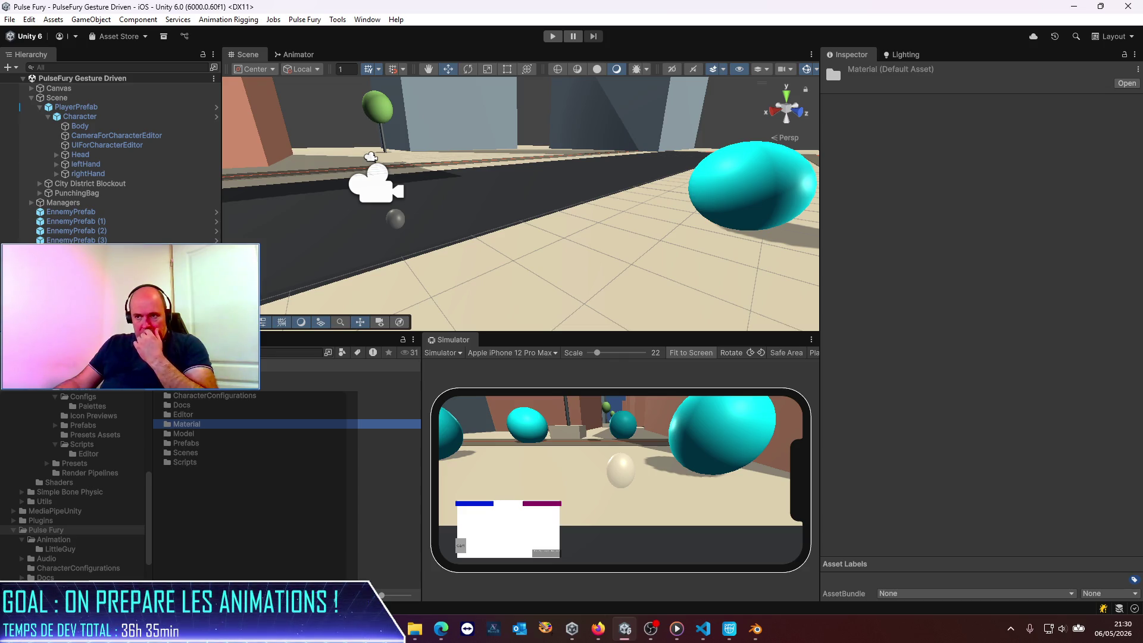
{"action": "key", "text": "BackSpace"}
{"action": "double_click", "coordinate": [186, 387]}
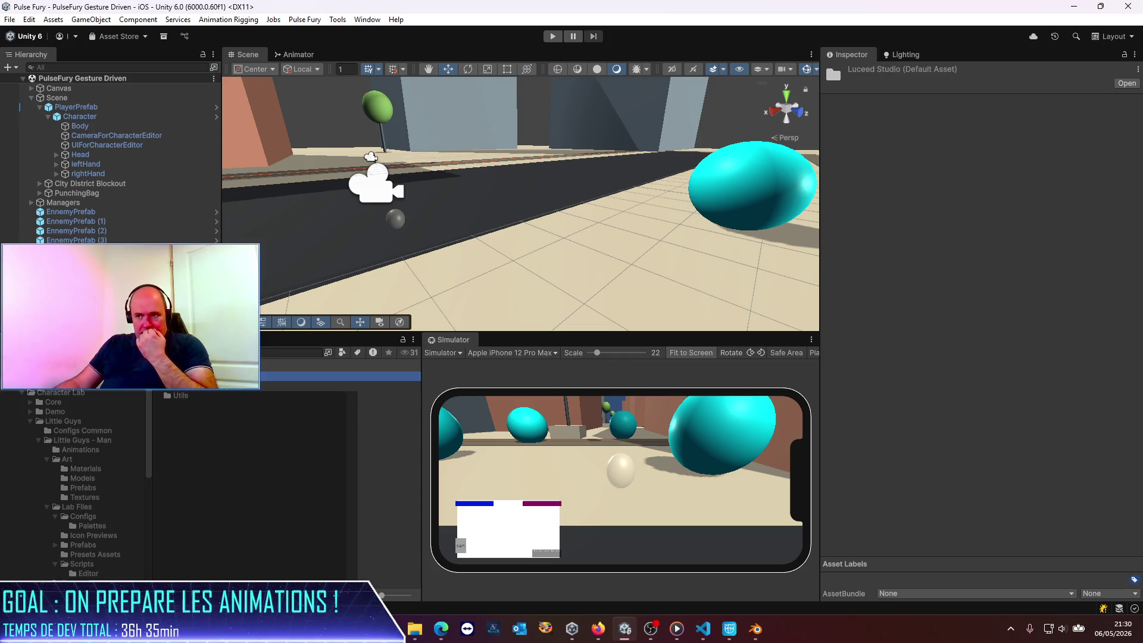
{"action": "double_click", "coordinate": [188, 394]}
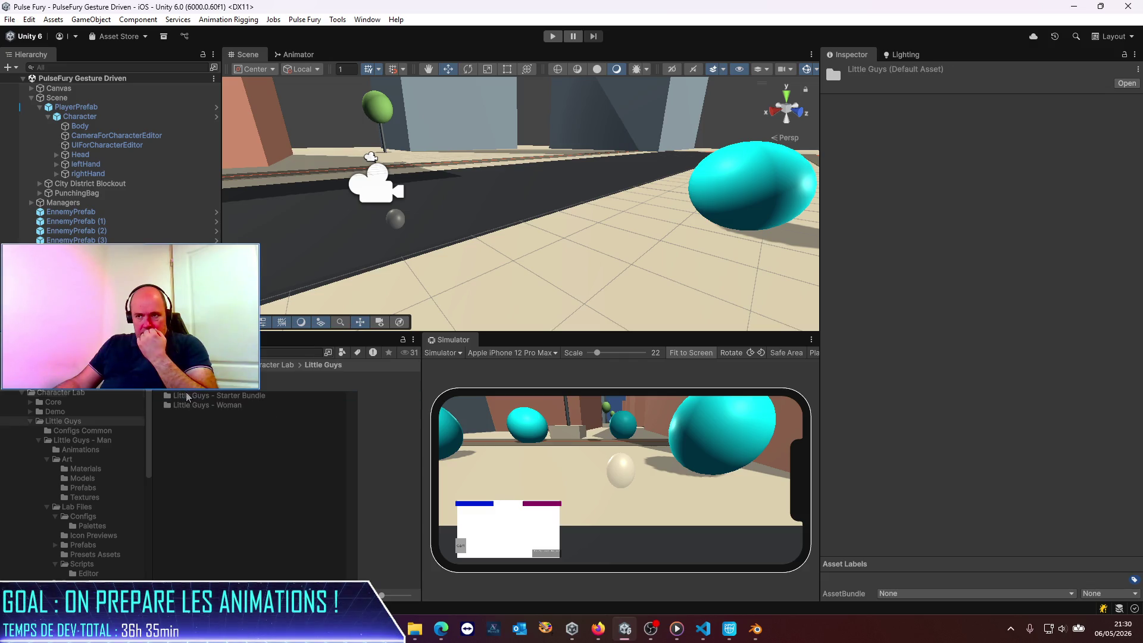
{"action": "double_click", "coordinate": [190, 389]}
{"action": "double_click", "coordinate": [183, 393]}
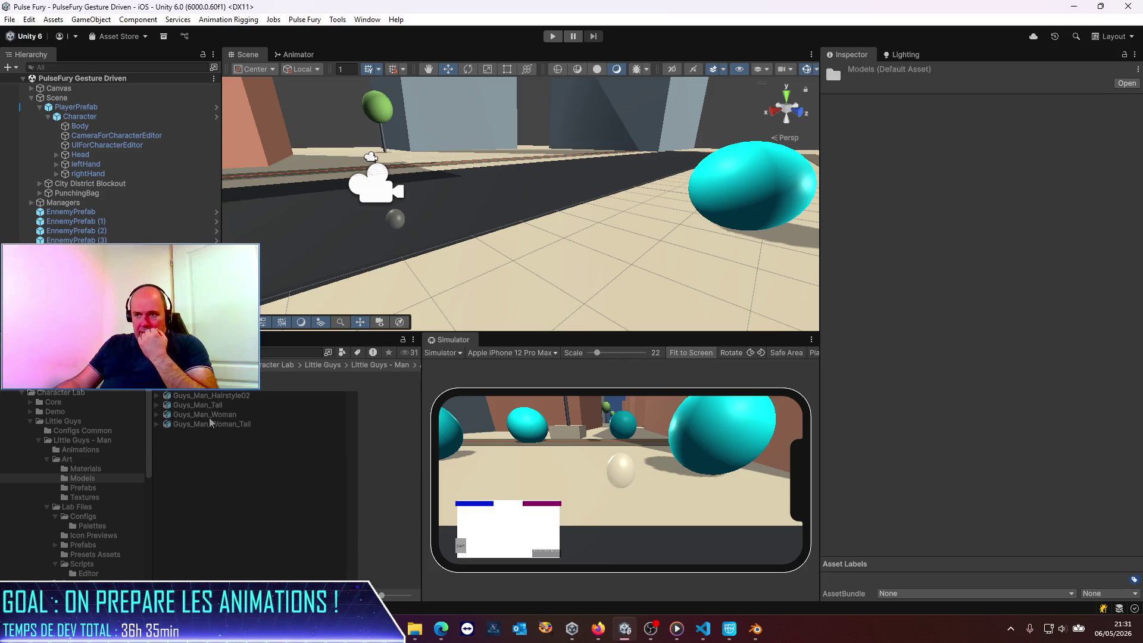
{"action": "left_click", "coordinate": [211, 406]}
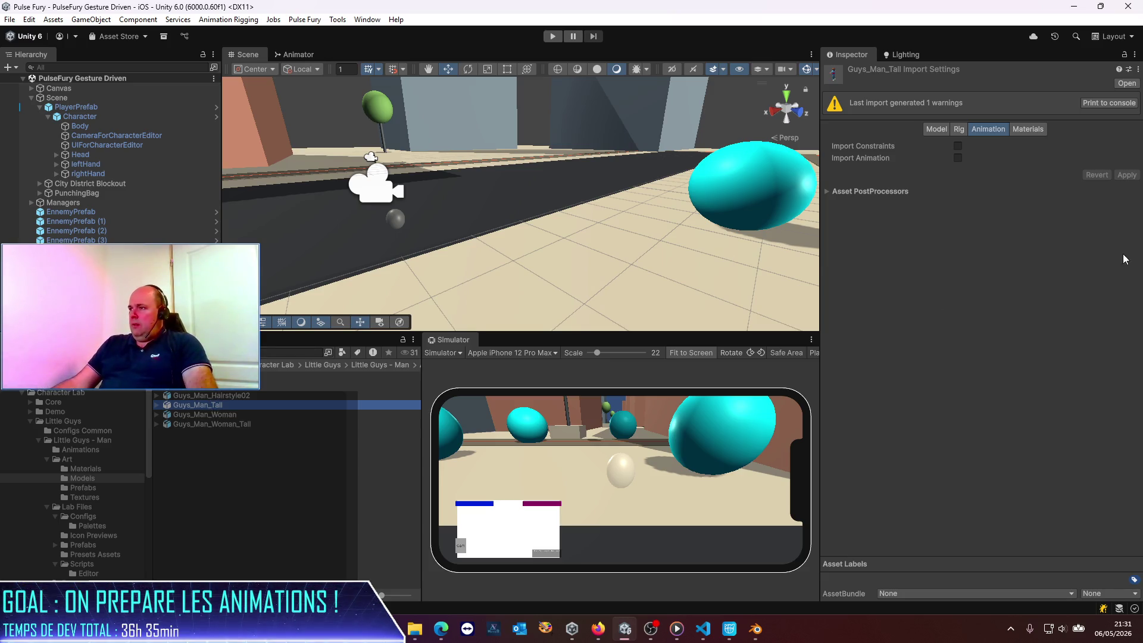
On the Rig tab, compare Hairstyle02, Hairstyle01, Guys_Man, Woman and Woman_Tall rigs, ending on Guys_Man_Tall.
{"action": "left_click", "coordinate": [960, 129]}
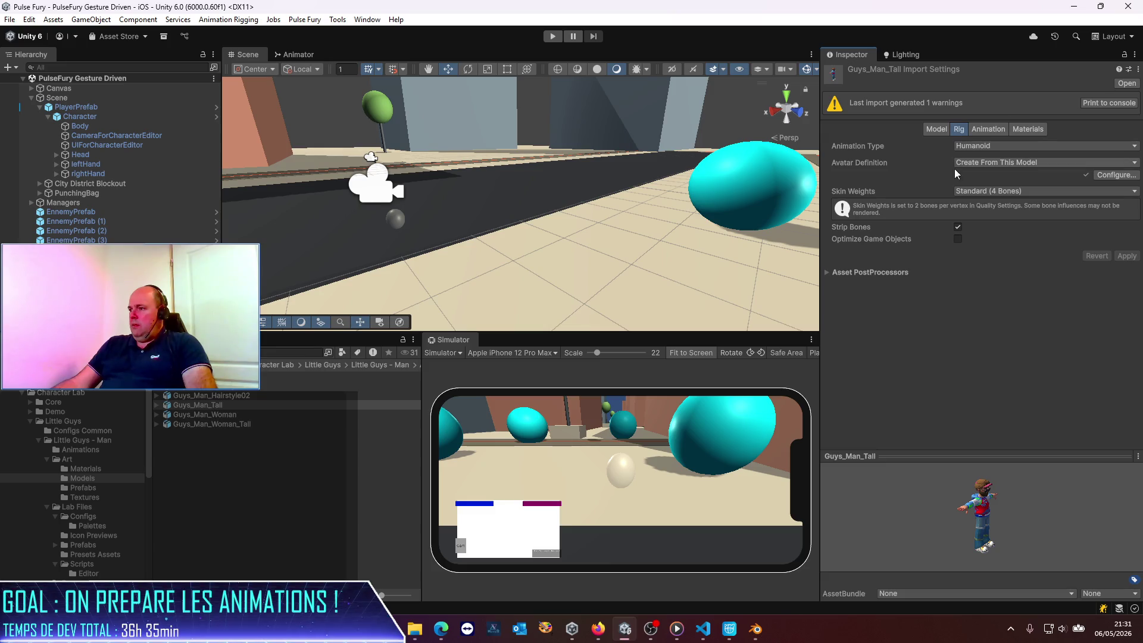
{"action": "left_click_drag", "start_coordinate": [963, 455], "coordinate": [964, 194]}
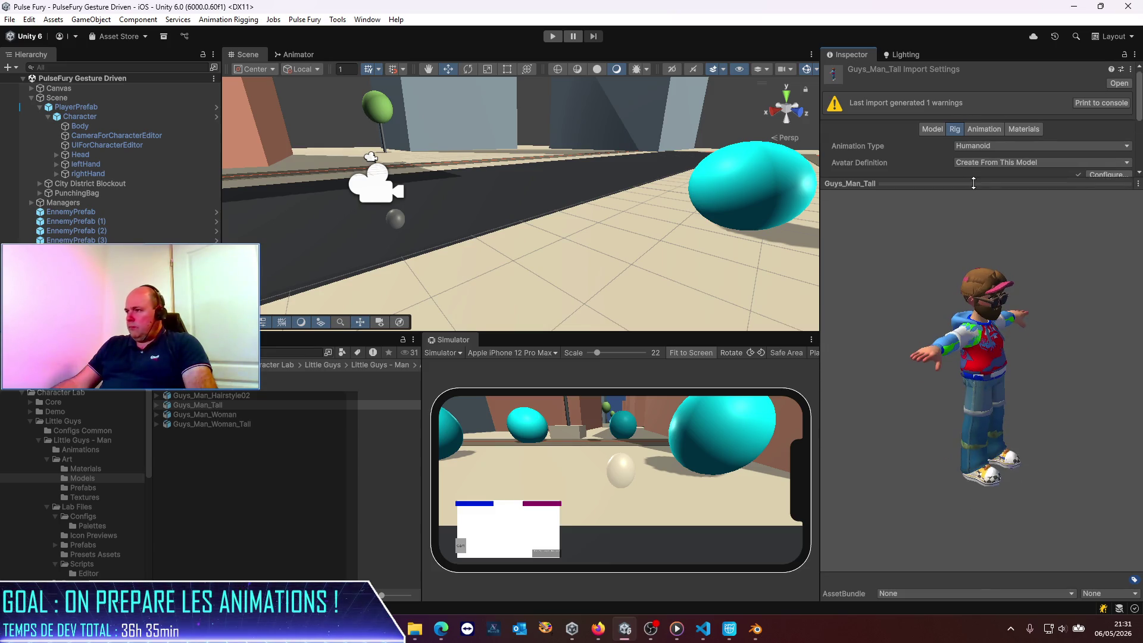
{"action": "left_click", "coordinate": [223, 395]}
{"action": "key", "text": "Up"}
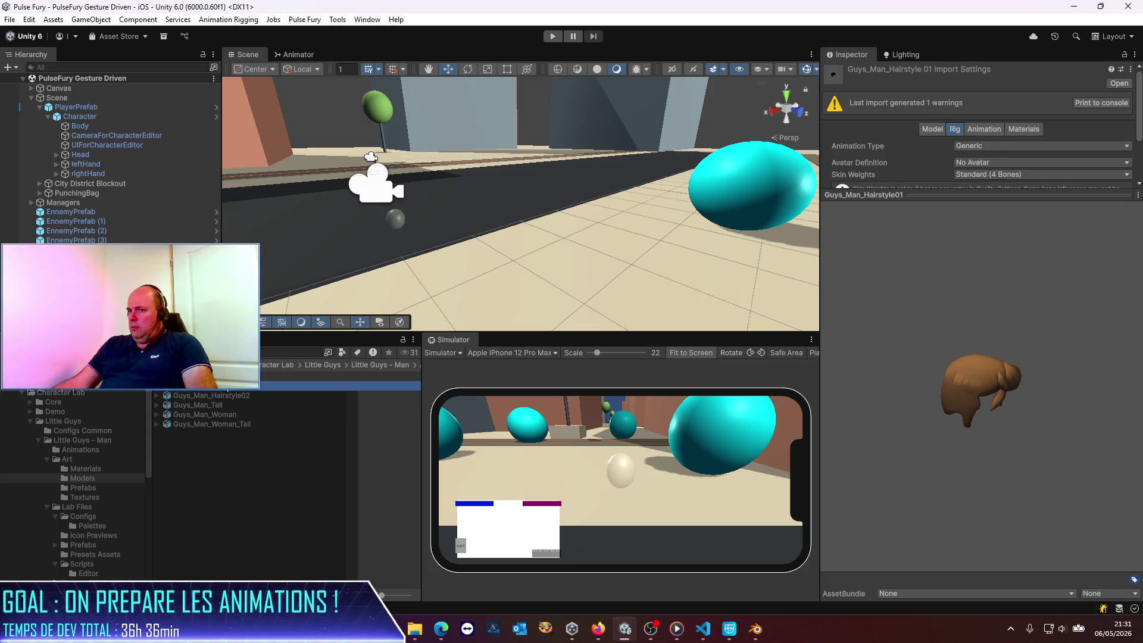
{"action": "key", "text": "Up"}
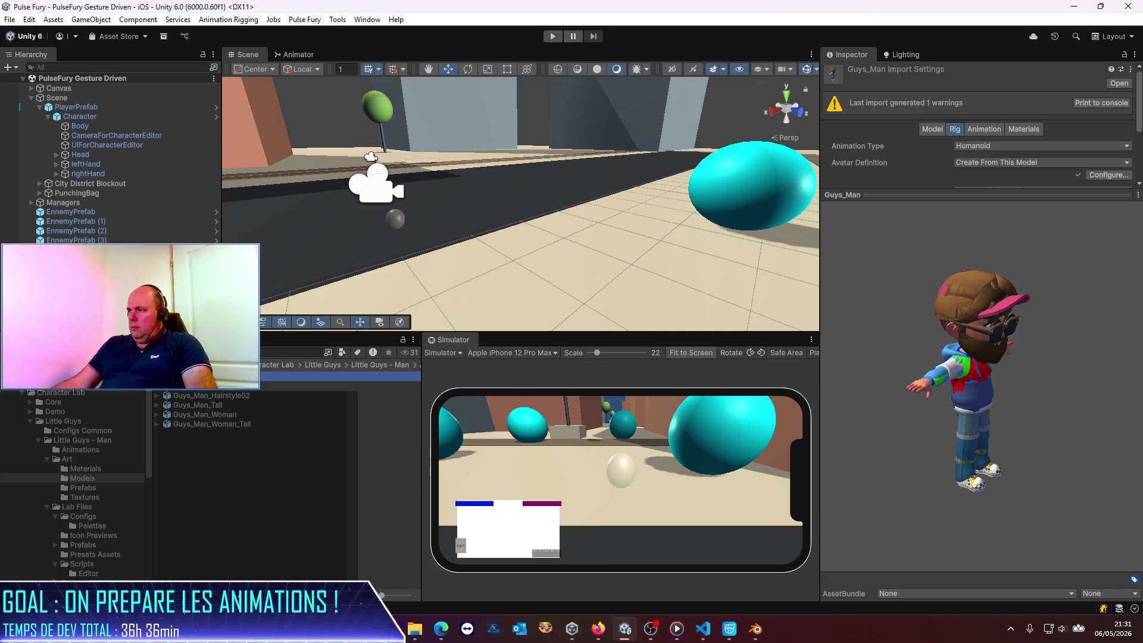
{"action": "left_click", "coordinate": [206, 416]}
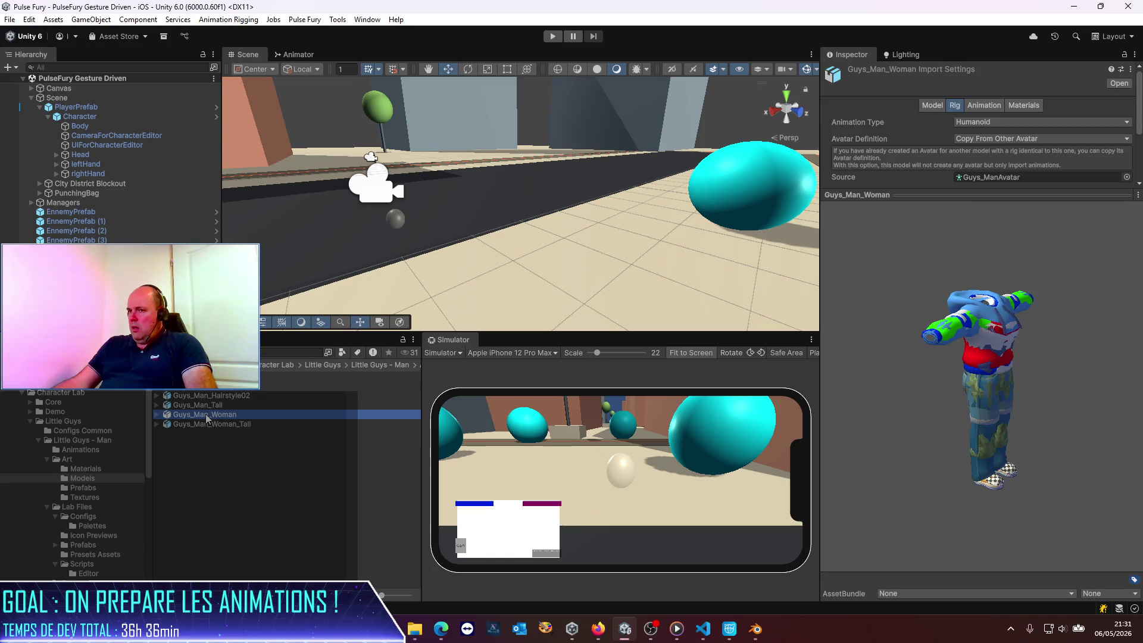
{"action": "left_click", "coordinate": [204, 425]}
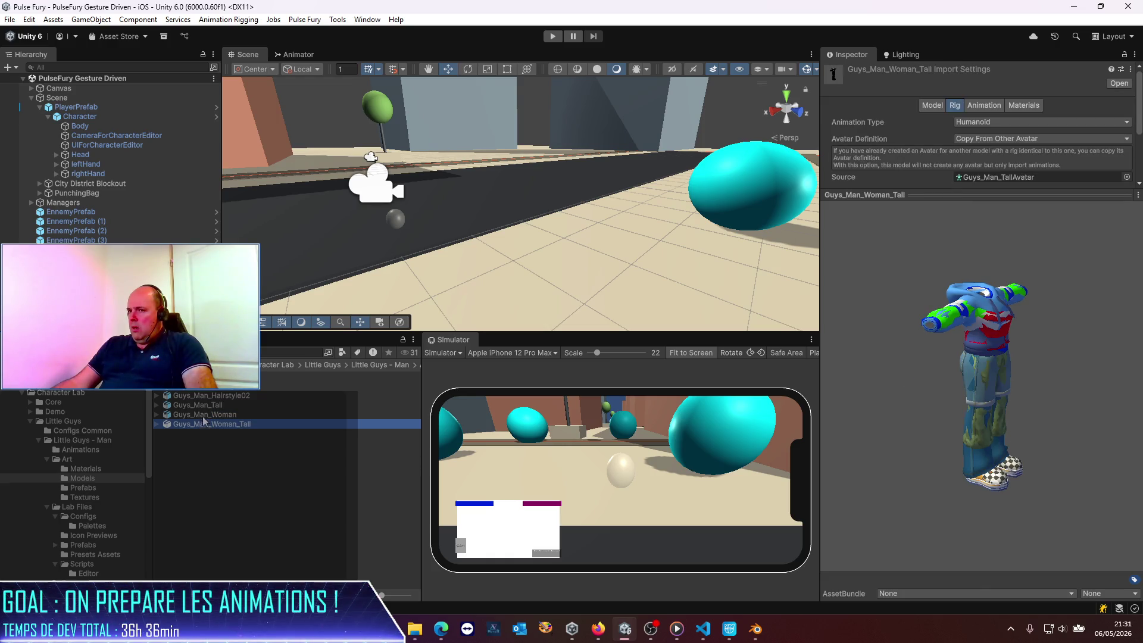
{"action": "left_click", "coordinate": [203, 415]}
{"action": "left_click", "coordinate": [154, 415]}
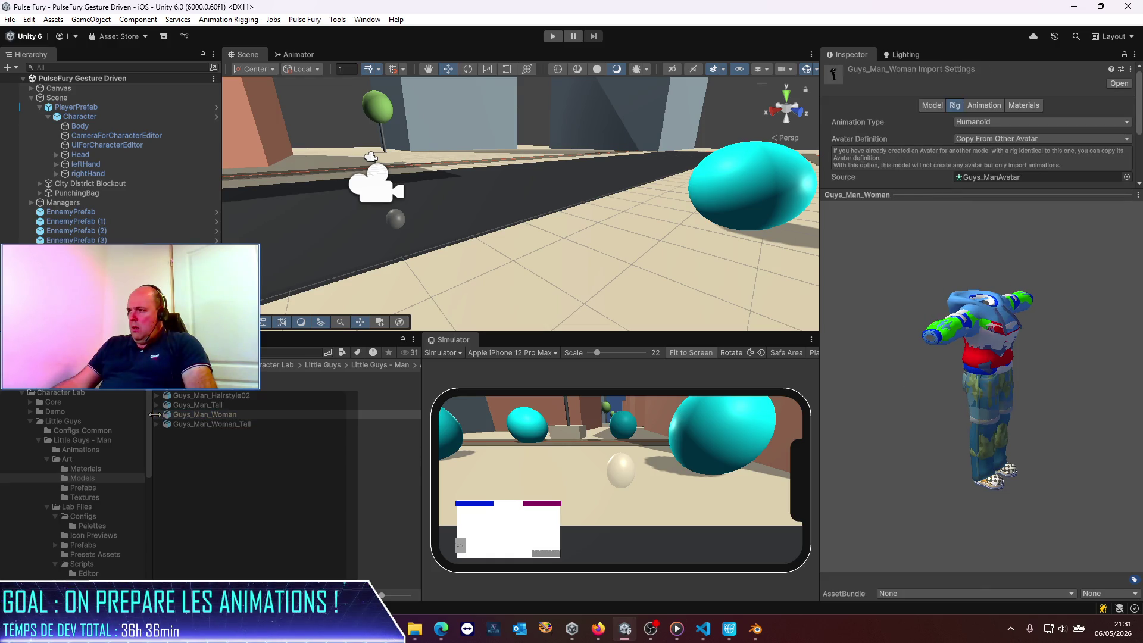
{"action": "left_click", "coordinate": [176, 406]}
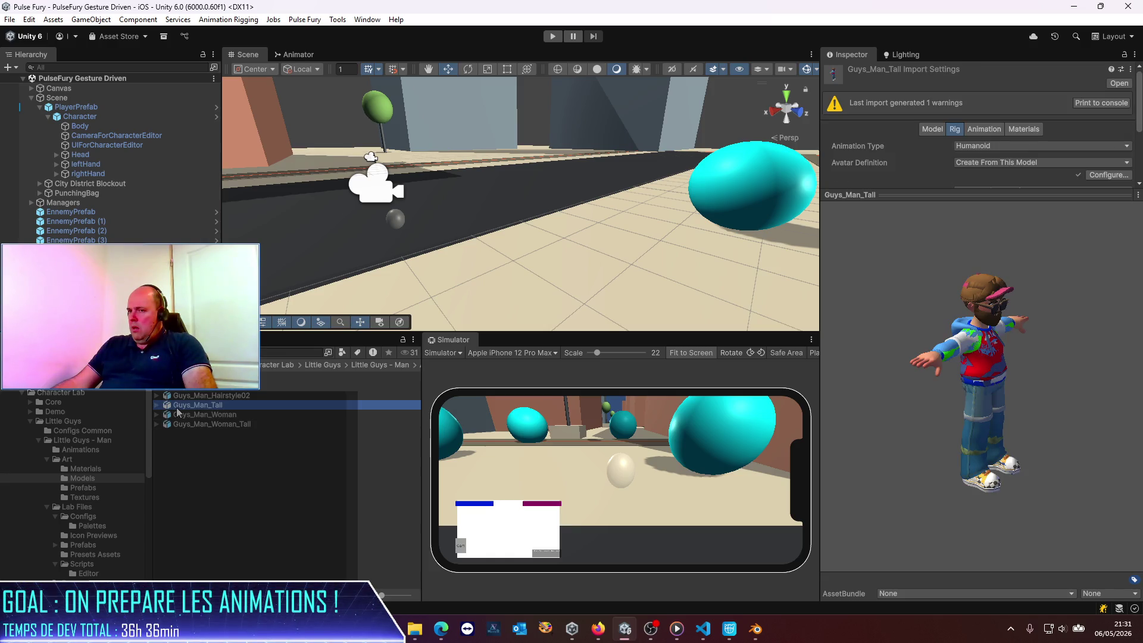
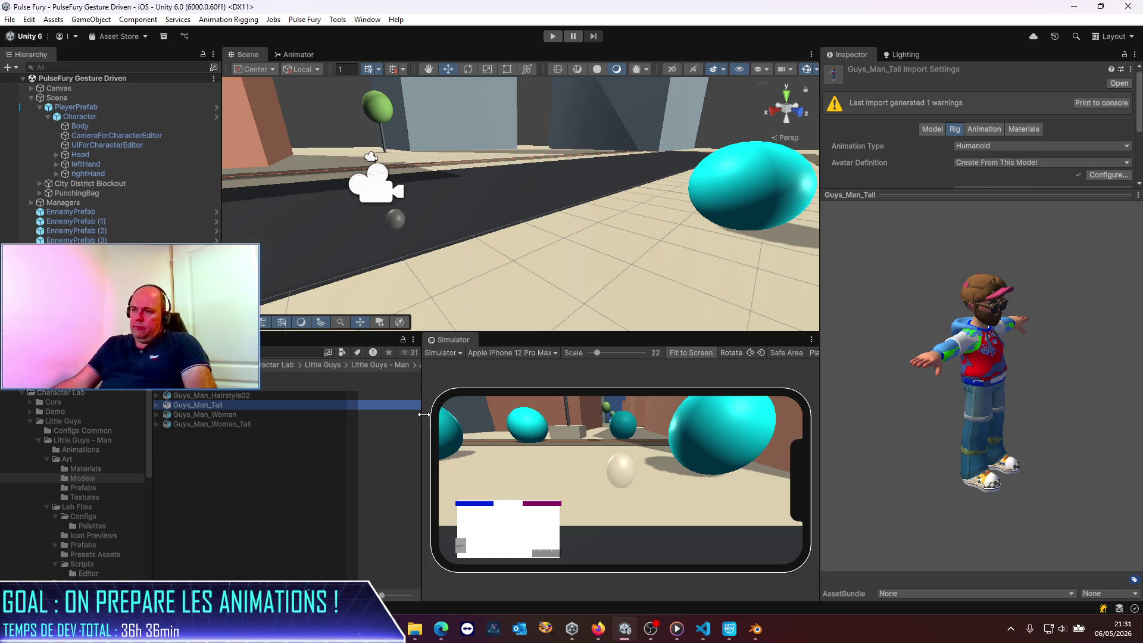
Widen the Project panel, go up to Character Lab, and select Core > Prefabs > Character.
{"action": "left_click_drag", "start_coordinate": [420, 414], "coordinate": [523, 414]}
{"action": "left_click", "coordinate": [380, 365]}
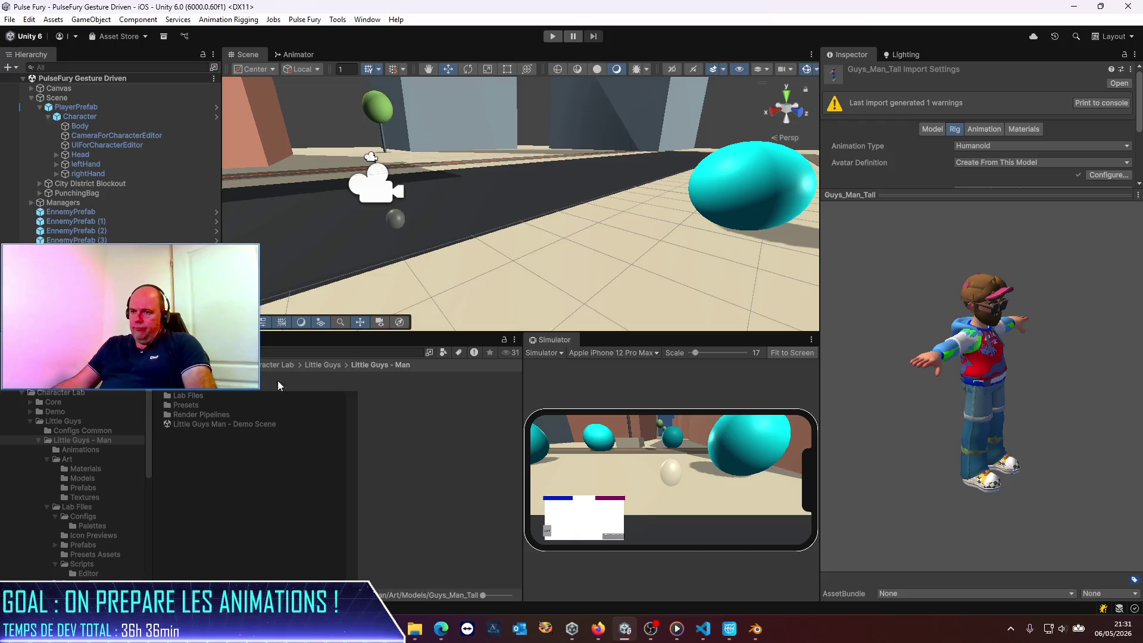
{"action": "left_click", "coordinate": [324, 364]}
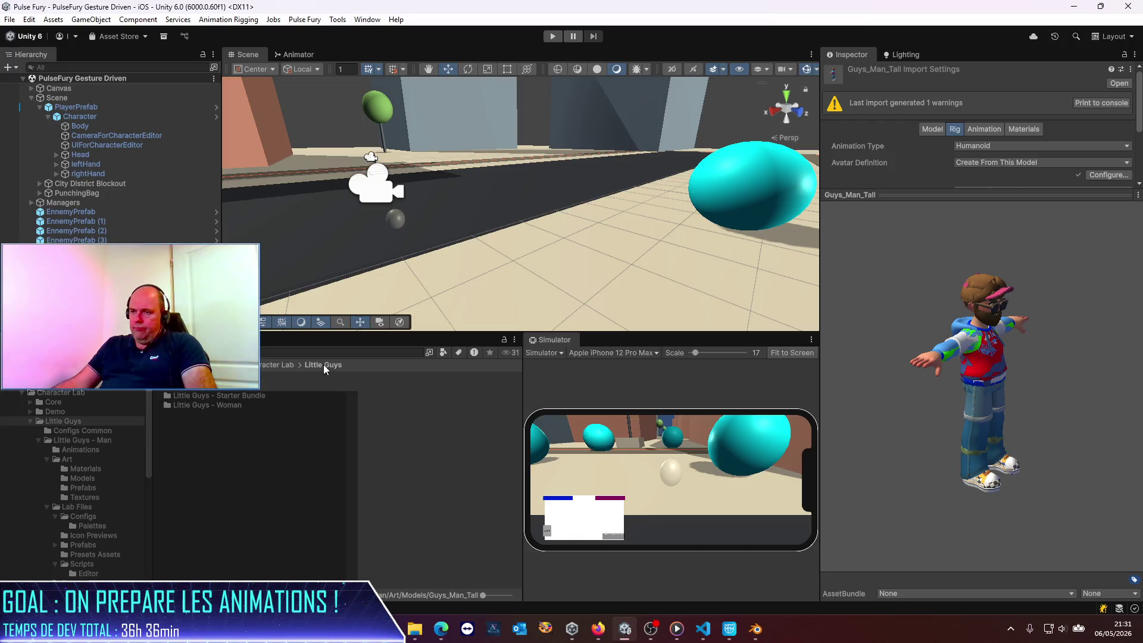
{"action": "left_click", "coordinate": [281, 365]}
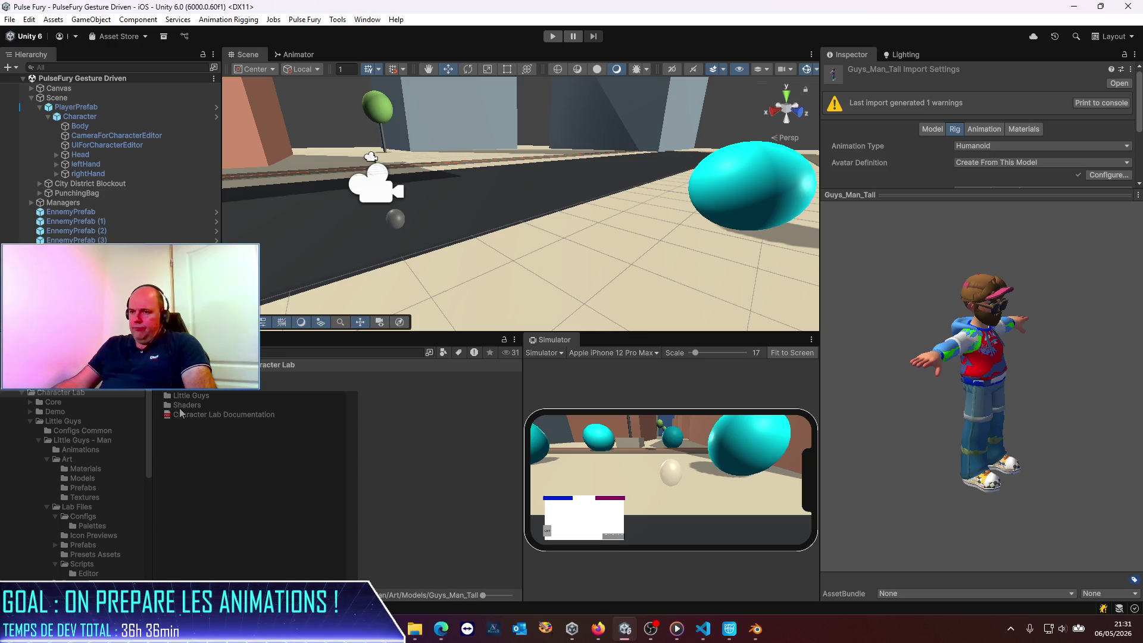
{"action": "left_click", "coordinate": [53, 402]}
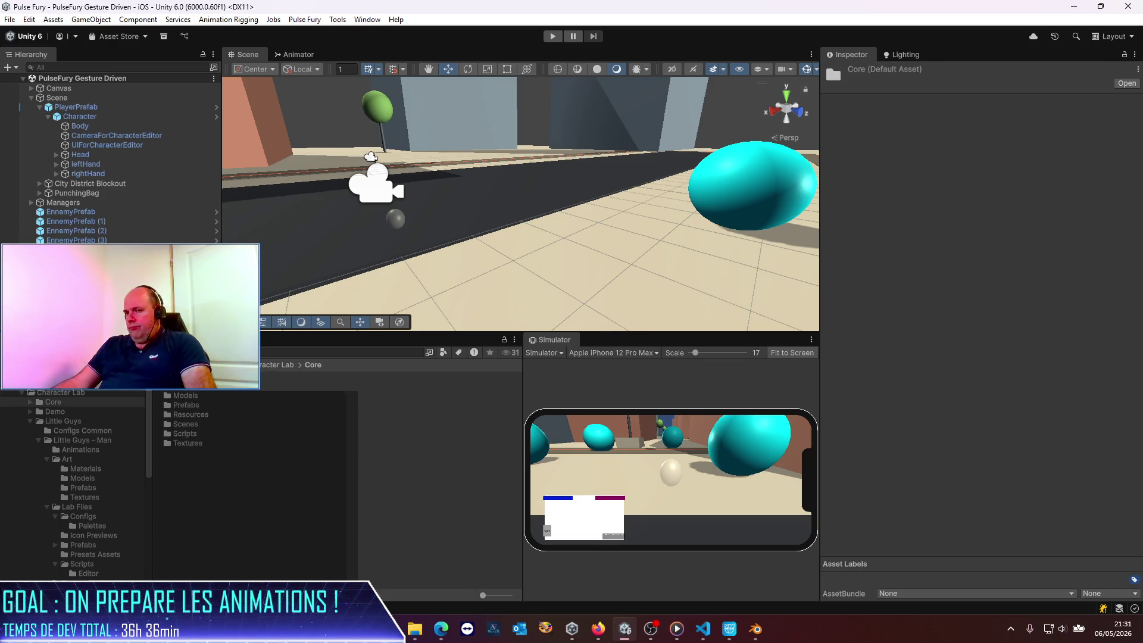
{"action": "double_click", "coordinate": [193, 406]}
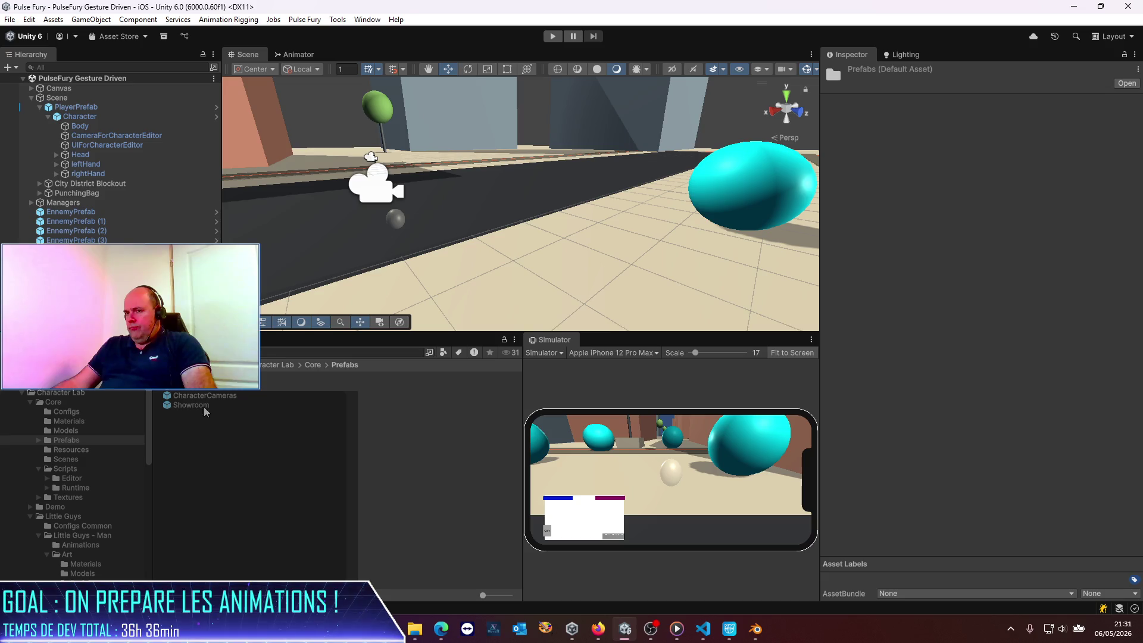
{"action": "left_click", "coordinate": [209, 387]}
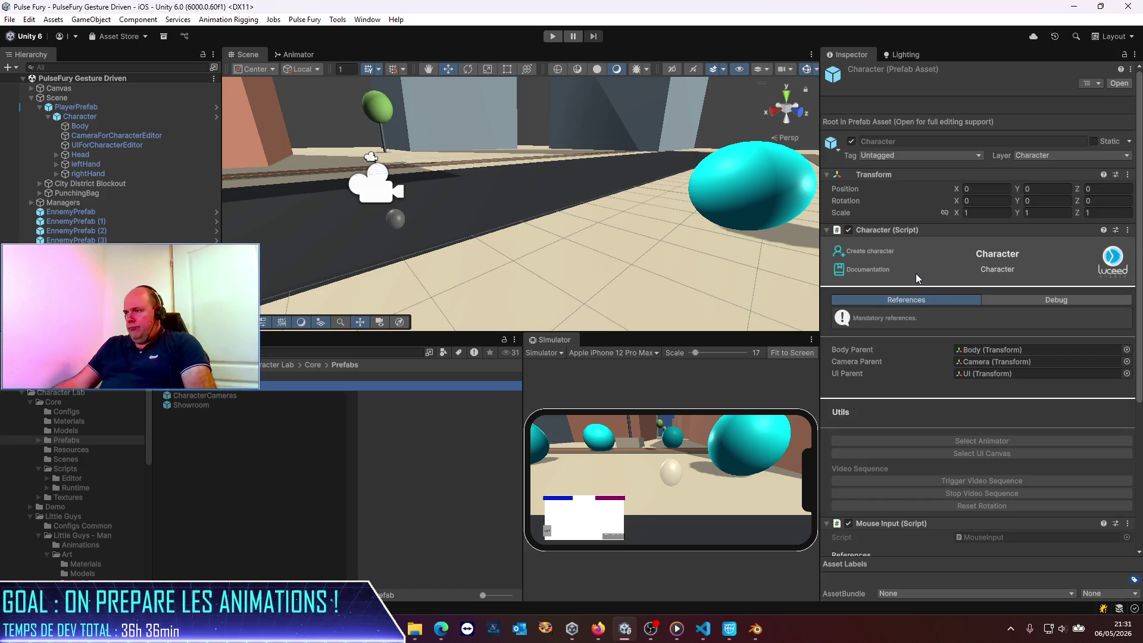
Scroll through the Character prefab's Inspector settings, then minimize Unity.
{"action": "scroll", "coordinate": [933, 317], "scroll_direction": "down", "scroll_amount": 3}
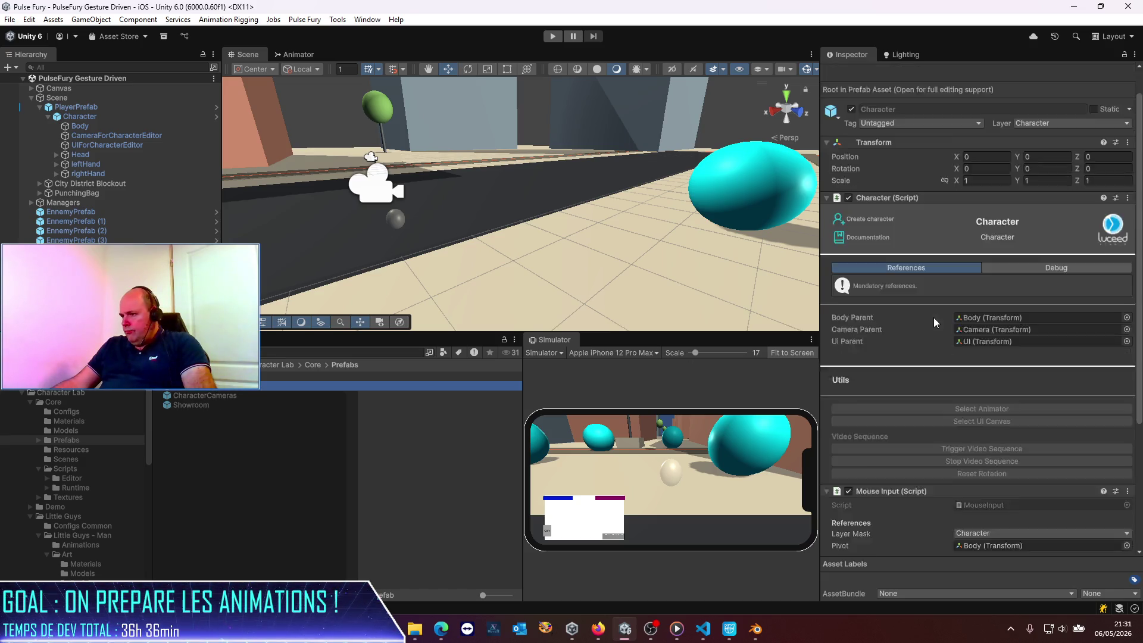
{"action": "scroll", "coordinate": [934, 316], "scroll_direction": "down", "scroll_amount": 3}
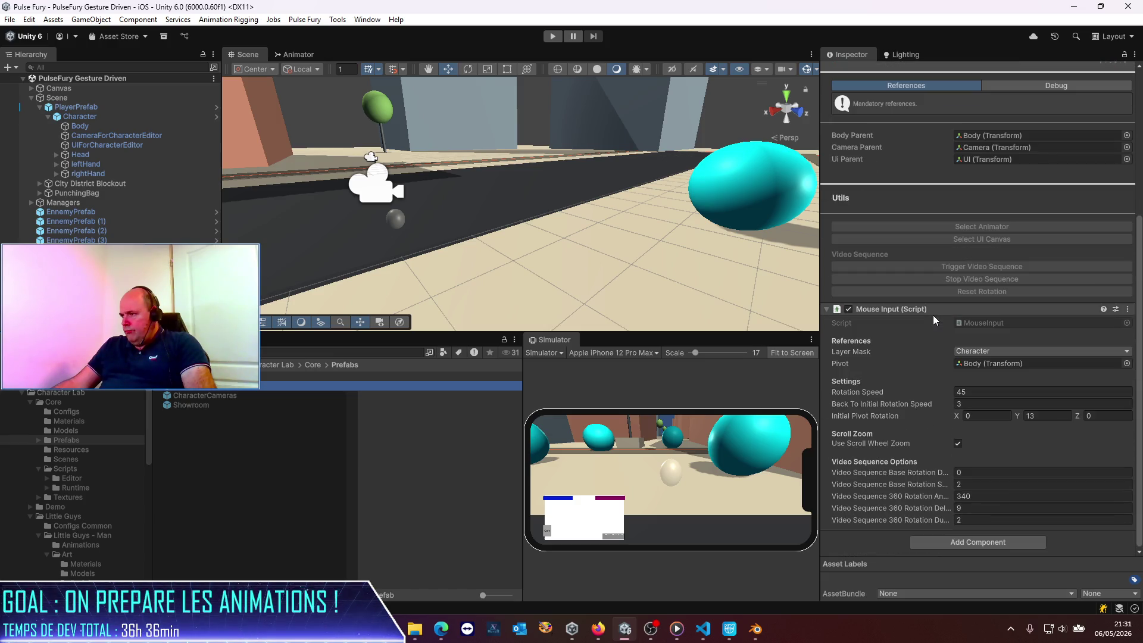
{"action": "scroll", "coordinate": [934, 312], "scroll_direction": "up", "scroll_amount": 2}
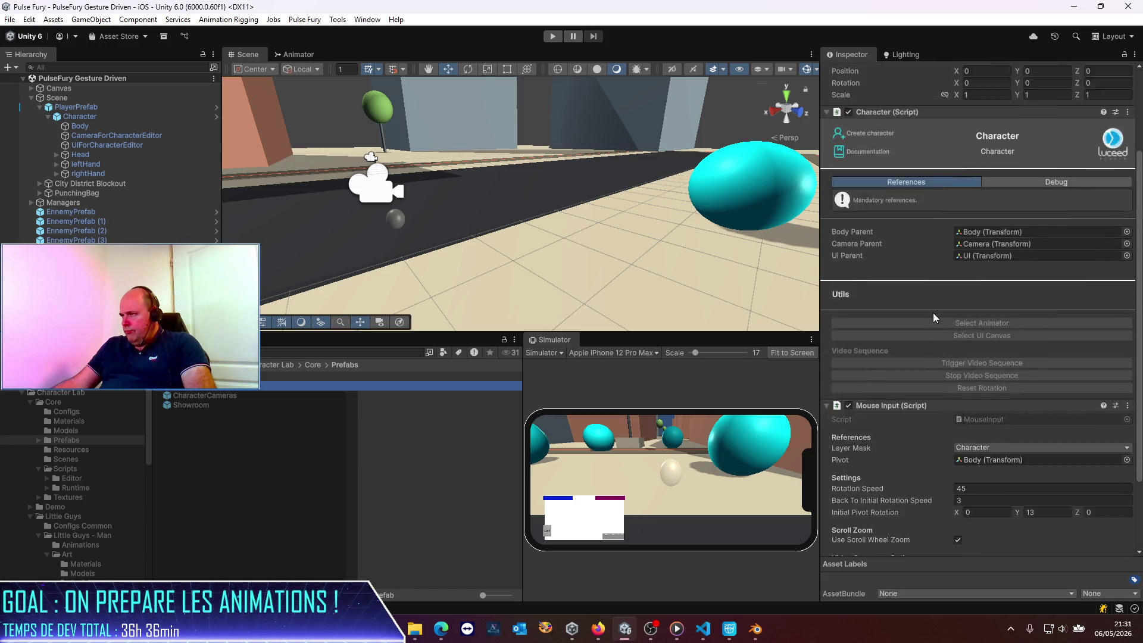
{"action": "scroll", "coordinate": [934, 313], "scroll_direction": "up", "scroll_amount": 2}
{"action": "scroll", "coordinate": [933, 312], "scroll_direction": "up", "scroll_amount": 2}
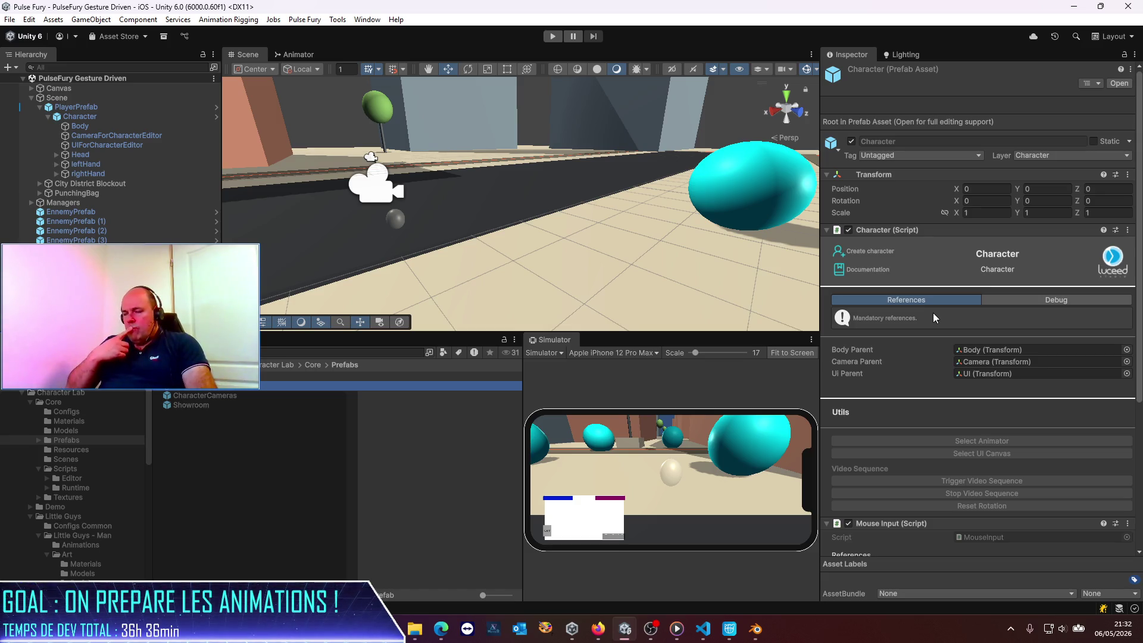
{"action": "left_click", "coordinate": [1074, 7]}
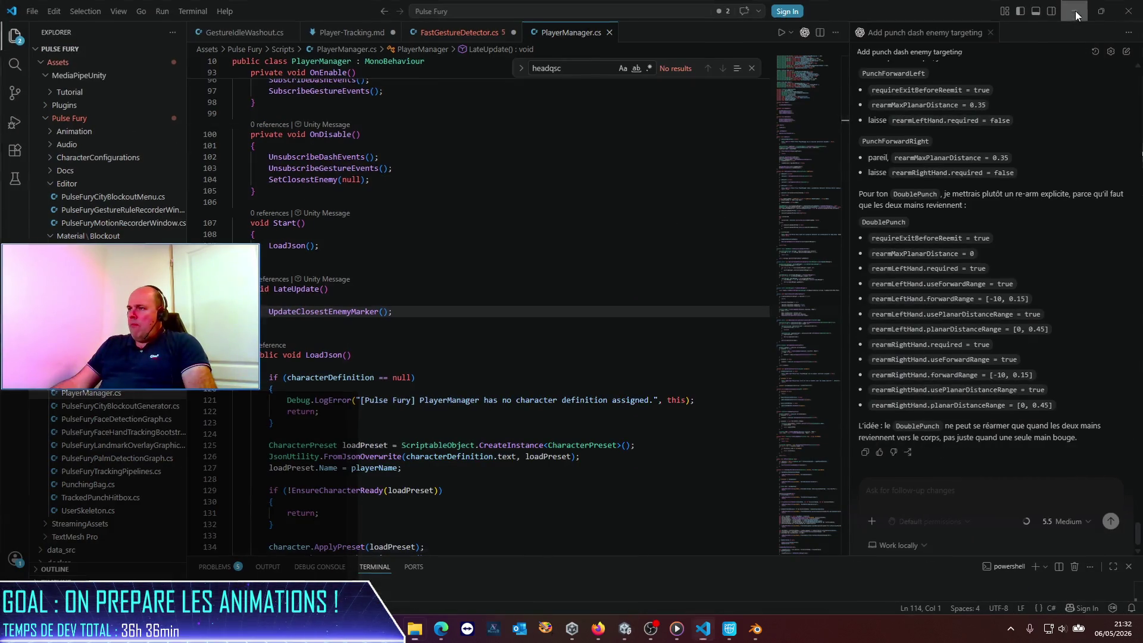
Back in Blender, apply the current pose as the rest pose and select all bones.
{"action": "left_click", "coordinate": [1073, 10]}
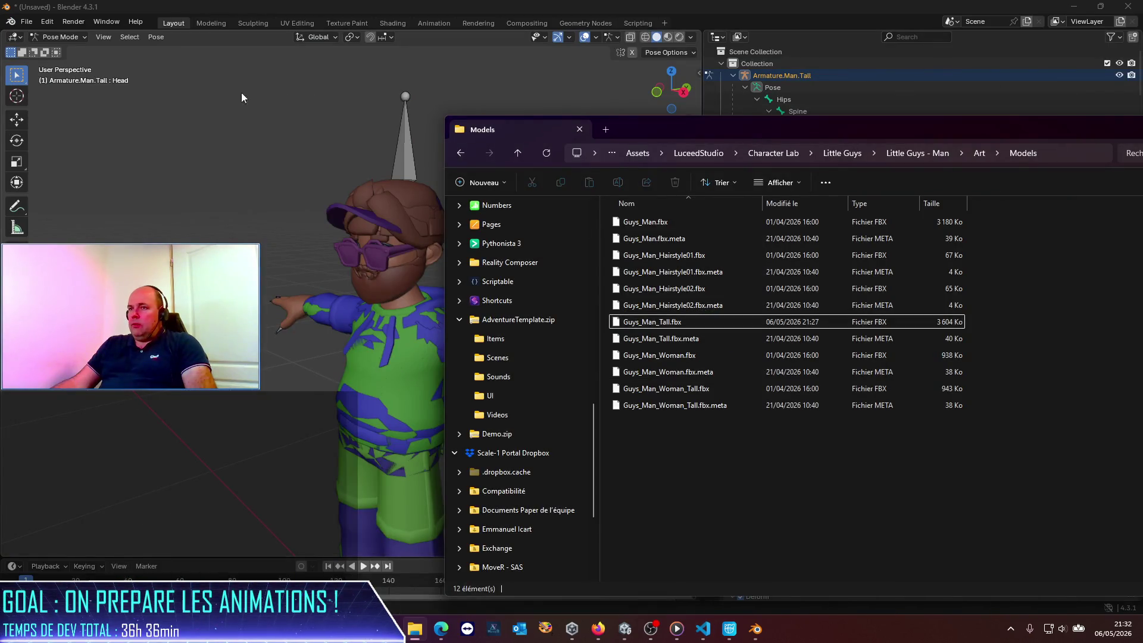
{"action": "left_click", "coordinate": [241, 91]}
{"action": "key", "text": "ctrl+a"}
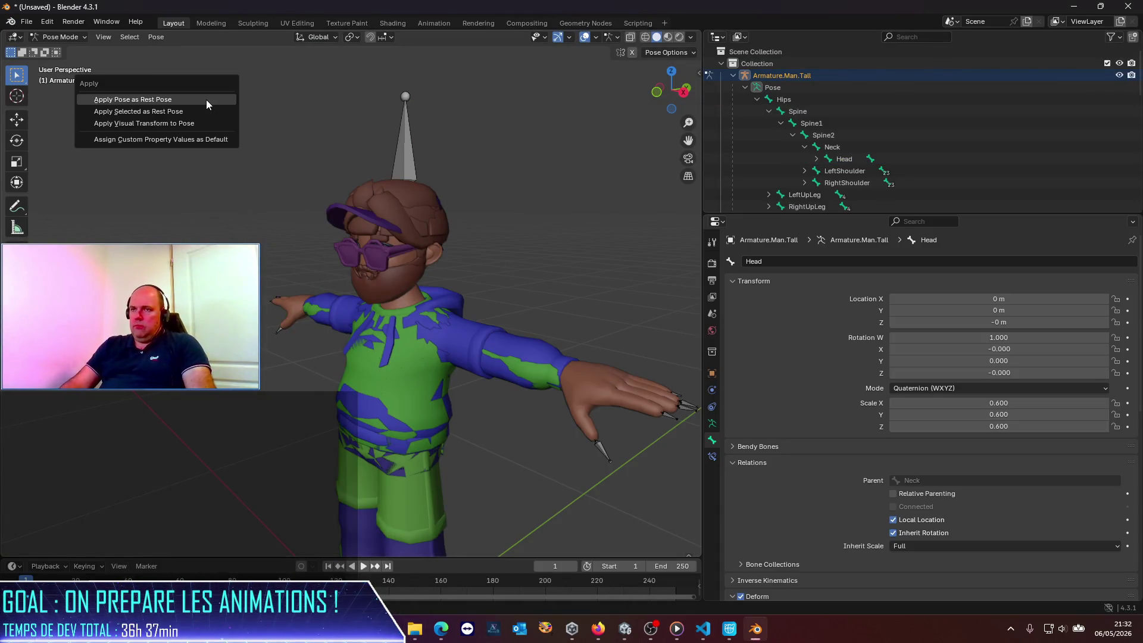
{"action": "left_click", "coordinate": [206, 100]}
{"action": "left_click_drag", "start_coordinate": [197, 97], "coordinate": [693, 551]}
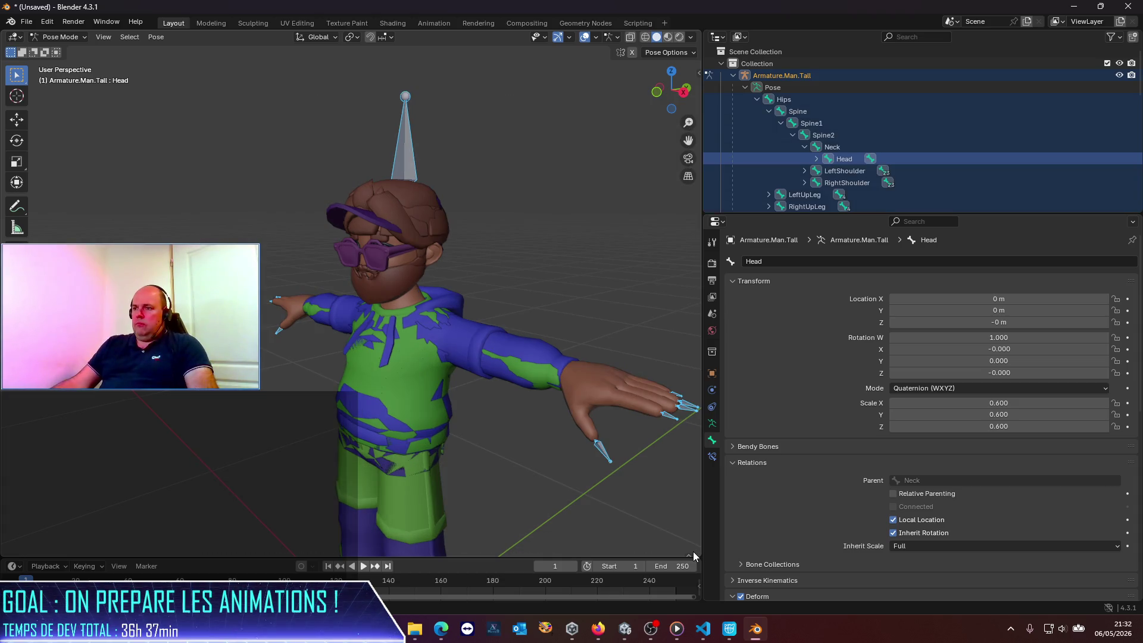
Delete Armature.Man.Tall from the Outliner and quit Blender without saving.
{"action": "left_click", "coordinate": [1128, 6]}
{"action": "left_click", "coordinate": [670, 334]}
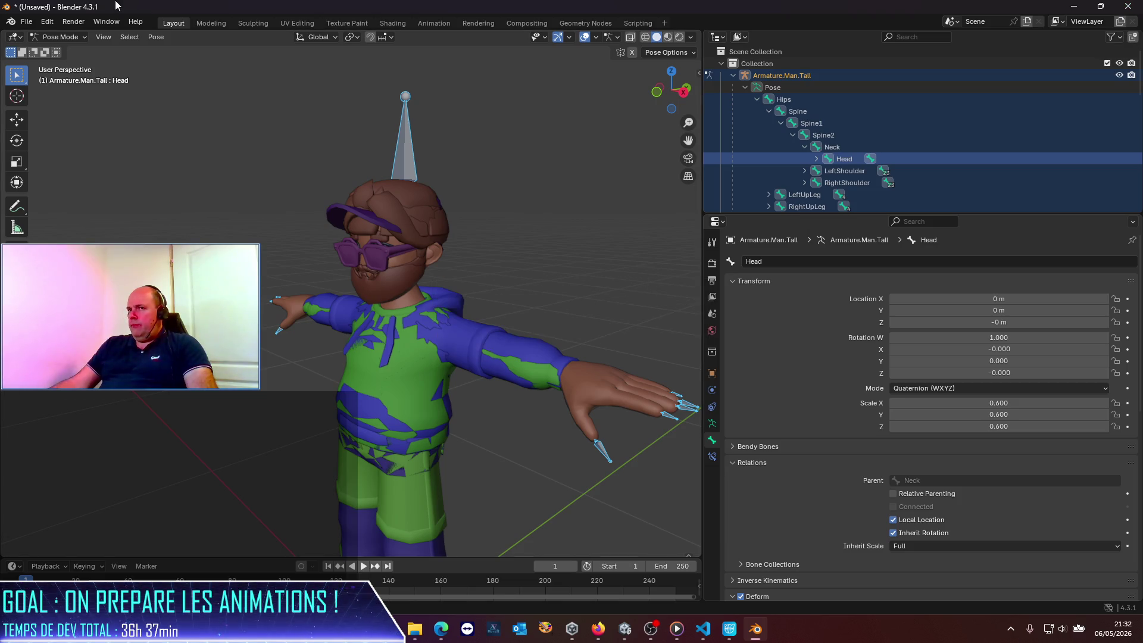
{"action": "left_click", "coordinate": [28, 26]}
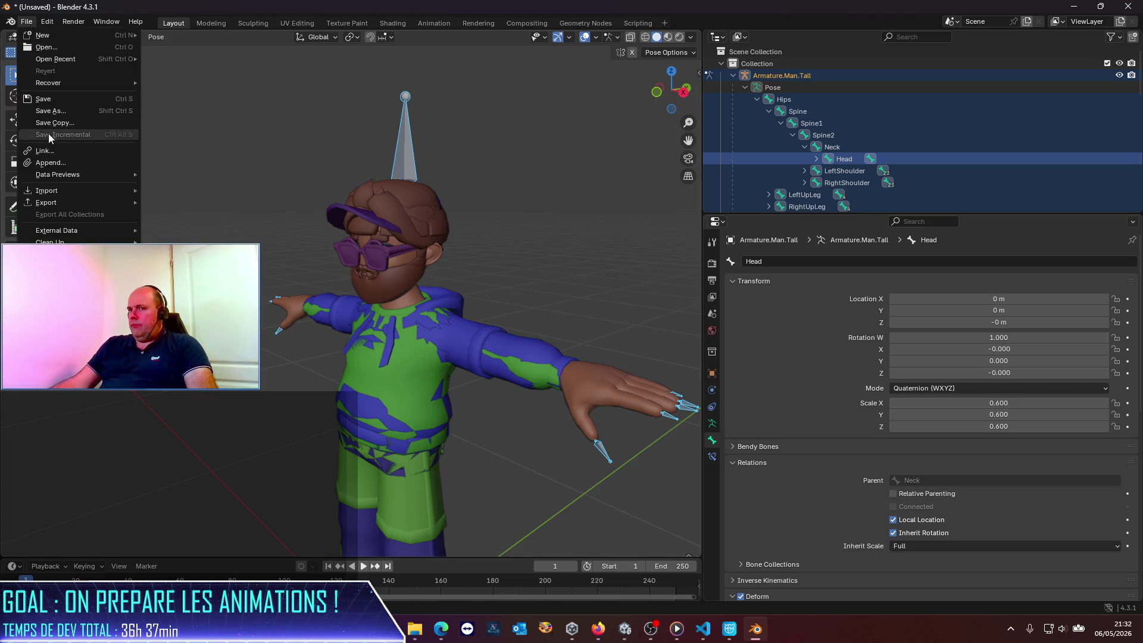
{"action": "mouse_move", "coordinate": [54, 241]}
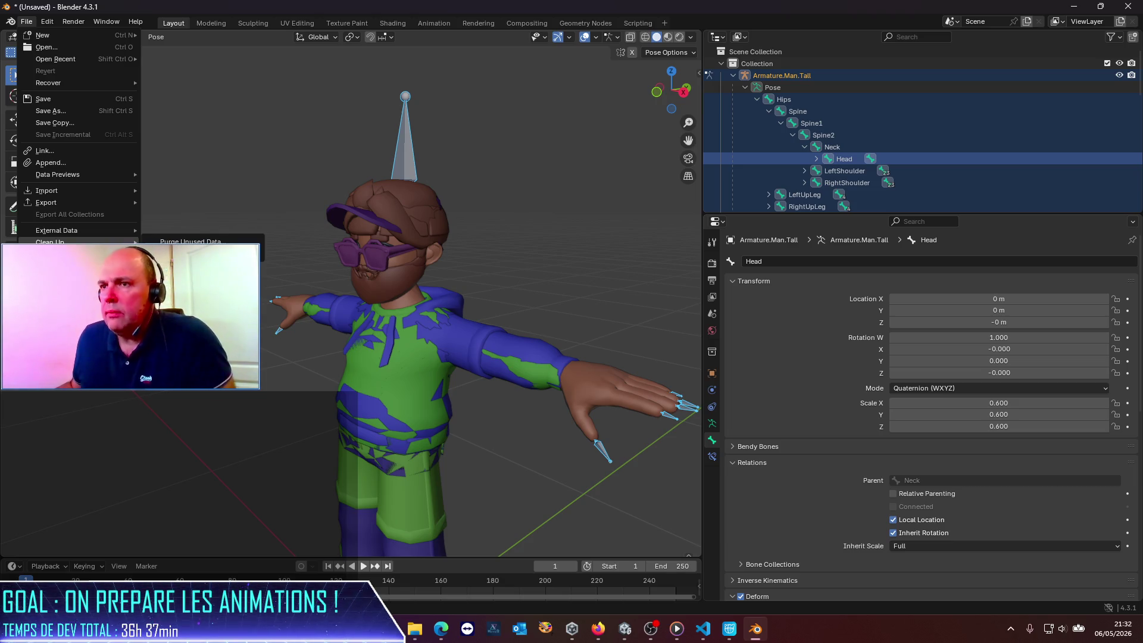
{"action": "left_click", "coordinate": [481, 138]}
{"action": "left_click", "coordinate": [785, 76]}
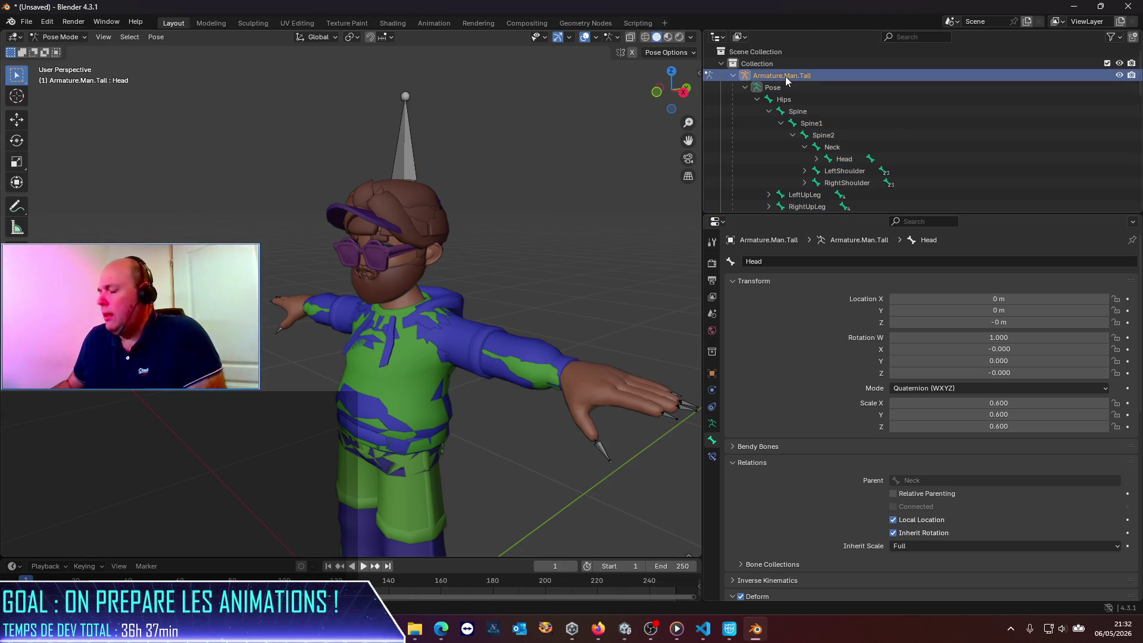
{"action": "key", "text": "Delete"}
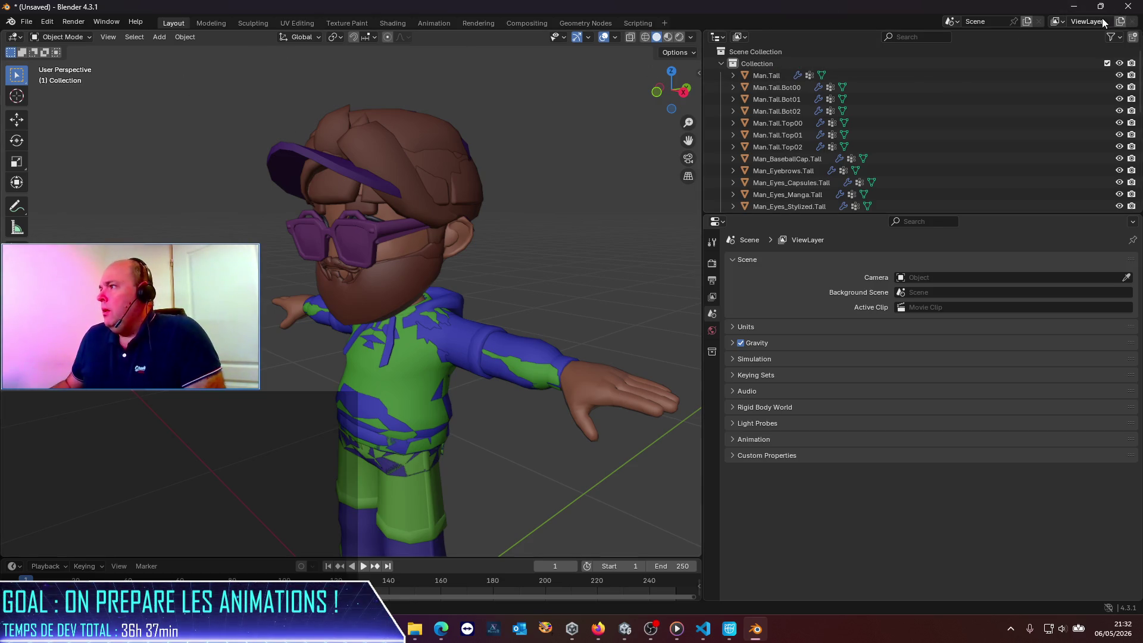
{"action": "left_click", "coordinate": [1131, 7]}
{"action": "left_click", "coordinate": [587, 337]}
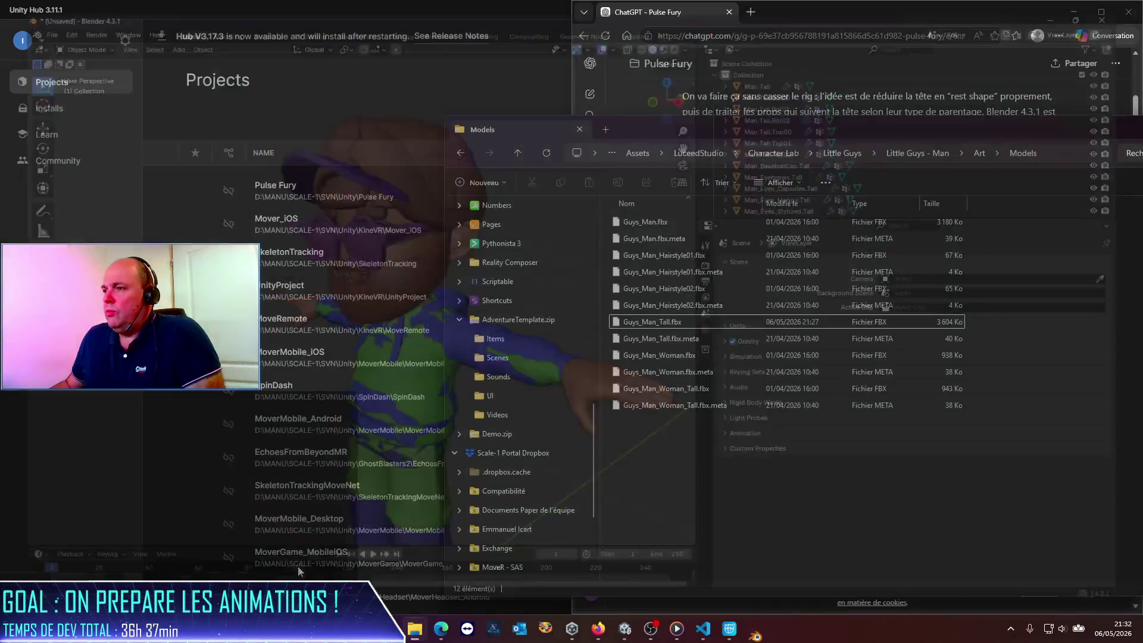
Launch Blender via Start search 'blen' and delete the default camera, cube and light.
{"action": "left_click", "coordinate": [412, 628]}
{"action": "type", "text": "blen"}
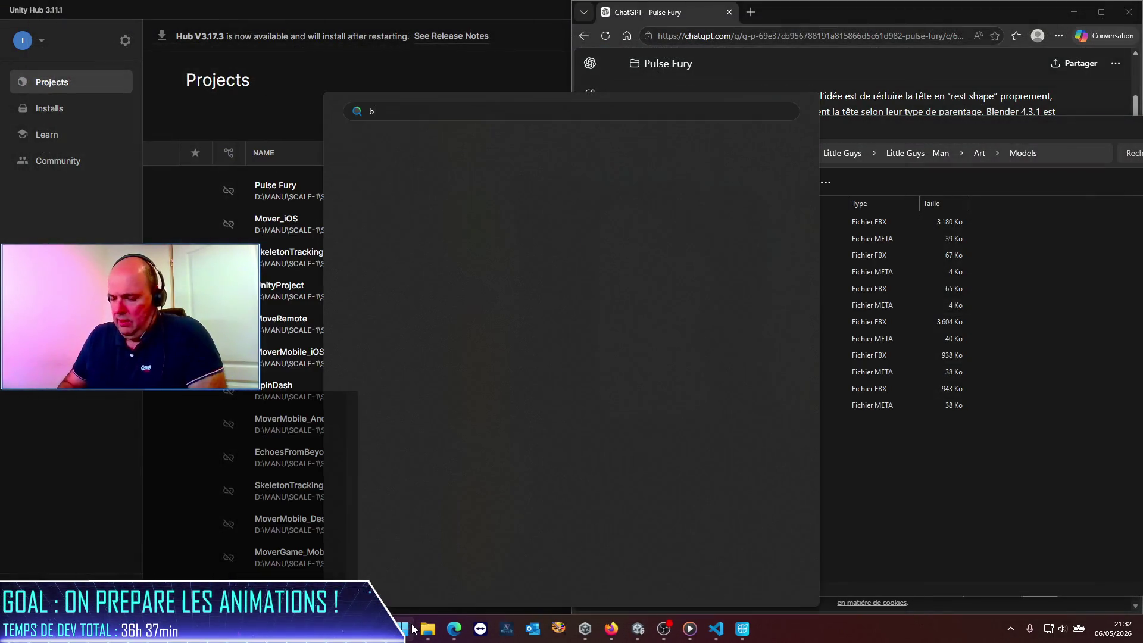
{"action": "key", "text": "Return"}
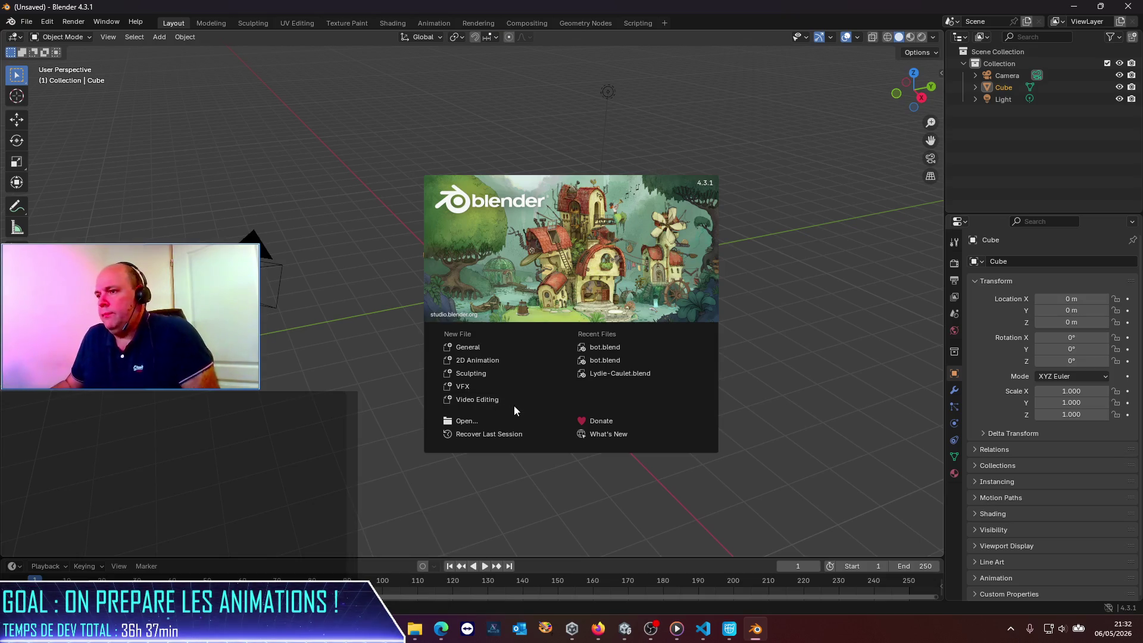
{"action": "left_click_drag", "start_coordinate": [108, 210], "coordinate": [718, 418]}
{"action": "key", "text": "Delete"}
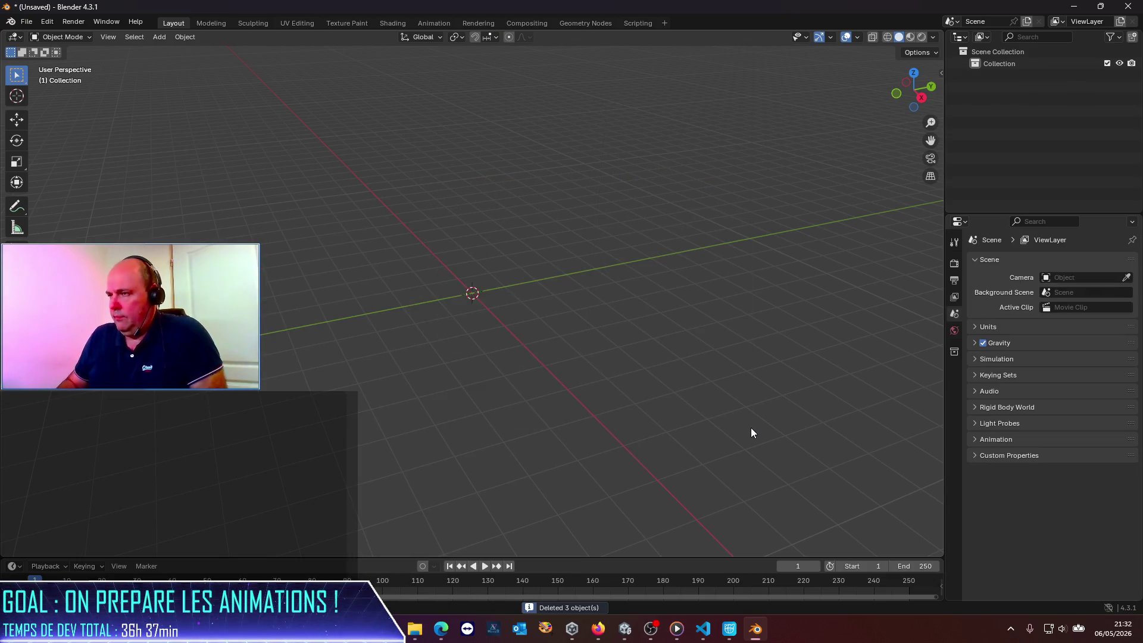
In Explorer, sort the Models folder by Type and drag Guys_Man.fbx into Blender.
{"action": "key", "text": "alt+Tab"}
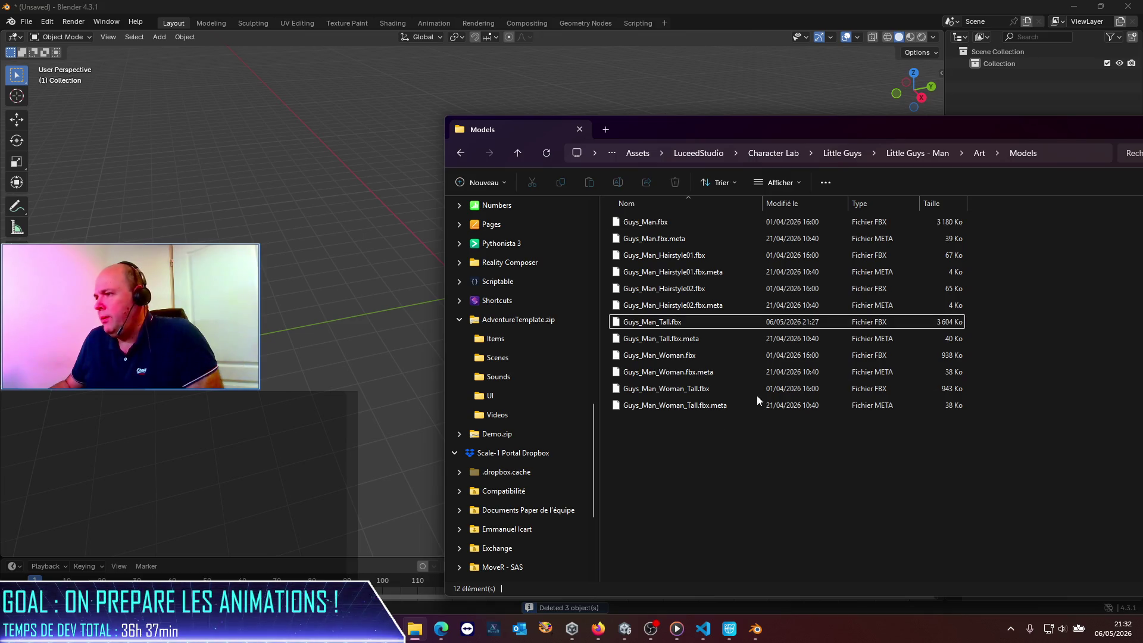
{"action": "left_click", "coordinate": [882, 204]}
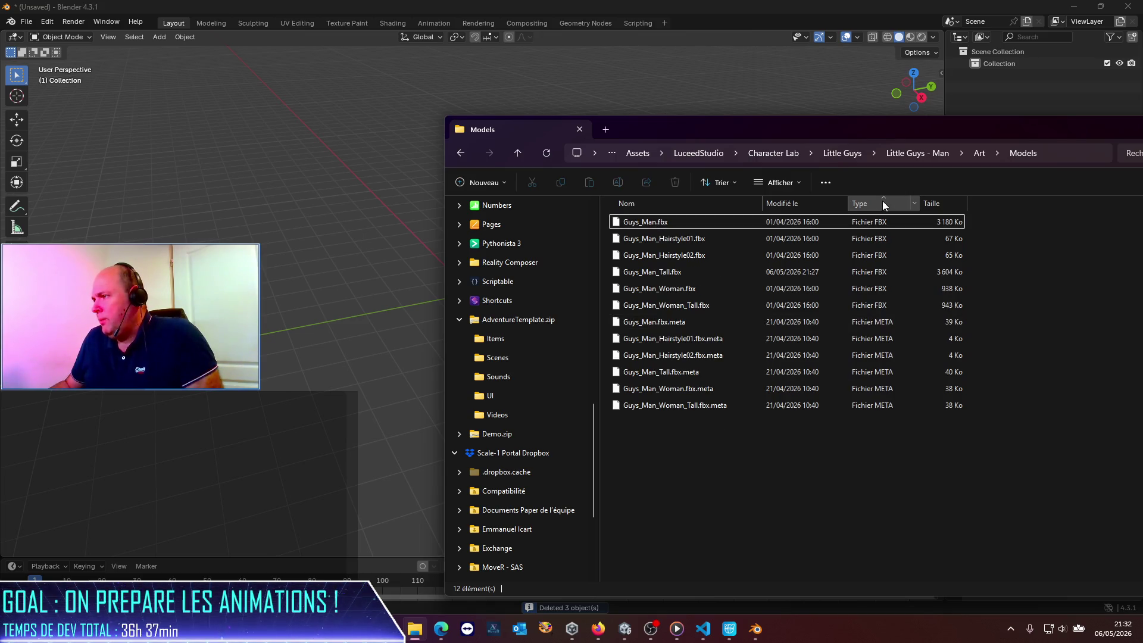
{"action": "left_click", "coordinate": [658, 277]}
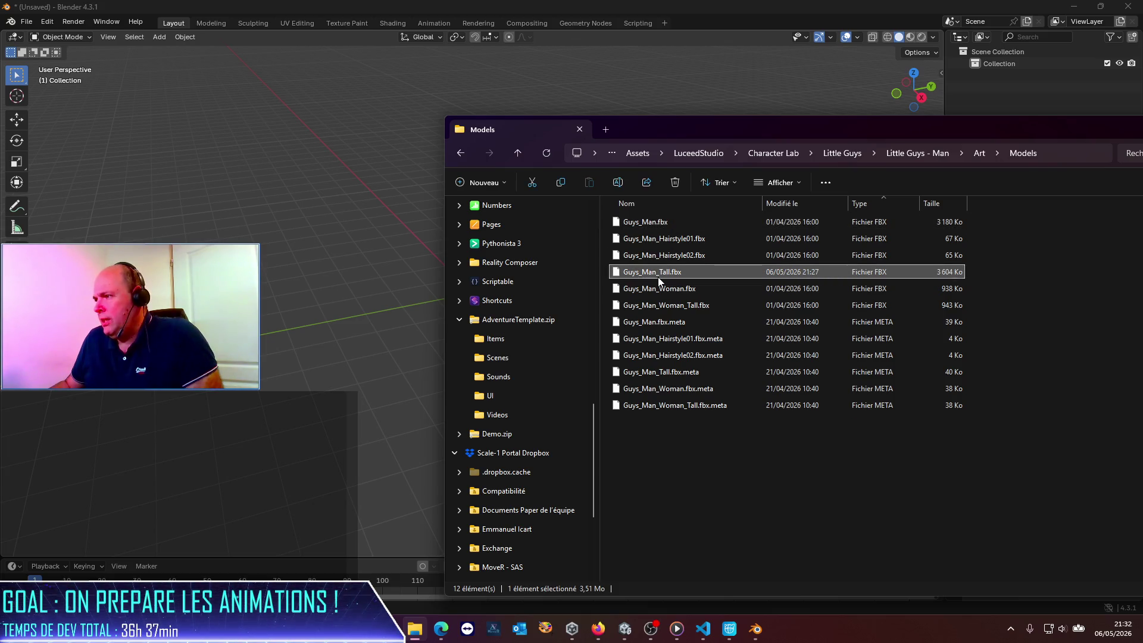
{"action": "left_click_drag", "start_coordinate": [645, 220], "coordinate": [309, 213]}
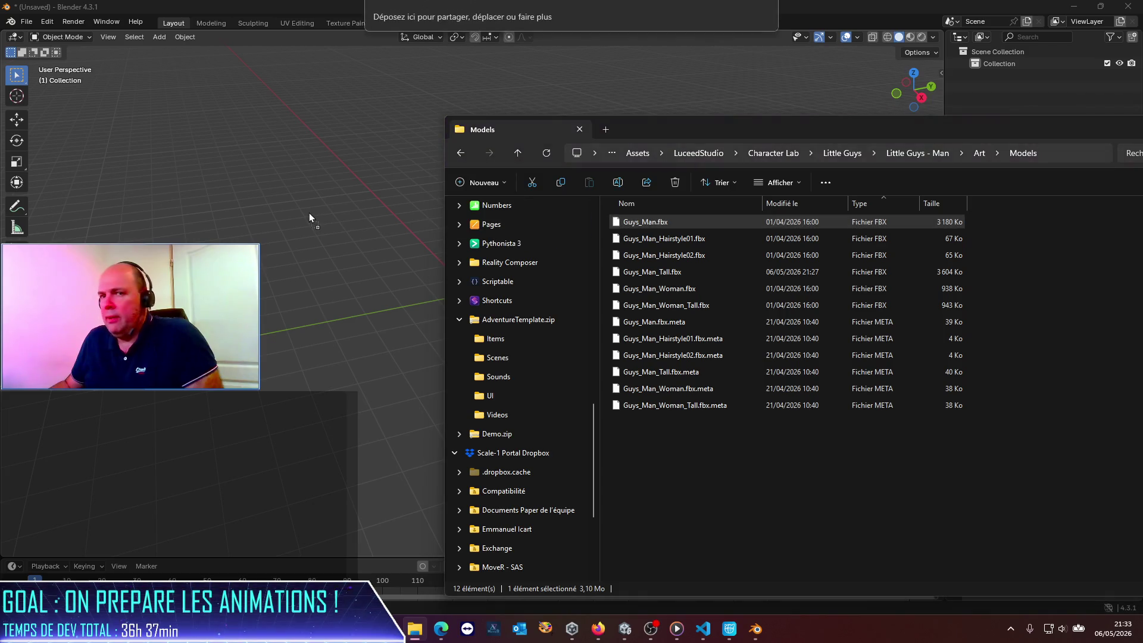
Import the dropped Guys_Man FBX and switch the armature to Pose Mode.
{"action": "left_click", "coordinate": [301, 501]}
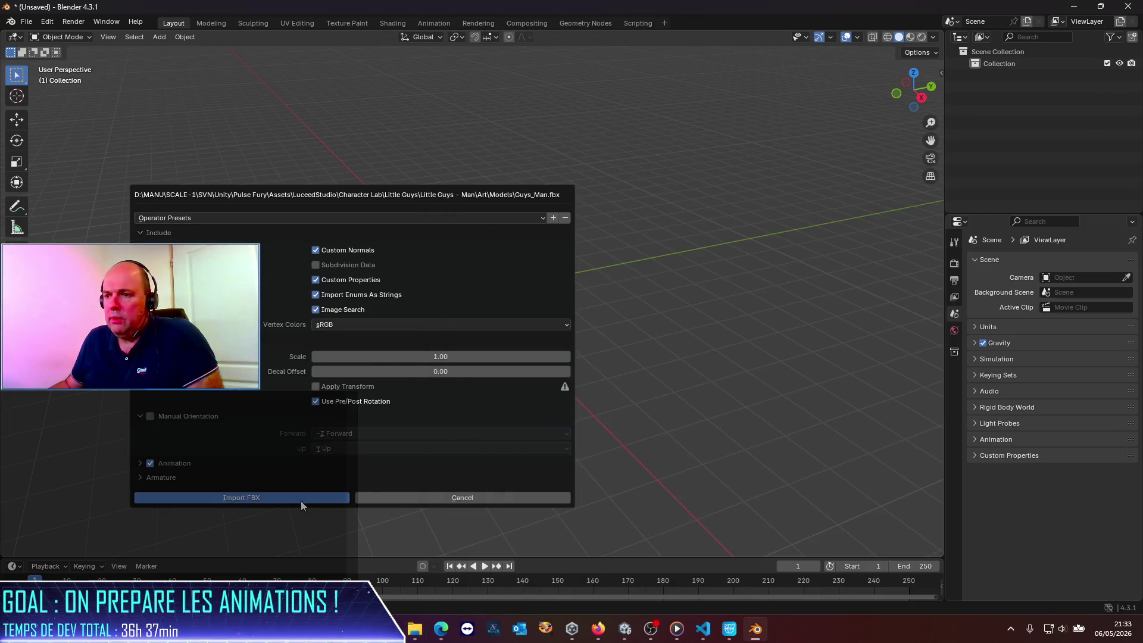
{"action": "left_click", "coordinate": [301, 501]}
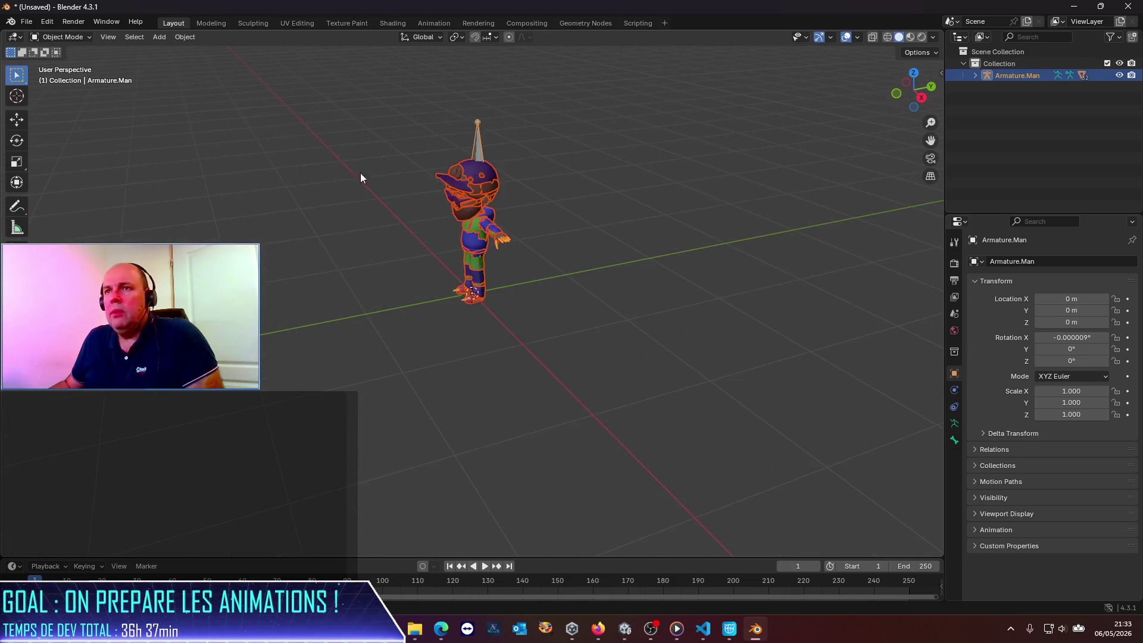
{"action": "left_click", "coordinate": [83, 37]}
{"action": "left_click", "coordinate": [76, 75]}
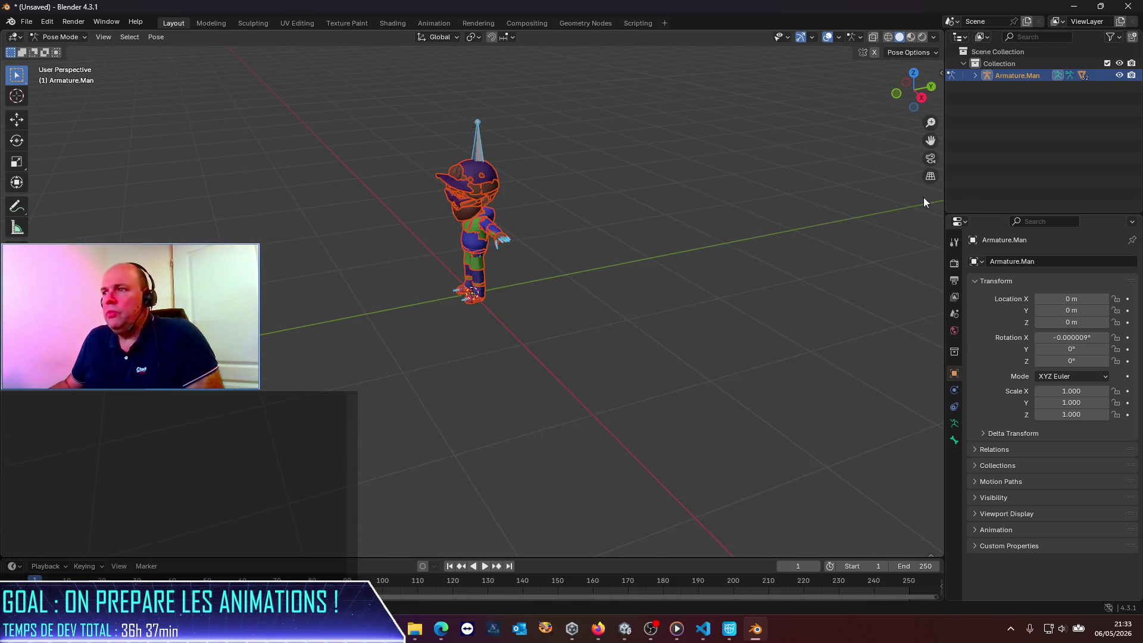
Expand Armature.Man > Pose > Hips > Spine > Spine1 > Spine2 > Neck and select the Head bone.
{"action": "left_click", "coordinate": [976, 75]}
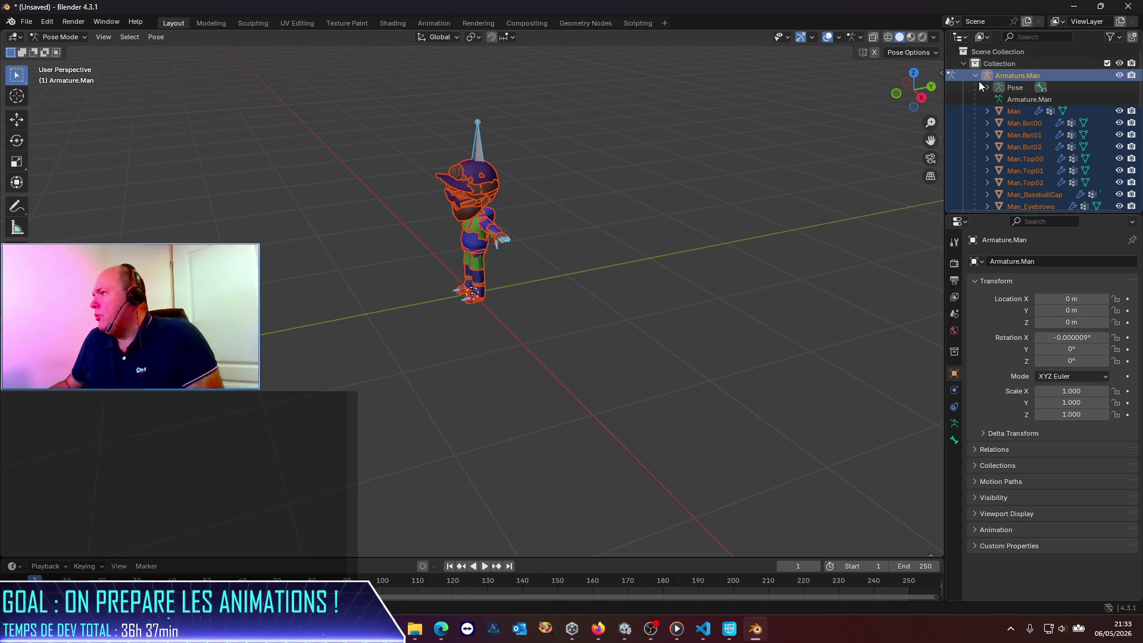
{"action": "left_click", "coordinate": [987, 88]}
{"action": "left_click", "coordinate": [999, 99]}
{"action": "left_click", "coordinate": [1011, 111]}
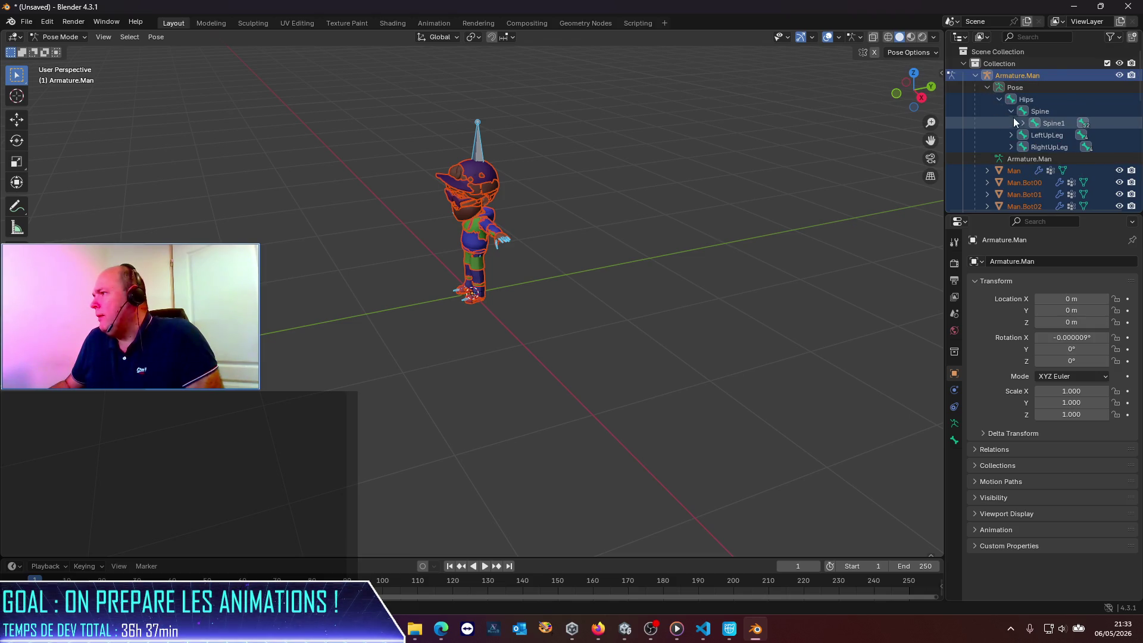
{"action": "left_click", "coordinate": [1023, 124]}
{"action": "left_click", "coordinate": [1035, 135]}
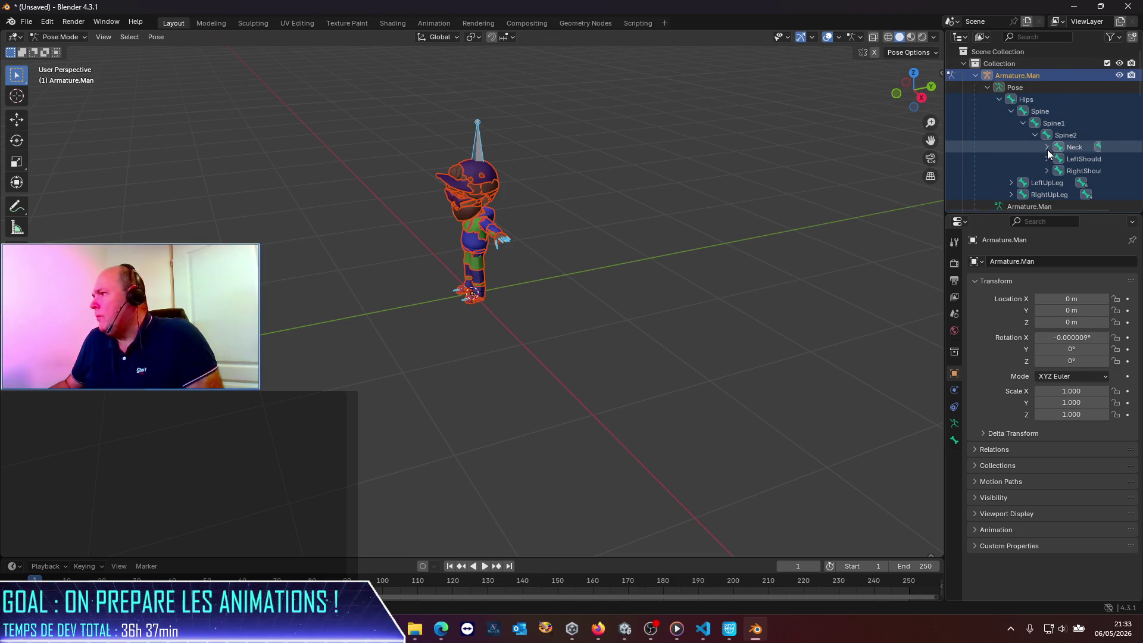
{"action": "left_click", "coordinate": [1046, 147]}
{"action": "left_click", "coordinate": [1085, 158]}
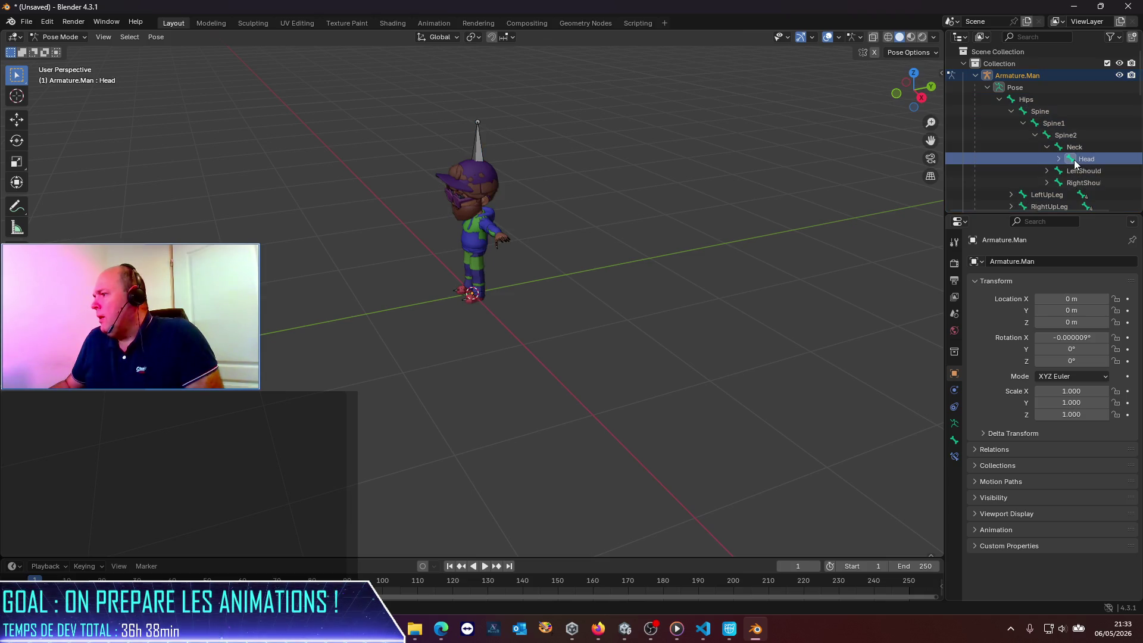
Try a 0.6 X scale on the wrong panel, then cancel and undo it.
{"action": "left_click", "coordinate": [1084, 391]}
{"action": "type", "text": "0"}
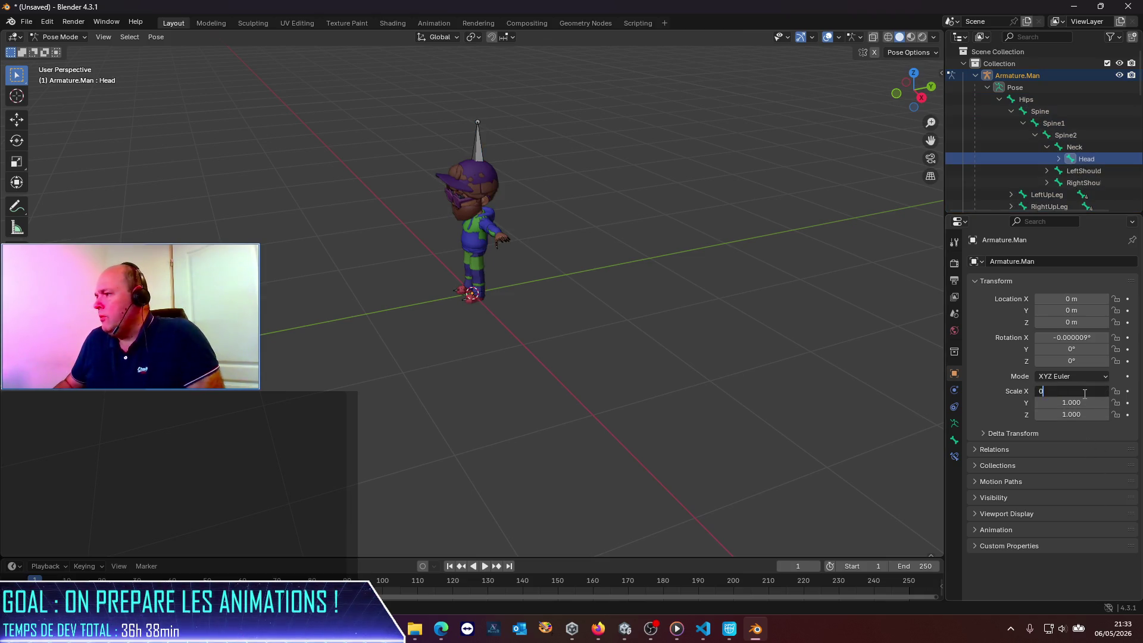
{"action": "key", "text": "BackSpace"}
{"action": "type", "text": "6"}
{"action": "key", "text": "Tab"}
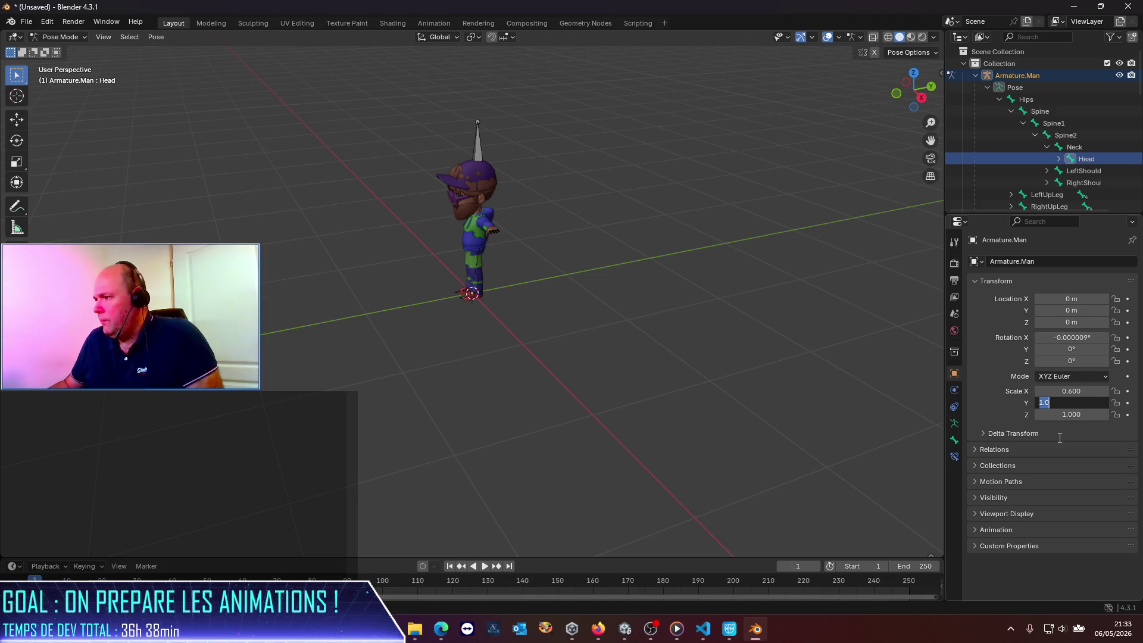
{"action": "key", "text": "Return"}
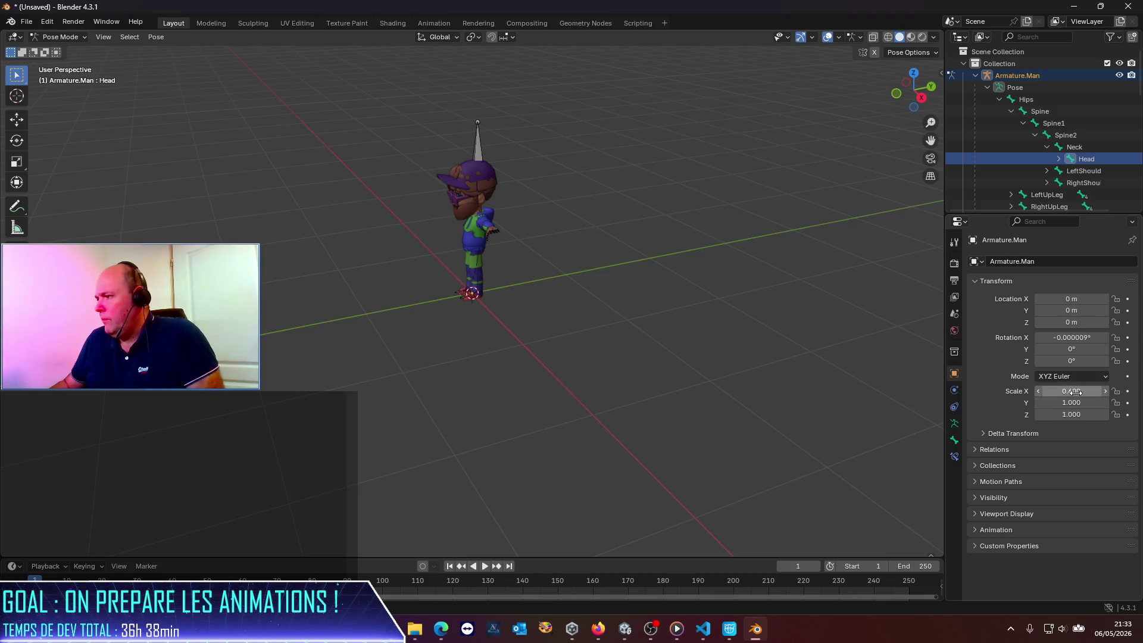
{"action": "key", "text": "BackSpace"}
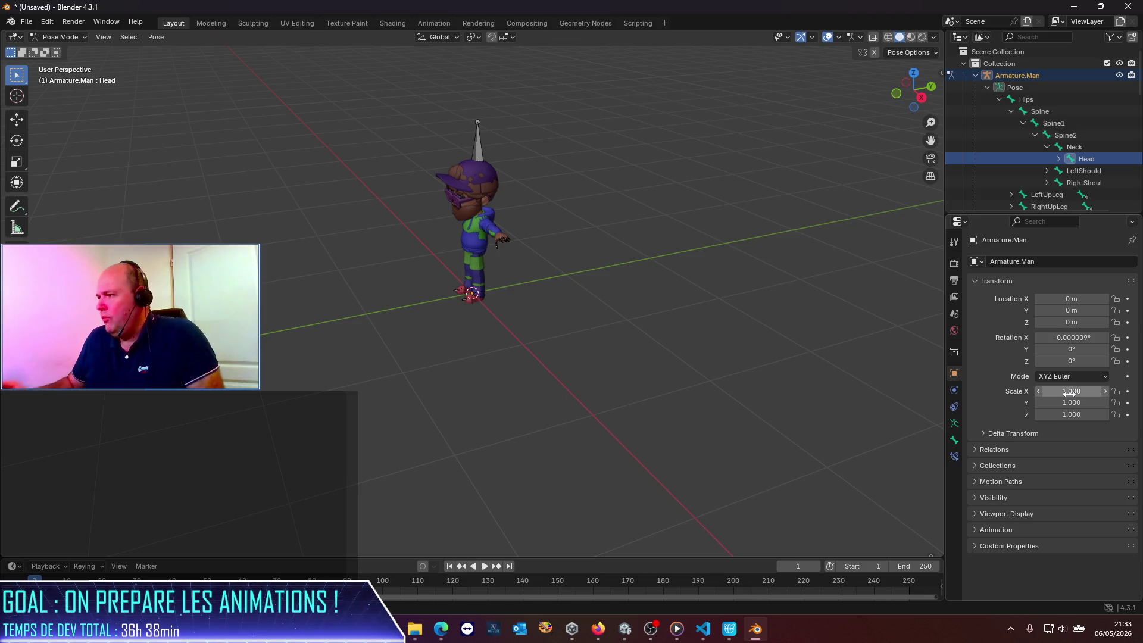
In the Head bone's properties, set Scale X, Y and Z to 0.6.
{"action": "left_click", "coordinate": [1083, 158]}
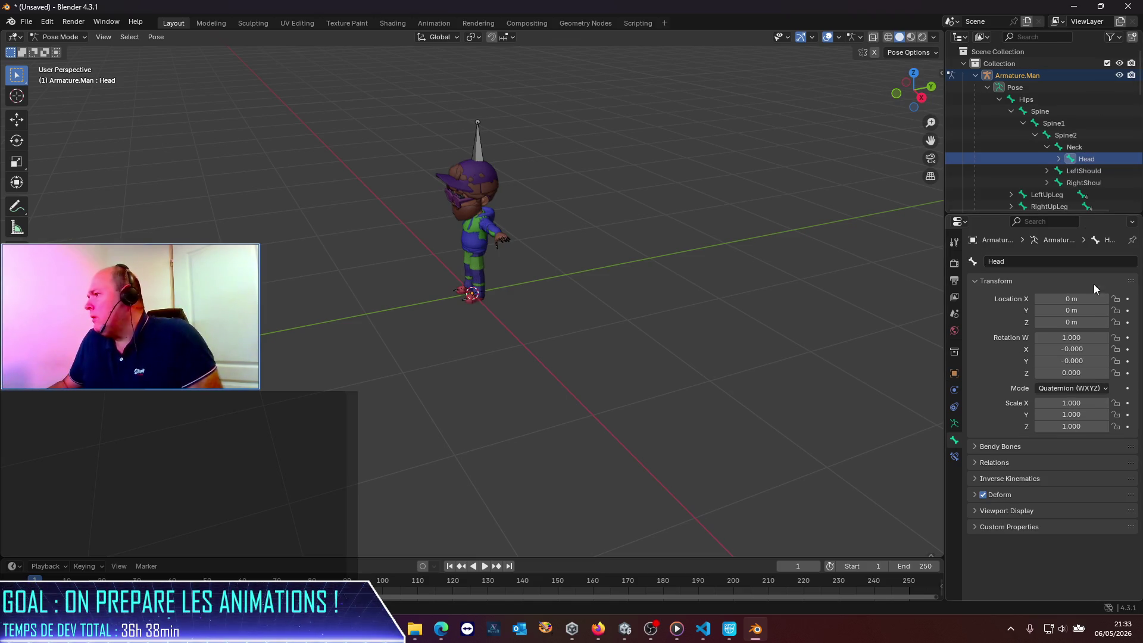
{"action": "left_click", "coordinate": [1058, 403]}
{"action": "type", "text": "0."}
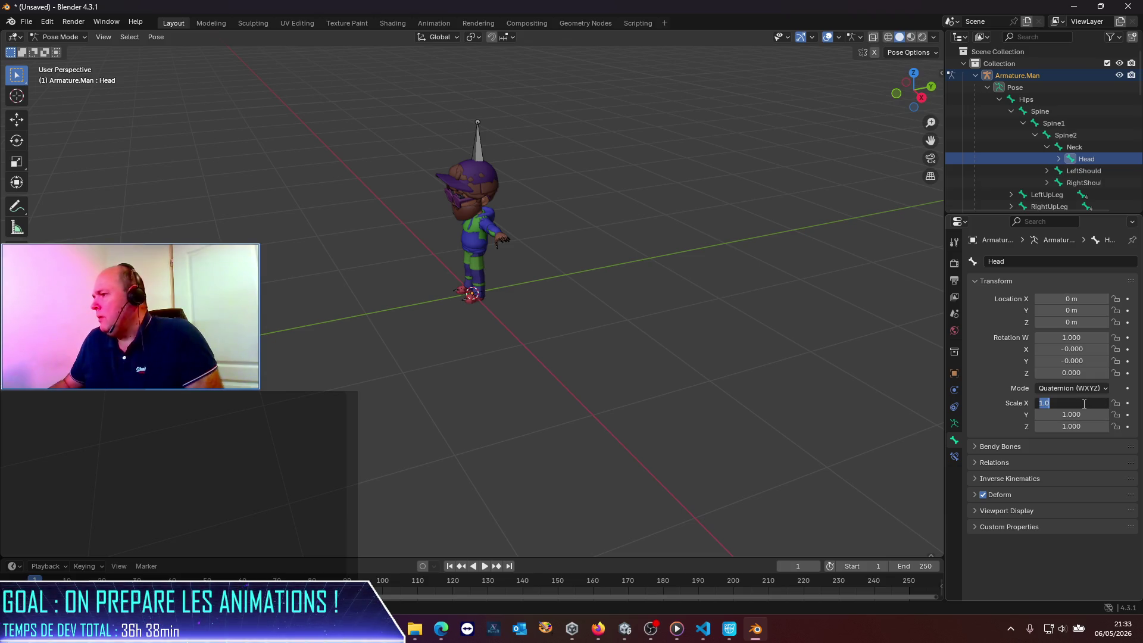
{"action": "type", "text": "6"}
{"action": "key", "text": "Tab"}
{"action": "type", "text": "0.6"}
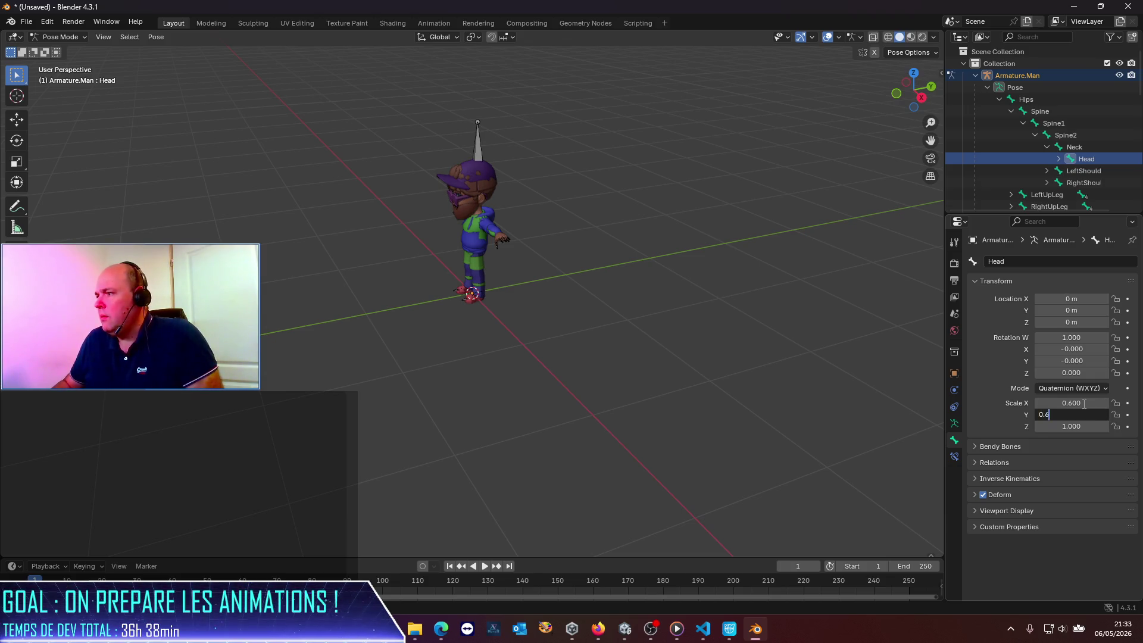
{"action": "key", "text": "Tab"}
{"action": "type", "text": "0.6"}
{"action": "key", "text": "Return"}
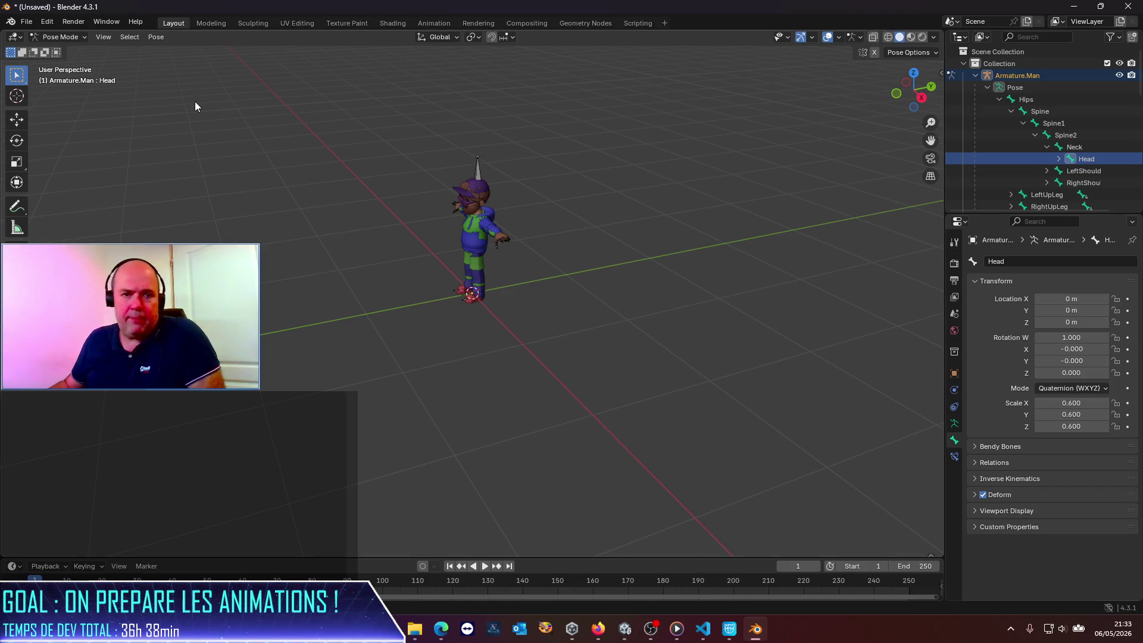
Open the File > Export > FBX (.fbx) export window.
{"action": "left_click", "coordinate": [26, 22]}
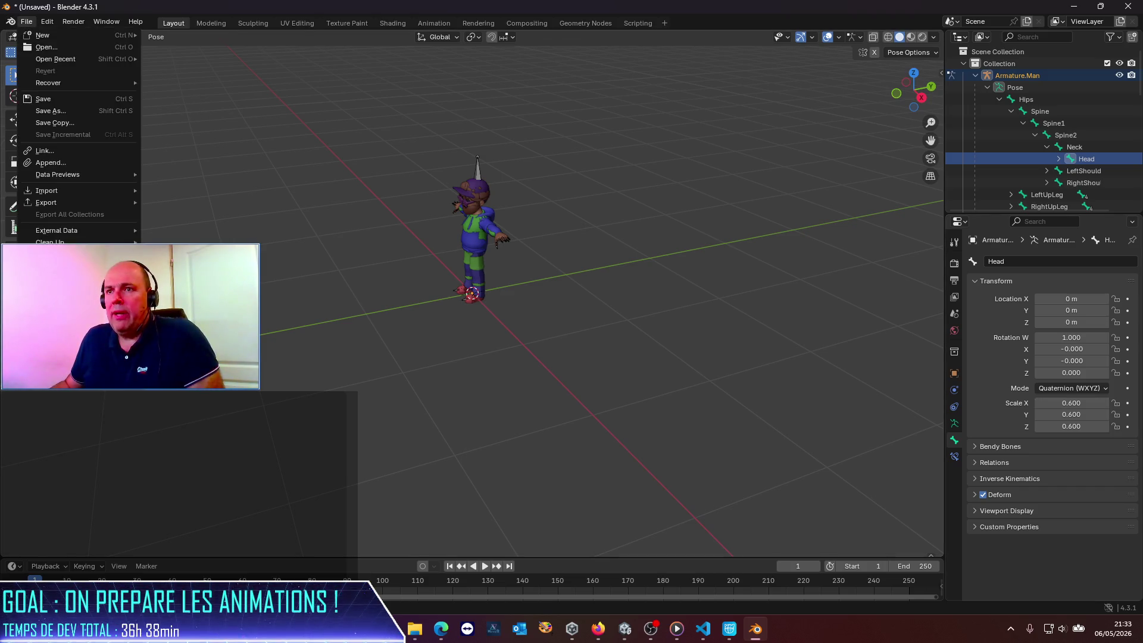
{"action": "mouse_move", "coordinate": [52, 209]}
{"action": "left_click", "coordinate": [190, 309]}
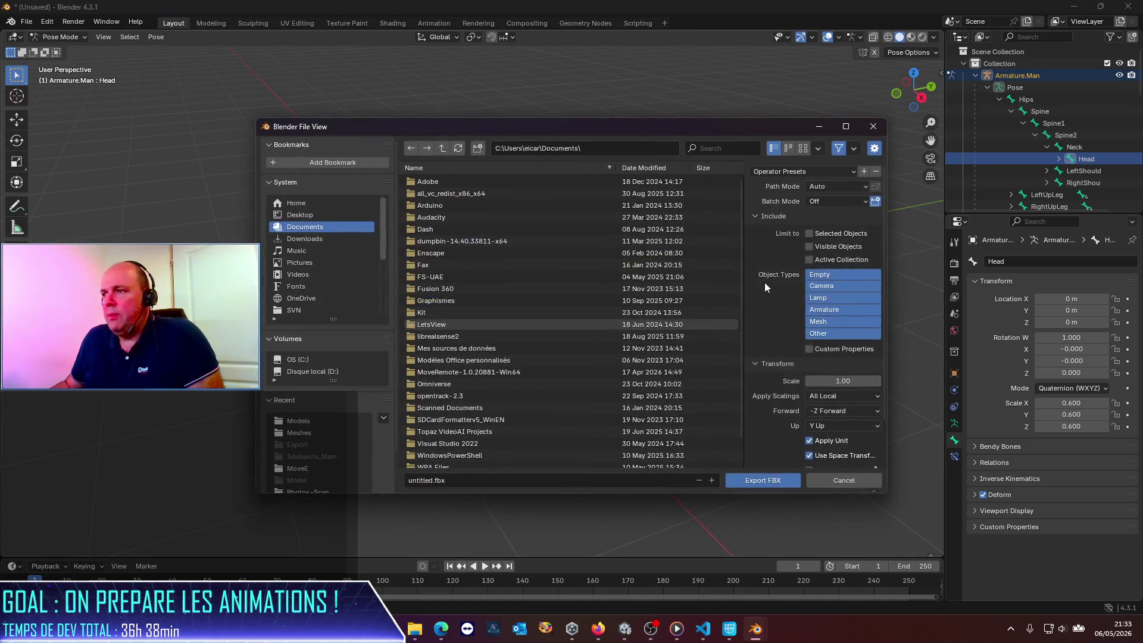
Reveal the Models folder path in Explorer, then start editing Blender's export folder path.
{"action": "key", "text": "alt+Tab"}
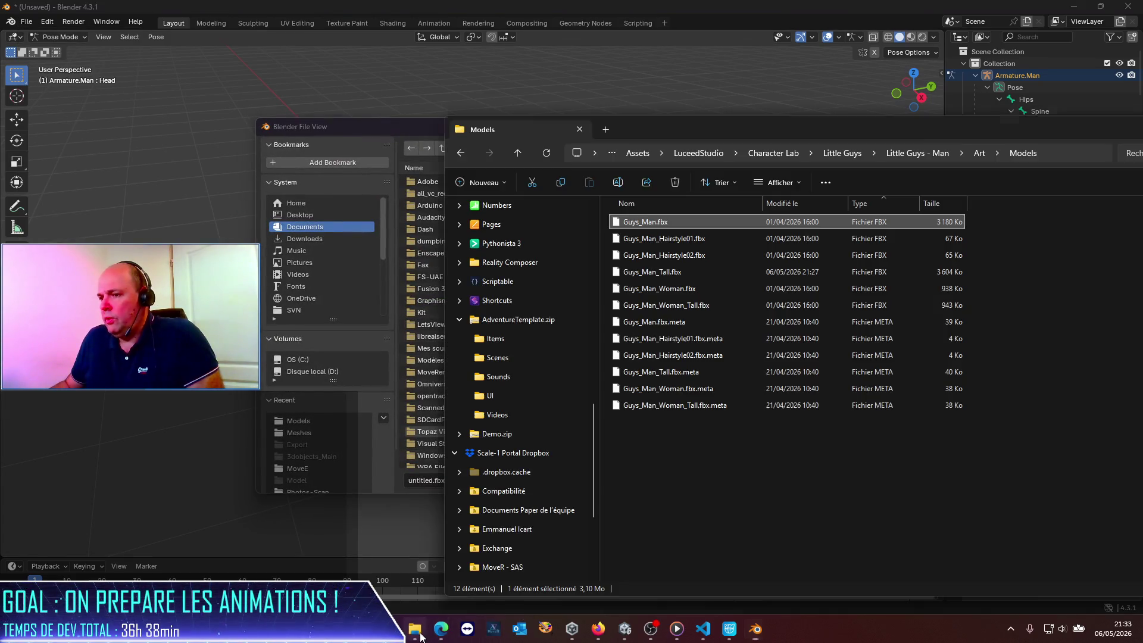
{"action": "left_click", "coordinate": [1048, 153]}
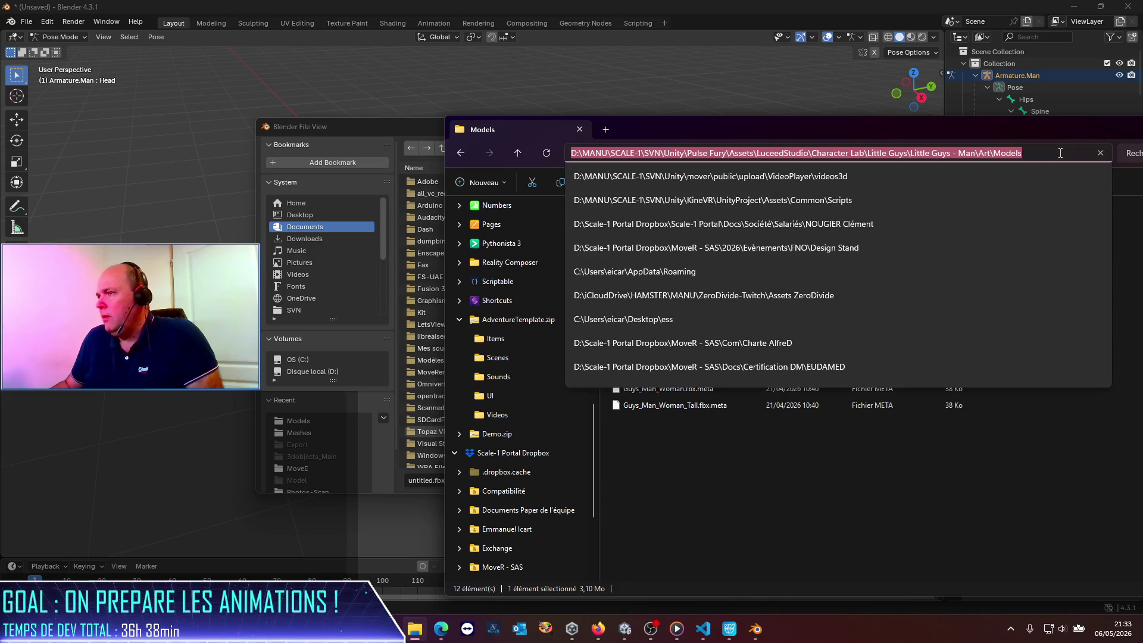
{"action": "left_click", "coordinate": [836, 475]}
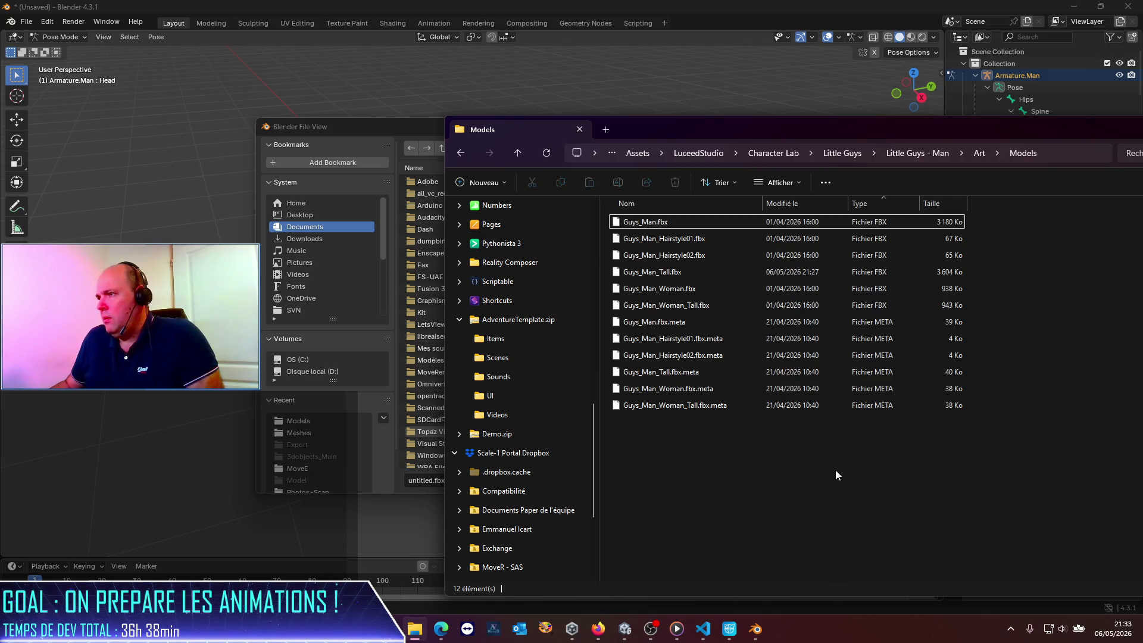
{"action": "left_click", "coordinate": [374, 126]}
{"action": "left_click", "coordinate": [598, 149]}
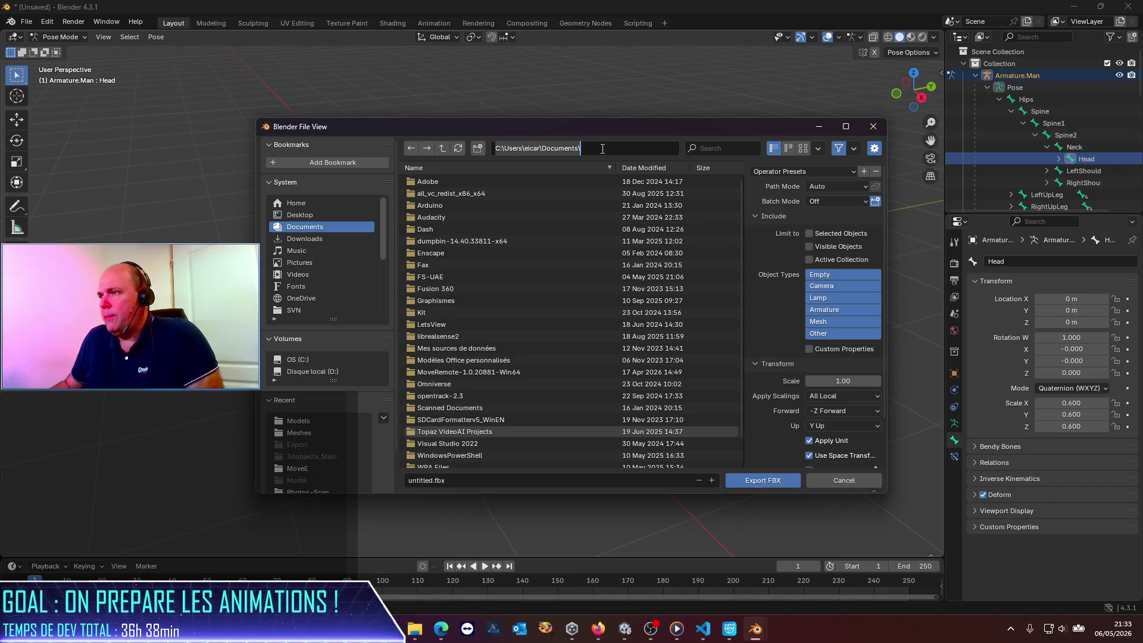
Finish the FBX export by overwriting Guys_Man.fbx in the Models folder.
{"action": "key", "text": "ctrl+v"}
{"action": "key", "text": "Return"}
{"action": "double_click", "coordinate": [506, 183]}
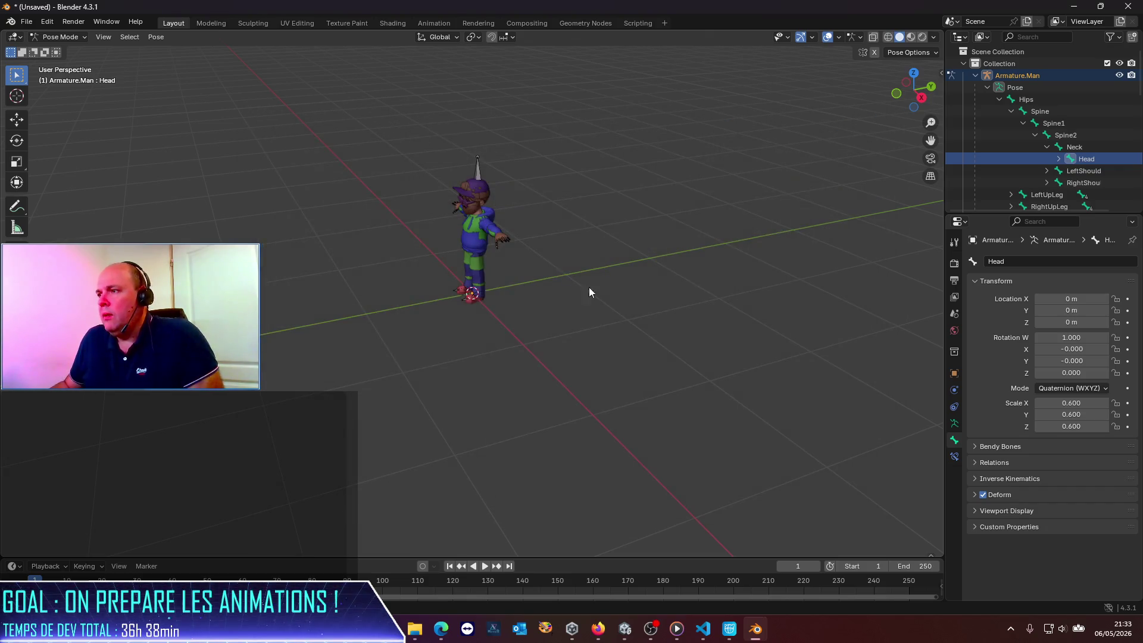
{"action": "key", "text": "alt+Tab"}
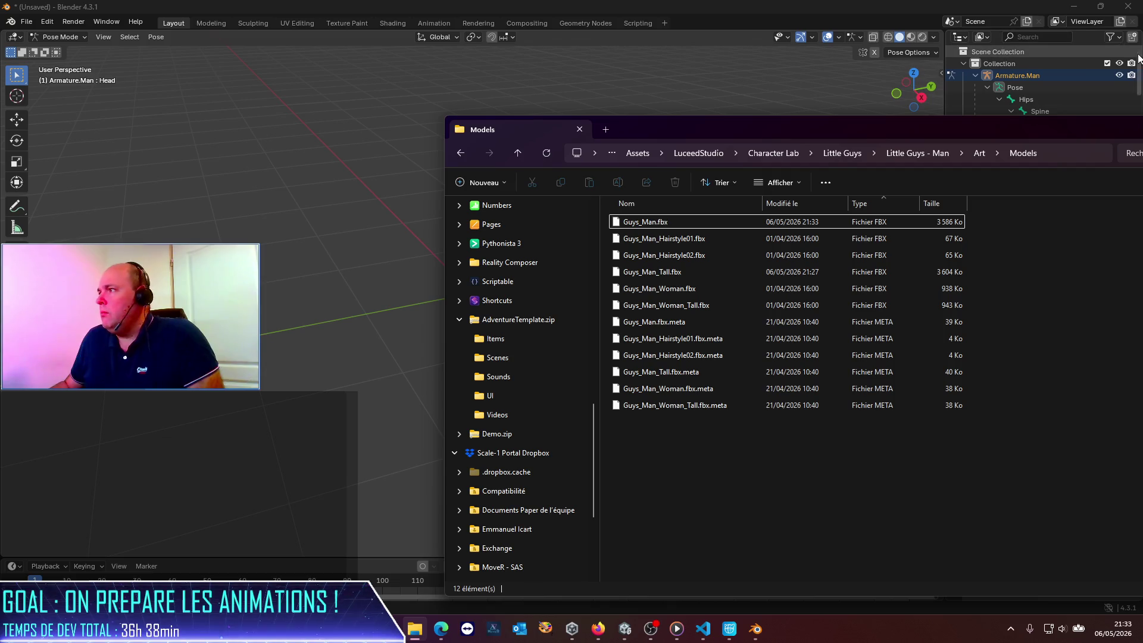
Quit Blender without saving and relaunch Blender 4.3 into a fresh scene.
{"action": "left_click", "coordinate": [1133, 10]}
{"action": "left_click", "coordinate": [594, 334]}
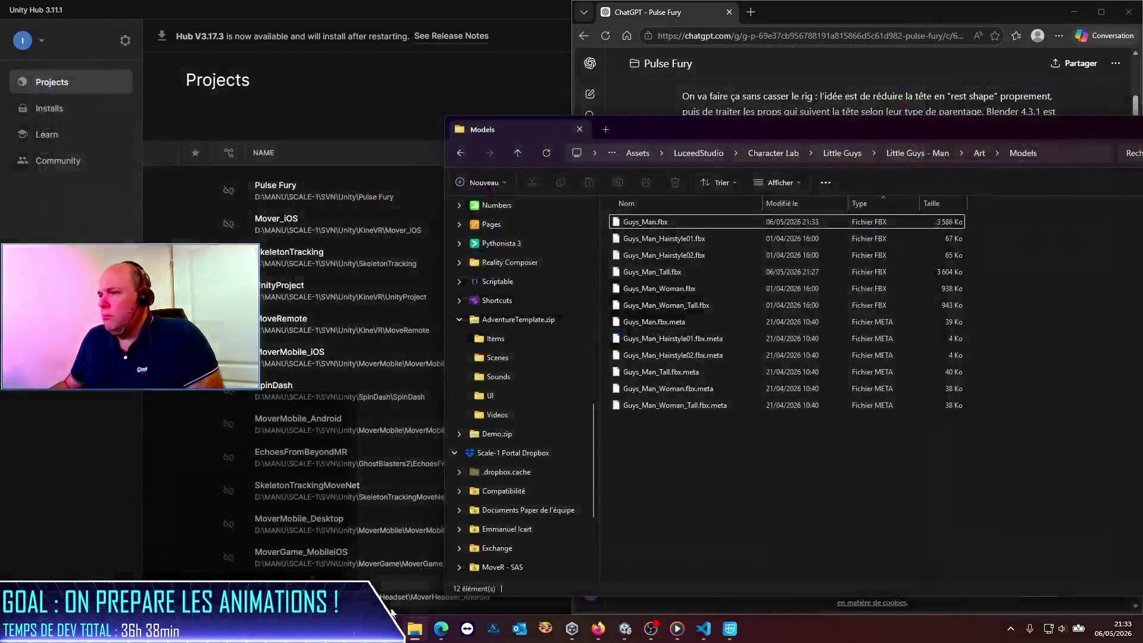
{"action": "left_click", "coordinate": [403, 628]}
{"action": "type", "text": "blen"}
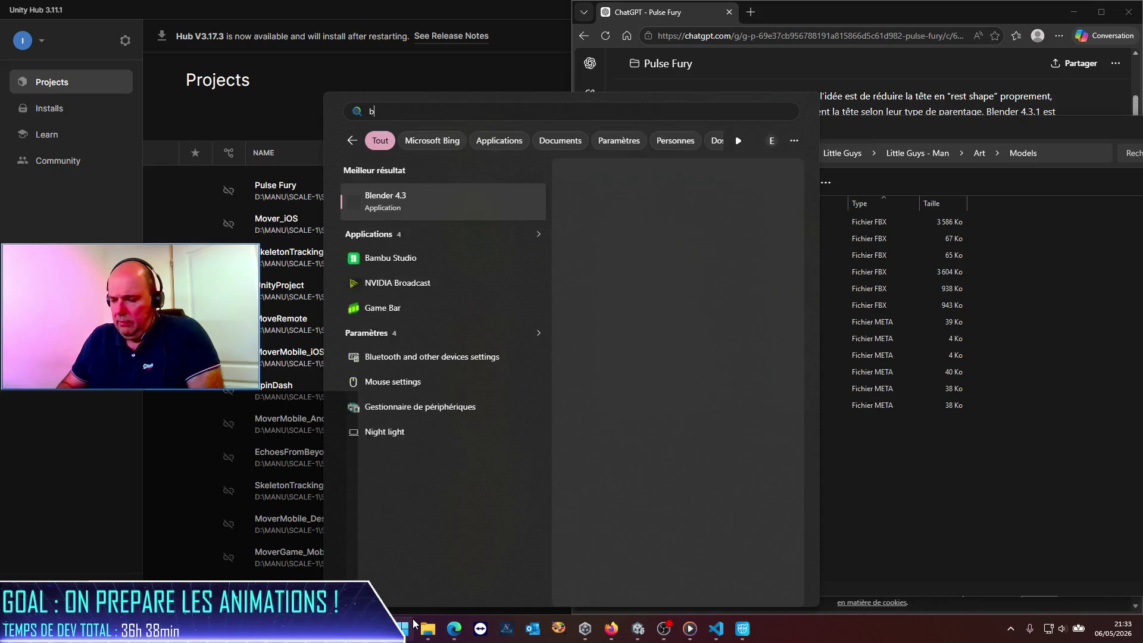
{"action": "key", "text": "Return"}
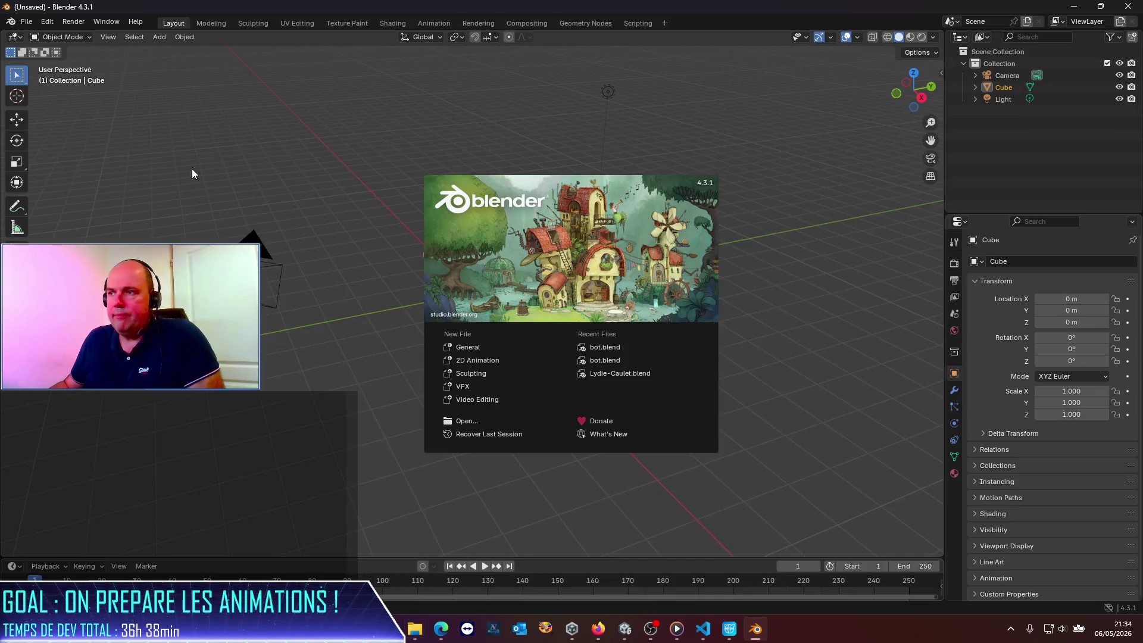
{"action": "left_click", "coordinate": [121, 162]}
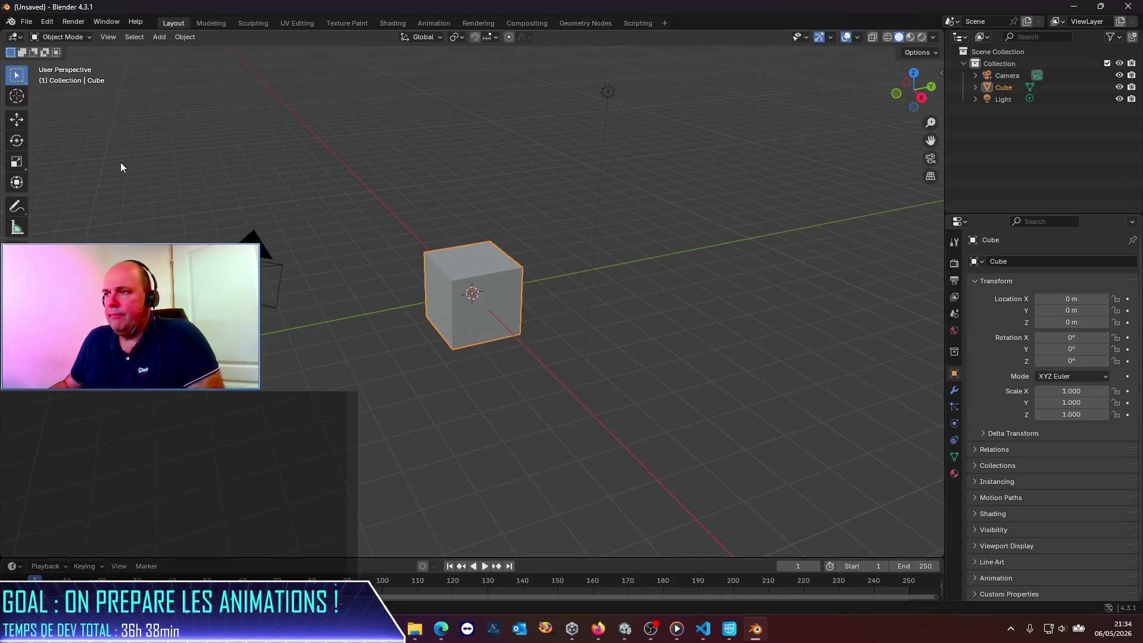
Delete the default cube and camera, then import Guys_Man_Hairstyle01.fbx by dragging it in.
{"action": "key", "text": "Delete"}
{"action": "left_click_drag", "start_coordinate": [46, 125], "coordinate": [377, 357]}
{"action": "key", "text": "Delete"}
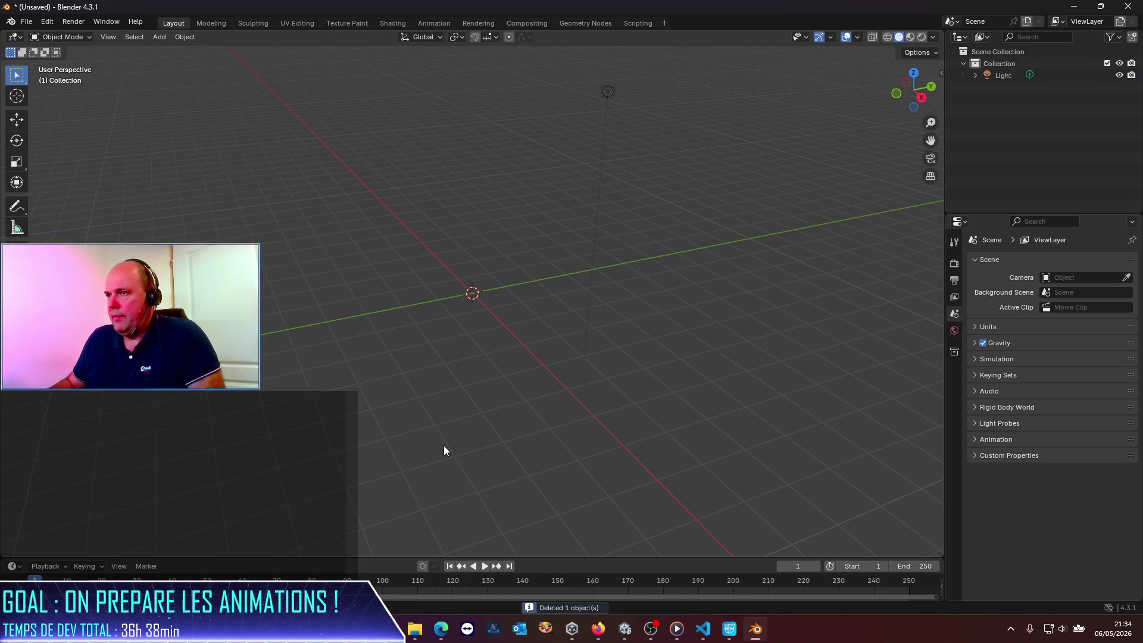
{"action": "key", "text": "alt+Tab"}
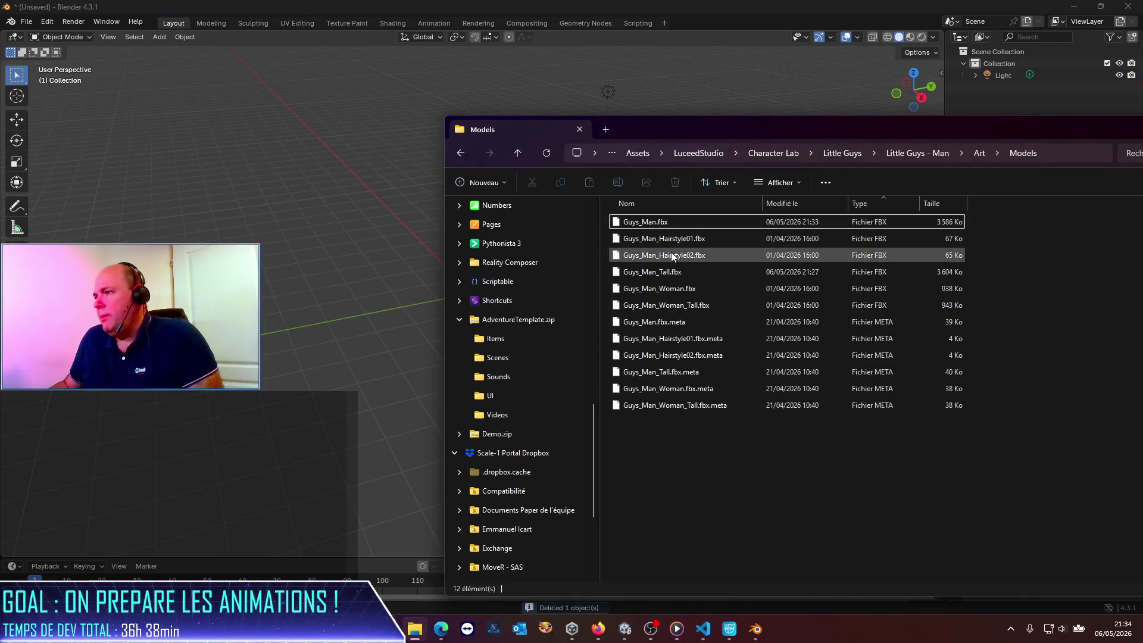
{"action": "mouse_move", "coordinate": [685, 238]}
{"action": "left_mouse_down"}
{"action": "mouse_move", "coordinate": [332, 186]}
{"action": "mouse_move", "coordinate": [269, 196]}
{"action": "left_mouse_up"}
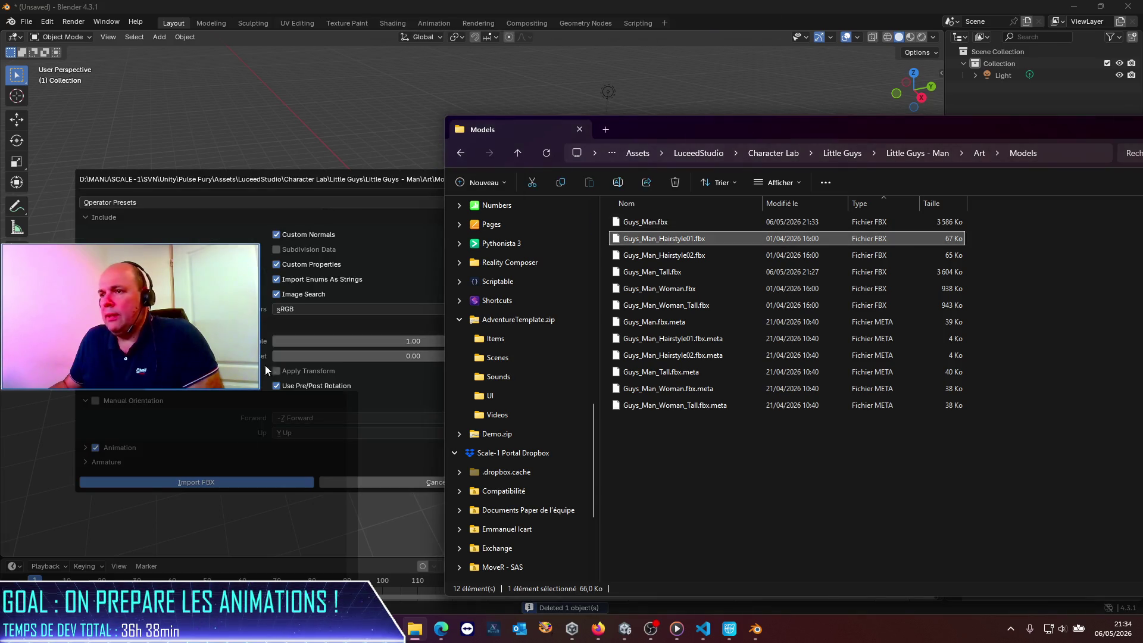
{"action": "key", "text": "Return"}
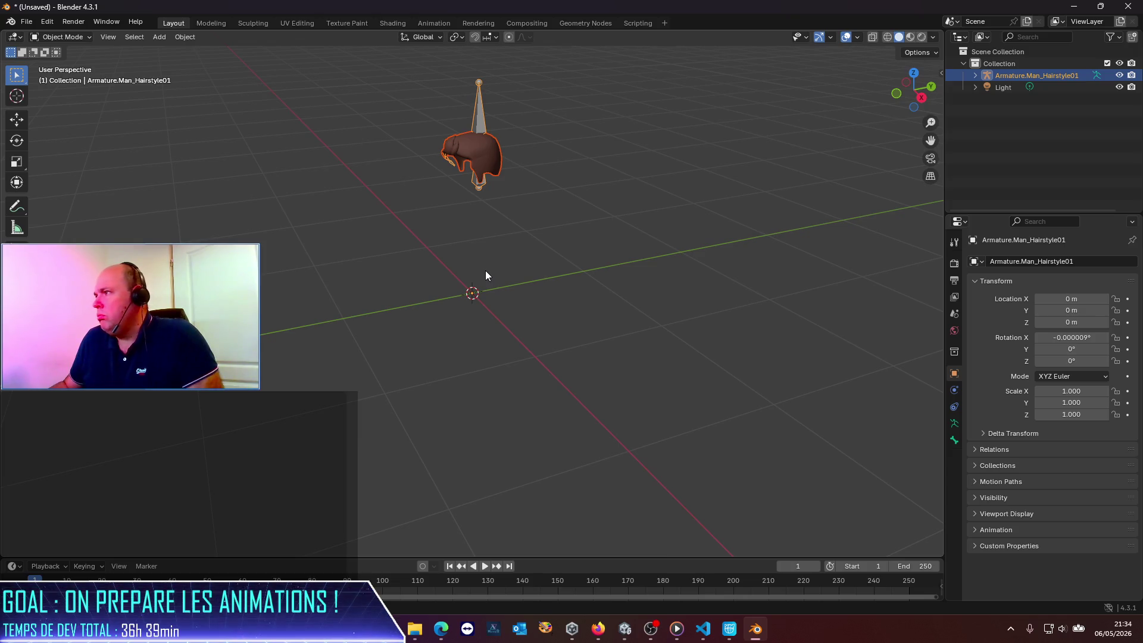
Put the hairstyle armature in Pose Mode and expand its bones and mesh in the Outliner.
{"action": "left_click", "coordinate": [975, 76]}
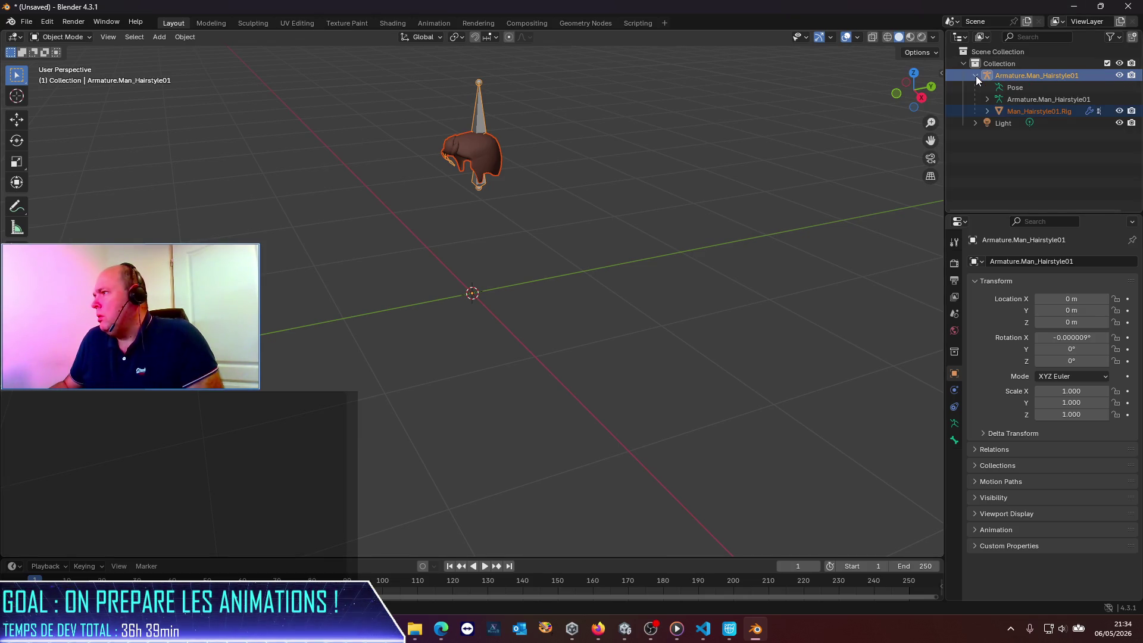
{"action": "left_click", "coordinate": [975, 76]}
{"action": "left_click", "coordinate": [89, 38]}
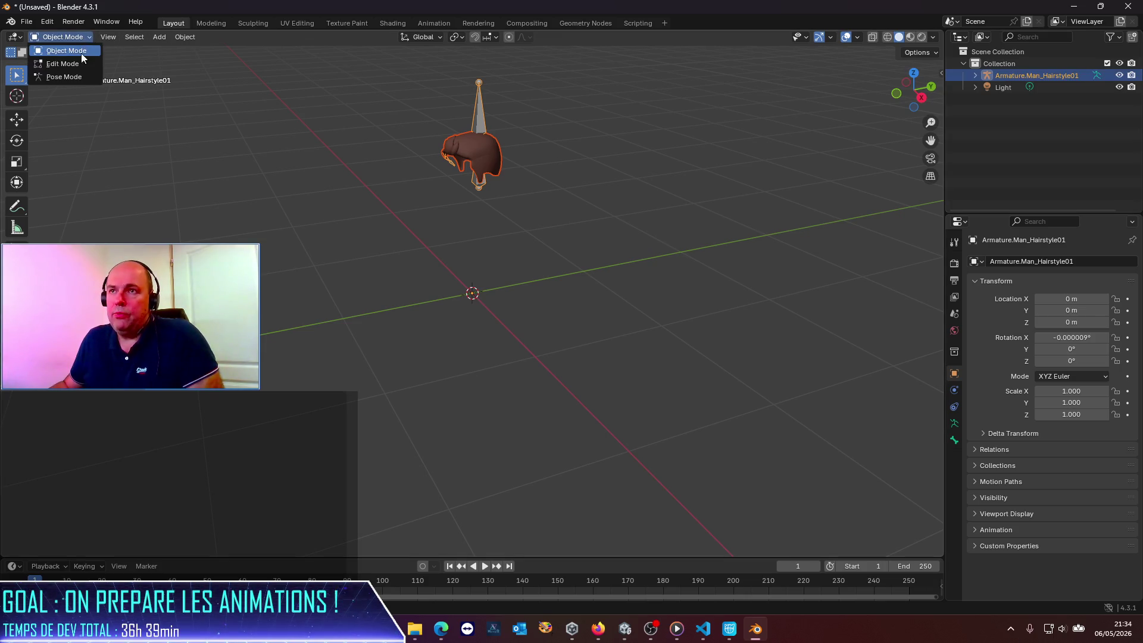
{"action": "left_click", "coordinate": [83, 76]}
{"action": "left_click", "coordinate": [975, 76]}
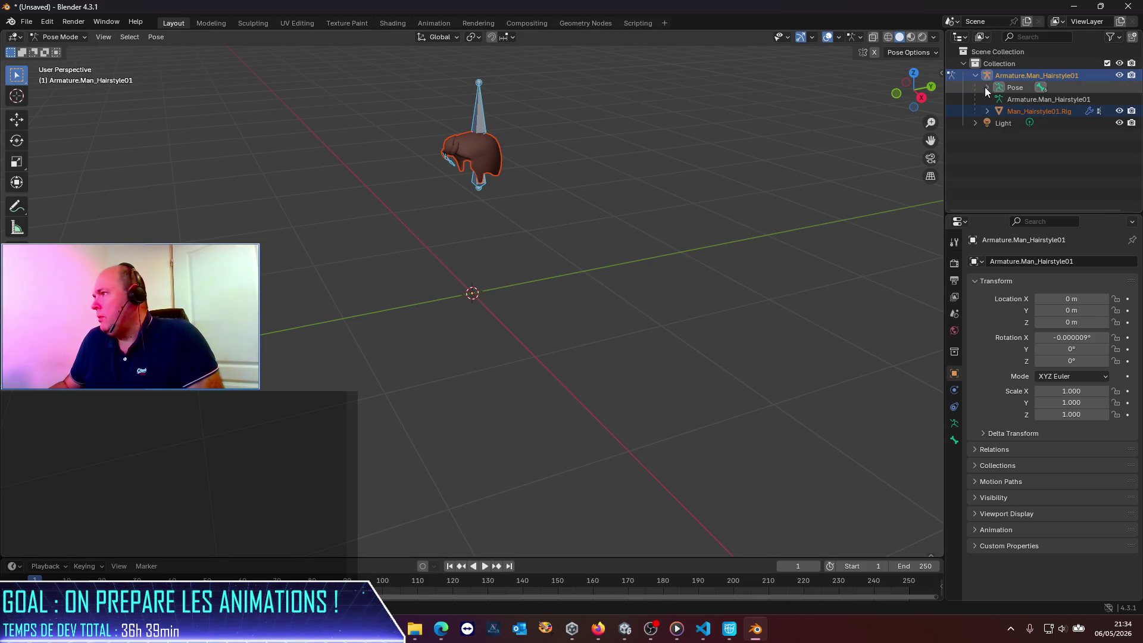
{"action": "left_click", "coordinate": [987, 88]}
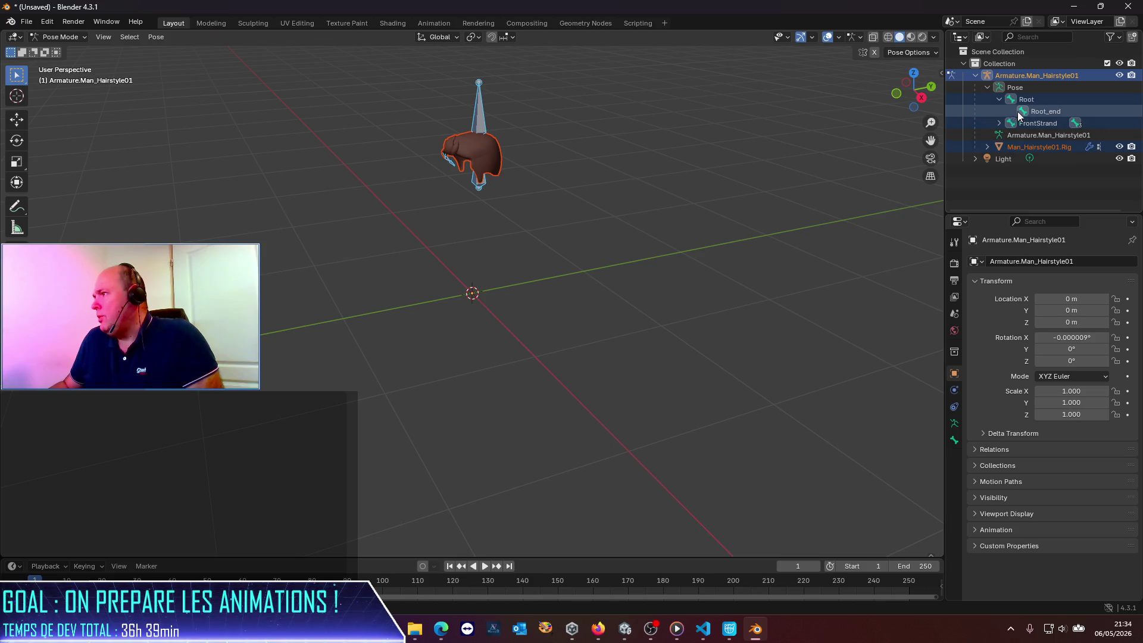
{"action": "left_click", "coordinate": [1000, 123]}
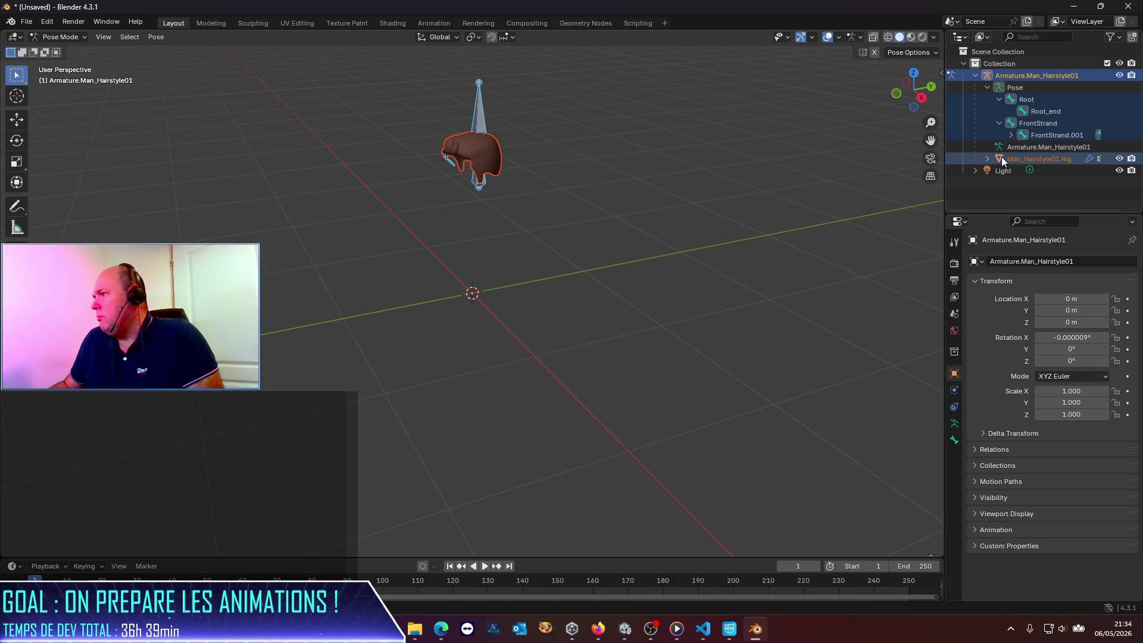
{"action": "left_click", "coordinate": [988, 159]}
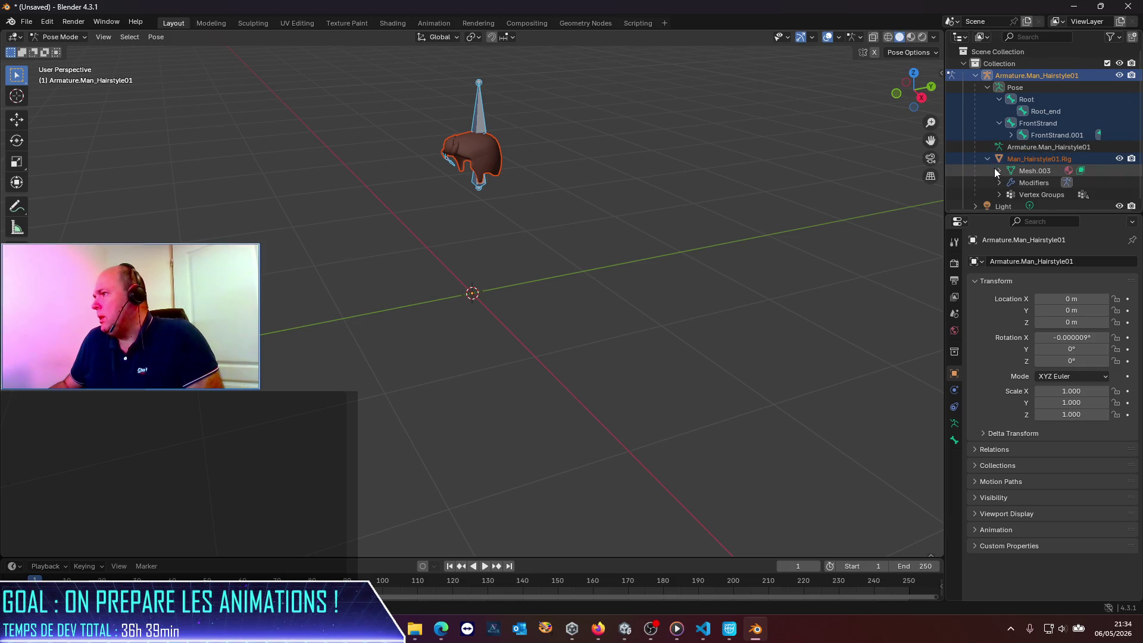
{"action": "left_click", "coordinate": [999, 171]}
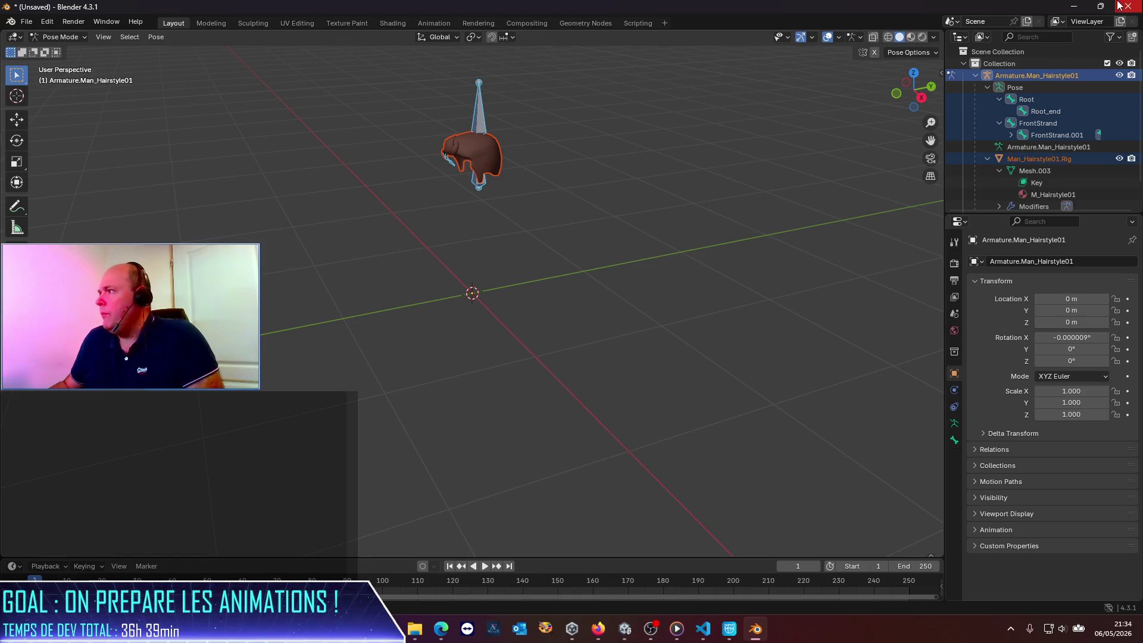
Quit Blender without saving and start a new Blender session.
{"action": "left_click", "coordinate": [1128, 5]}
{"action": "left_click", "coordinate": [604, 331]}
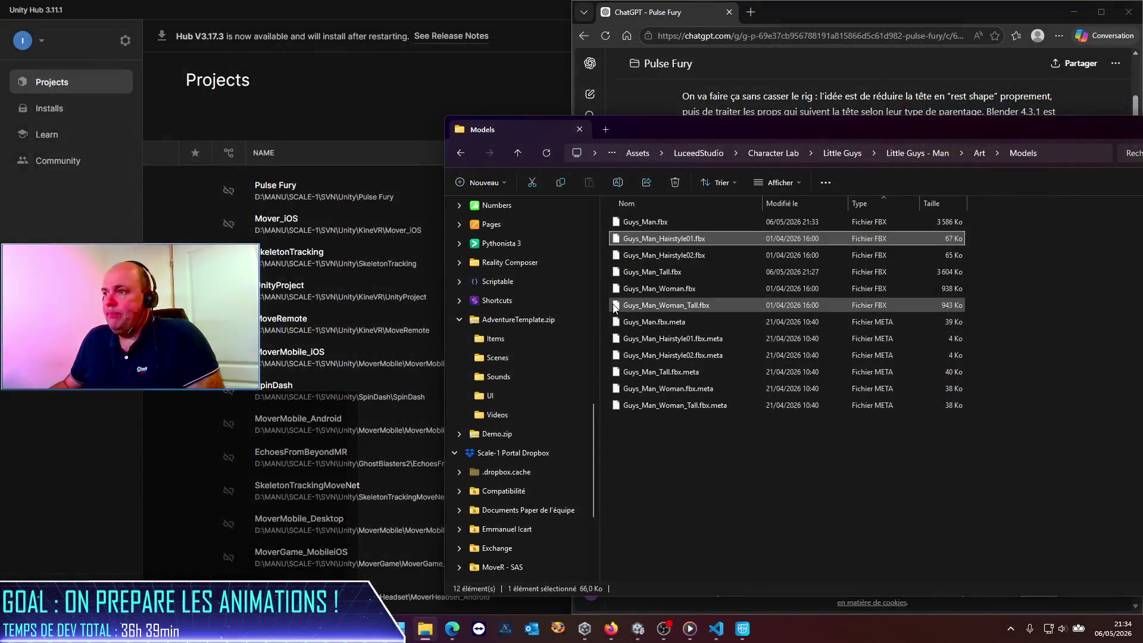
{"action": "key", "text": "super"}
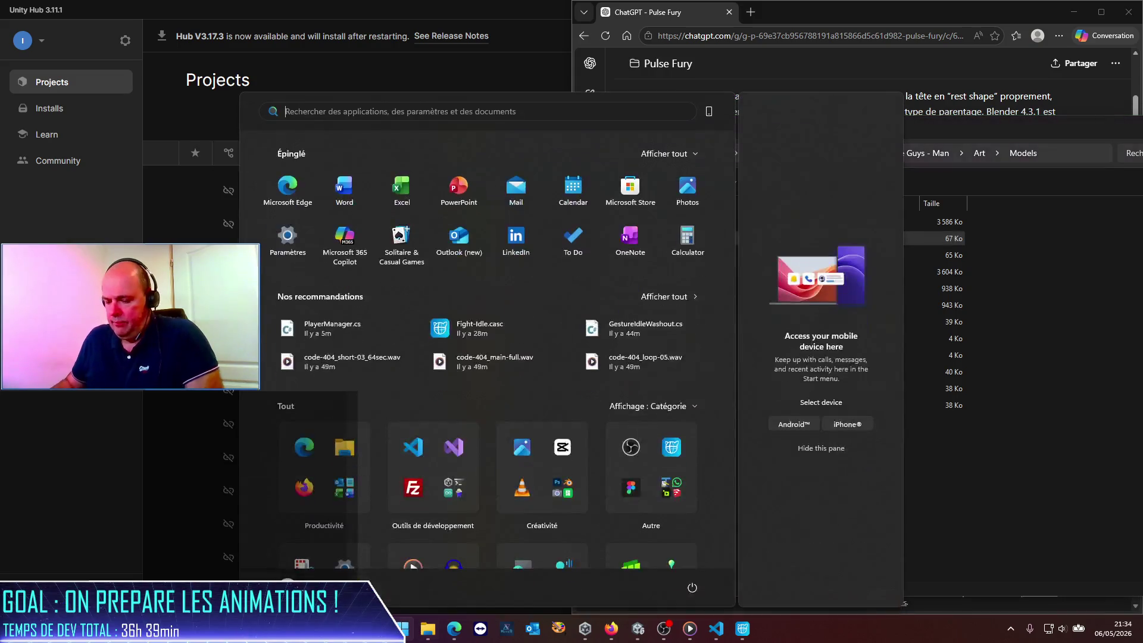
{"action": "type", "text": "blender"}
{"action": "key", "text": "Return"}
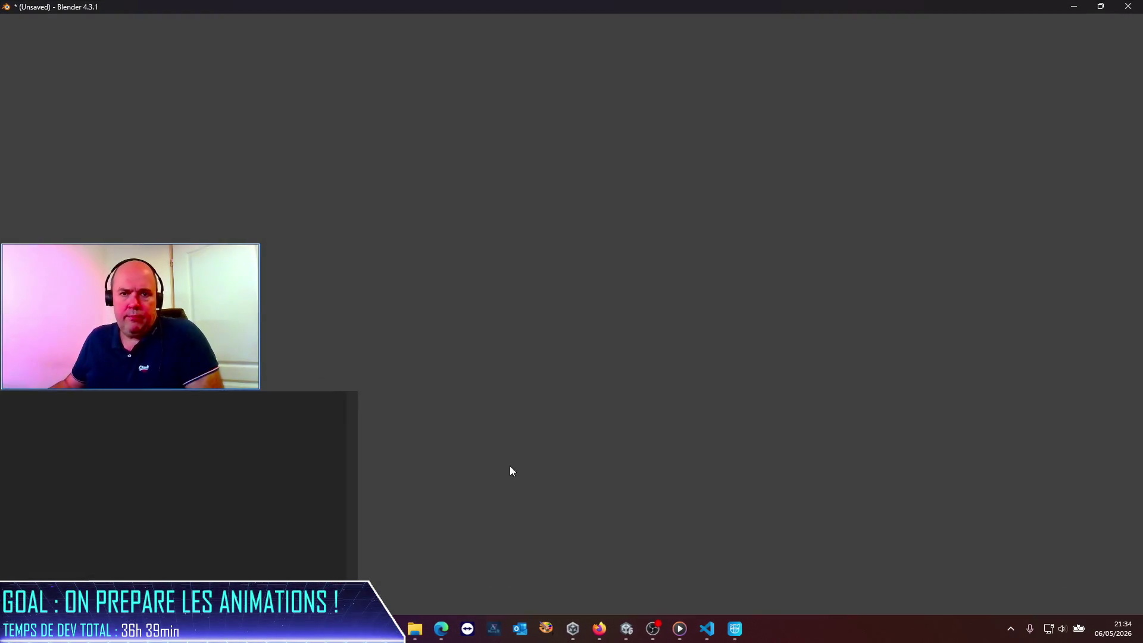
Locate Guys_Man_Woman.fbx in the Models folder and delete Blender's default camera, cube and light.
{"action": "key", "text": "alt+Tab"}
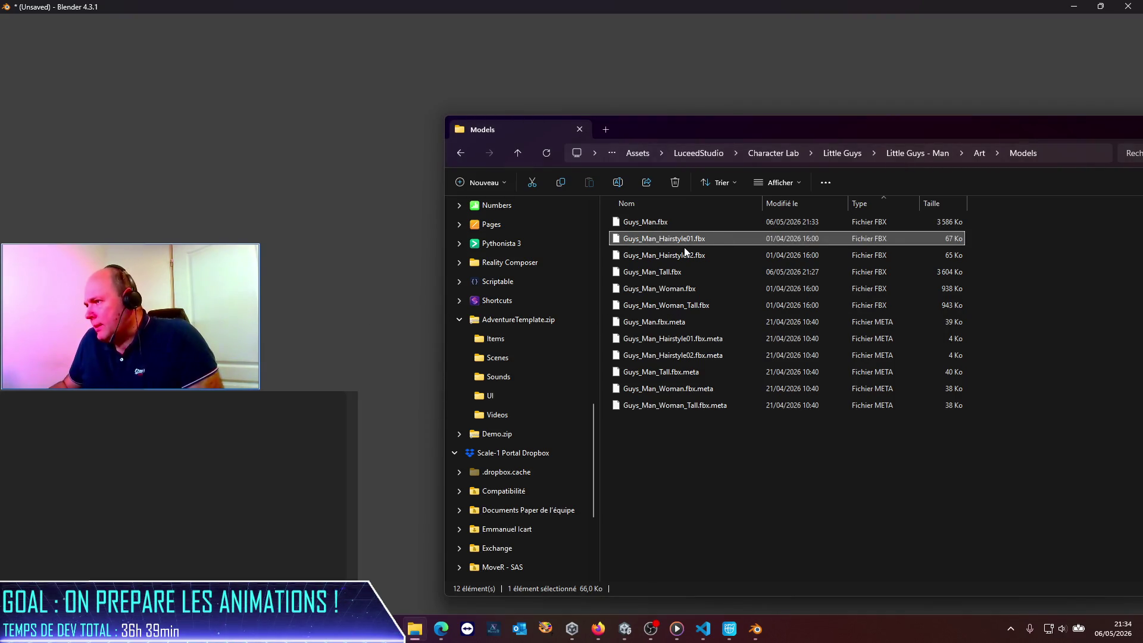
{"action": "left_click", "coordinate": [680, 255]}
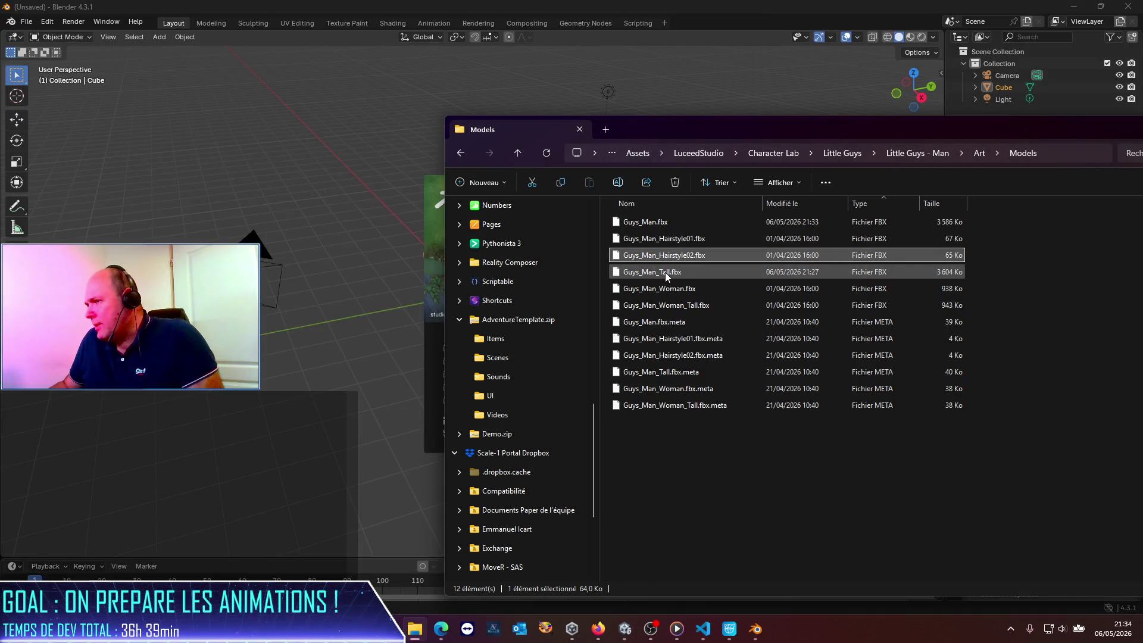
{"action": "left_click", "coordinate": [666, 272]}
{"action": "left_click", "coordinate": [669, 291]}
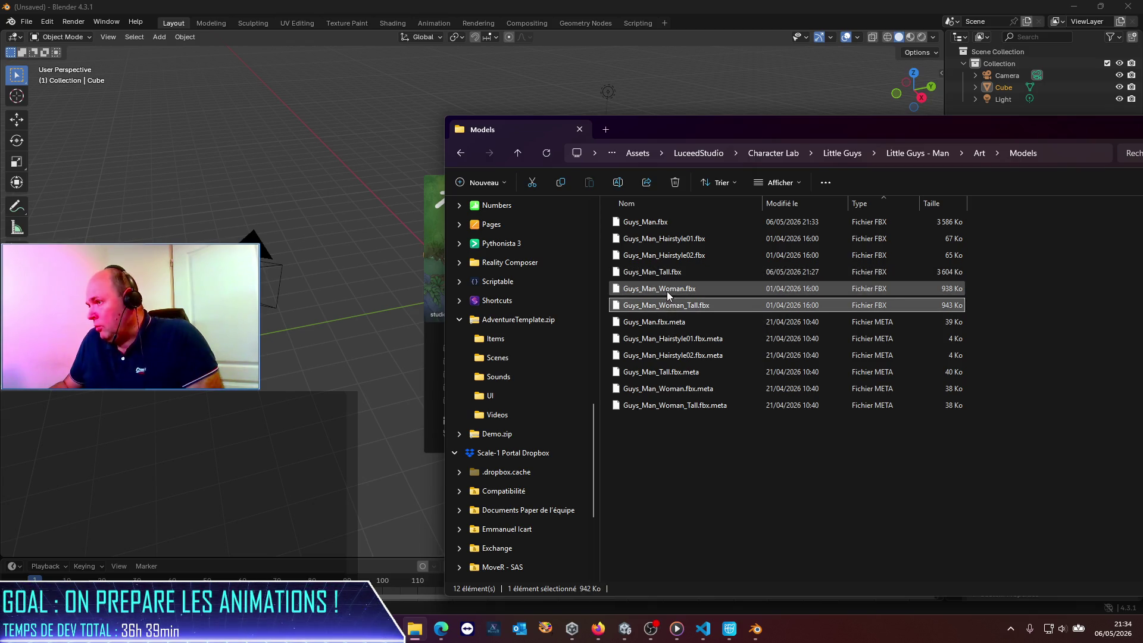
{"action": "left_click", "coordinate": [314, 308]}
{"action": "left_click_drag", "start_coordinate": [150, 166], "coordinate": [637, 417]}
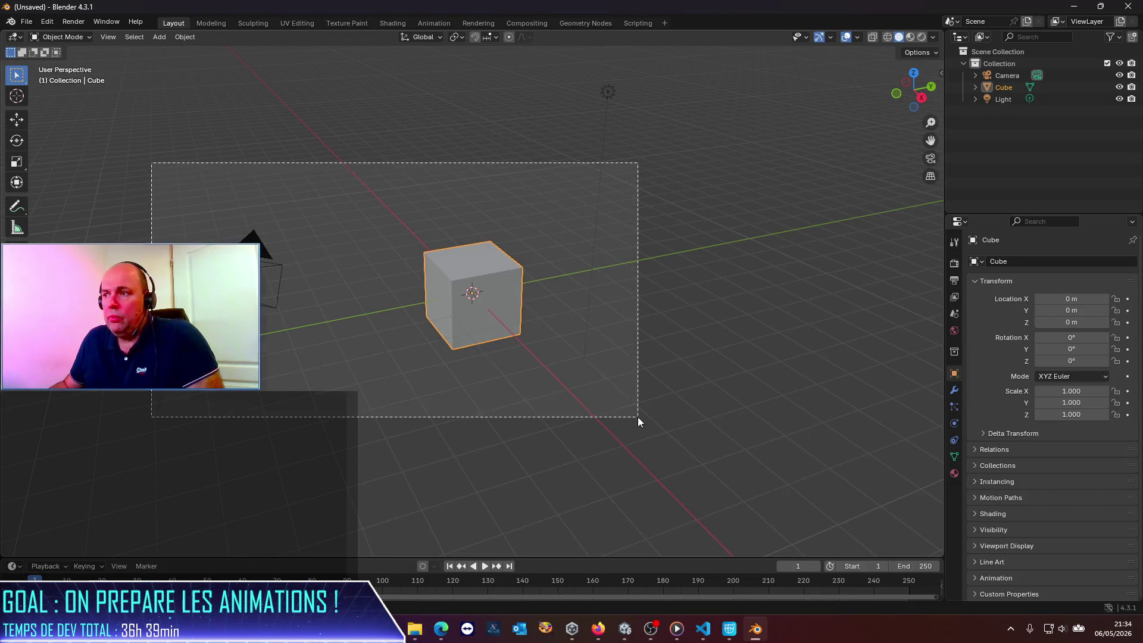
{"action": "key", "text": "Delete"}
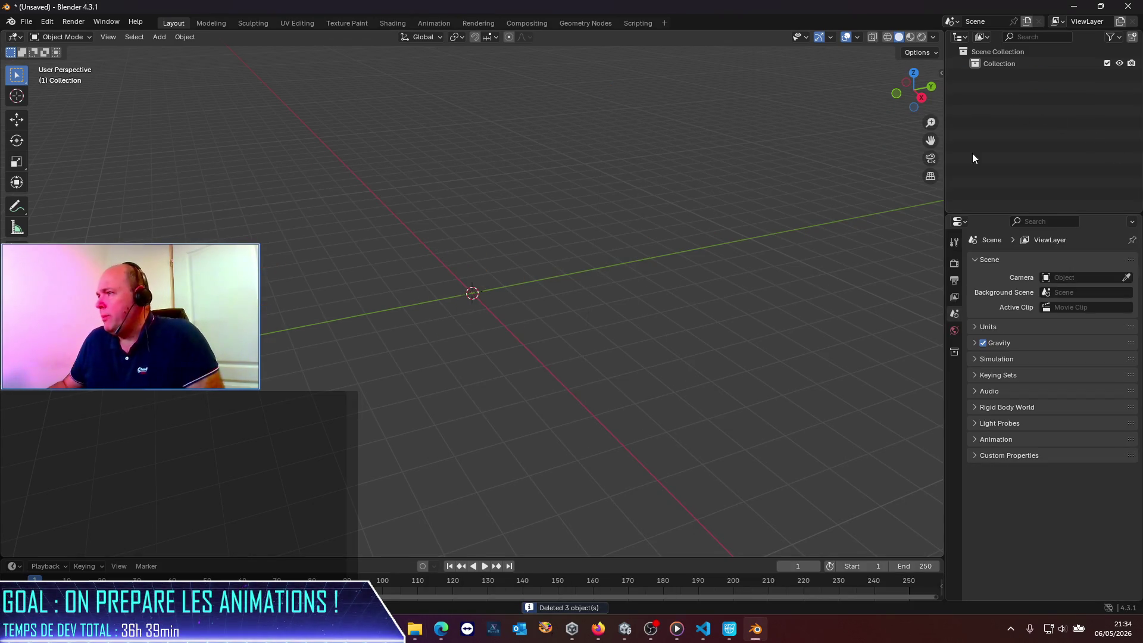
Import Guys_Man_Woman.fbx into the empty scene by dragging it in.
{"action": "key", "text": "alt+Tab"}
{"action": "left_click_drag", "start_coordinate": [647, 290], "coordinate": [363, 291]}
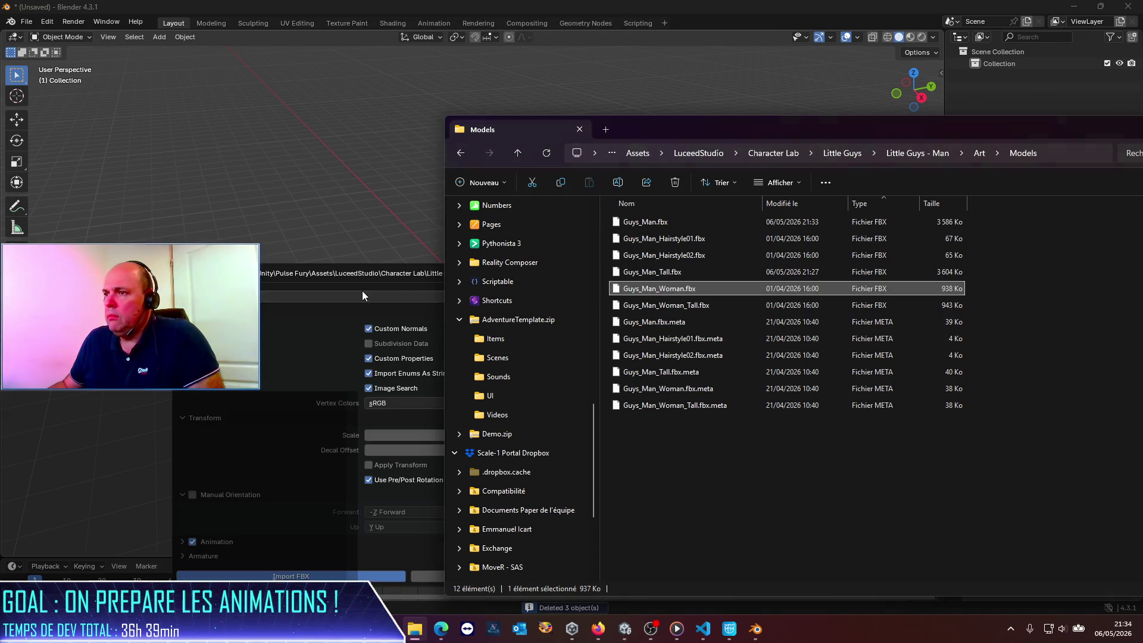
{"action": "left_click", "coordinate": [306, 576]}
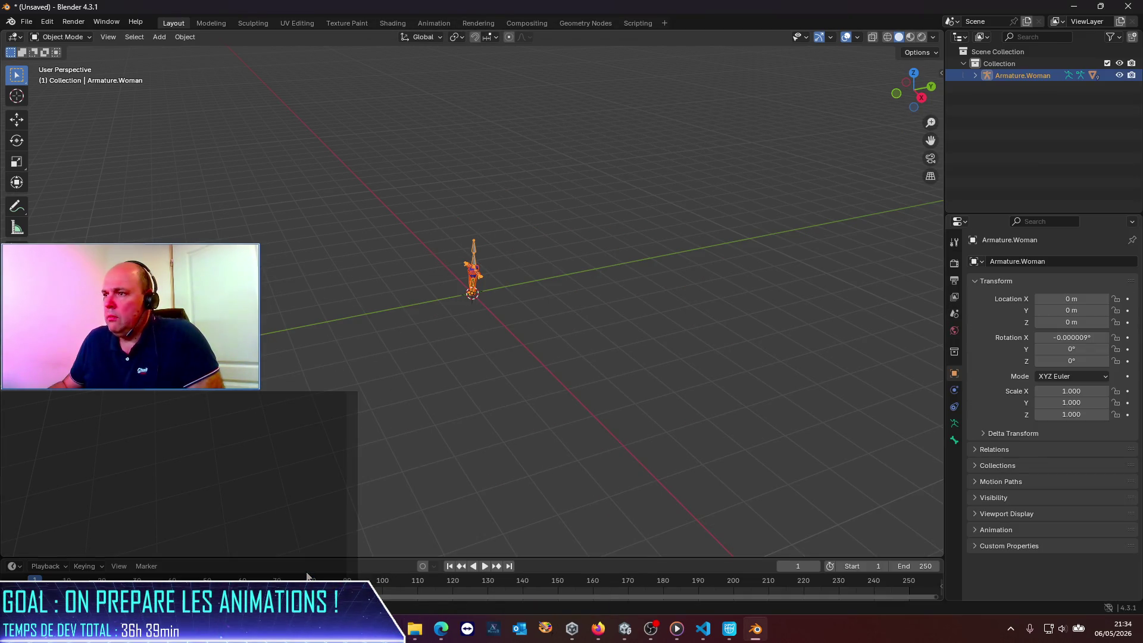
{"action": "scroll", "coordinate": [492, 241], "scroll_direction": "up", "scroll_amount": 6}
{"action": "scroll", "coordinate": [492, 241], "scroll_direction": "up", "scroll_amount": 2}
{"action": "scroll", "coordinate": [492, 241], "scroll_direction": "down", "scroll_amount": 3}
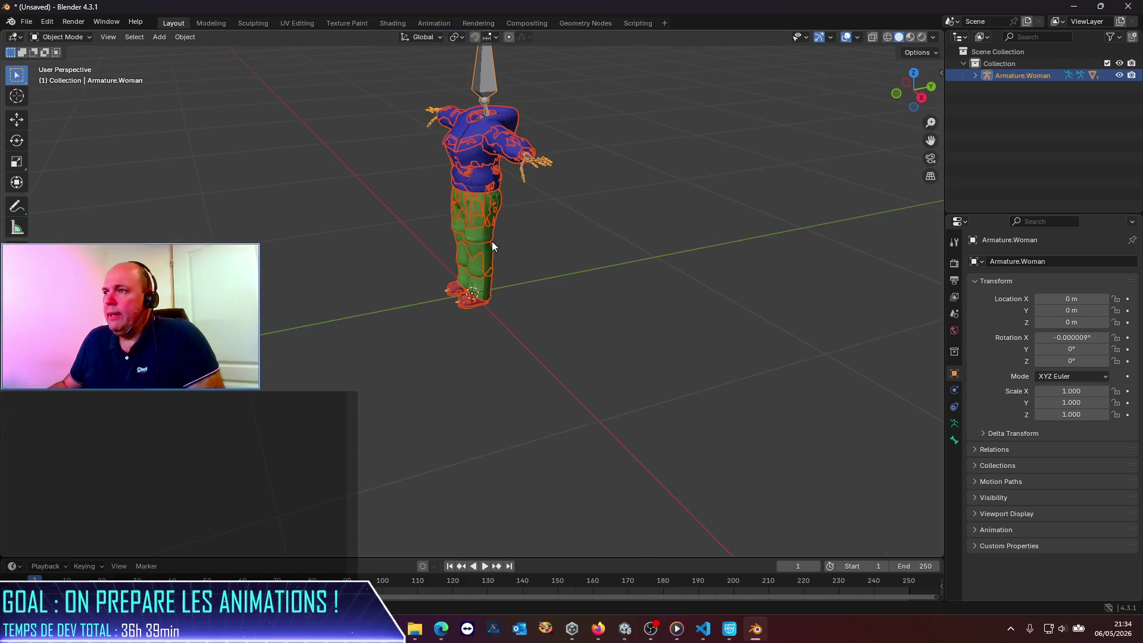
{"action": "scroll", "coordinate": [492, 241], "scroll_direction": "down", "scroll_amount": 2}
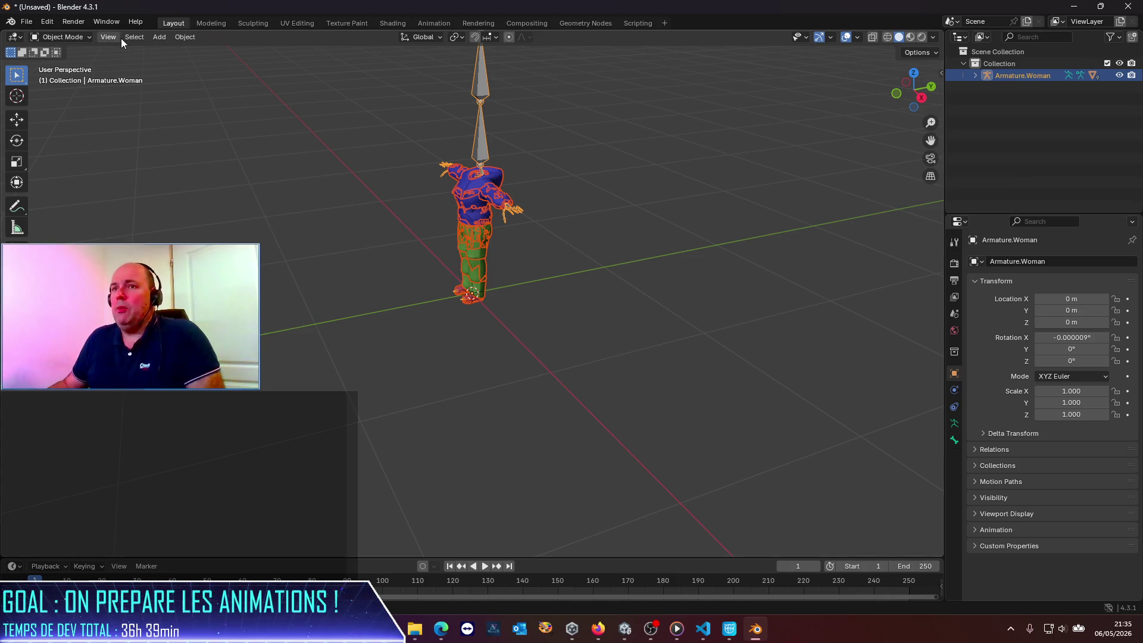
Switch Armature.Woman to Pose Mode and select its Head bone under Hips > Spine > Neck.
{"action": "left_click", "coordinate": [80, 37]}
{"action": "left_click", "coordinate": [80, 81]}
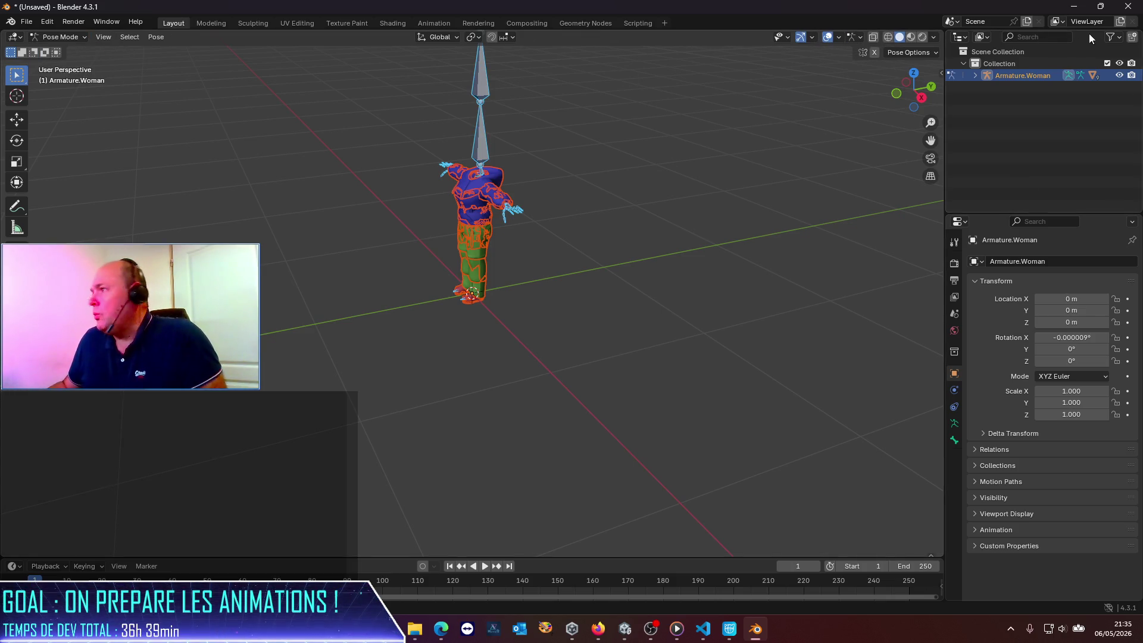
{"action": "left_click", "coordinate": [975, 76]}
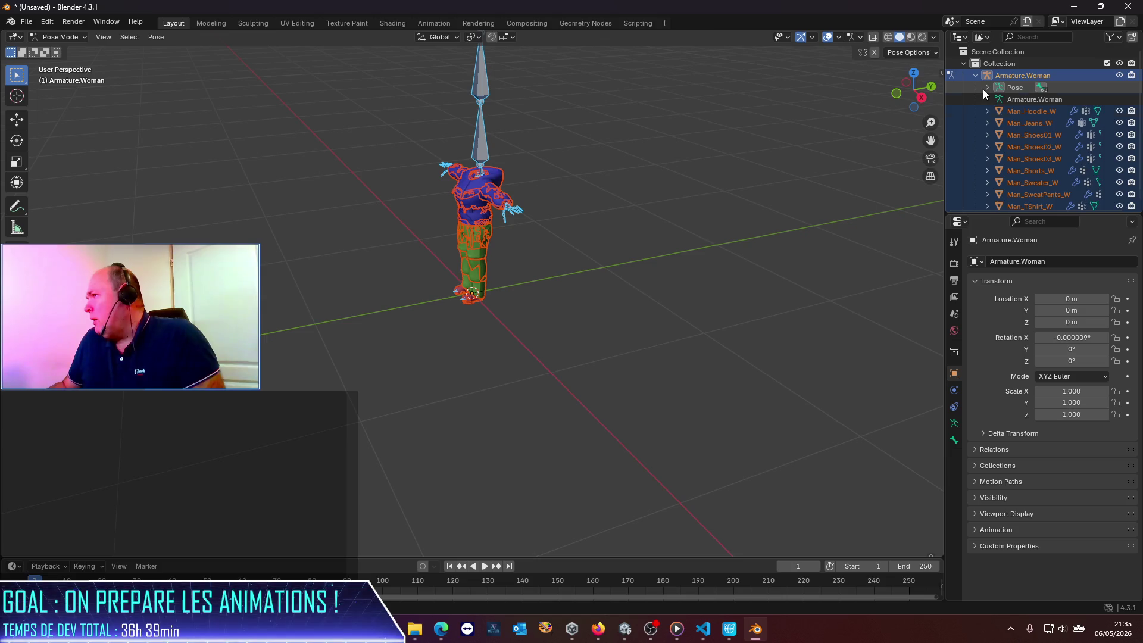
{"action": "left_click", "coordinate": [999, 99]}
{"action": "left_click", "coordinate": [1011, 111]}
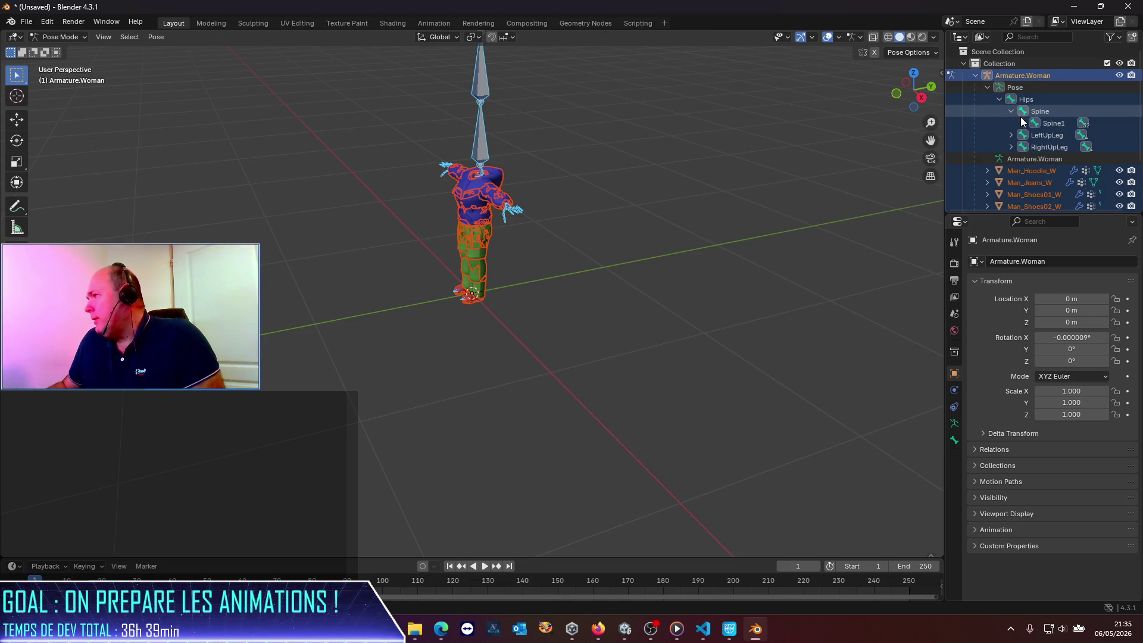
{"action": "left_click", "coordinate": [1022, 122]}
{"action": "left_click", "coordinate": [1034, 135]}
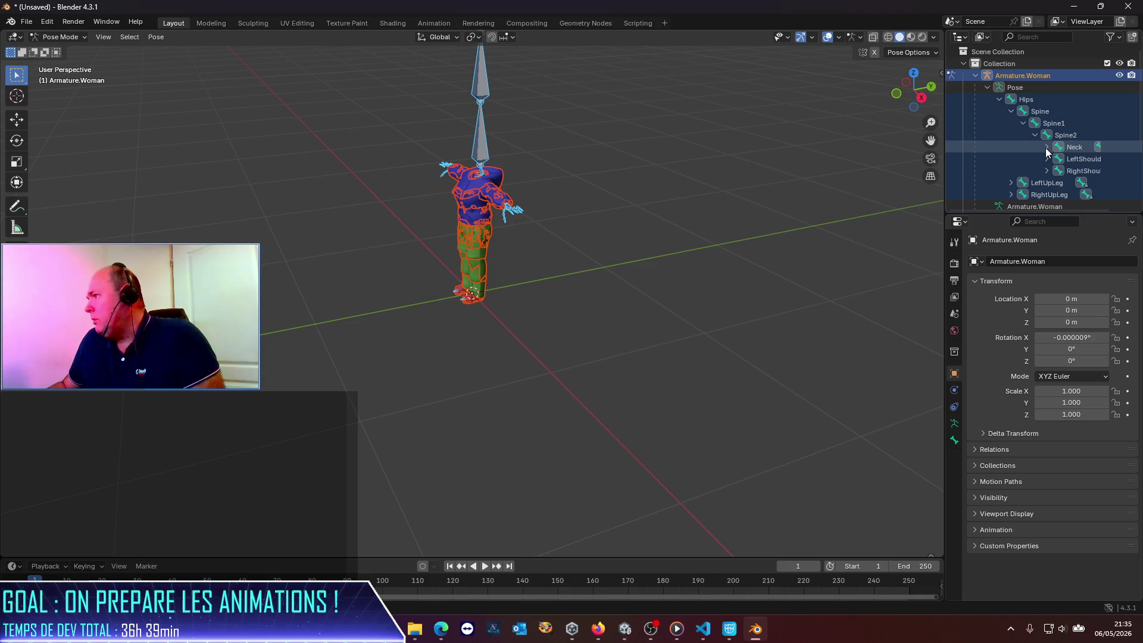
{"action": "left_click", "coordinate": [1047, 147]}
{"action": "left_click", "coordinate": [1075, 160]}
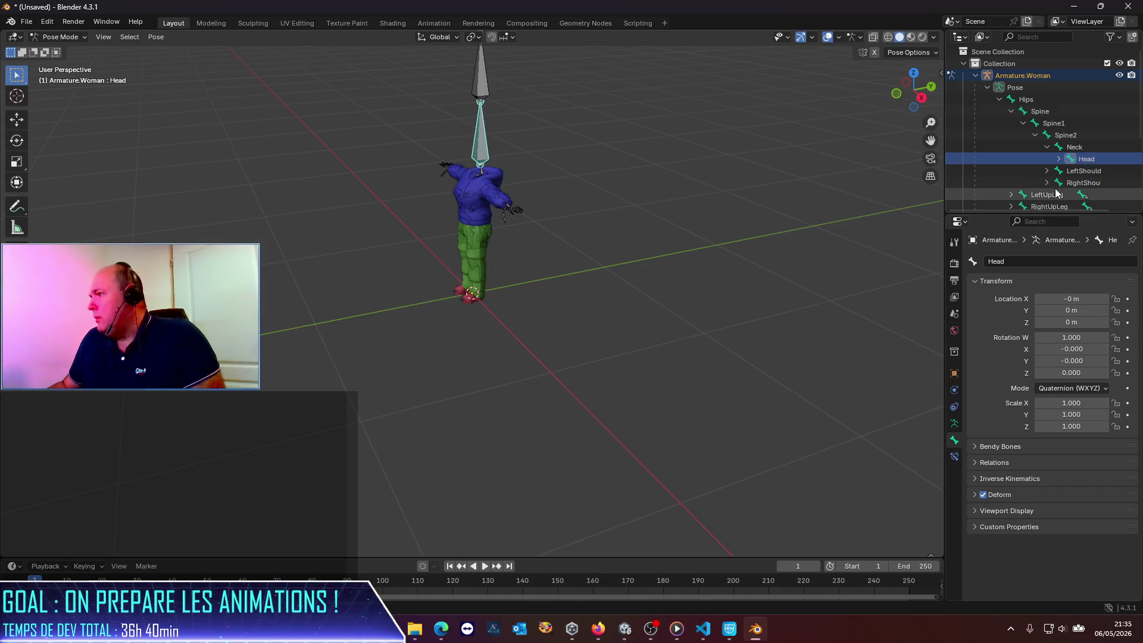
Set the Head bone's scale to 0.6 on X, Y and Z.
{"action": "left_click_drag", "start_coordinate": [943, 262], "coordinate": [782, 262]}
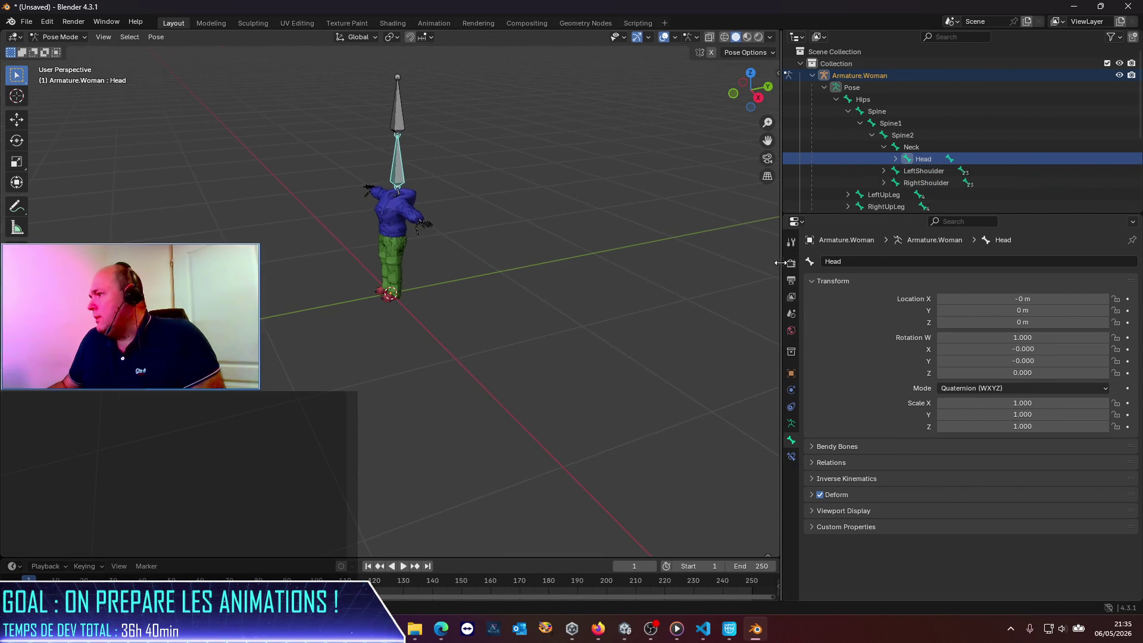
{"action": "left_click", "coordinate": [1019, 404]}
{"action": "type", "text": "0.6"}
{"action": "key", "text": "Tab"}
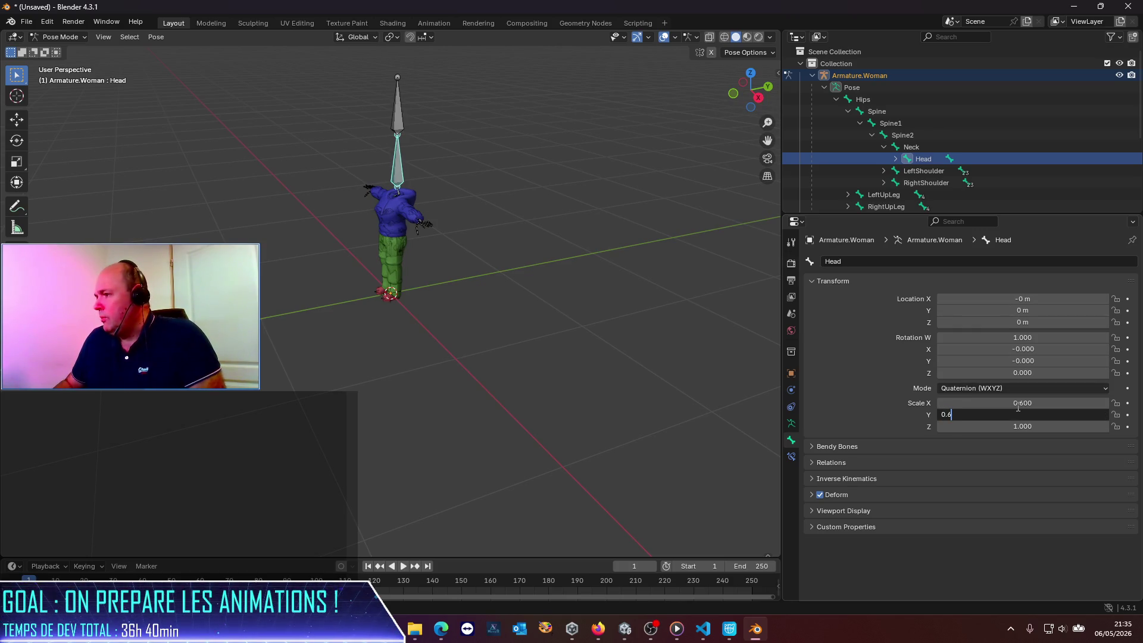
{"action": "key", "text": "Tab"}
{"action": "type", "text": "0"}
{"action": "key", "text": "Return"}
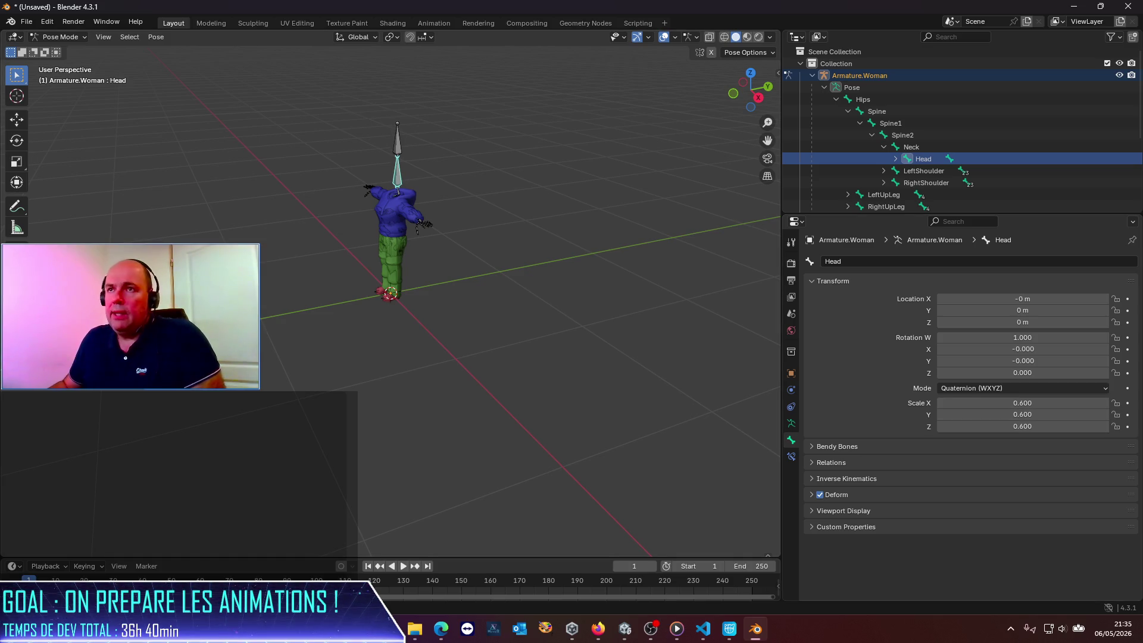
Copy the Models folder's full path from File Explorer.
{"action": "left_click", "coordinate": [415, 629]}
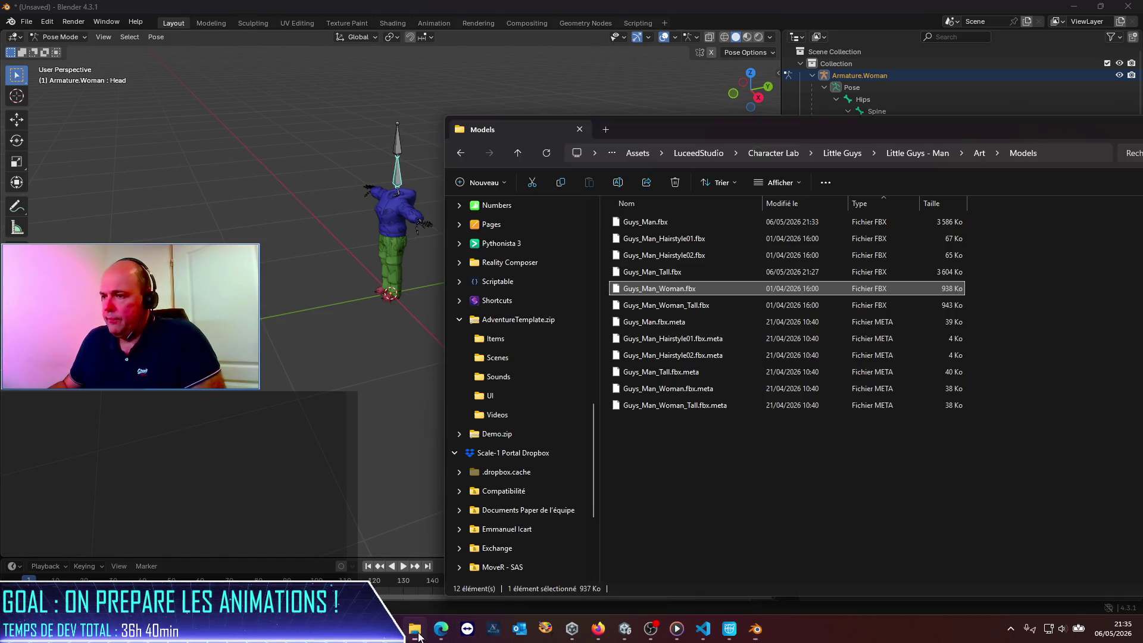
{"action": "left_click", "coordinate": [1057, 153]}
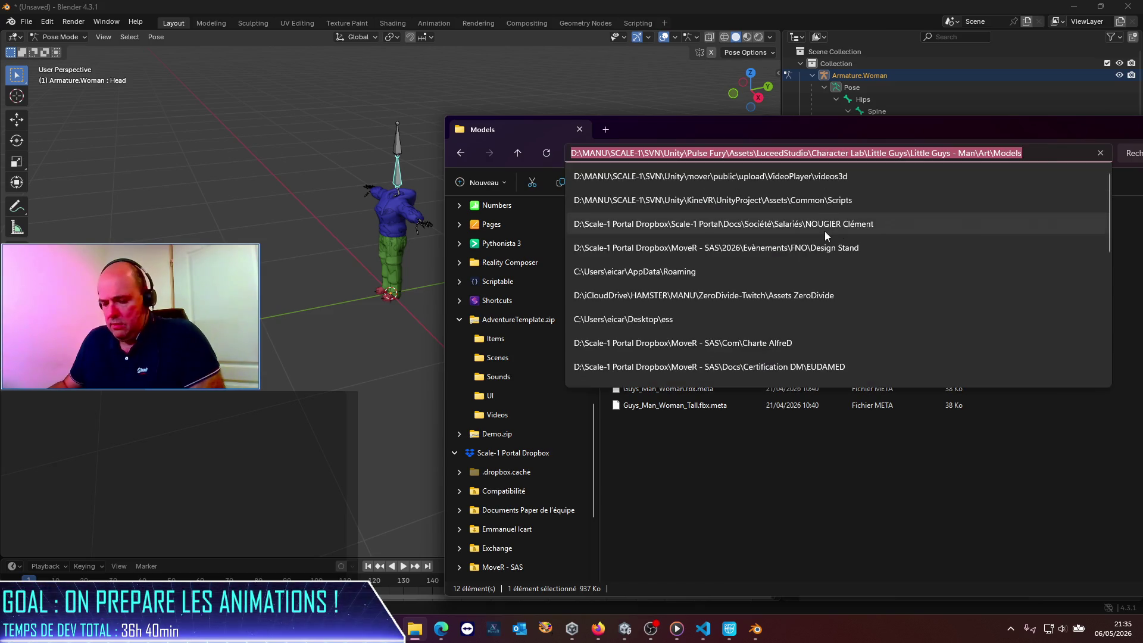
{"action": "left_click", "coordinate": [841, 550]}
{"action": "left_click", "coordinate": [29, 27]}
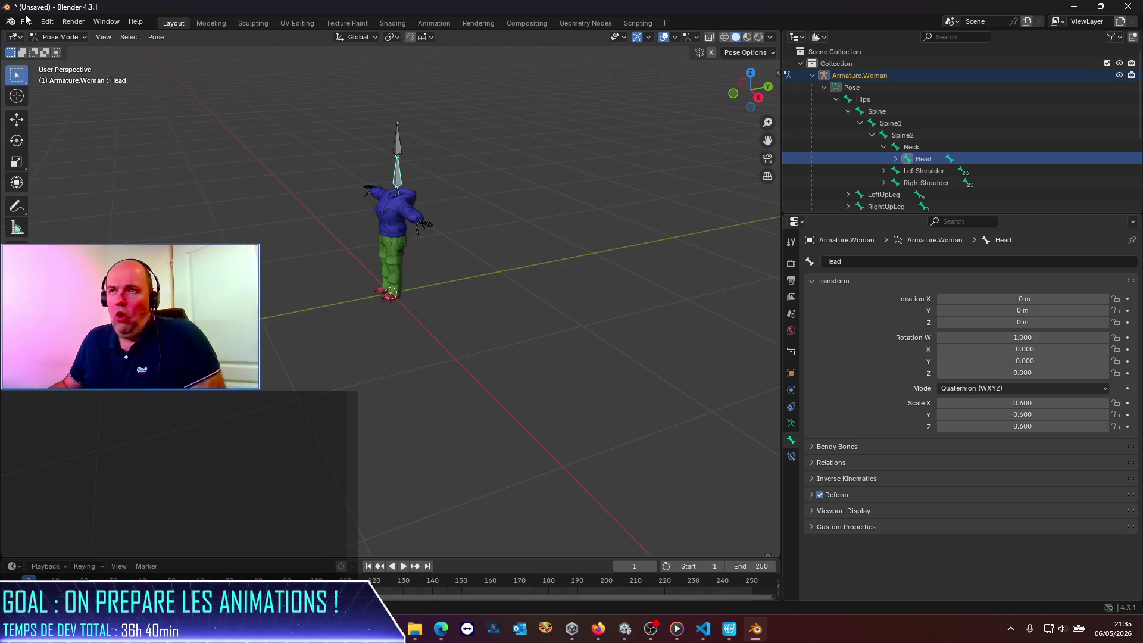
Export the model as FBX over Guys_Man_Woman.fbx in the Models folder.
{"action": "left_click", "coordinate": [26, 21]}
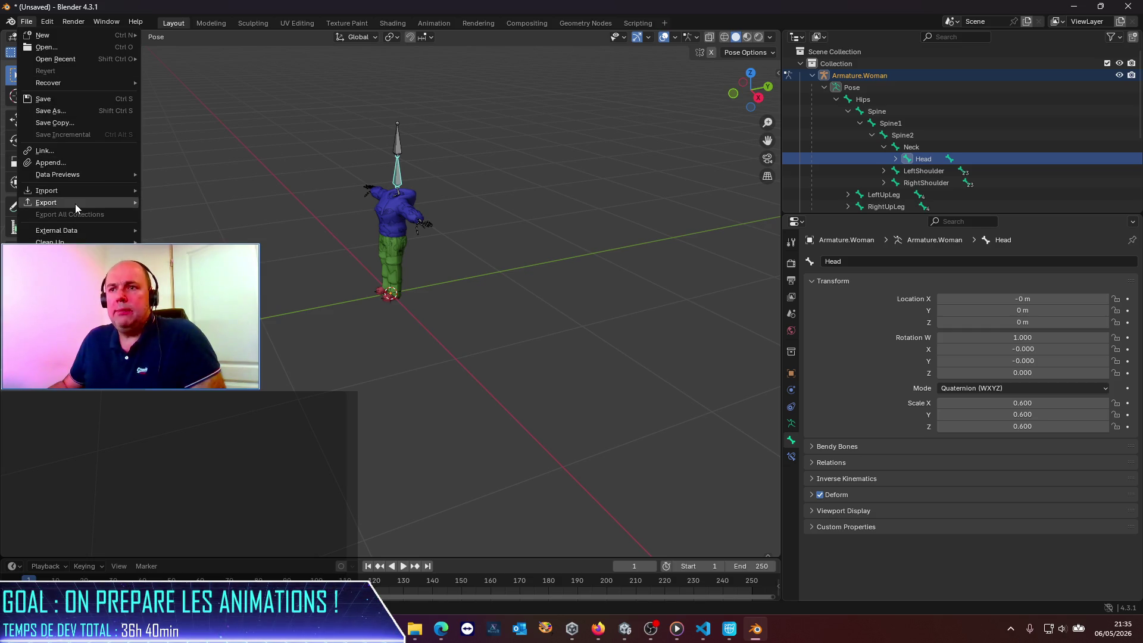
{"action": "mouse_move", "coordinate": [75, 204]}
{"action": "left_click", "coordinate": [203, 308]}
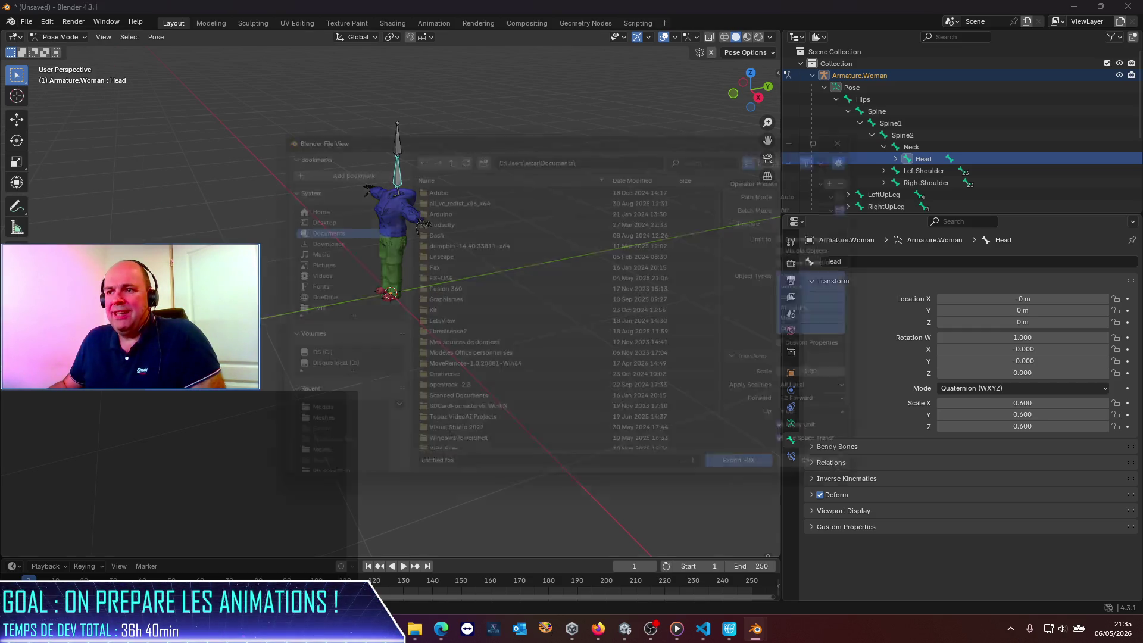
{"action": "left_click", "coordinate": [596, 146]}
{"action": "key", "text": "ctrl+v"}
{"action": "key", "text": "Return"}
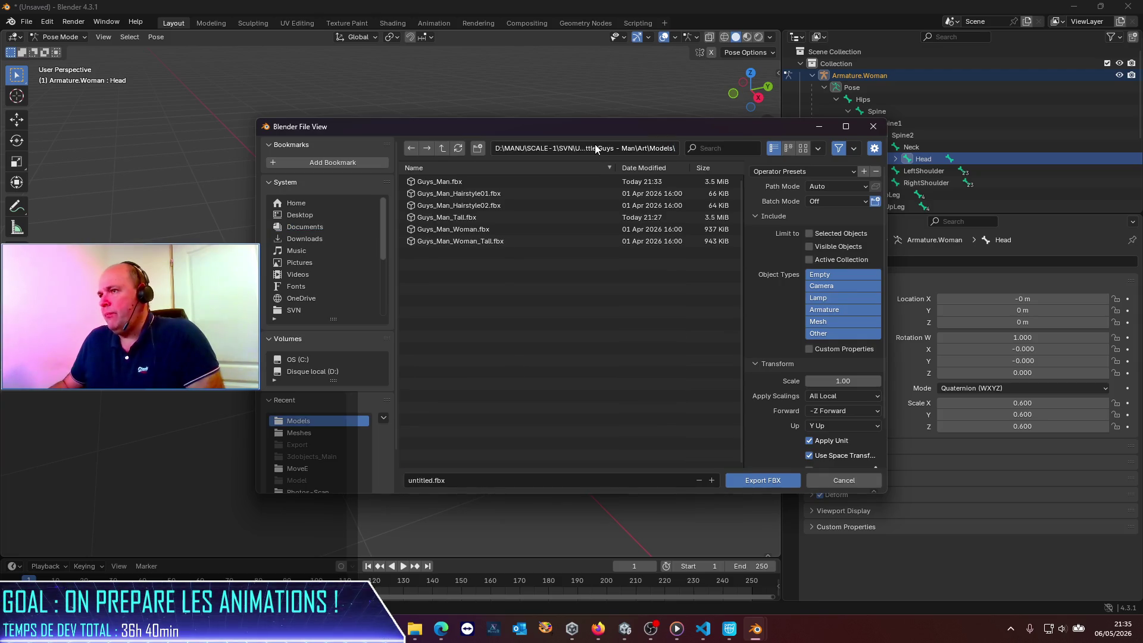
{"action": "double_click", "coordinate": [479, 230]}
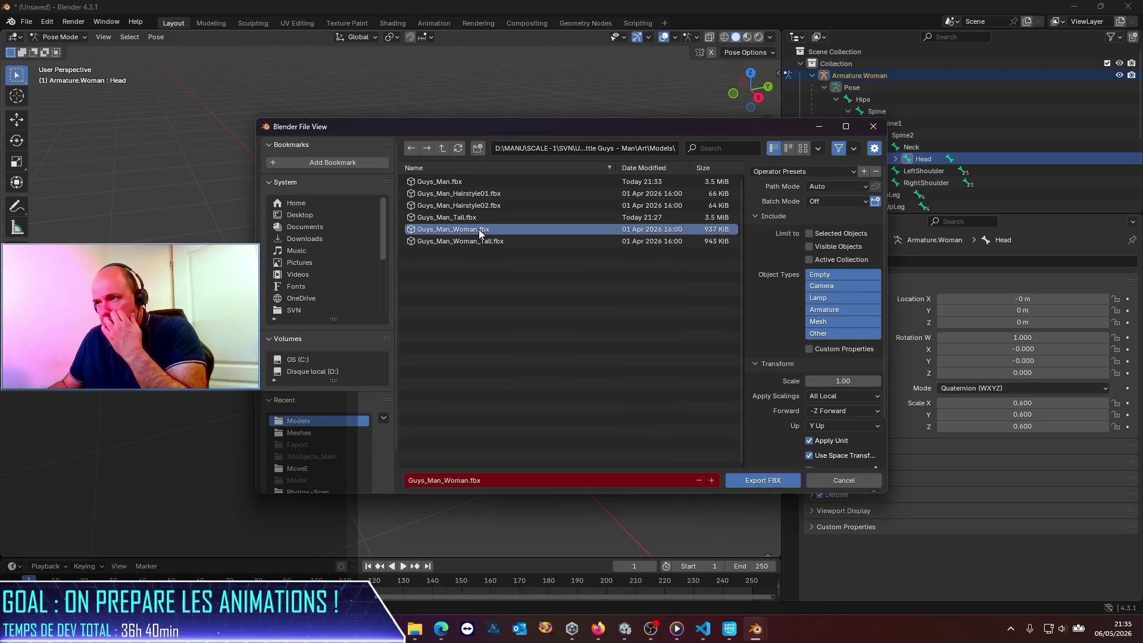
Quit Blender without saving, relaunch it, and select the default camera, cube and light.
{"action": "left_click", "coordinate": [1128, 6]}
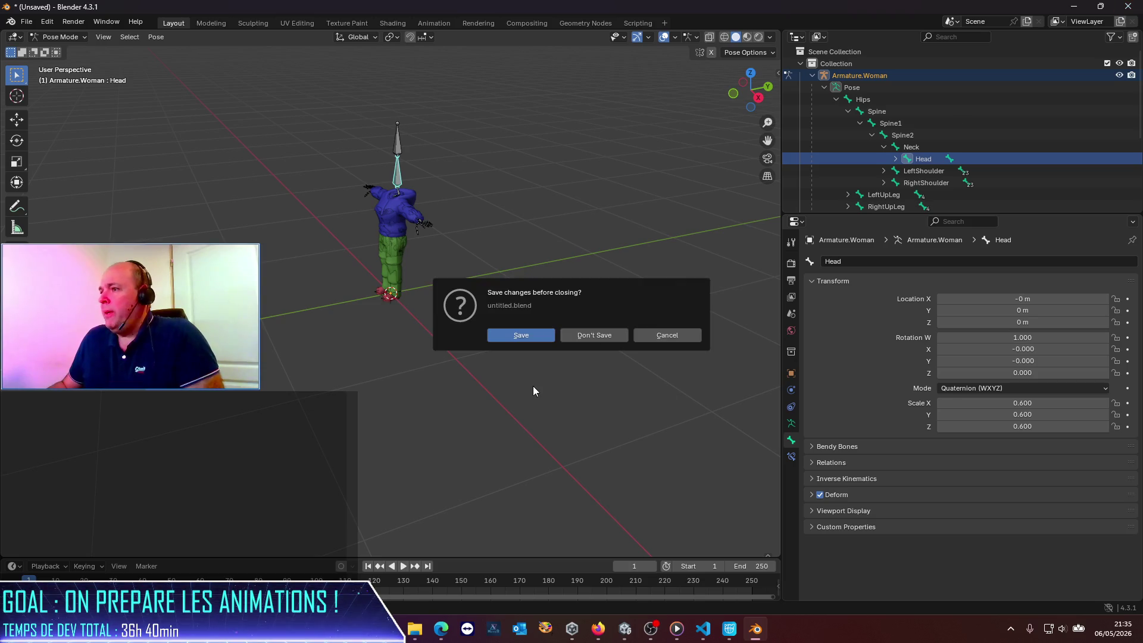
{"action": "left_click", "coordinate": [595, 336]}
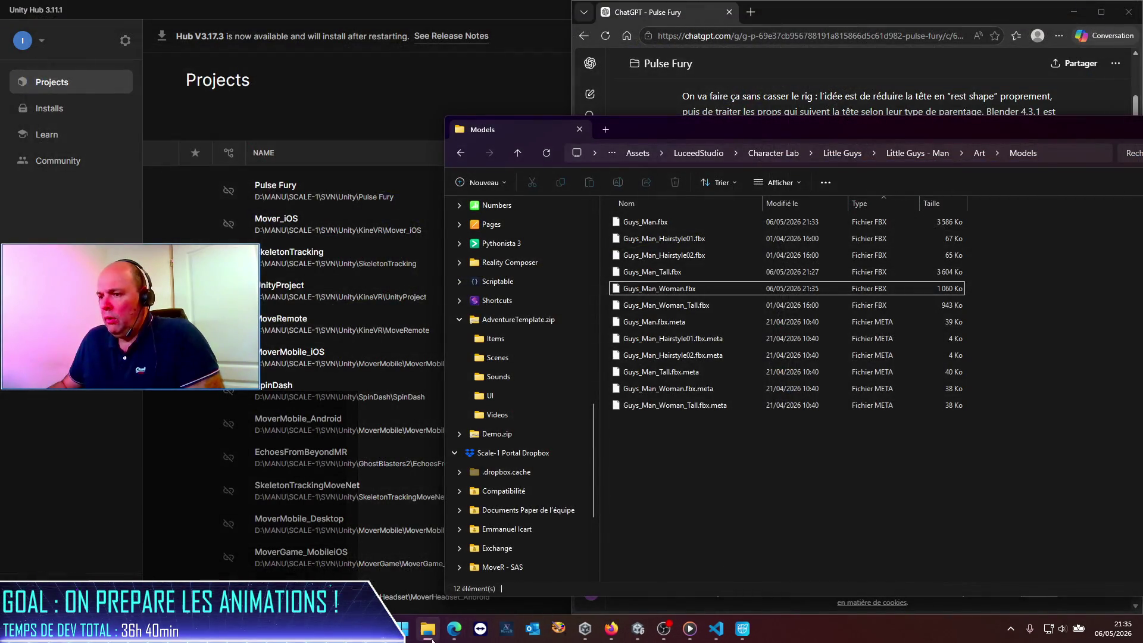
{"action": "left_click", "coordinate": [405, 631]}
{"action": "type", "text": "blender"}
{"action": "key", "text": "Return"}
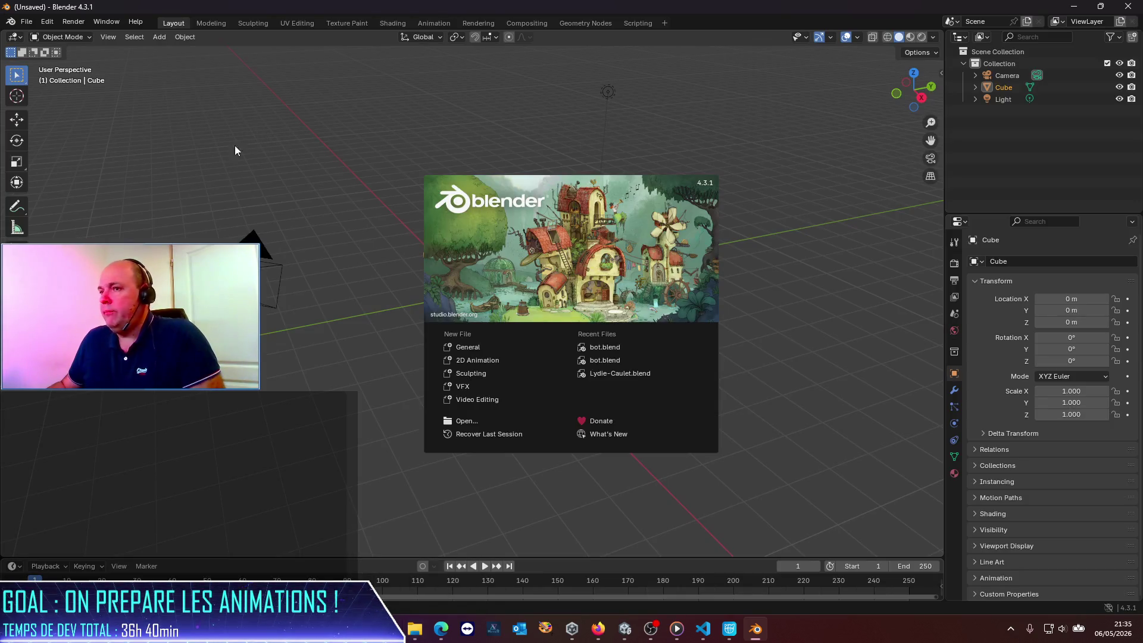
{"action": "left_click", "coordinate": [177, 127]}
{"action": "left_click_drag", "start_coordinate": [143, 104], "coordinate": [770, 456]}
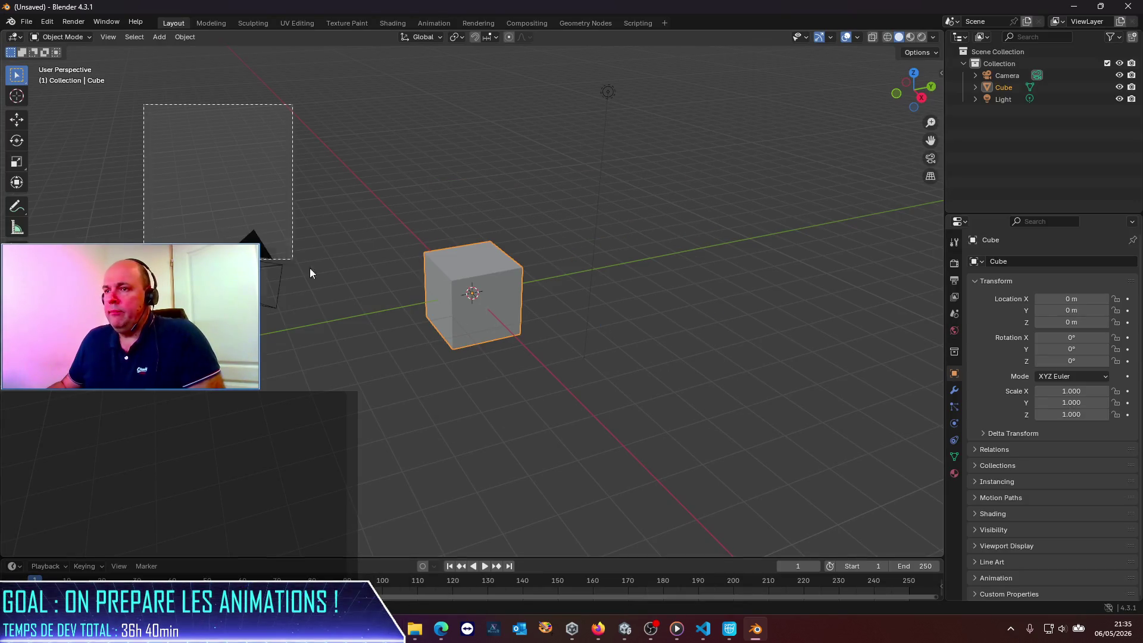
Delete the default objects and import Guys_Man_Woman_Tall.fbx by dragging it from the Models folder.
{"action": "key", "text": "Delete"}
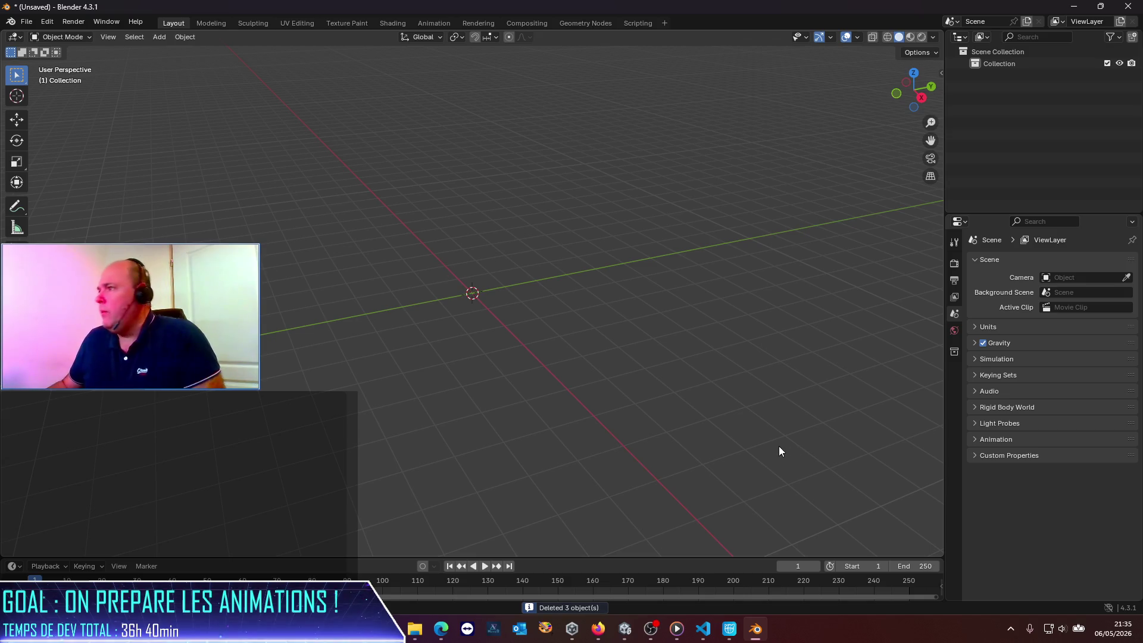
{"action": "key", "text": "alt+Tab"}
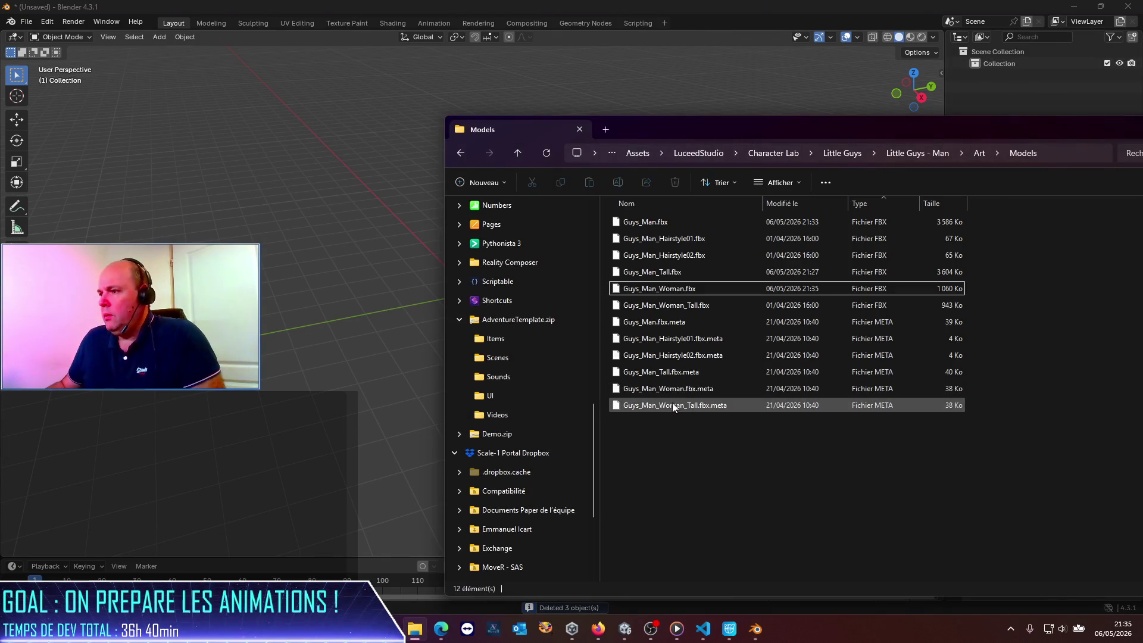
{"action": "left_click", "coordinate": [675, 374]}
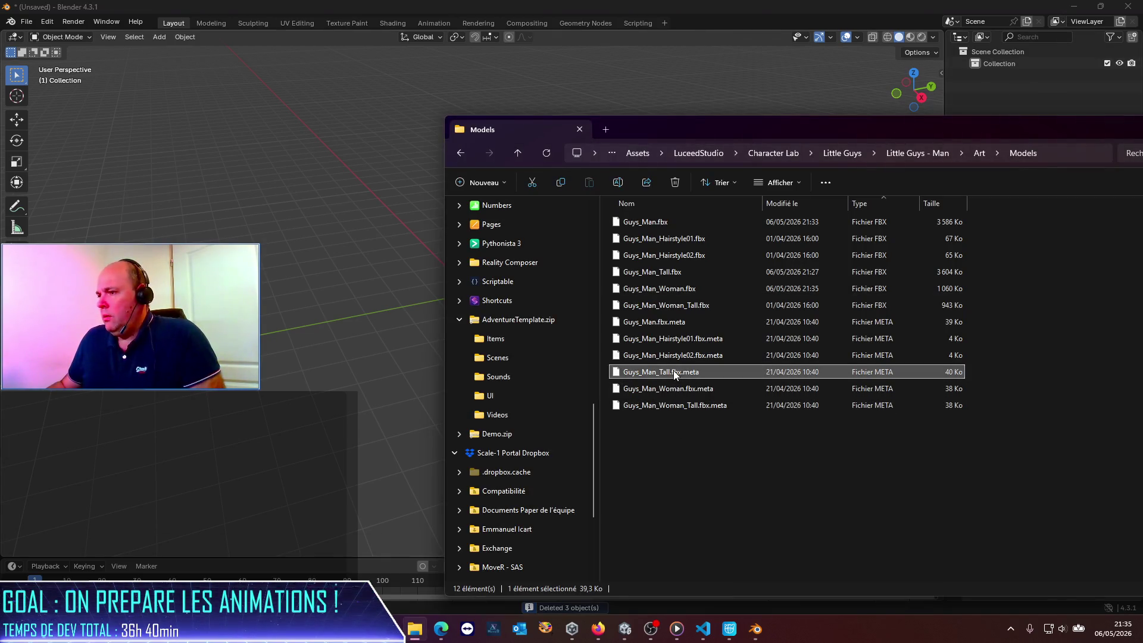
{"action": "left_click", "coordinate": [677, 289]}
{"action": "left_click", "coordinate": [676, 312]}
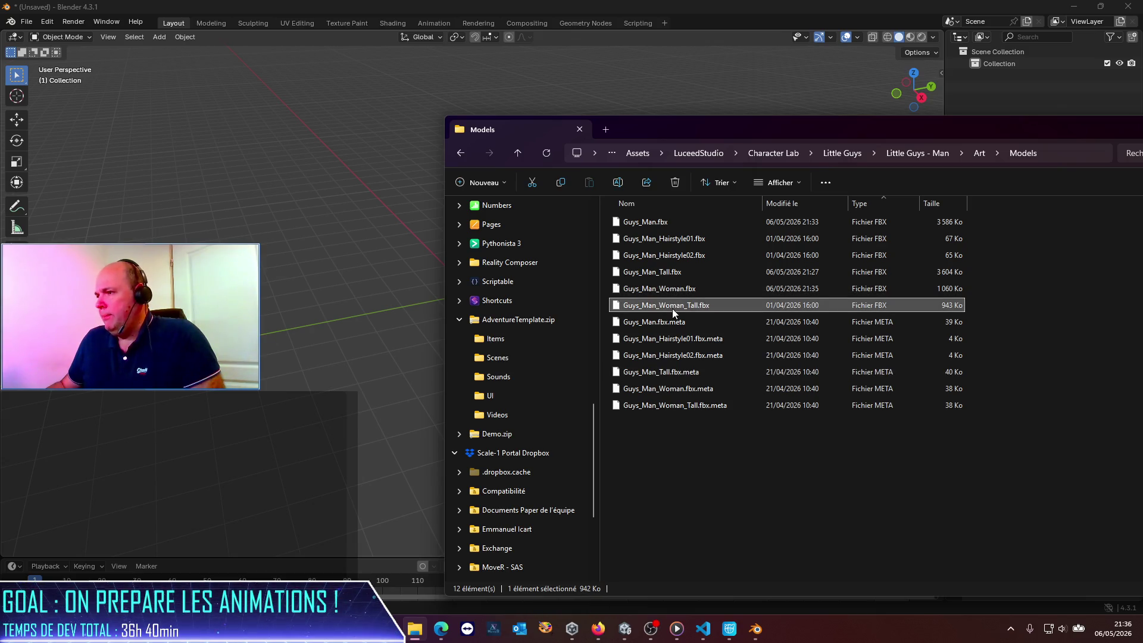
{"action": "left_click_drag", "start_coordinate": [673, 308], "coordinate": [276, 295]}
{"action": "left_click", "coordinate": [204, 579]}
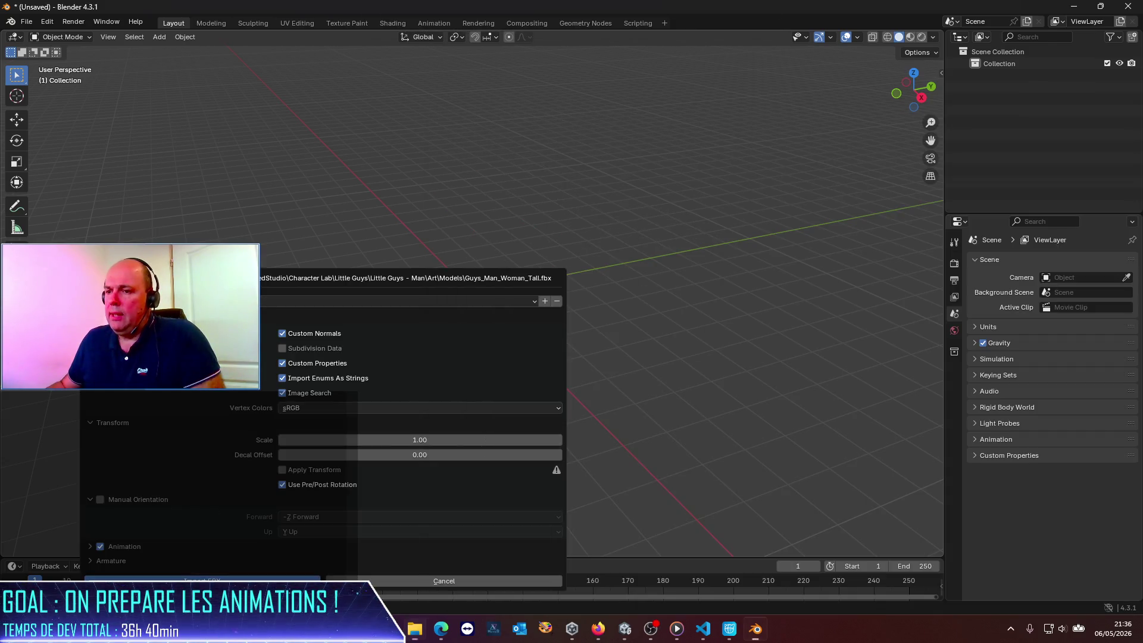
Switch Armature.Woman.Tall into Pose Mode.
{"action": "scroll", "coordinate": [519, 284], "scroll_direction": "up", "scroll_amount": 8}
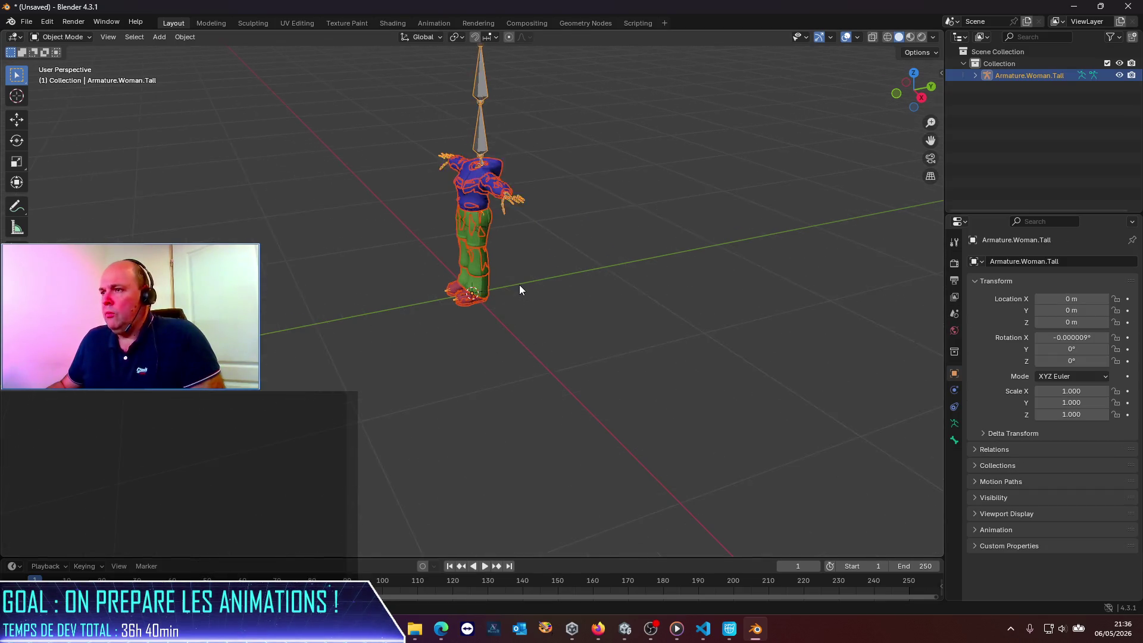
{"action": "scroll", "coordinate": [519, 284], "scroll_direction": "up", "scroll_amount": 1}
{"action": "left_click", "coordinate": [73, 77]}
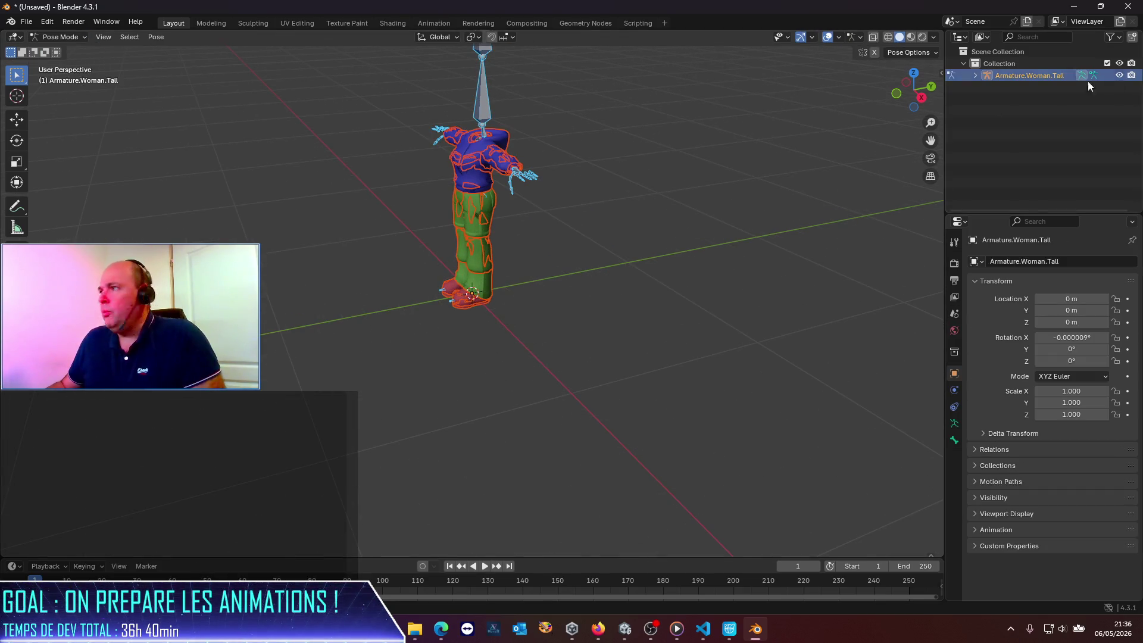
Select the Head bone in Armature.Woman.Tall's pose hierarchy and show its bone properties.
{"action": "left_click", "coordinate": [977, 75]}
{"action": "left_click", "coordinate": [987, 87]}
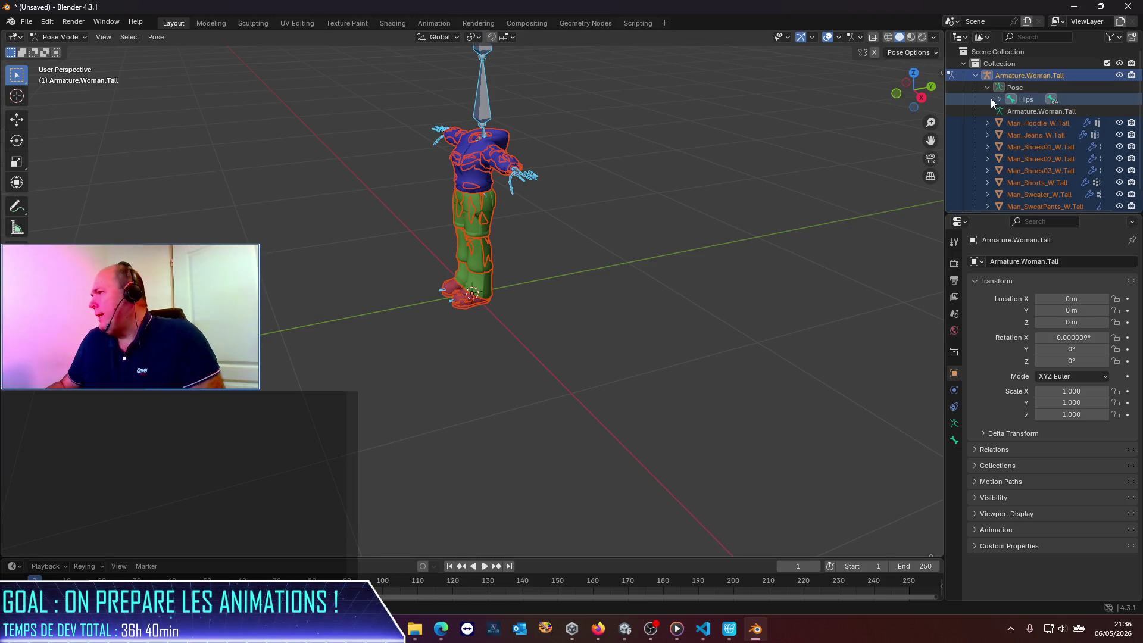
{"action": "left_click", "coordinate": [998, 99]}
{"action": "left_click", "coordinate": [999, 99]}
{"action": "left_click", "coordinate": [1011, 111]}
{"action": "left_click", "coordinate": [1022, 123]}
{"action": "left_click", "coordinate": [1036, 136]}
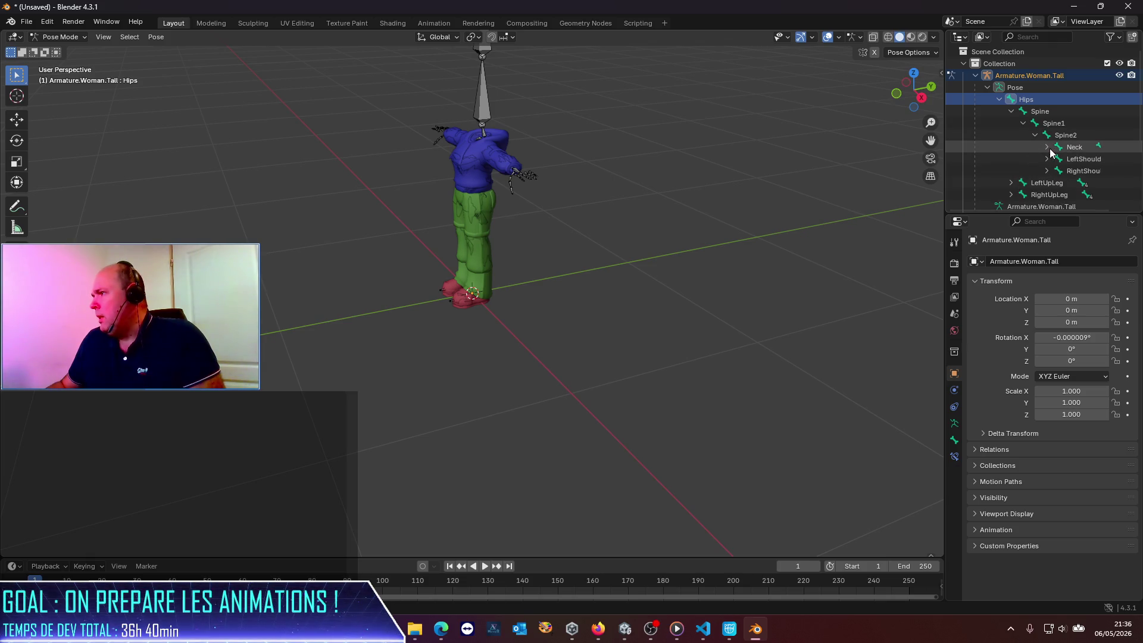
{"action": "left_click", "coordinate": [1048, 147]}
{"action": "left_click", "coordinate": [1085, 158]}
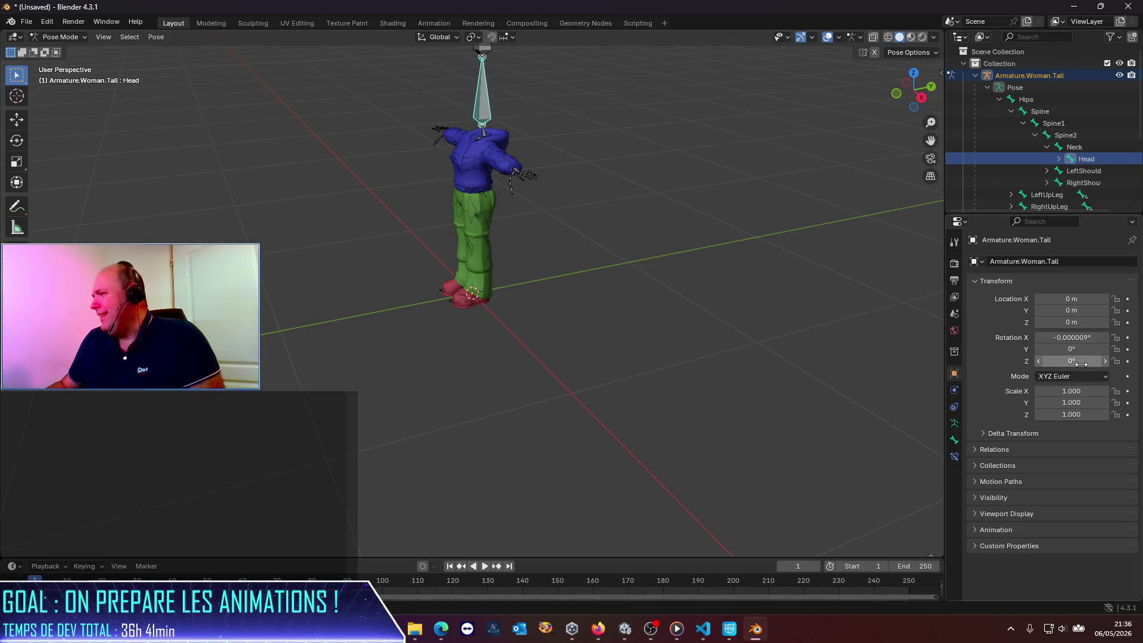
{"action": "left_click", "coordinate": [1069, 160]}
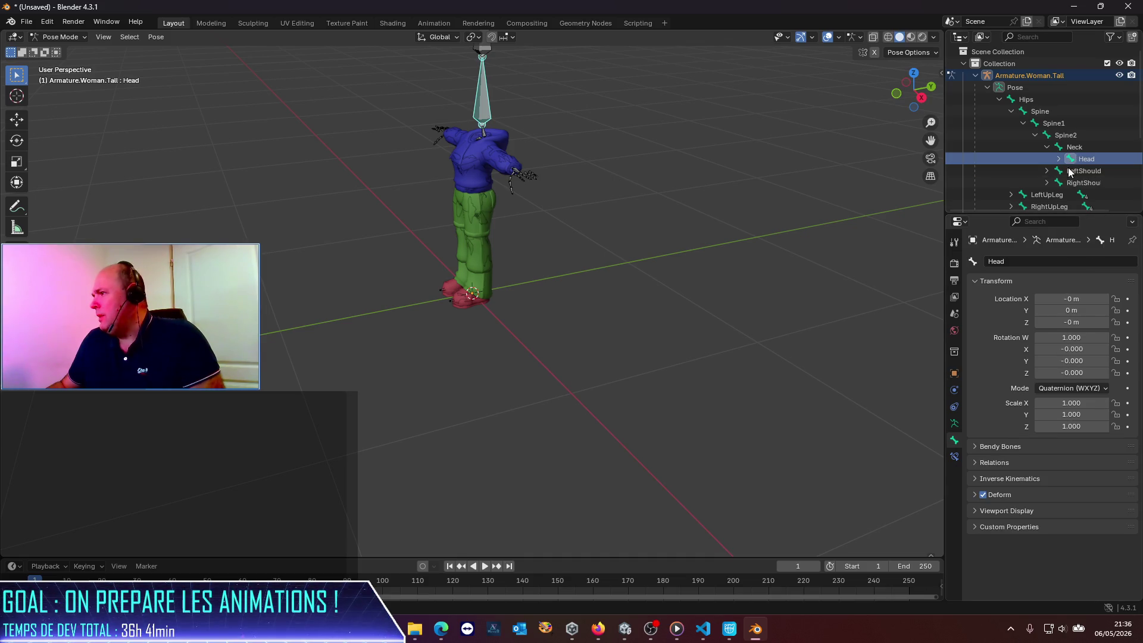
Set the Head bone's X, Y and Z scale to 0.6.
{"action": "left_click", "coordinate": [1084, 403]}
{"action": "type", "text": "0.6"}
{"action": "key", "text": "Tab"}
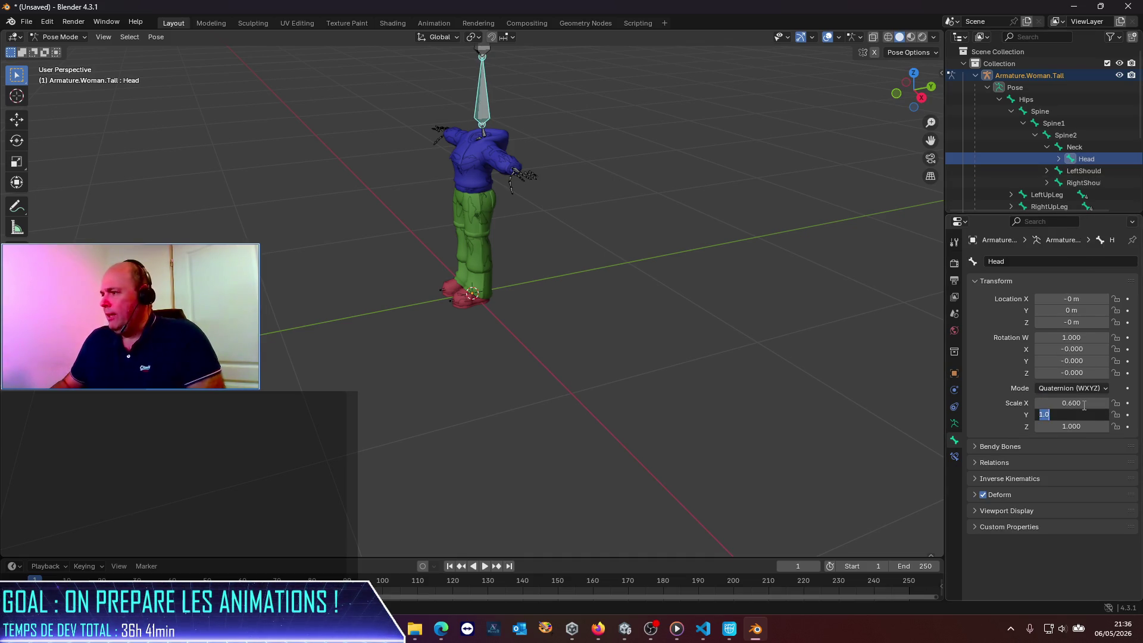
{"action": "type", "text": "0.600"}
{"action": "key", "text": "Return"}
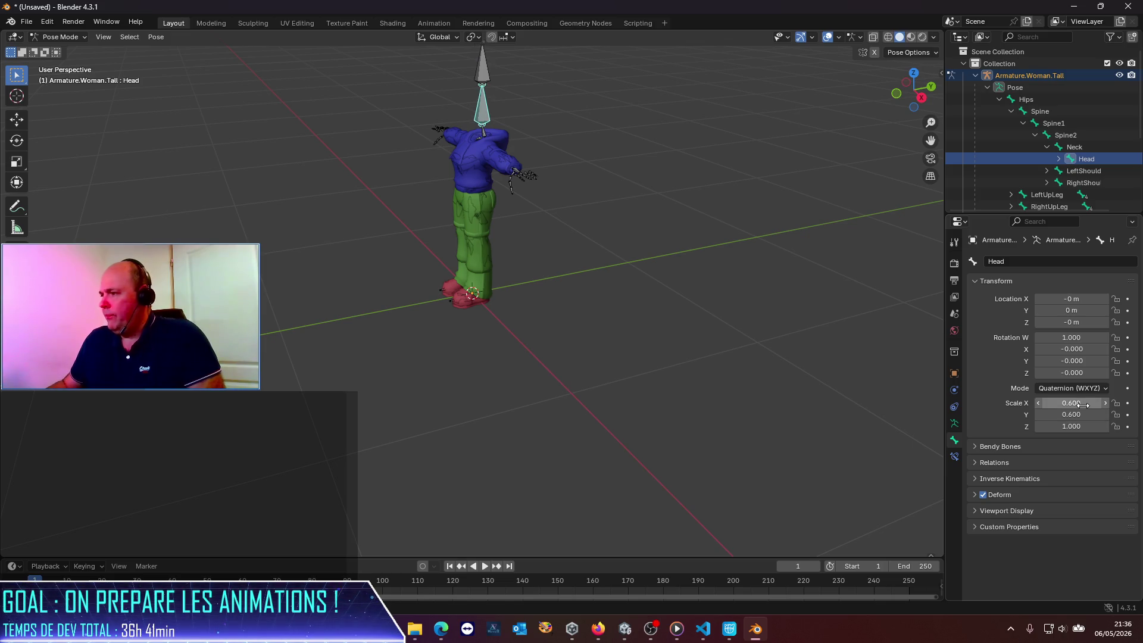
{"action": "left_click", "coordinate": [1077, 426]}
{"action": "type", "text": "0.600"}
{"action": "key", "text": "Return"}
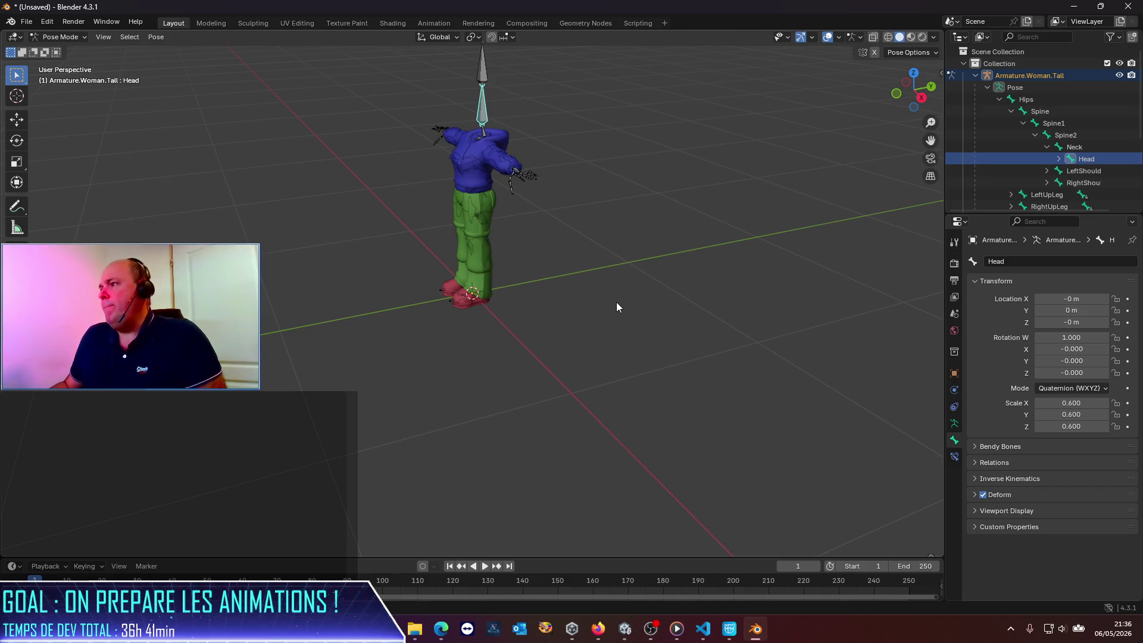
Export the rig as FBX, overwriting Guys_Man_Woman_Tall.fbx in the Models folder.
{"action": "left_click", "coordinate": [26, 22]}
{"action": "mouse_move", "coordinate": [99, 204]}
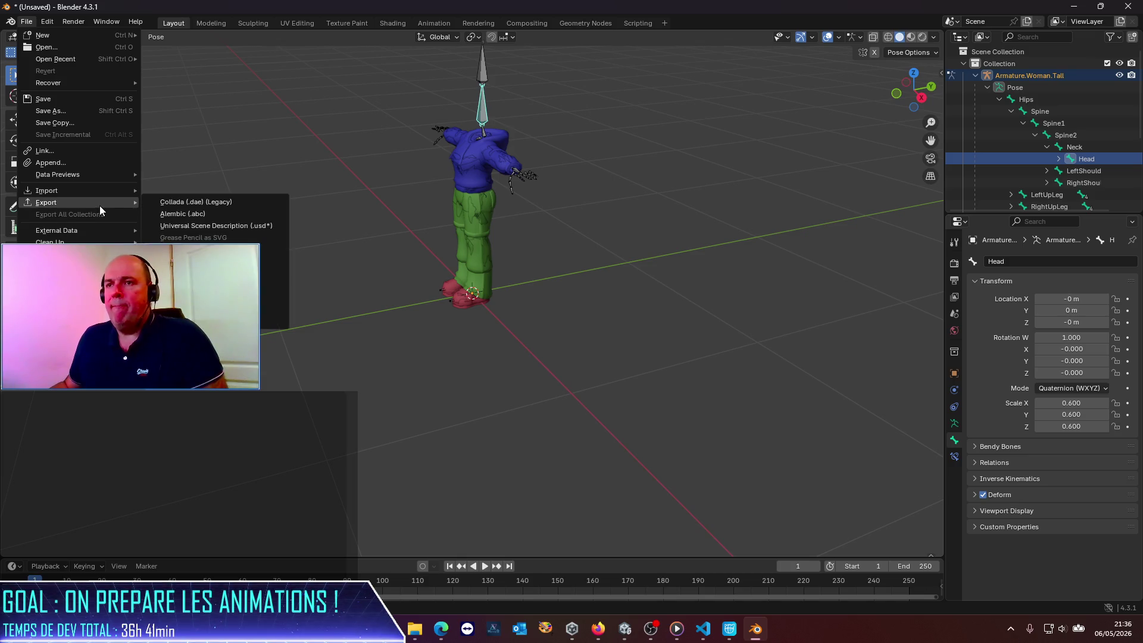
{"action": "left_click", "coordinate": [209, 309]}
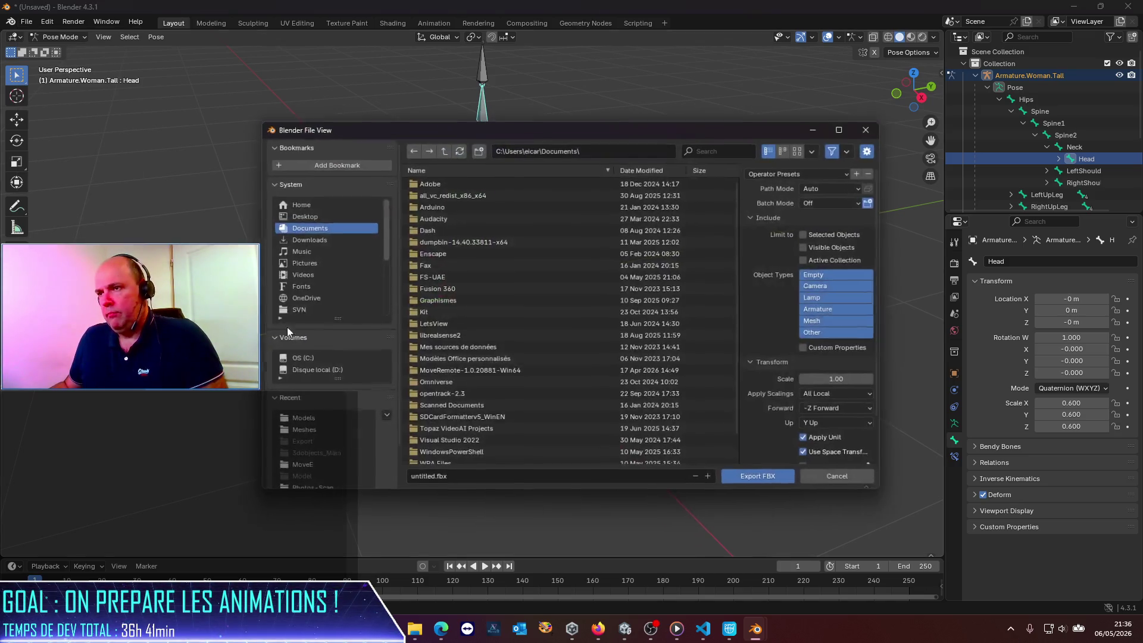
{"action": "left_click", "coordinate": [605, 144]}
{"action": "key", "text": "ctrl+v"}
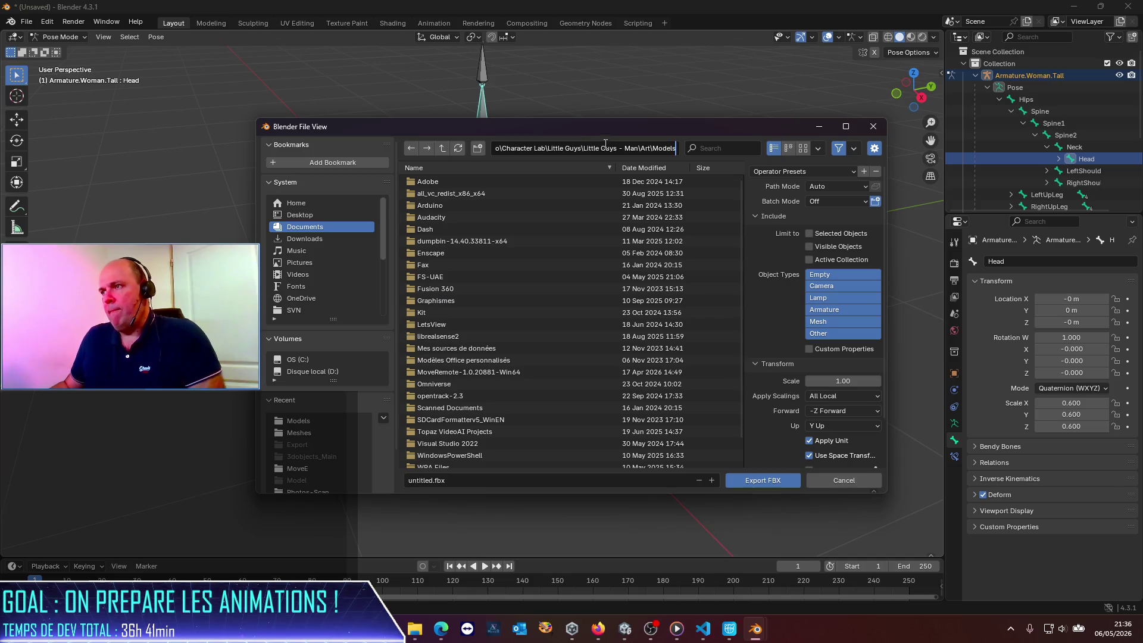
{"action": "key", "text": "Return"}
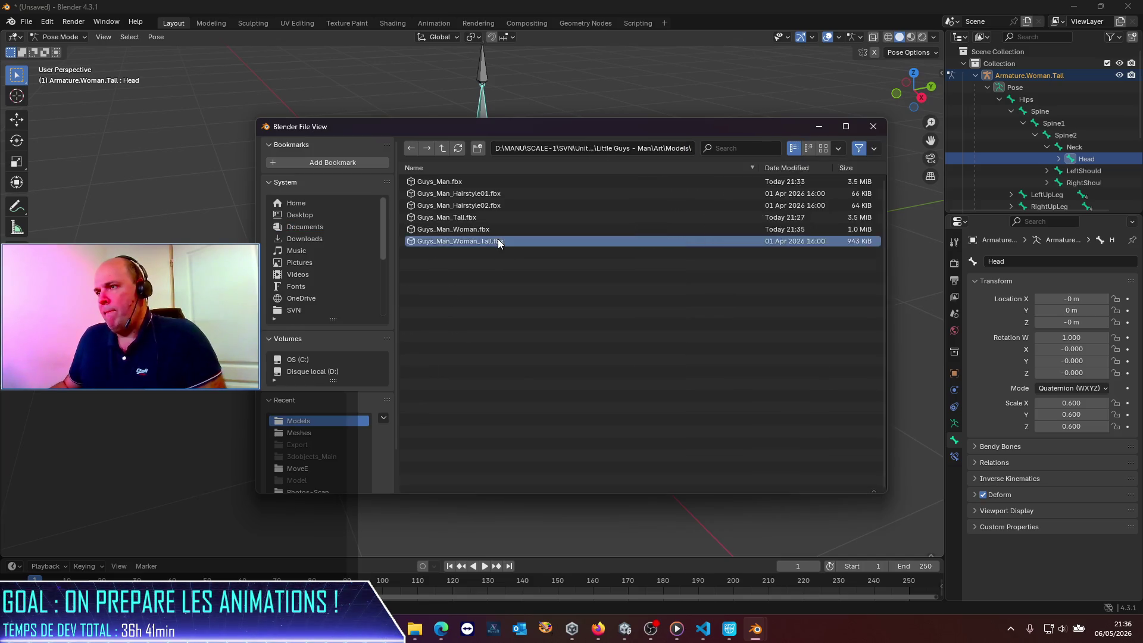
{"action": "double_click", "coordinate": [498, 238]}
Quit Blender without saving and bring the Unity editor to the front.
{"action": "left_click", "coordinate": [1128, 6]}
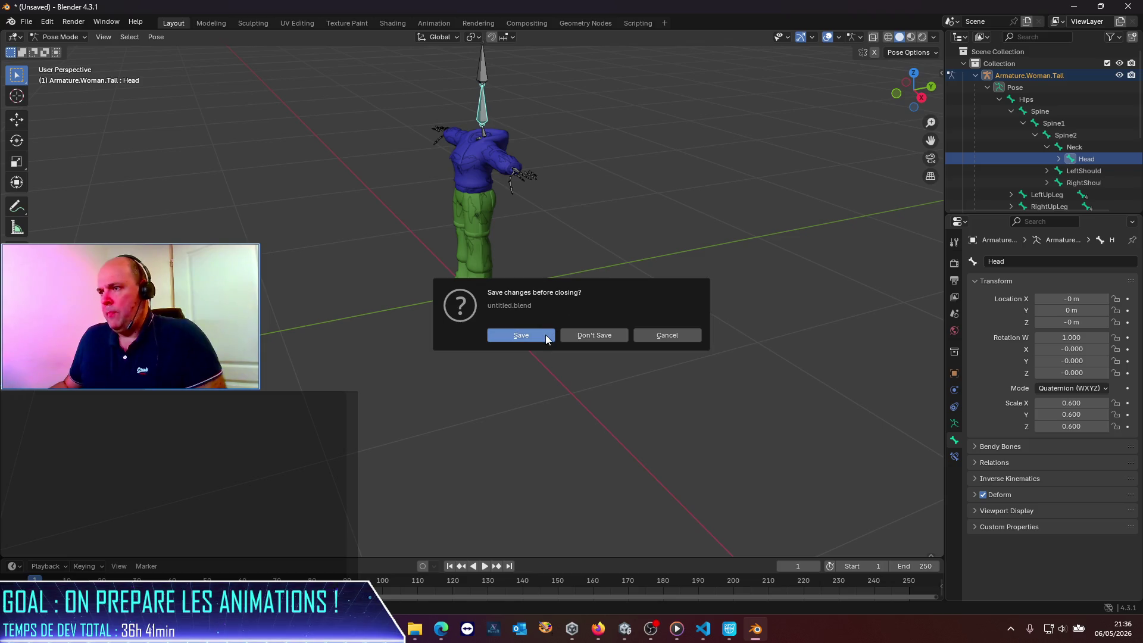
{"action": "left_click", "coordinate": [583, 335]}
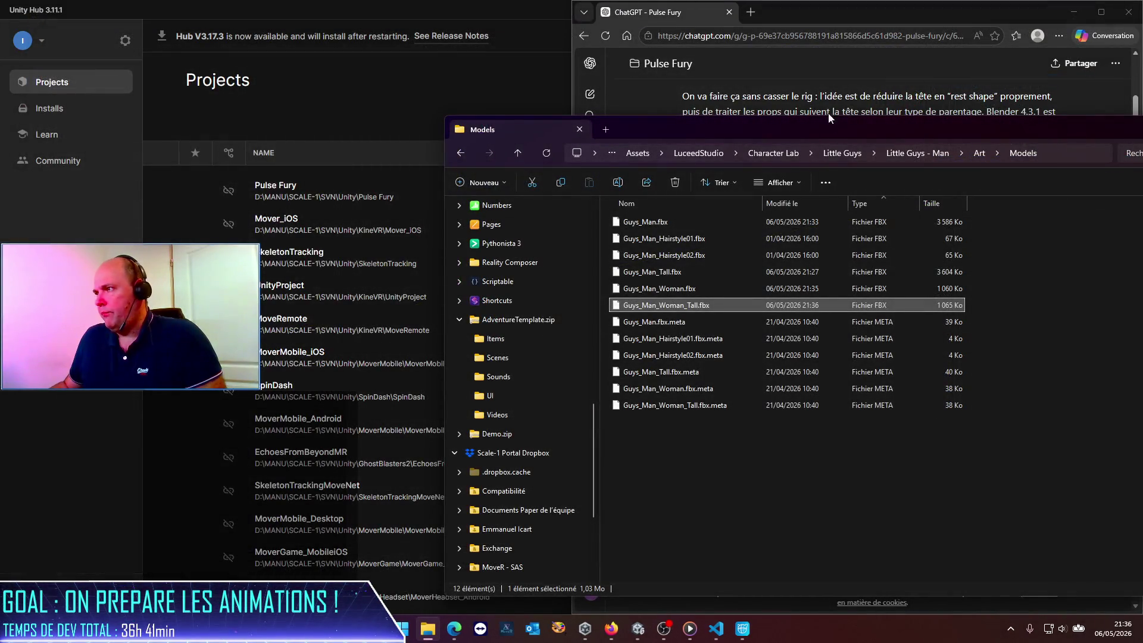
{"action": "mouse_move", "coordinate": [688, 636]}
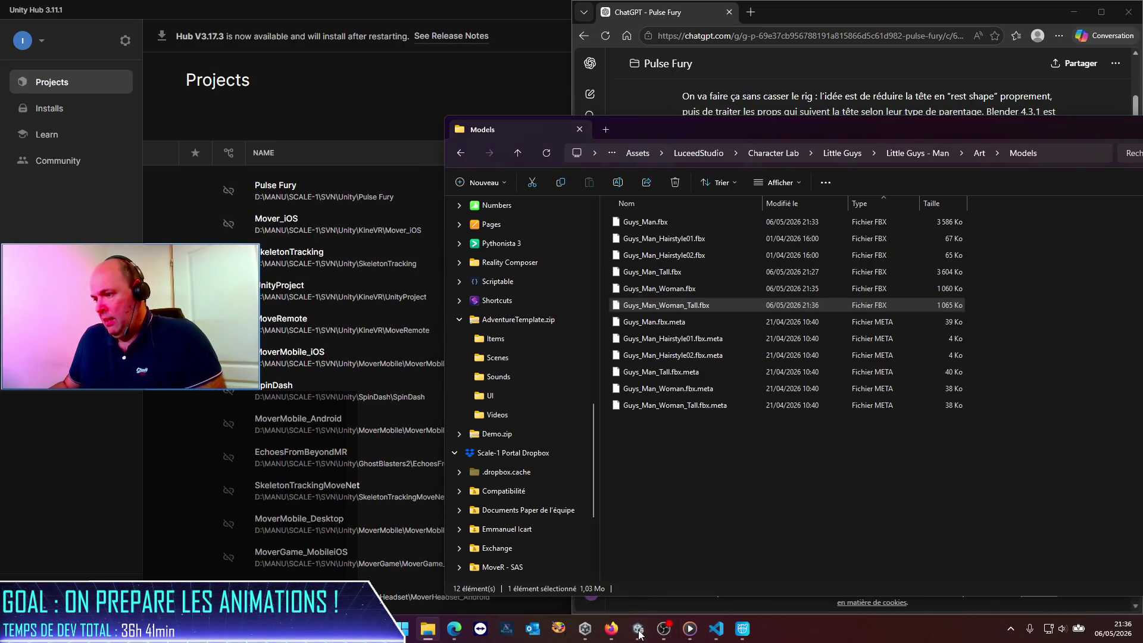
{"action": "left_click", "coordinate": [639, 592]}
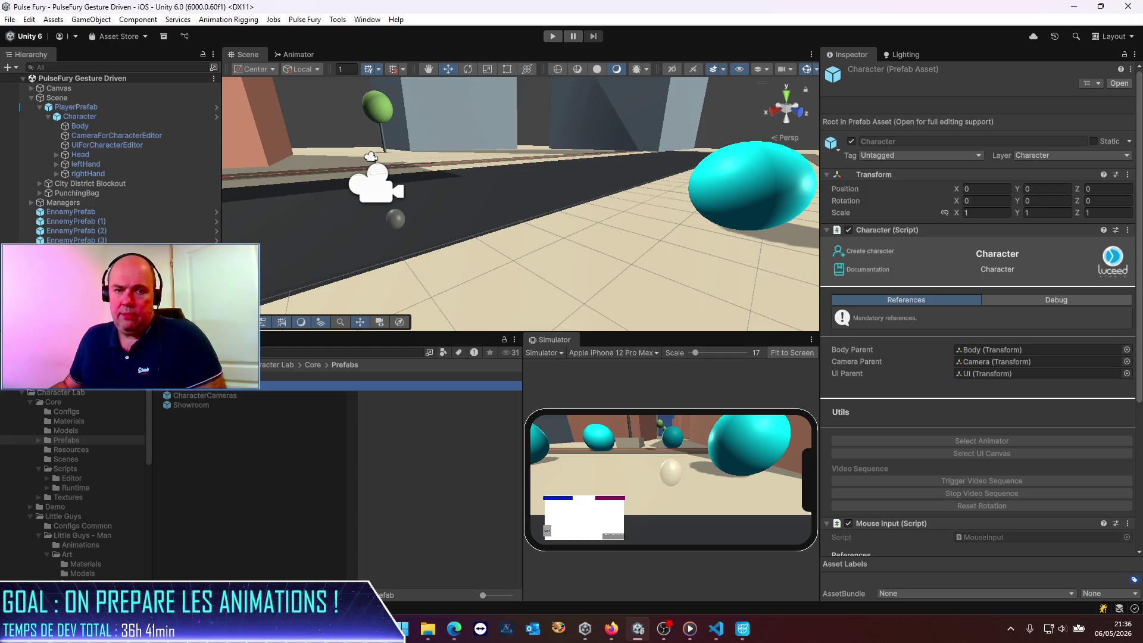
Browse the Project panel to Little Guys - Woman > Art > Models.
{"action": "double_click", "coordinate": [178, 385]}
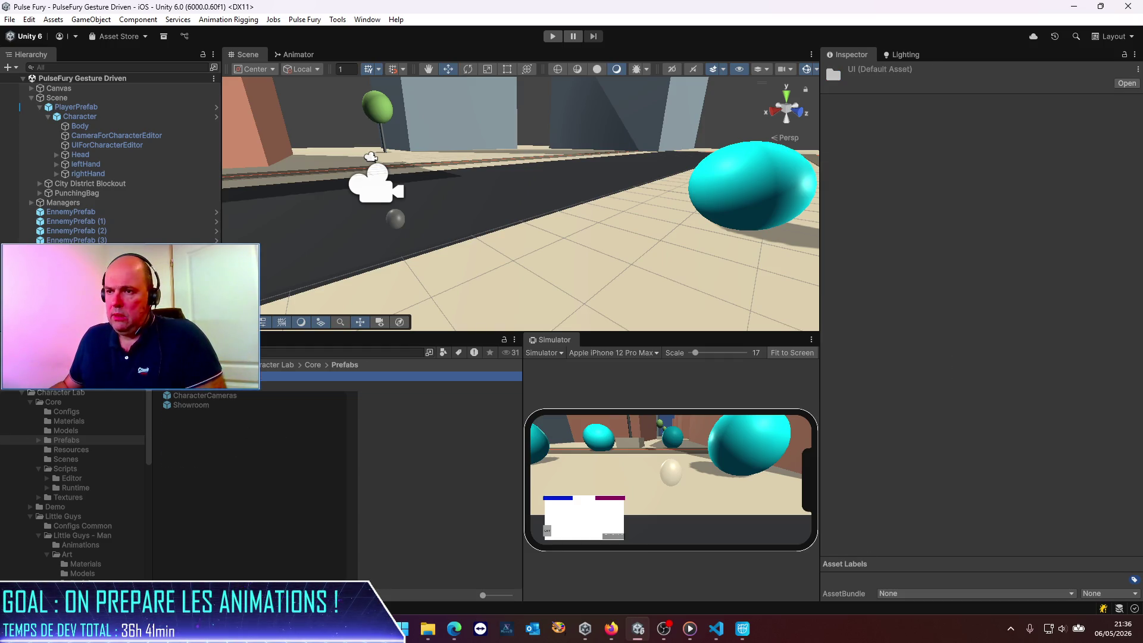
{"action": "left_click", "coordinate": [275, 365]}
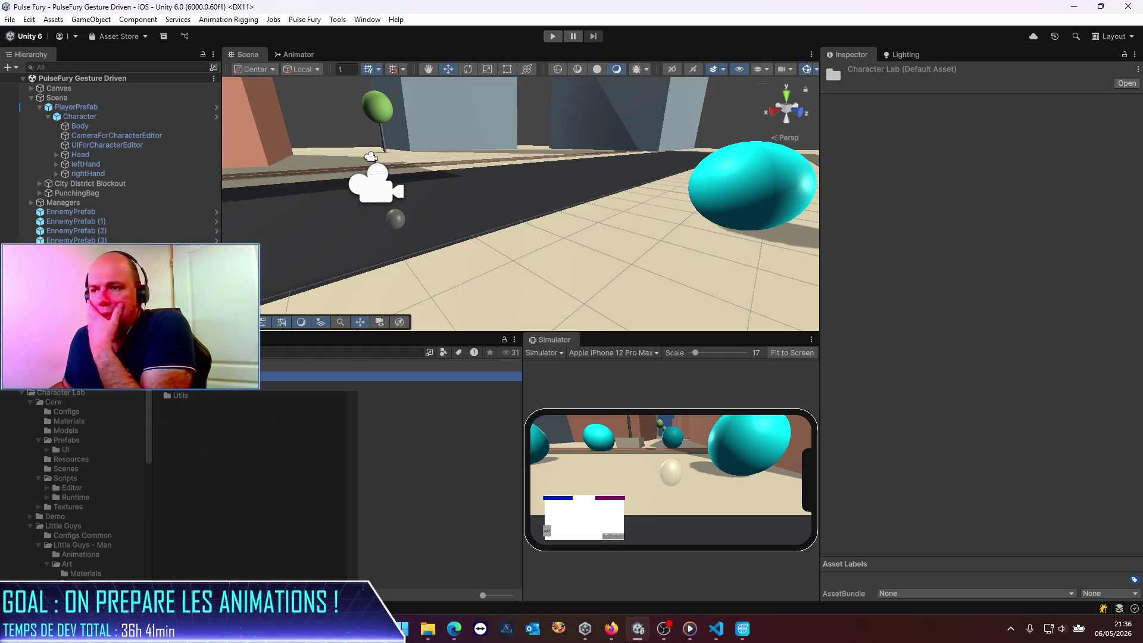
{"action": "double_click", "coordinate": [189, 395]}
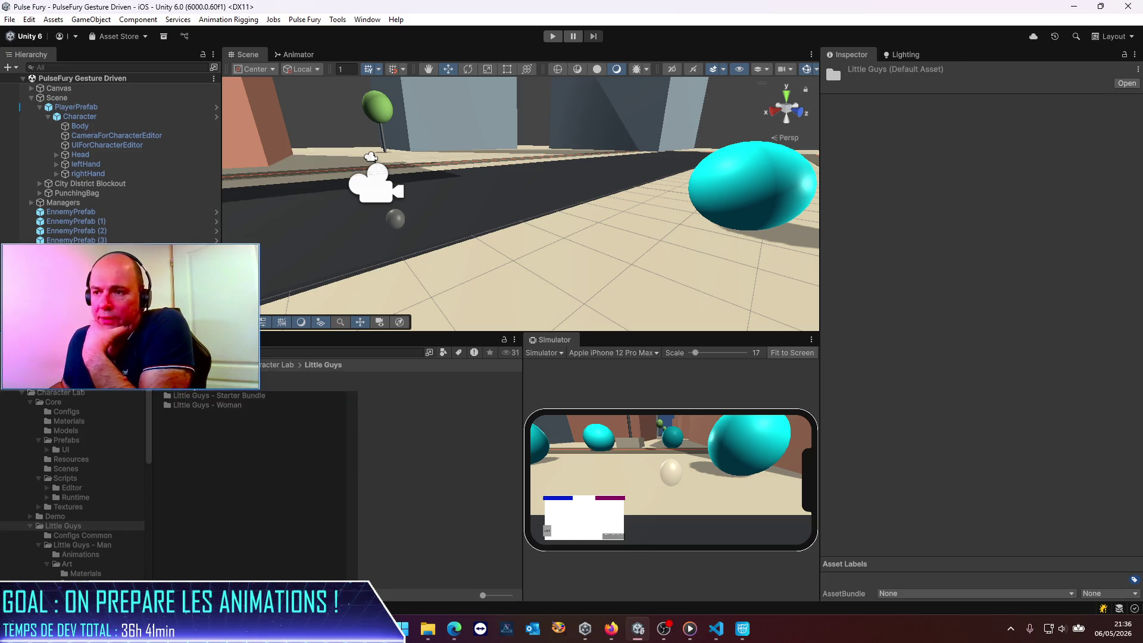
{"action": "double_click", "coordinate": [195, 405]}
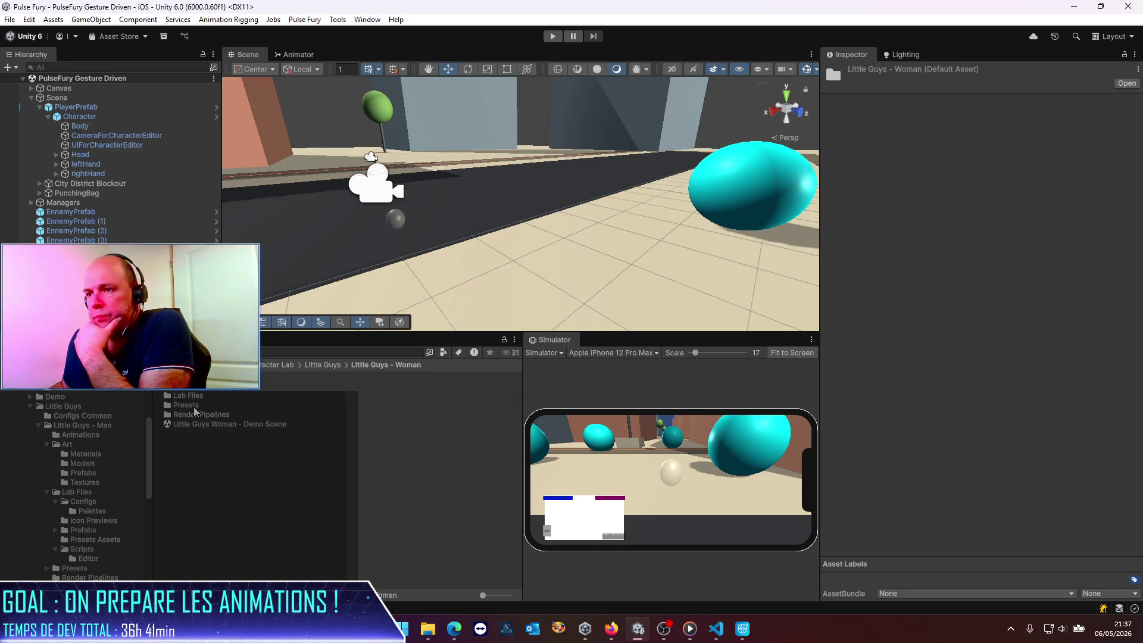
{"action": "double_click", "coordinate": [181, 387]}
{"action": "double_click", "coordinate": [181, 386]}
Check the Guys_Woman and hairstyle models' import settings, then return to the Little Guys folder.
{"action": "left_click", "coordinate": [190, 376]}
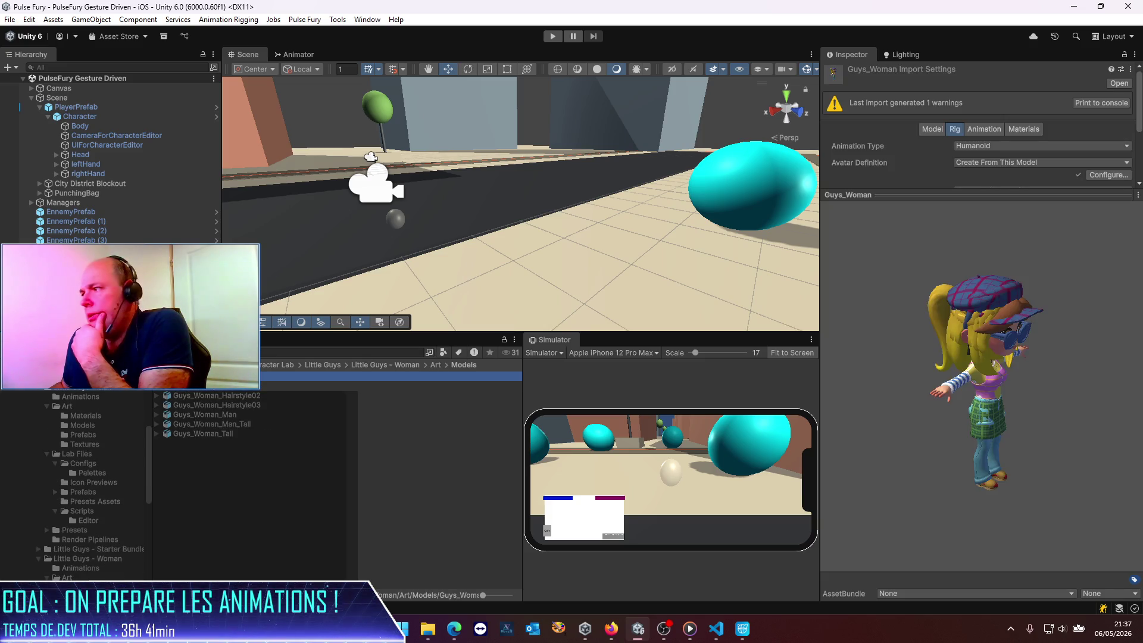
{"action": "left_click", "coordinate": [210, 387]}
{"action": "left_click", "coordinate": [208, 399]}
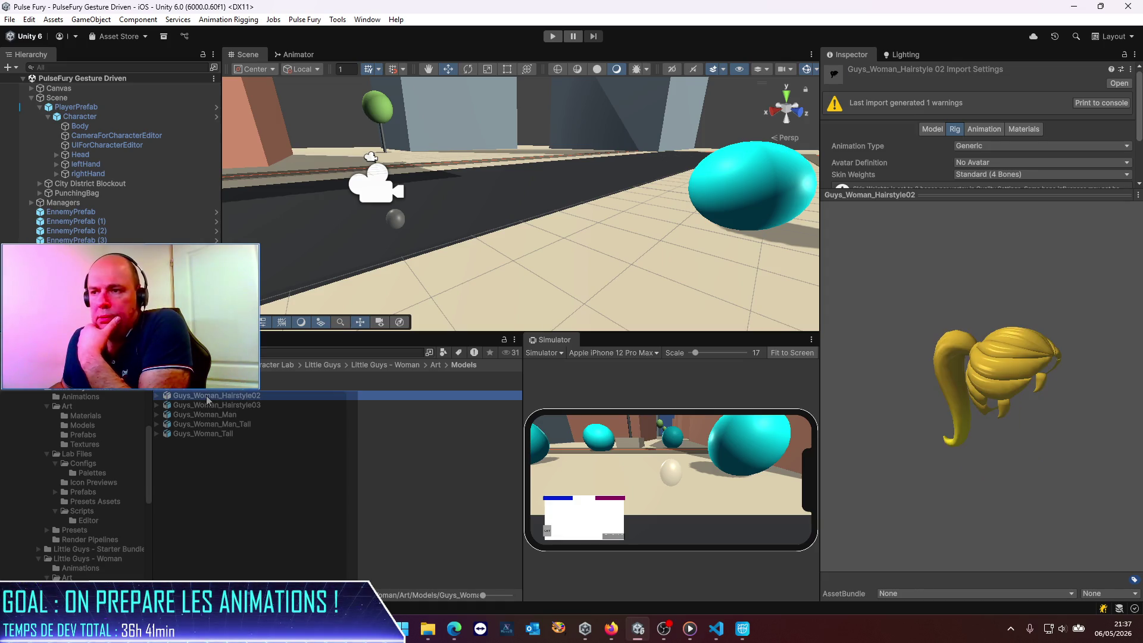
{"action": "left_click", "coordinate": [191, 377]}
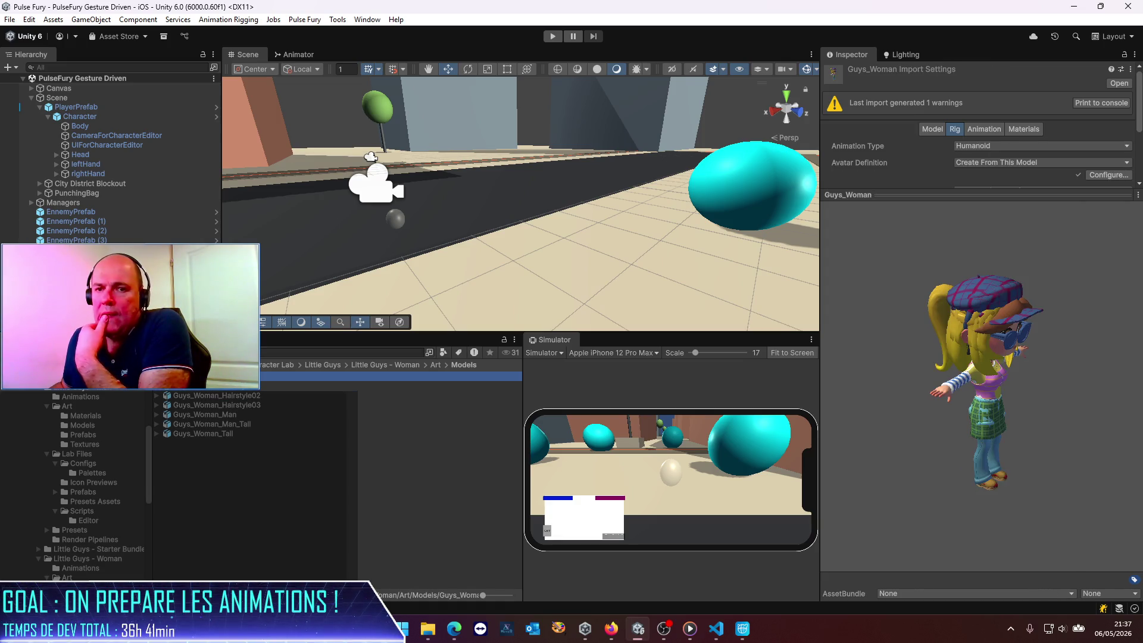
{"action": "left_click", "coordinate": [379, 365]}
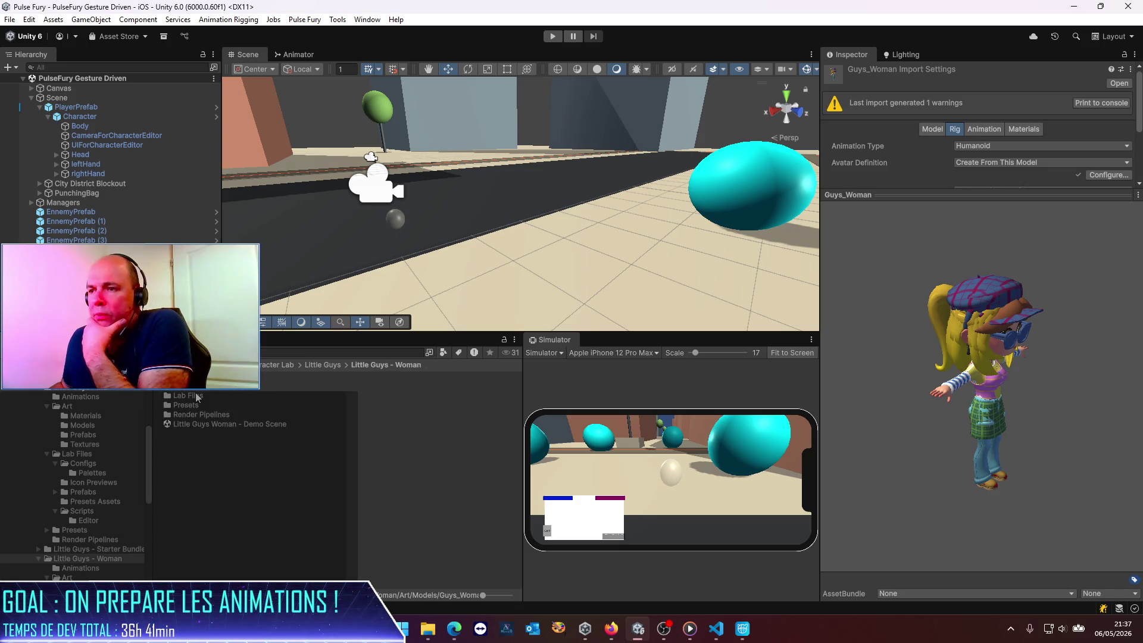
{"action": "left_click", "coordinate": [311, 364]}
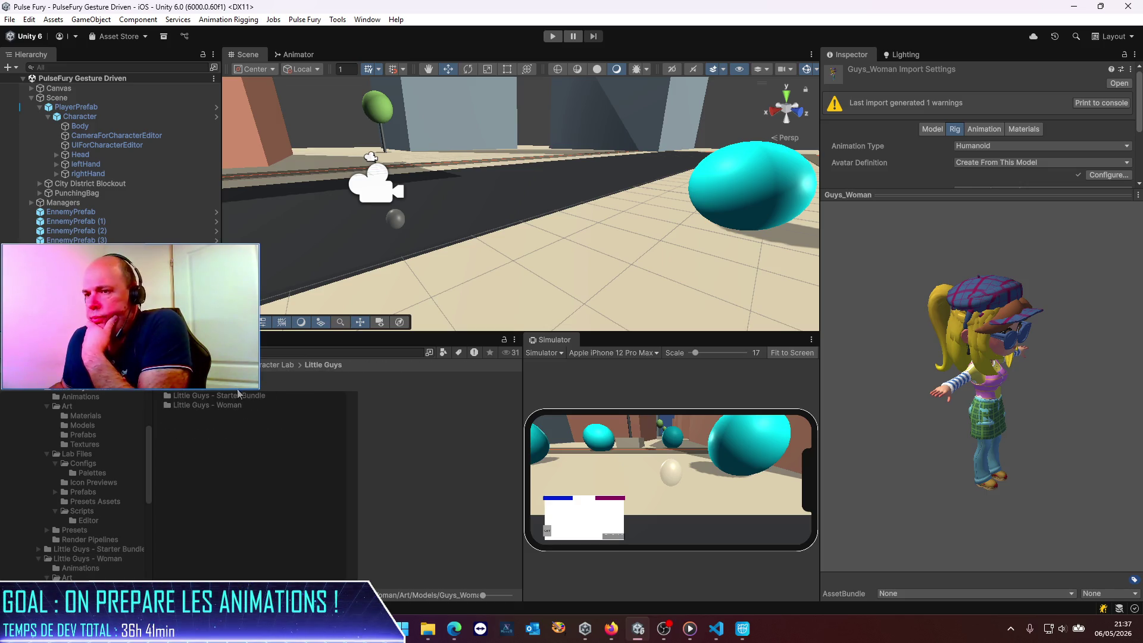
{"action": "left_click", "coordinate": [222, 388]}
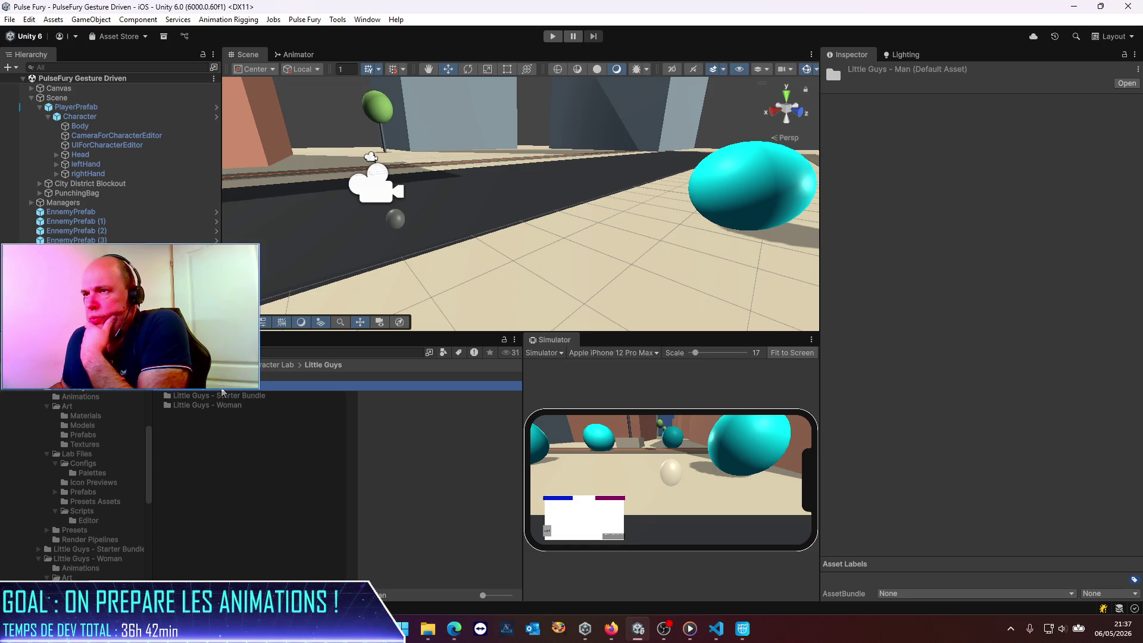
Open Character Lab's Create new character scene from the Window menu.
{"action": "left_click", "coordinate": [366, 19]}
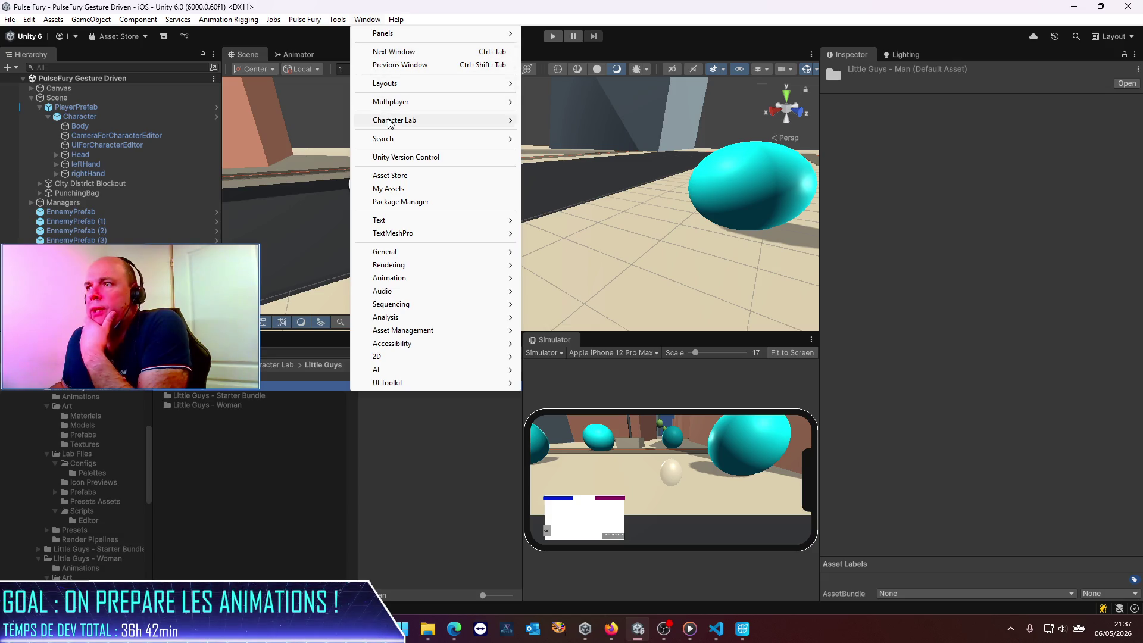
{"action": "mouse_move", "coordinate": [389, 123]}
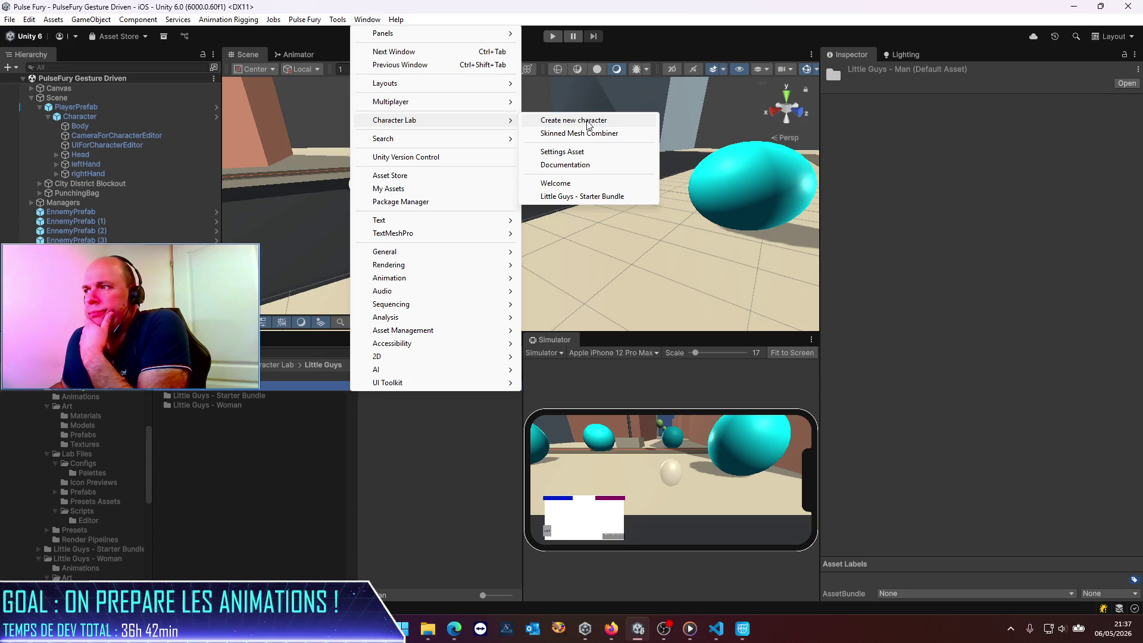
{"action": "left_click", "coordinate": [587, 125]}
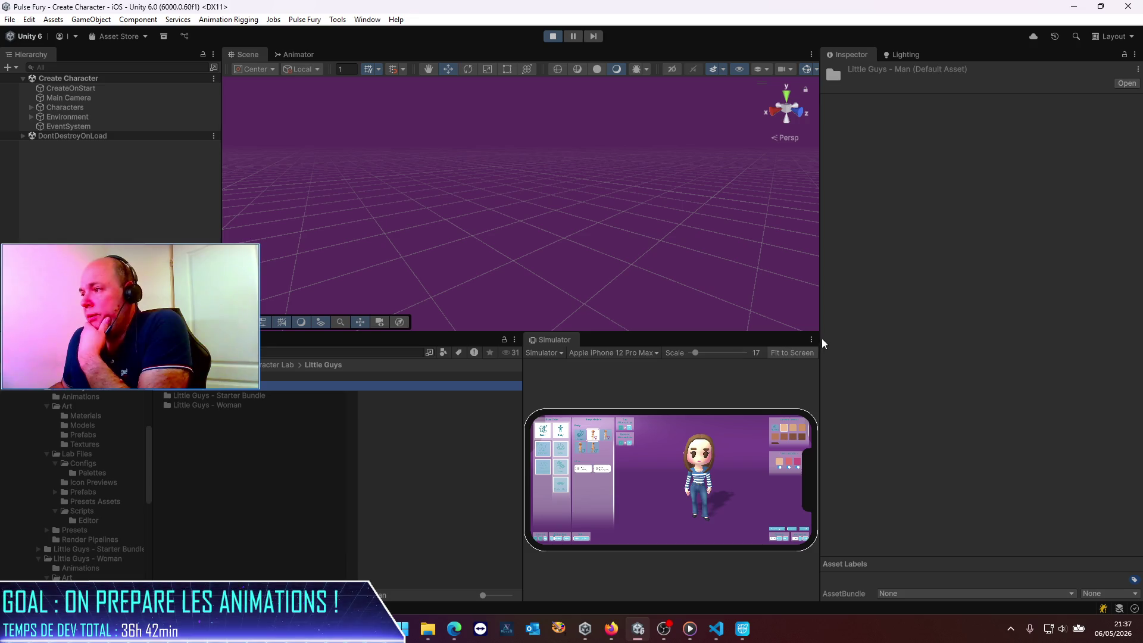
Switch the preview from Simulator to Game view and maximize it.
{"action": "left_click", "coordinate": [550, 356]}
{"action": "left_click", "coordinate": [547, 365]}
{"action": "left_click", "coordinate": [812, 340]}
{"action": "left_click", "coordinate": [852, 384]}
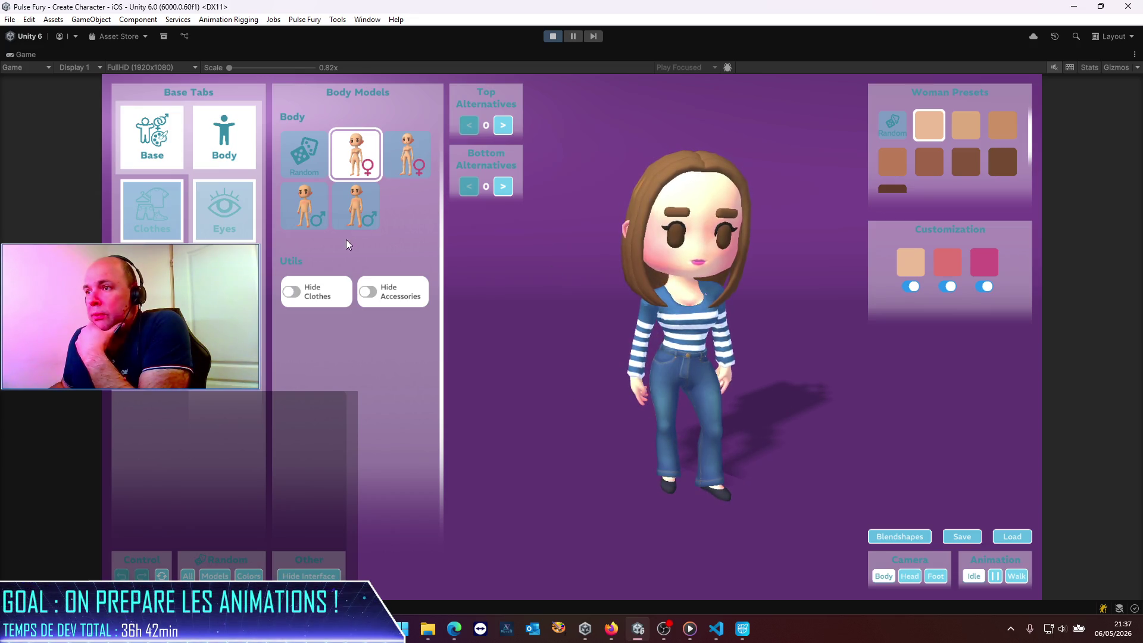
Compare the male body tiles and settle on the tall male body model.
{"action": "left_click", "coordinate": [316, 201]}
{"action": "left_click", "coordinate": [364, 215]}
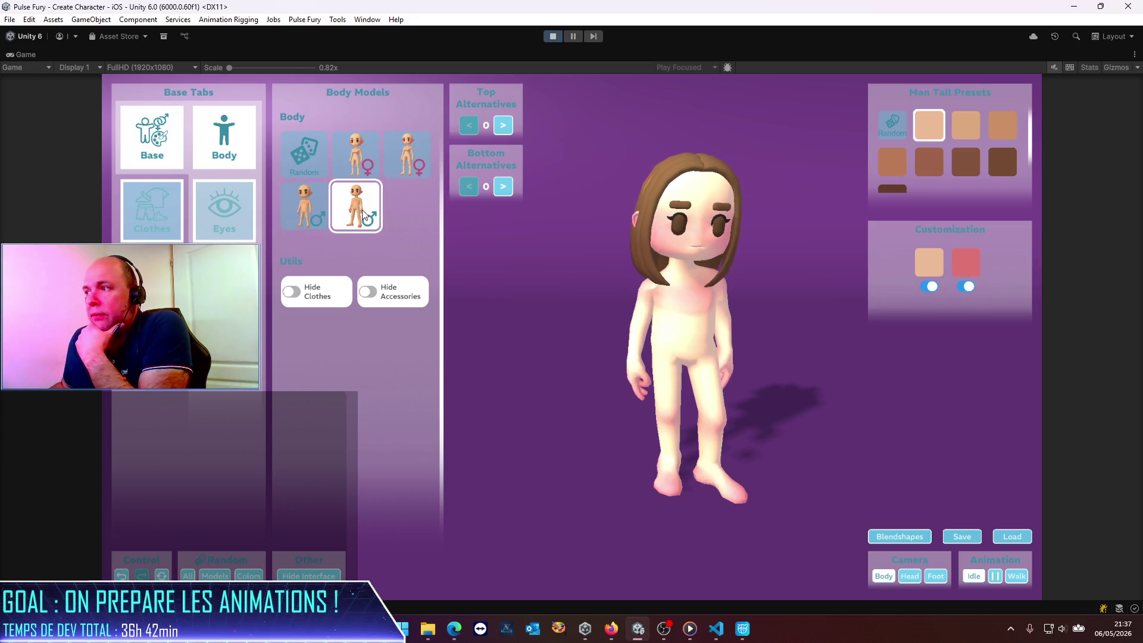
{"action": "left_click", "coordinate": [313, 219]}
{"action": "left_click", "coordinate": [349, 218]}
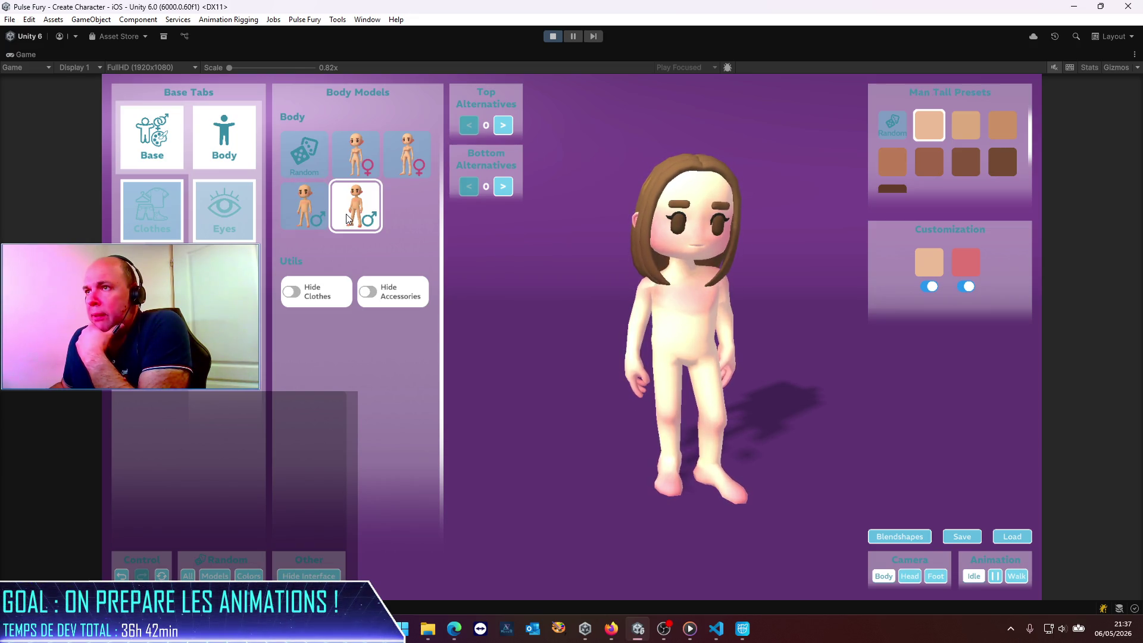
Un-maximize the Game view to restore the full editor layout.
{"action": "left_click", "coordinate": [1134, 55]}
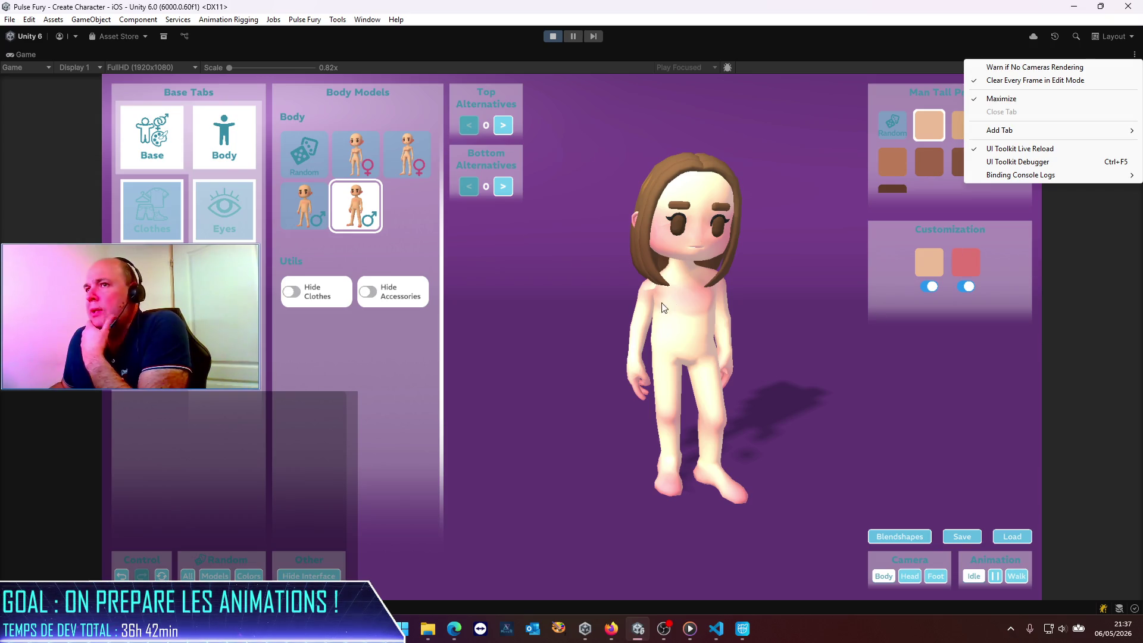
{"action": "left_click", "coordinate": [1134, 53]}
{"action": "left_click", "coordinate": [1134, 53]}
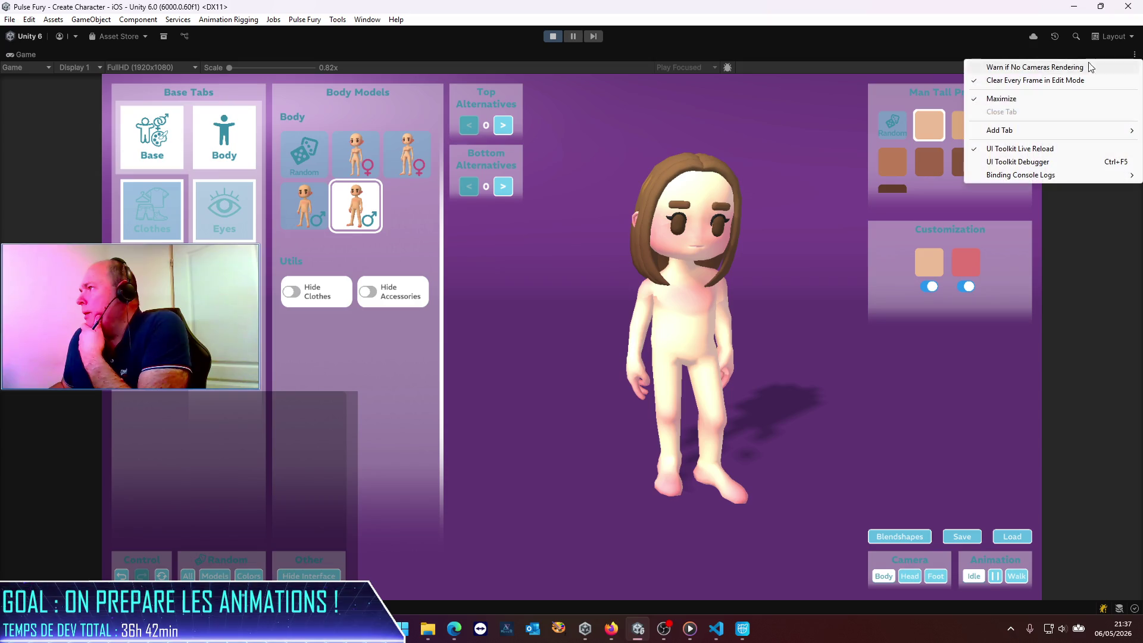
{"action": "left_click", "coordinate": [1002, 99]}
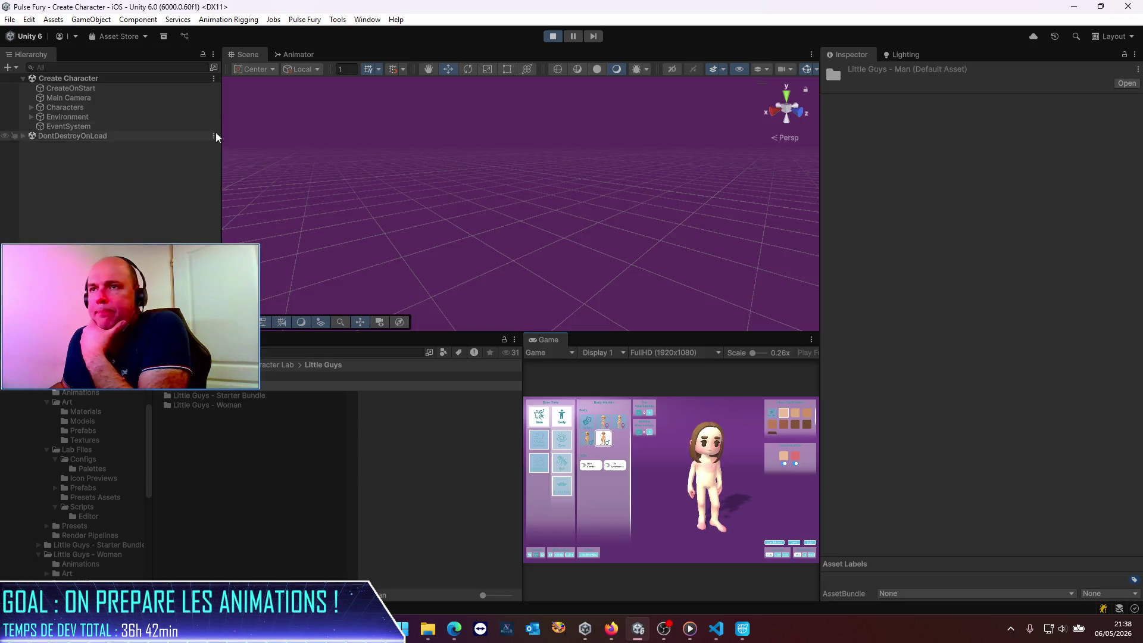
Expand Characters > Character(Clone) > Body in the Hierarchy, framing Body in the scene.
{"action": "left_click", "coordinate": [31, 107]}
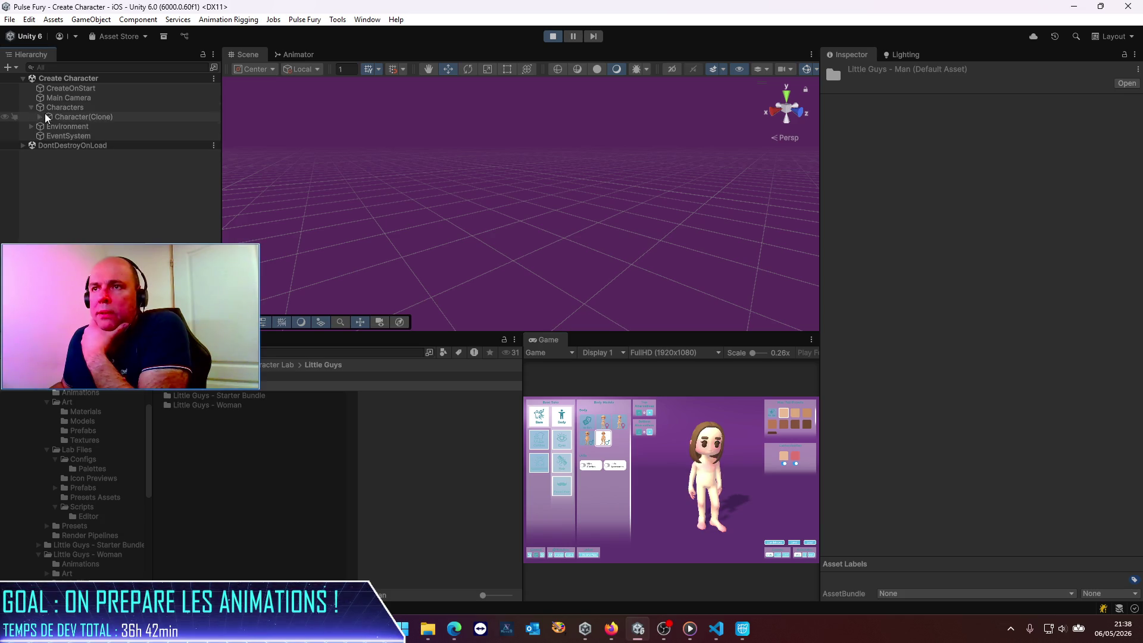
{"action": "left_click", "coordinate": [71, 117]}
{"action": "scroll", "coordinate": [499, 252], "scroll_direction": "up", "scroll_amount": 3}
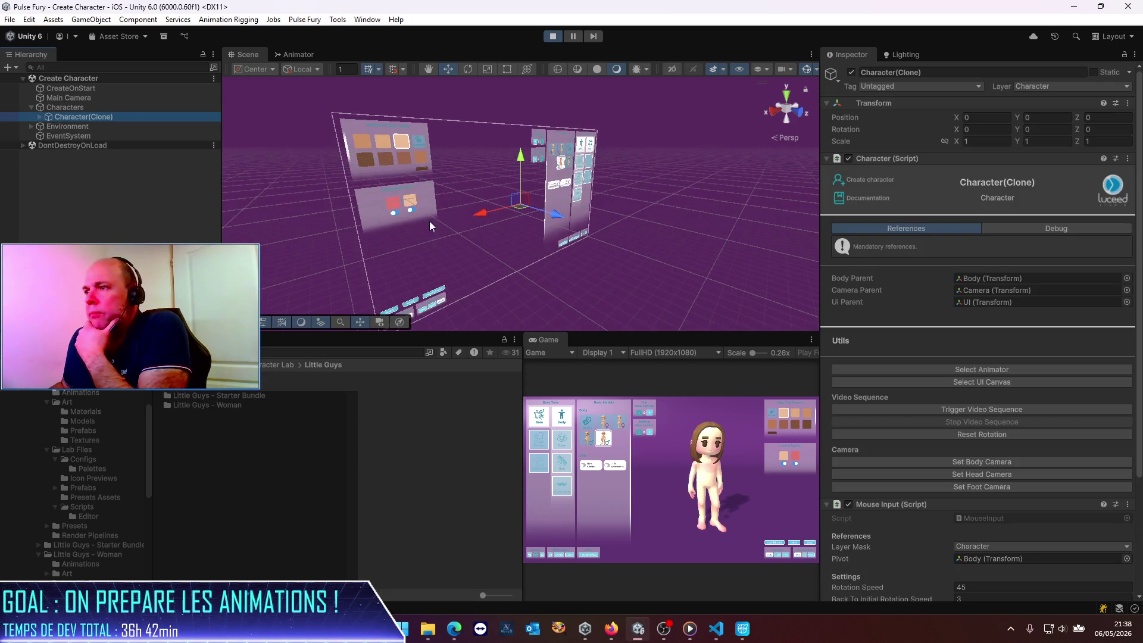
{"action": "left_click", "coordinate": [39, 117]}
{"action": "left_click", "coordinate": [69, 126]}
{"action": "double_click", "coordinate": [69, 126]}
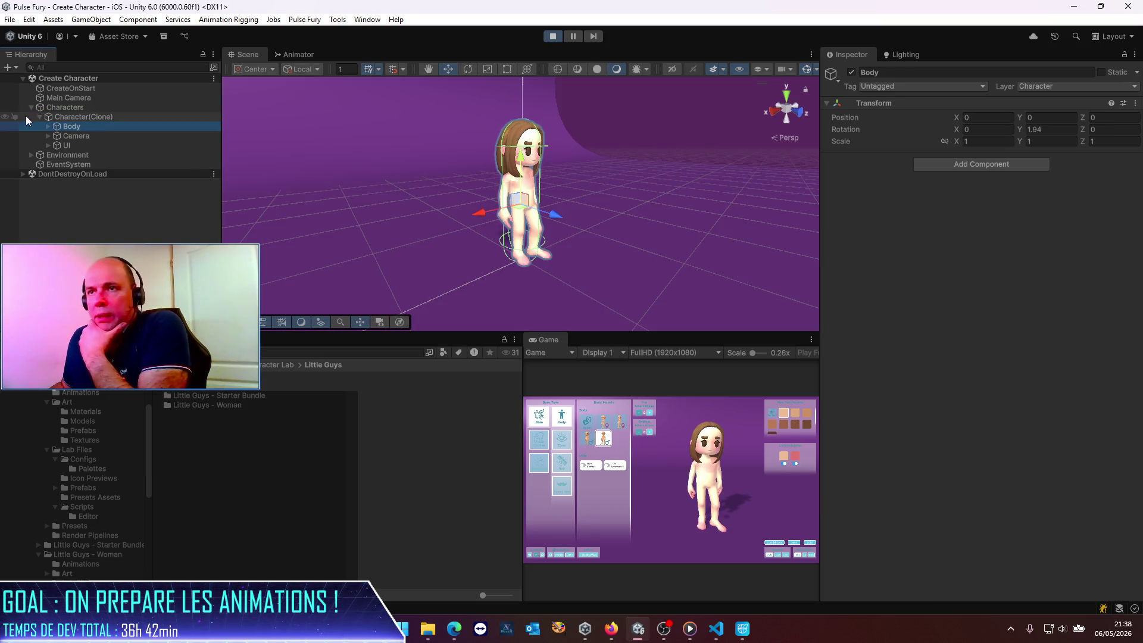
{"action": "left_click", "coordinate": [48, 125]}
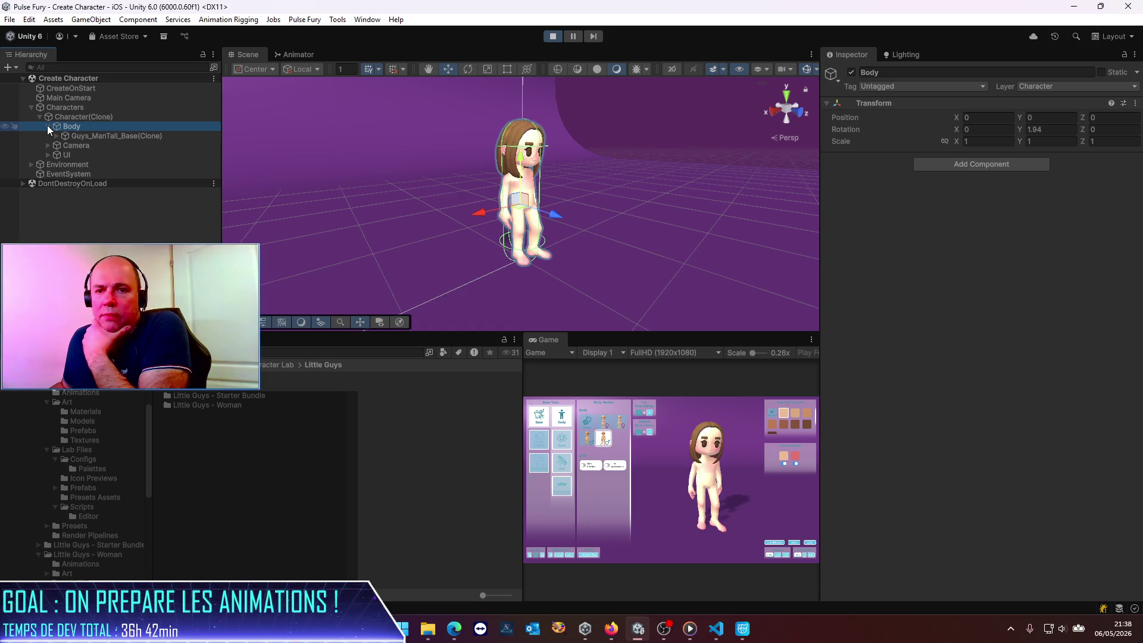
Select Guys_ManTall_Base(Clone) to inspect it and make its name editable for copying.
{"action": "left_click", "coordinate": [60, 137]}
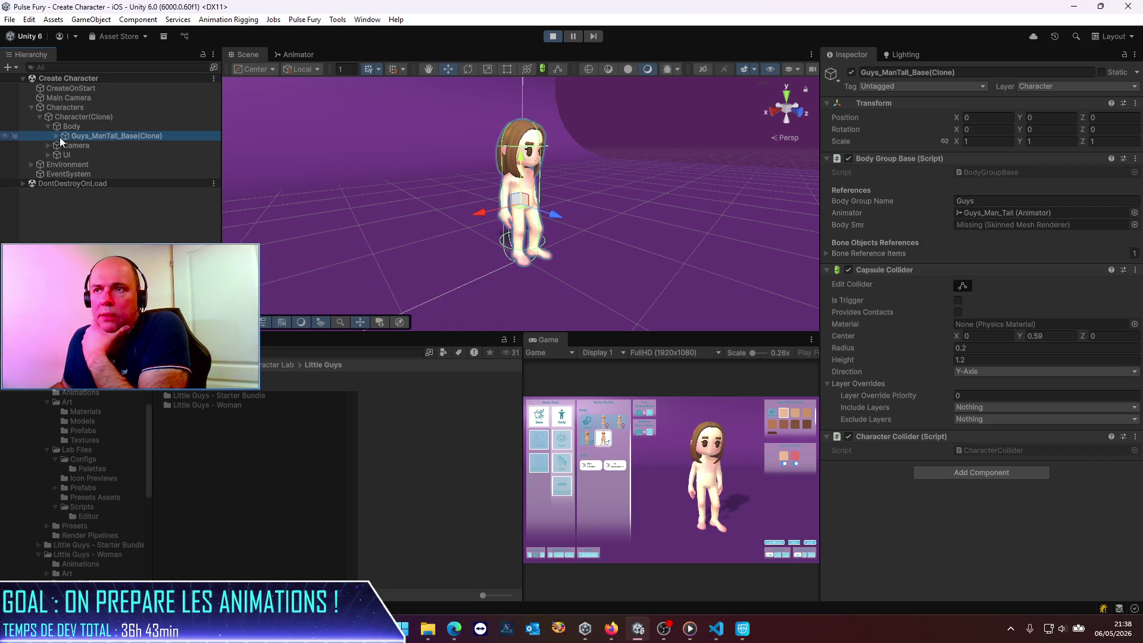
{"action": "left_click", "coordinate": [106, 152]}
{"action": "left_click", "coordinate": [115, 136]}
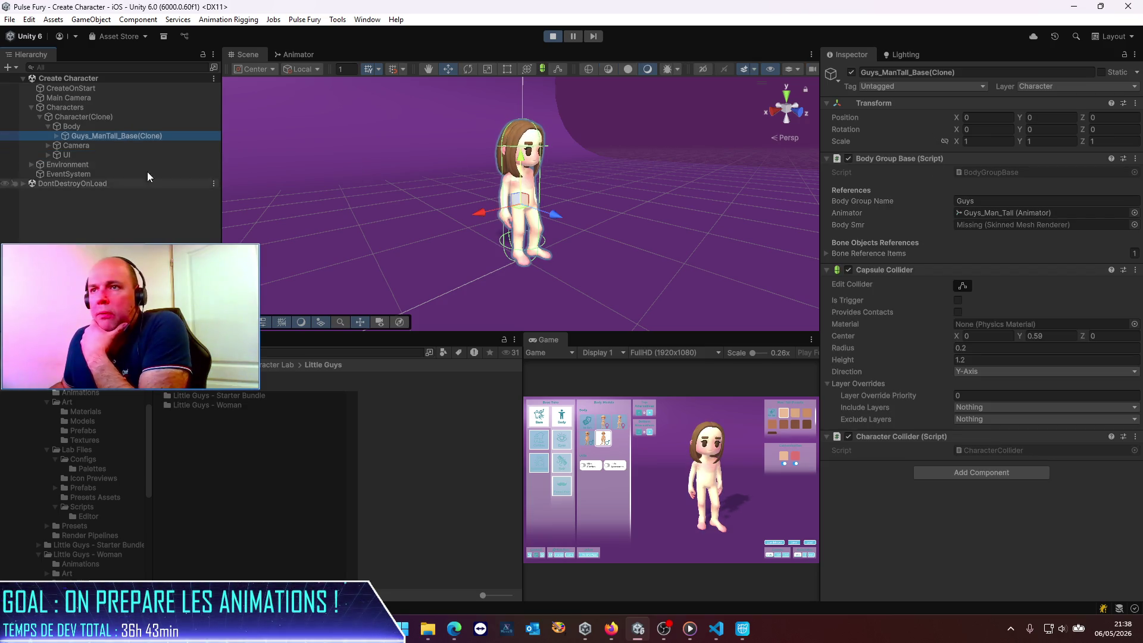
{"action": "left_click", "coordinate": [133, 137]}
Search the Project for Guys_ManTall_Base, reveal its Prefabs folder, then stop play mode.
{"action": "left_click_drag", "start_coordinate": [137, 136], "coordinate": [72, 137]}
{"action": "key", "text": "ctrl+c"}
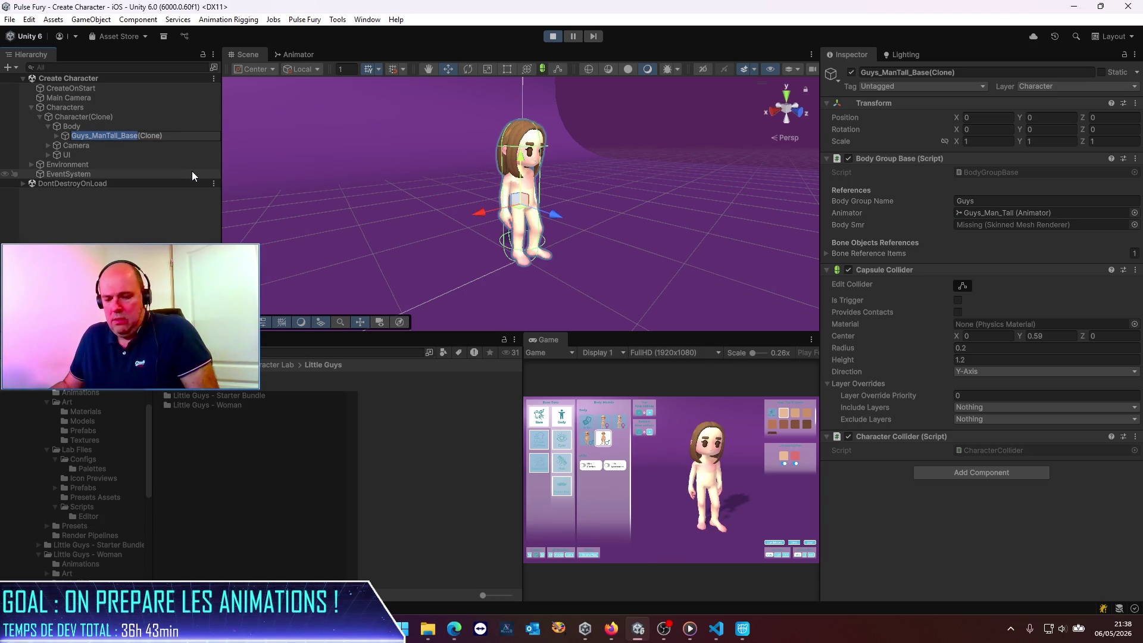
{"action": "left_click", "coordinate": [308, 351]}
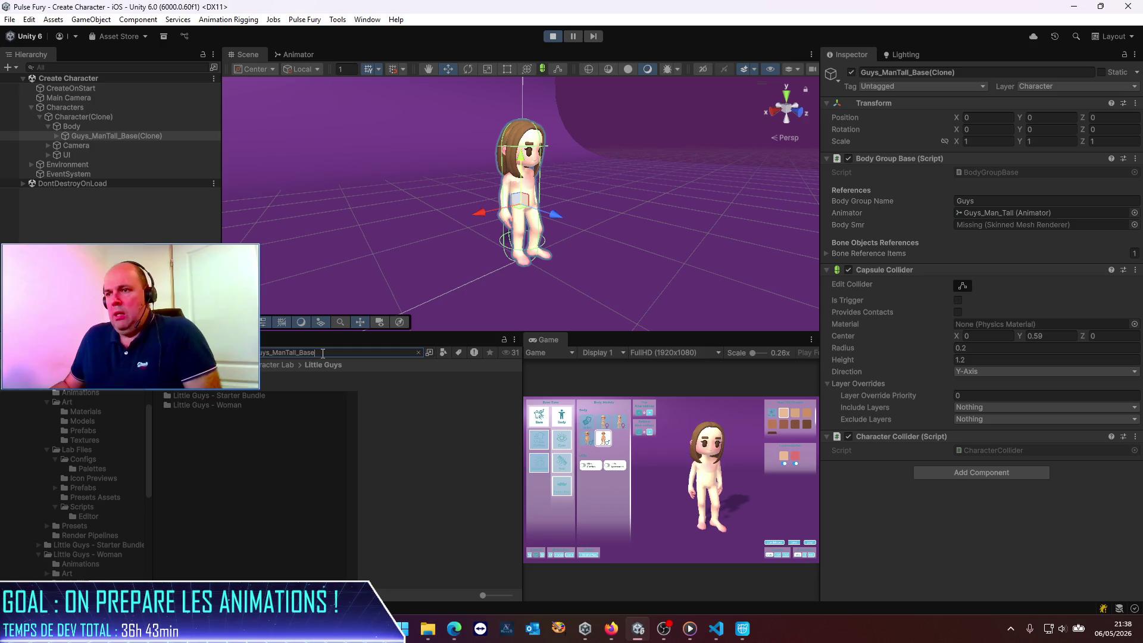
{"action": "key", "text": "ctrl+v"}
{"action": "key", "text": "Down"}
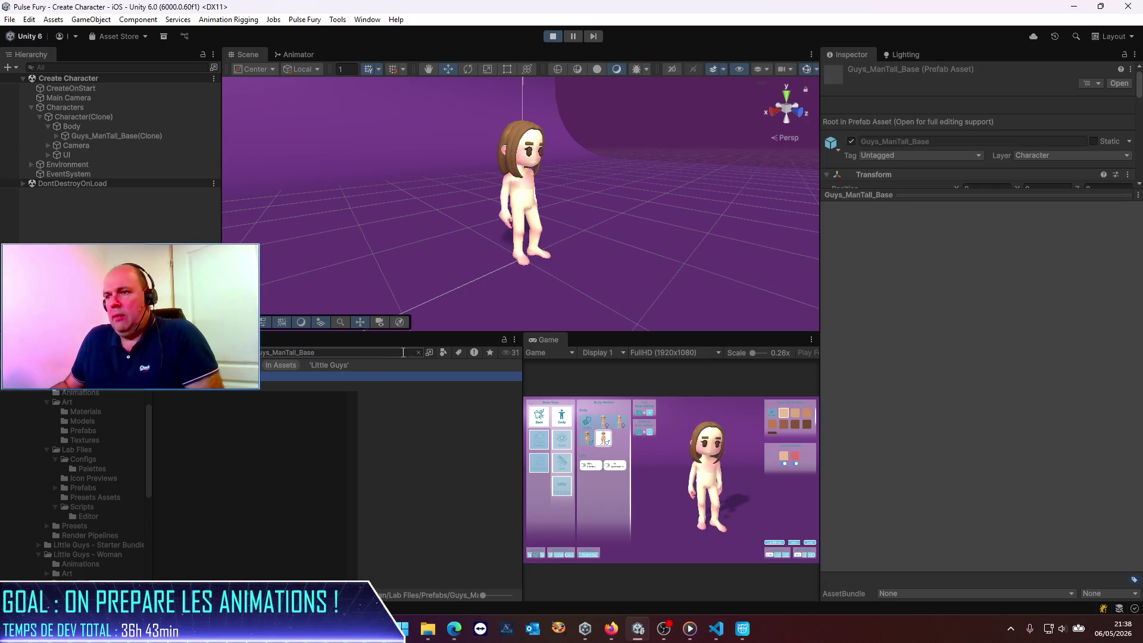
{"action": "left_click", "coordinate": [419, 352]}
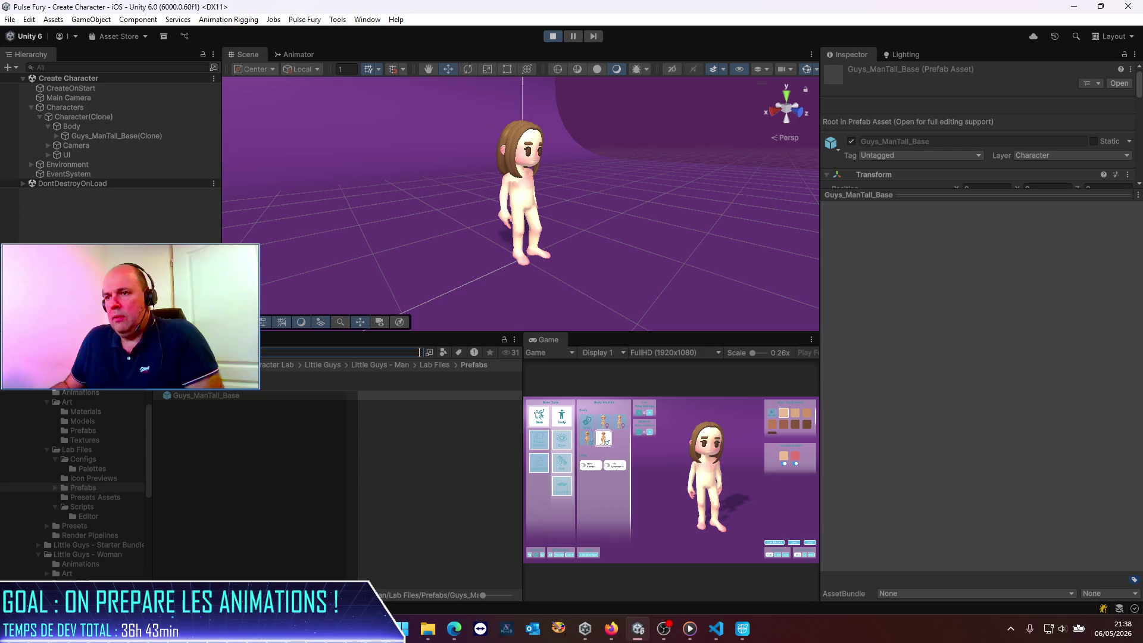
{"action": "left_click", "coordinate": [552, 36]}
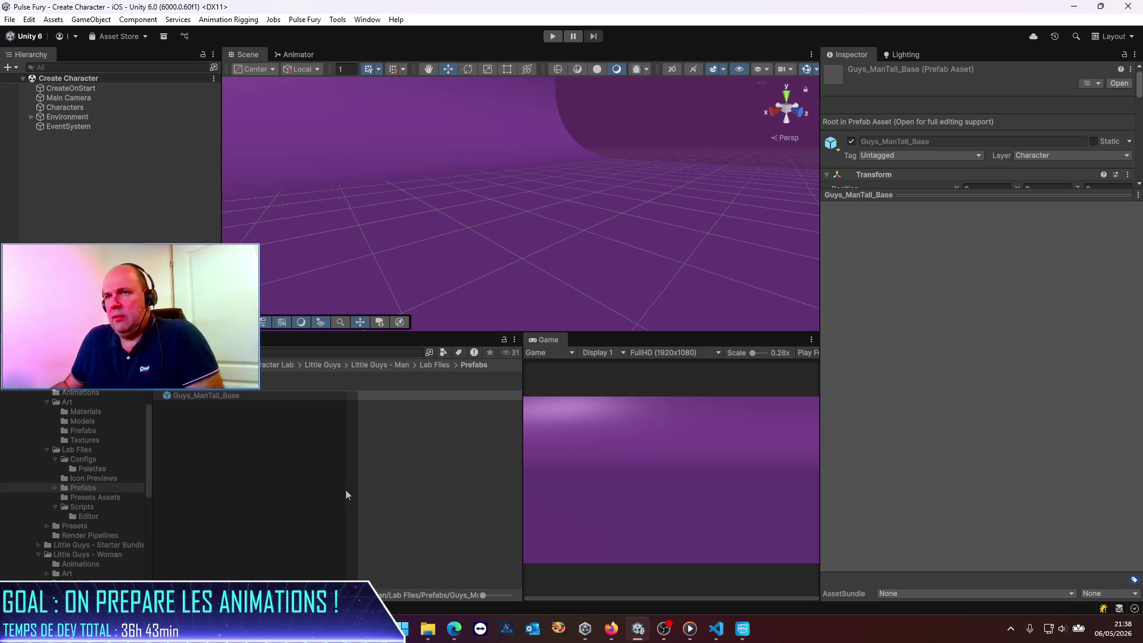
Set the Head bone scale to 0.6 in the Guys_ManTall_Base prefab and save it.
{"action": "double_click", "coordinate": [207, 395]}
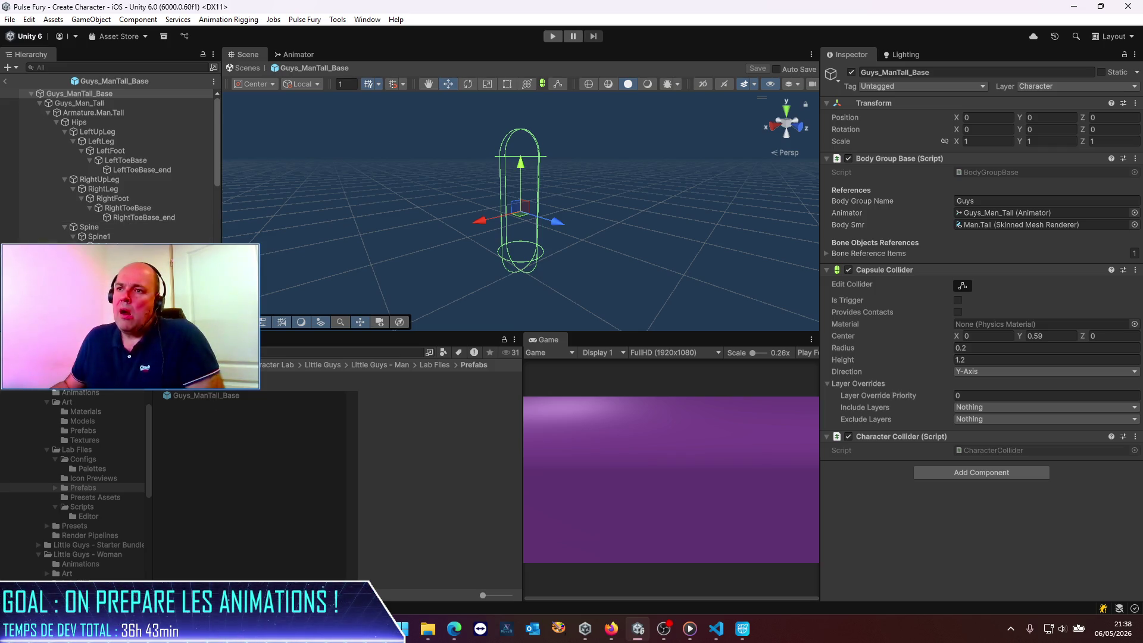
{"action": "left_click", "coordinate": [119, 264]}
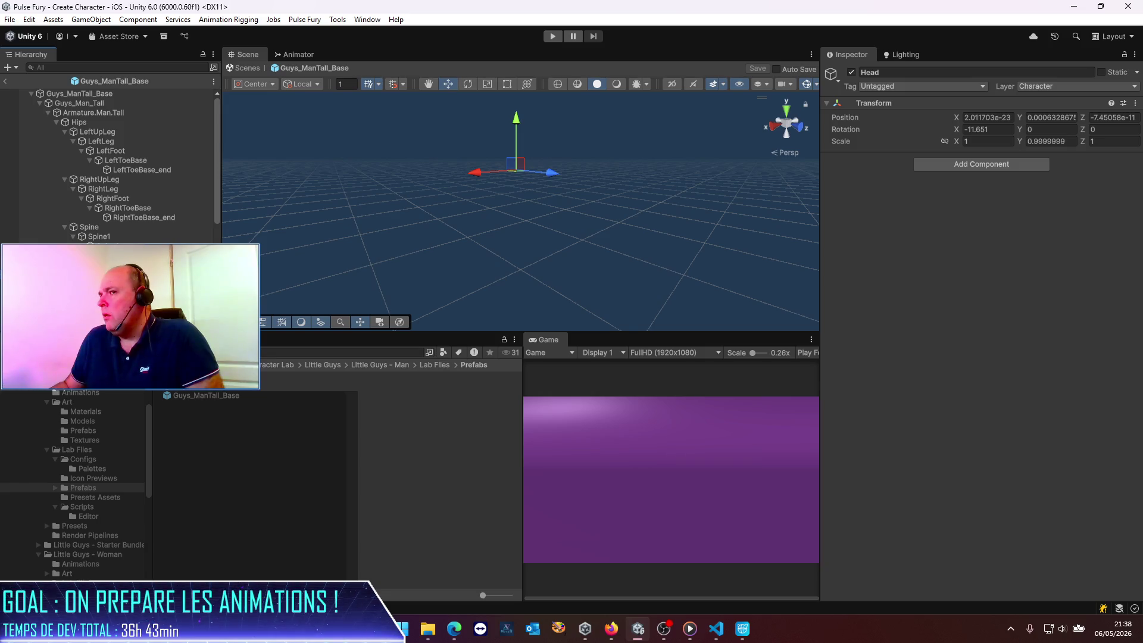
{"action": "key", "text": "Down"}
{"action": "key", "text": "Down"}
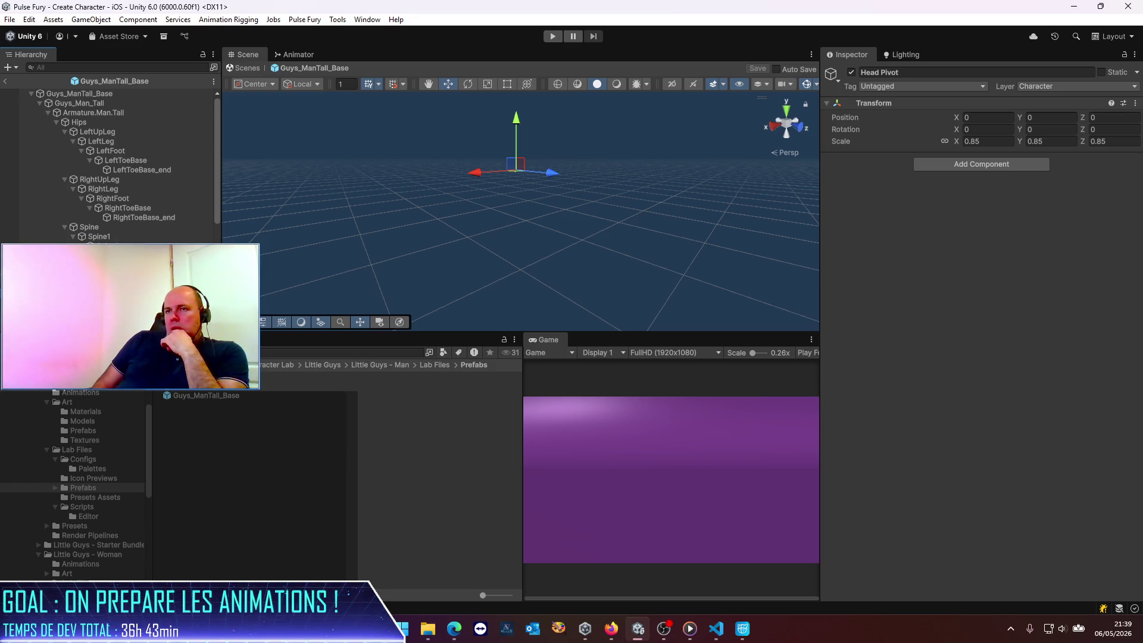
{"action": "key", "text": "Up"}
{"action": "left_click", "coordinate": [978, 144]}
{"action": "type", "text": "0"}
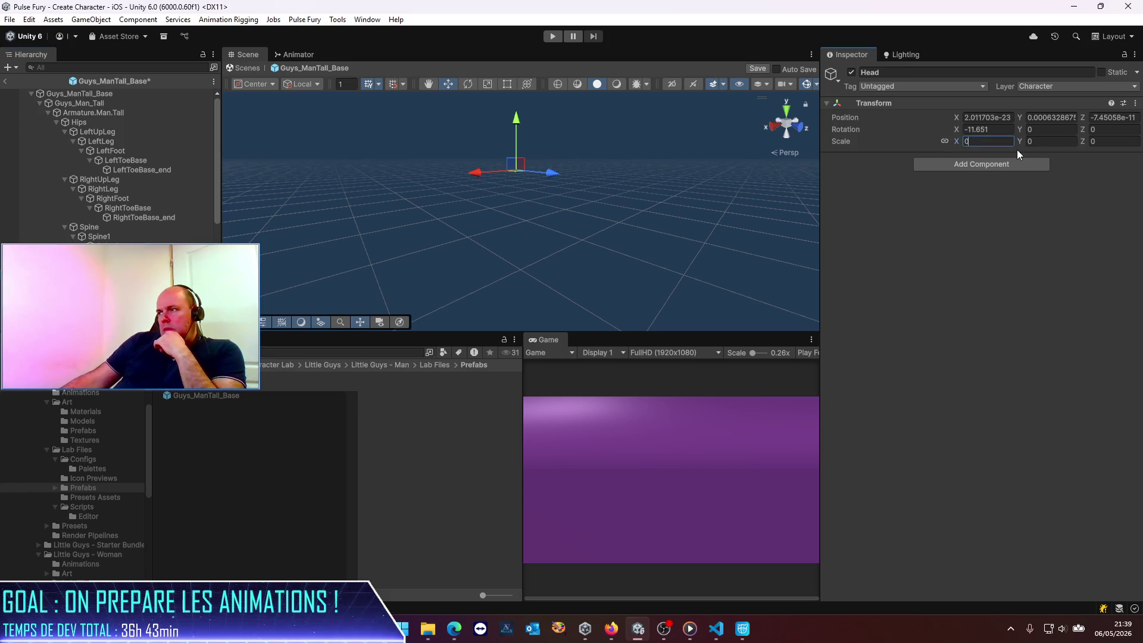
{"action": "type", "text": ".6"}
{"action": "key", "text": "ctrl+s"}
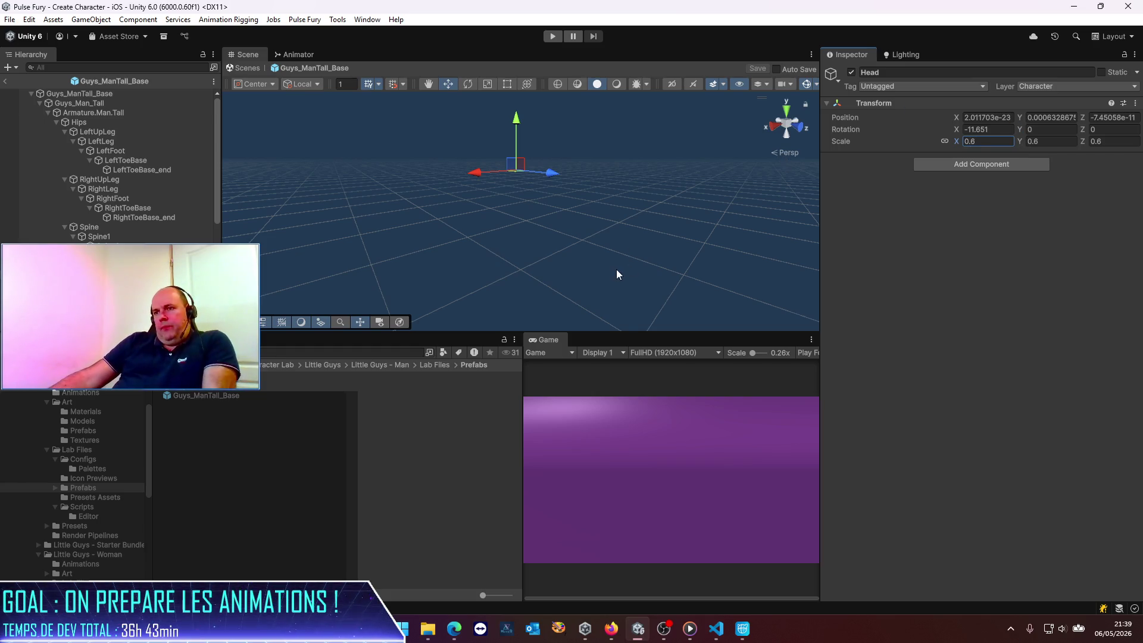
Set the Guys_Man_Base prefab's Head bone scale to 0.6, save, and exit Prefab Mode.
{"action": "double_click", "coordinate": [223, 393]}
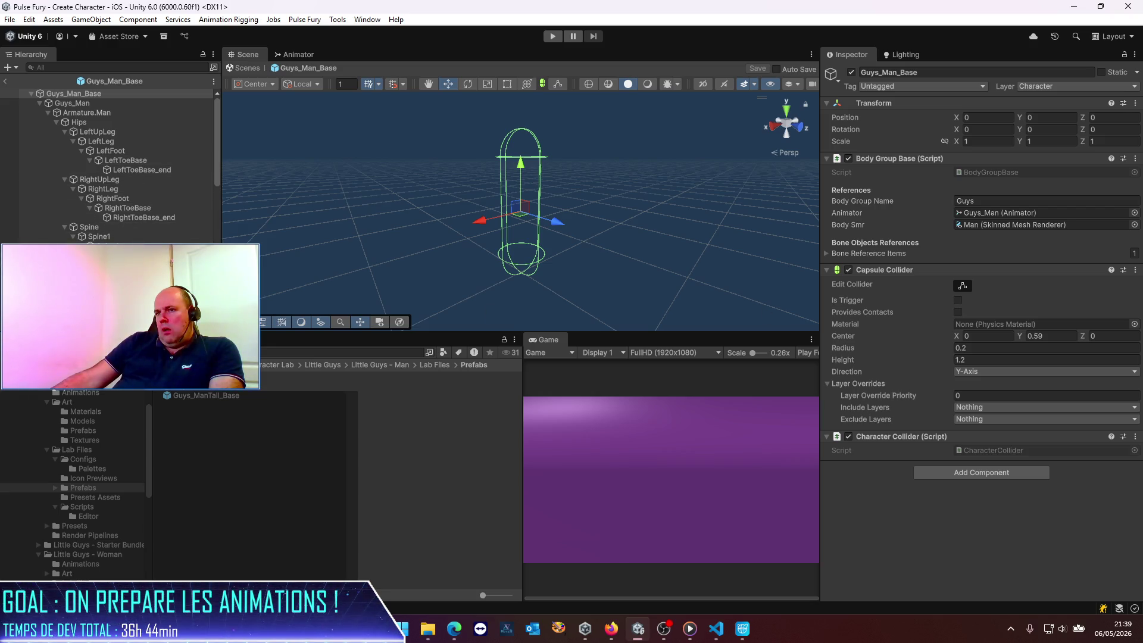
{"action": "left_click", "coordinate": [125, 265]}
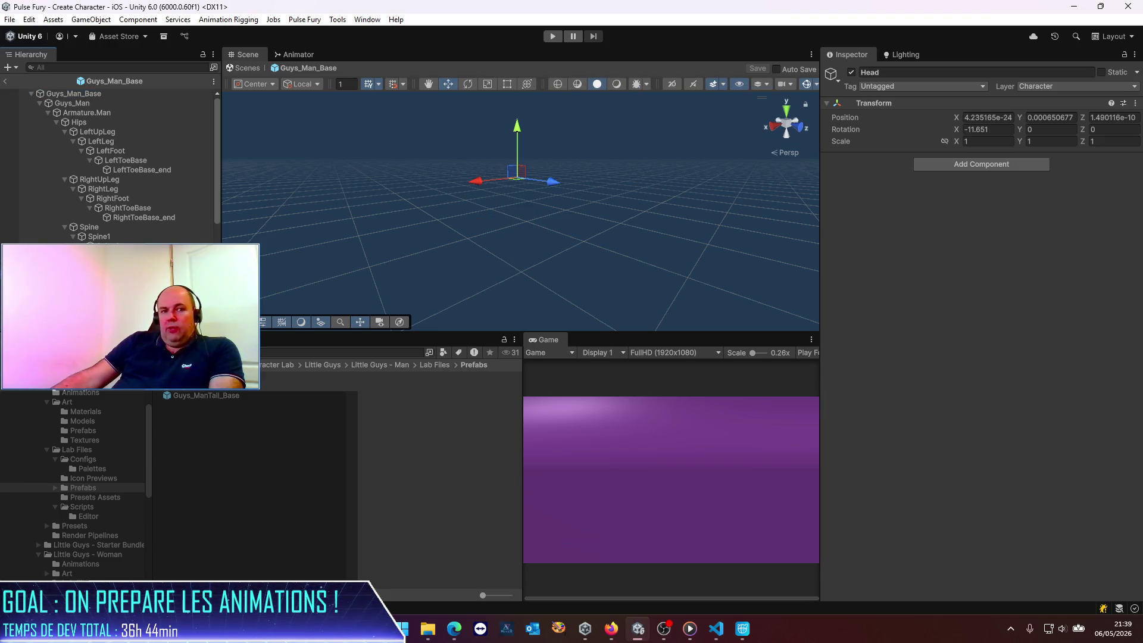
{"action": "left_click", "coordinate": [995, 143]}
{"action": "type", "text": "0.6"}
{"action": "key", "text": "Tab"}
{"action": "type", "text": "0"}
{"action": "key", "text": "ctrl+s"}
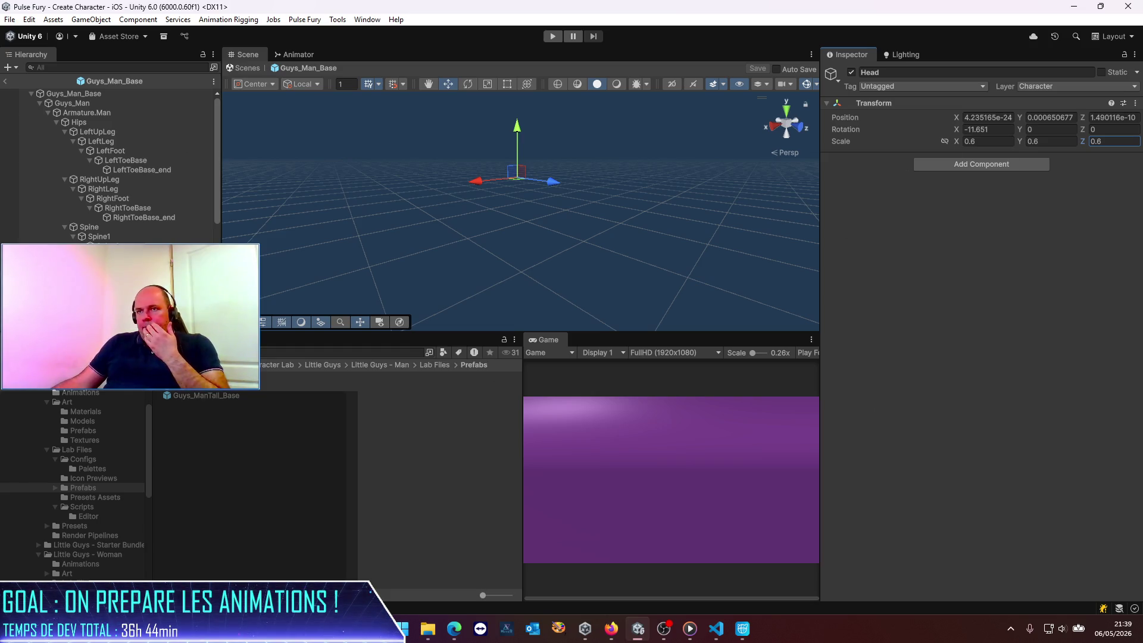
{"action": "left_click", "coordinate": [5, 81]}
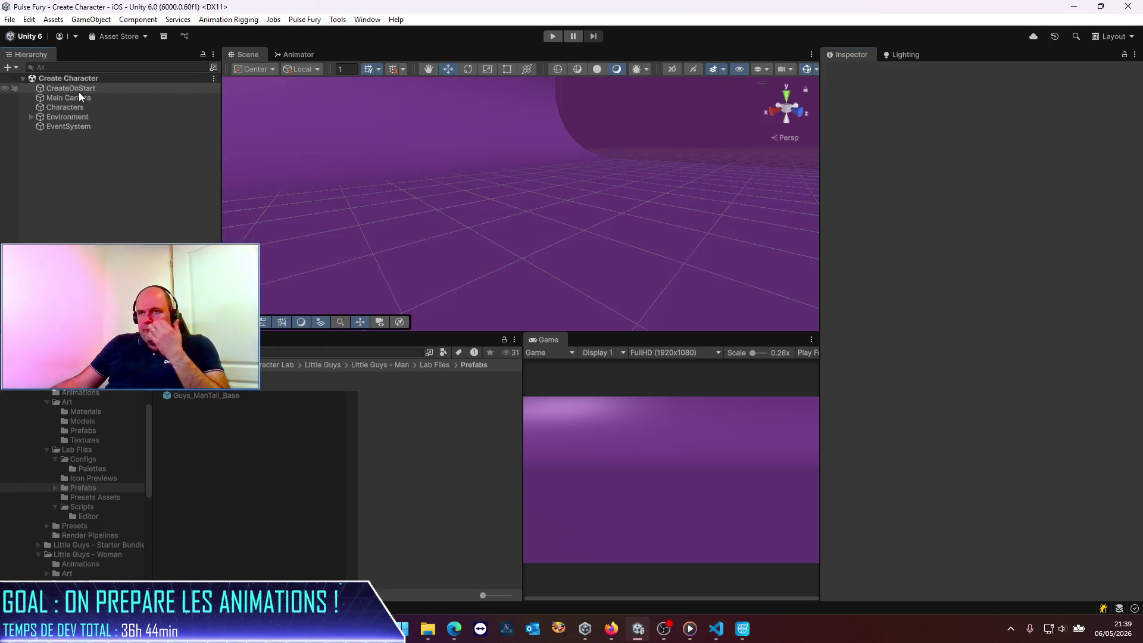
Enter play mode and swap between the first two body models to check the smaller heads.
{"action": "left_click", "coordinate": [557, 34]}
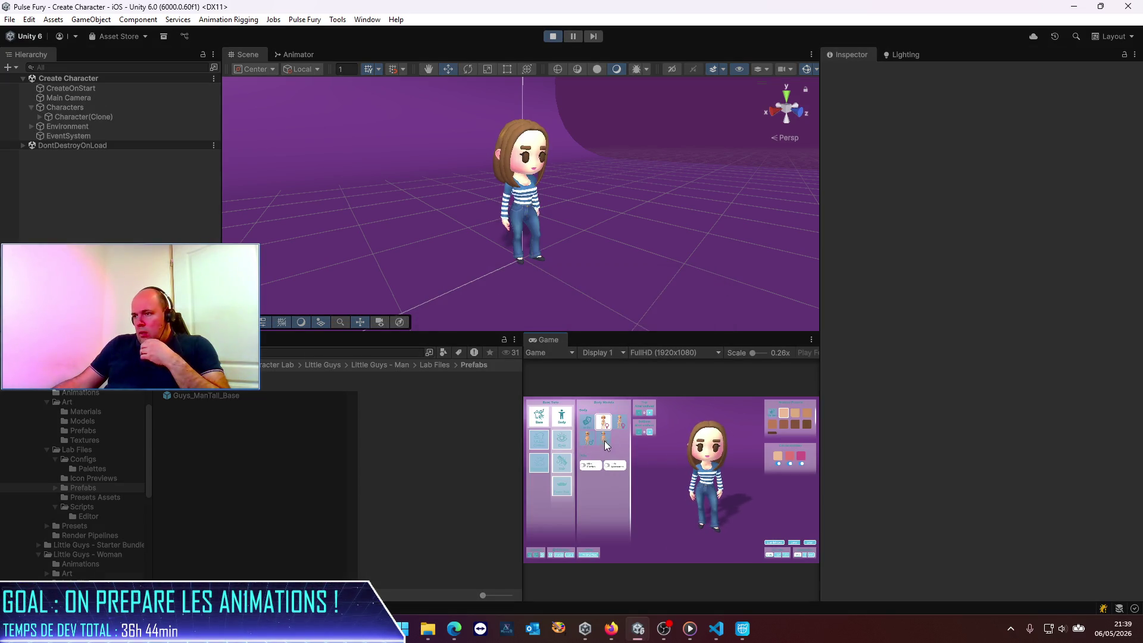
{"action": "left_click", "coordinate": [590, 440]}
{"action": "left_click", "coordinate": [605, 444]}
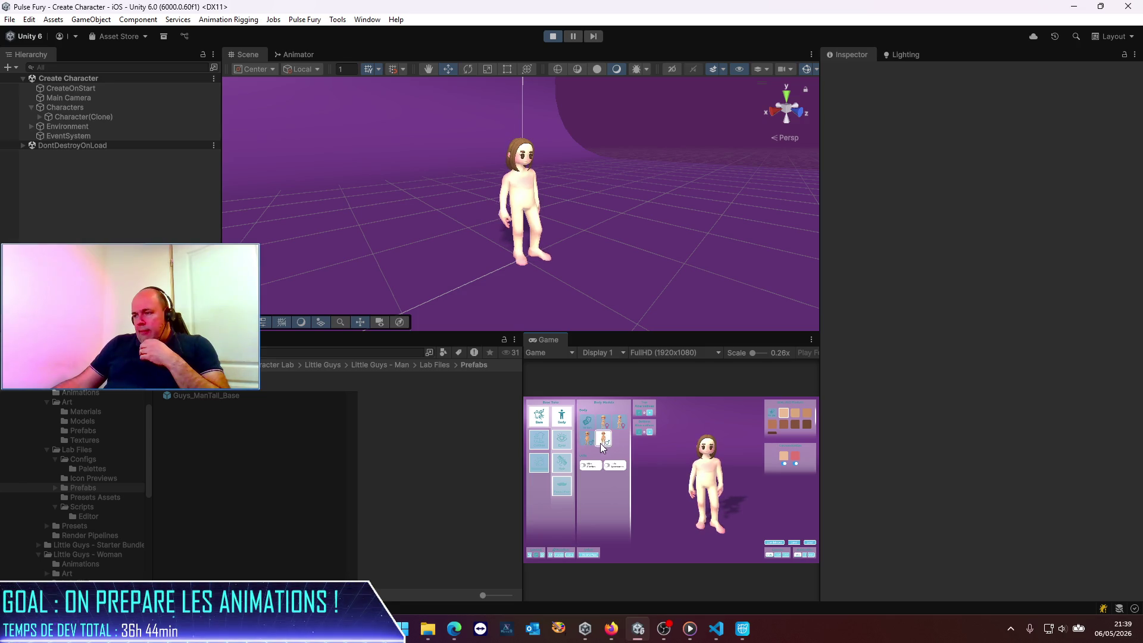
{"action": "left_click", "coordinate": [589, 444]}
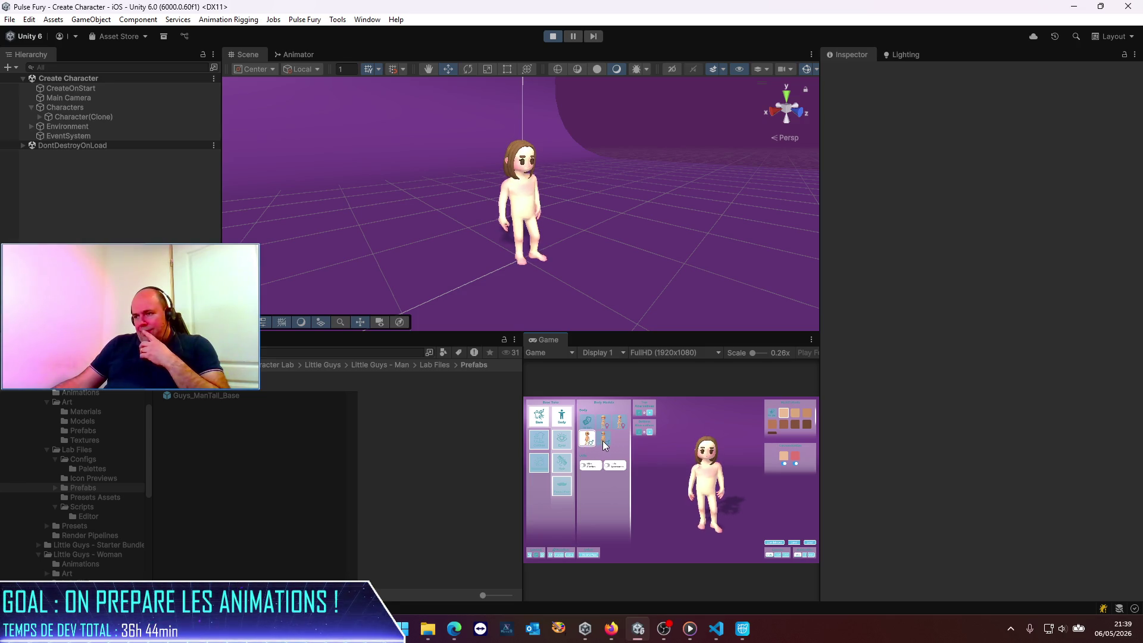
{"action": "left_click", "coordinate": [604, 442]}
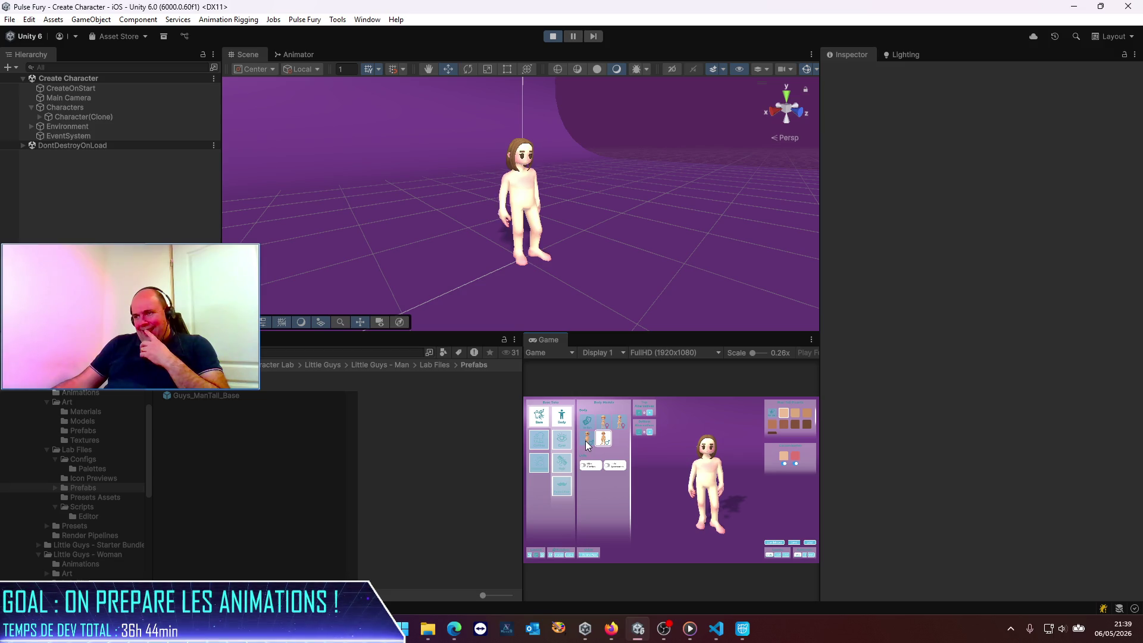
{"action": "left_click", "coordinate": [588, 444]}
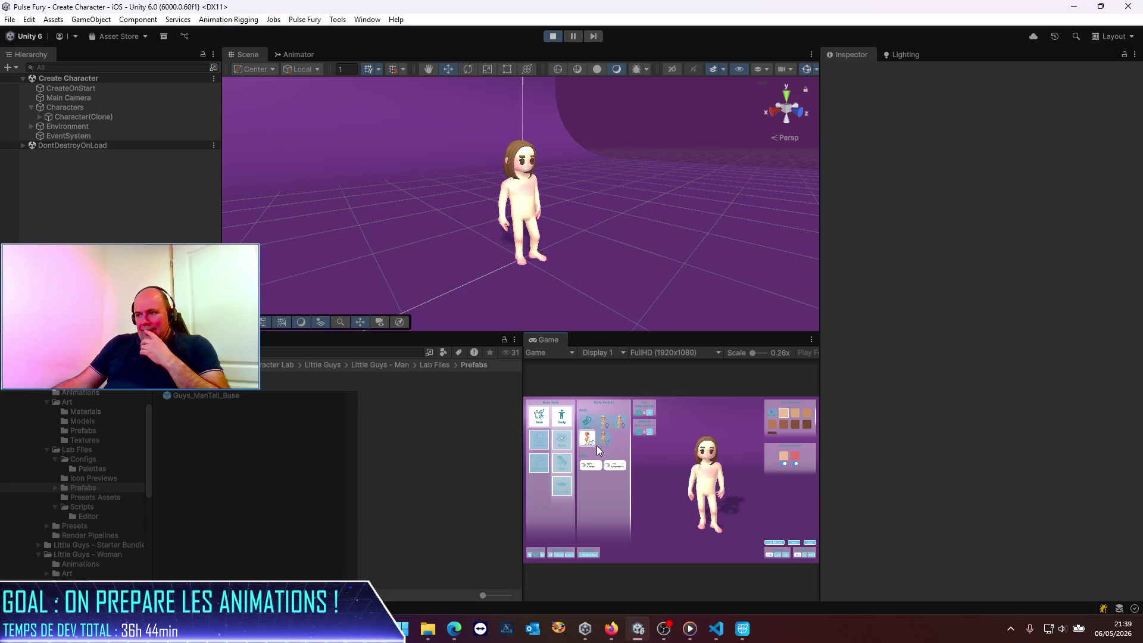
{"action": "left_click", "coordinate": [604, 442]}
Keep comparing bodies, choose the long-haired female body, then stop the game.
{"action": "left_click", "coordinate": [588, 442]}
{"action": "left_click", "coordinate": [603, 441]}
{"action": "left_click", "coordinate": [588, 442]}
{"action": "left_click", "coordinate": [604, 440]}
{"action": "left_click", "coordinate": [584, 444]}
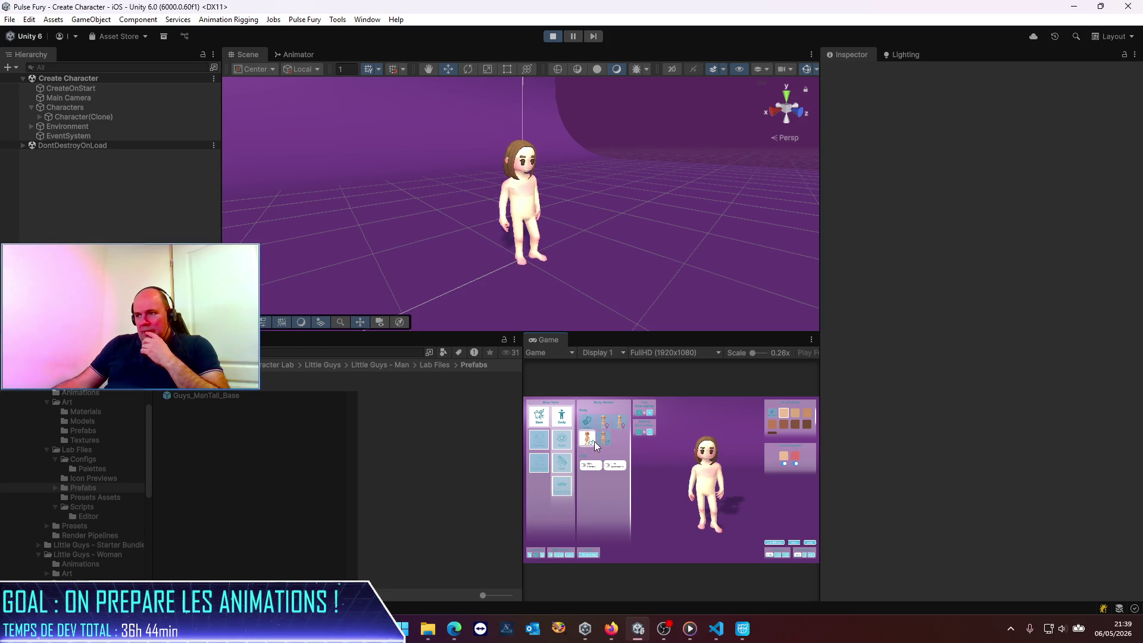
{"action": "left_click", "coordinate": [603, 443]}
{"action": "left_click", "coordinate": [606, 423]}
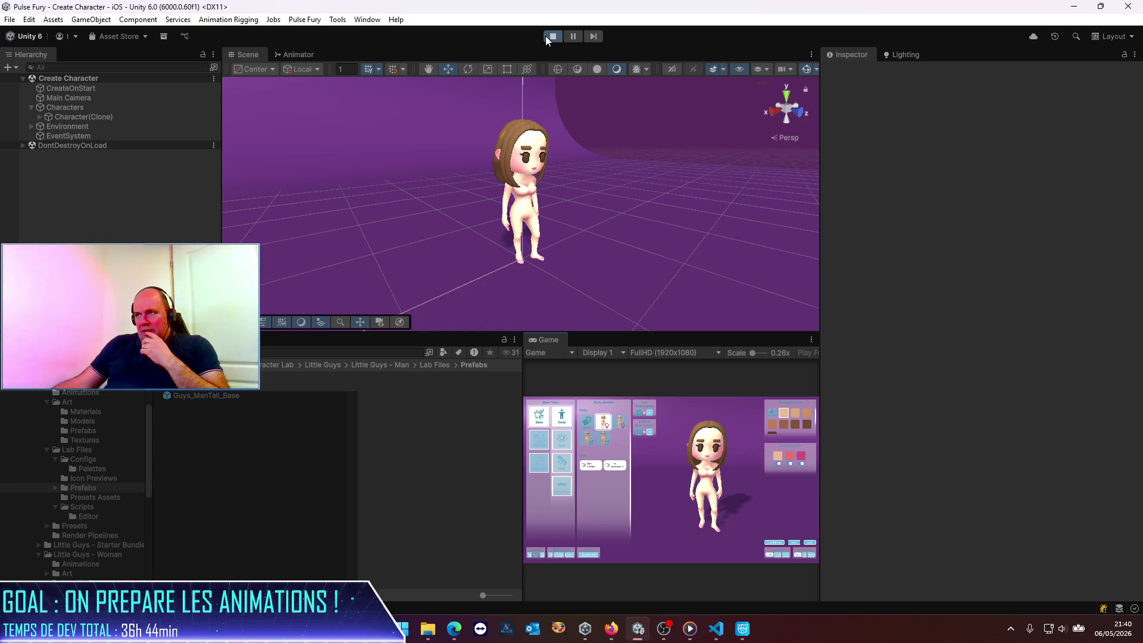
{"action": "left_click", "coordinate": [547, 37]}
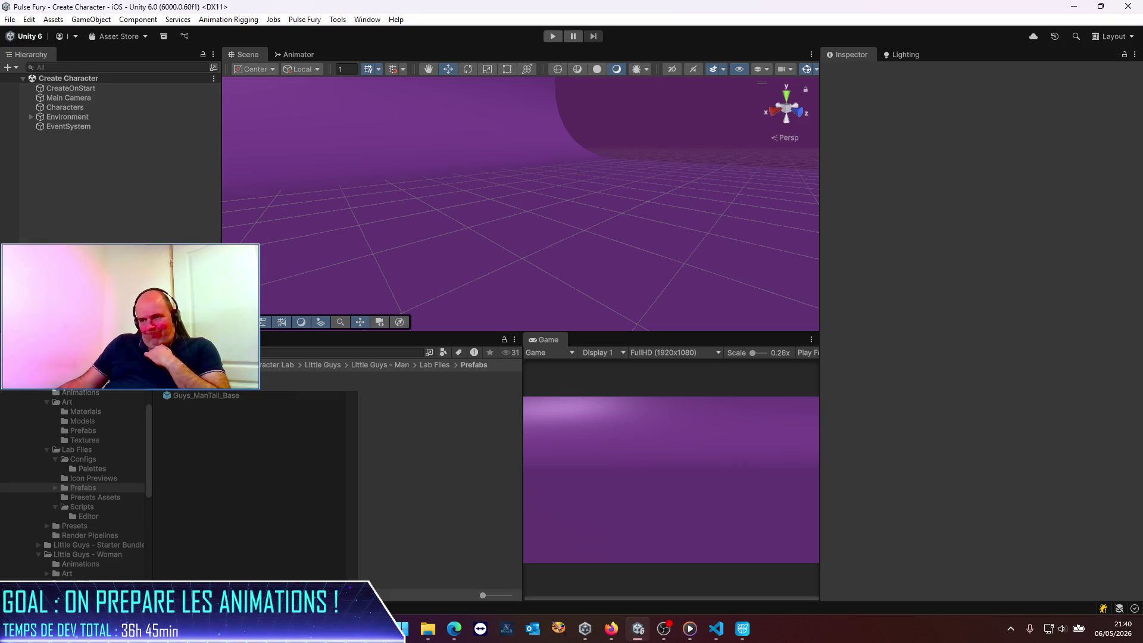
Browse to Little Guys - Man > Art > Models and select the Guys_Man model.
{"action": "left_click", "coordinate": [323, 365]}
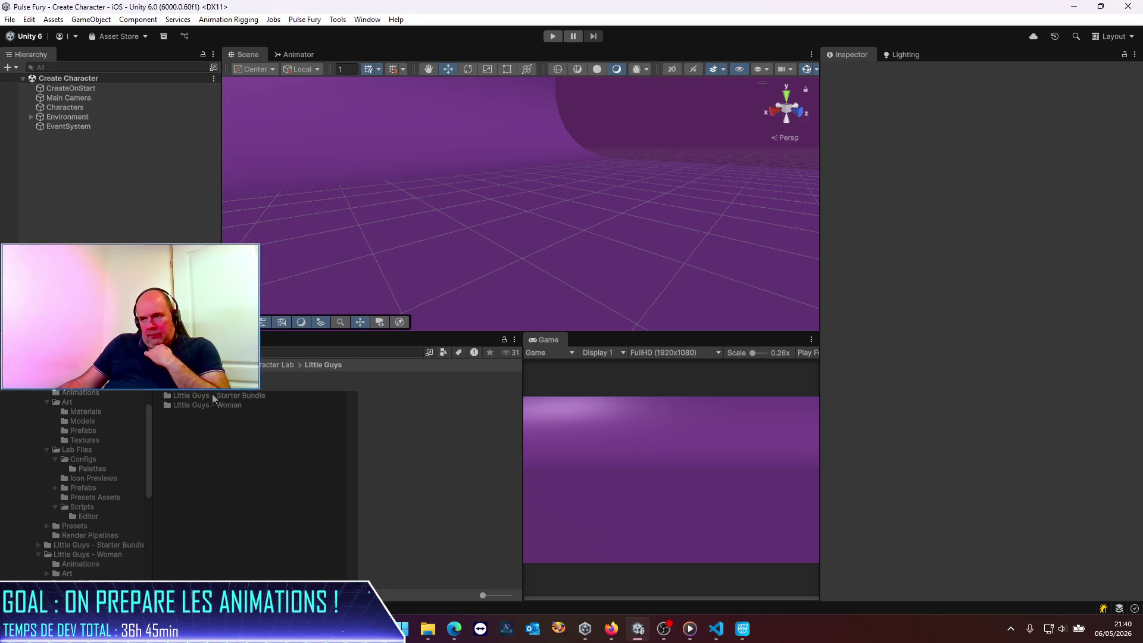
{"action": "double_click", "coordinate": [228, 387]}
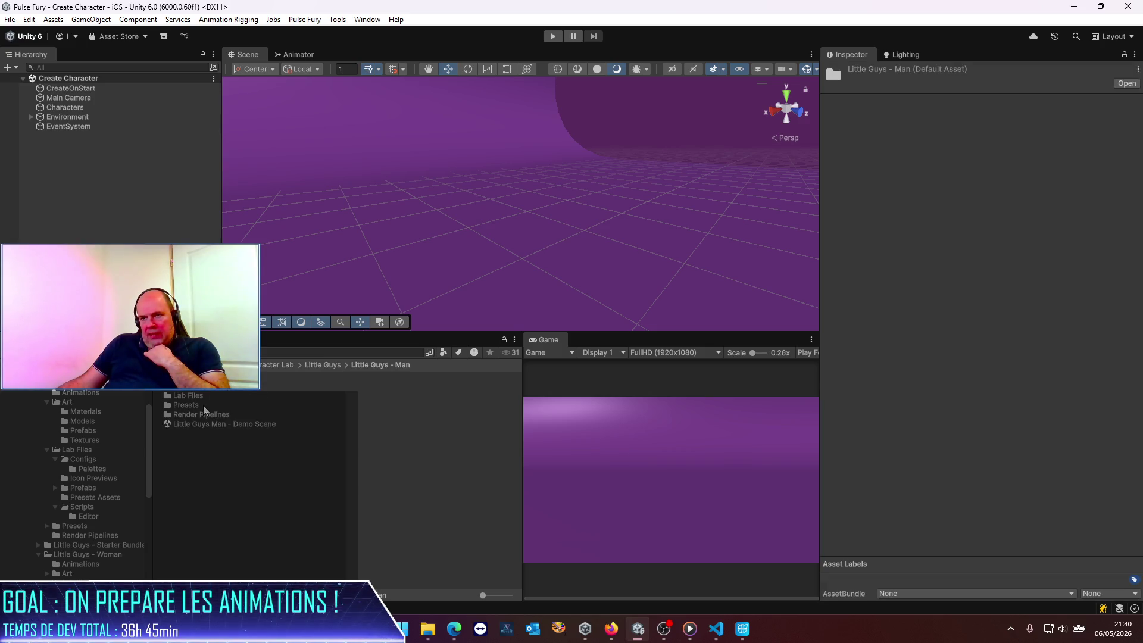
{"action": "left_click", "coordinate": [184, 386]}
{"action": "double_click", "coordinate": [183, 387]}
{"action": "double_click", "coordinate": [232, 387]}
{"action": "left_click", "coordinate": [211, 396]}
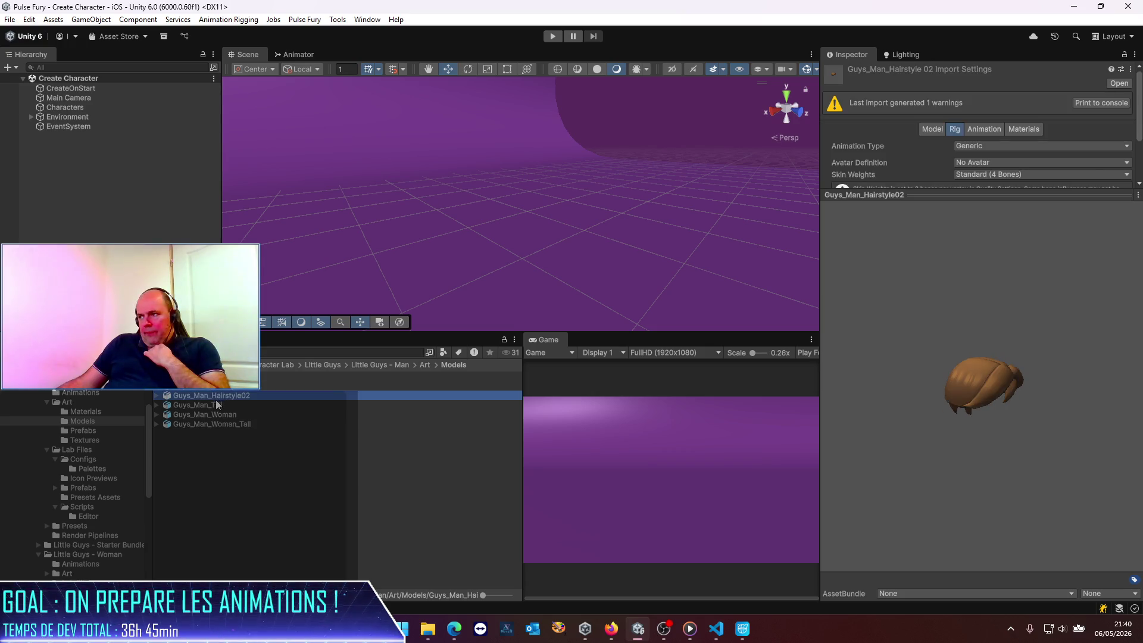
{"action": "left_click", "coordinate": [208, 414]}
{"action": "left_click", "coordinate": [206, 430]}
{"action": "left_click", "coordinate": [207, 424]}
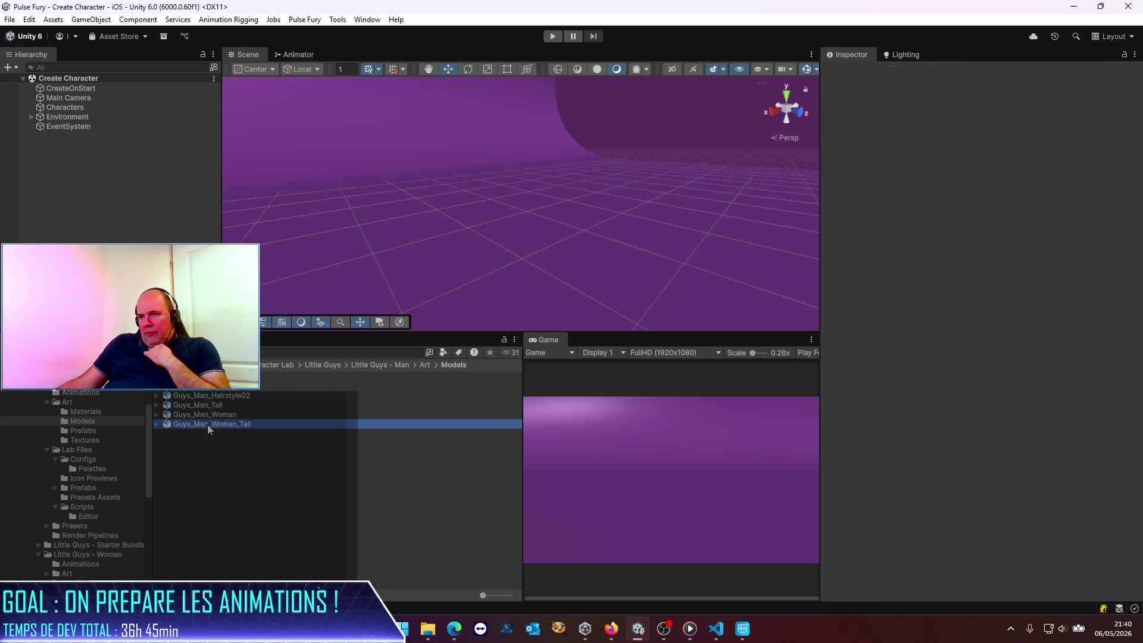
{"action": "key", "text": "Up"}
{"action": "key", "text": "Up"}
{"action": "key", "text": "Up"}
{"action": "key", "text": "Up"}
{"action": "key", "text": "Up"}
Review Guys_Man's Model, Rig, Animation and Materials import settings, including its material remapping.
{"action": "mouse_move", "coordinate": [902, 379]}
{"action": "left_mouse_down"}
{"action": "mouse_move", "coordinate": [872, 391]}
{"action": "mouse_move", "coordinate": [814, 372]}
{"action": "left_mouse_up"}
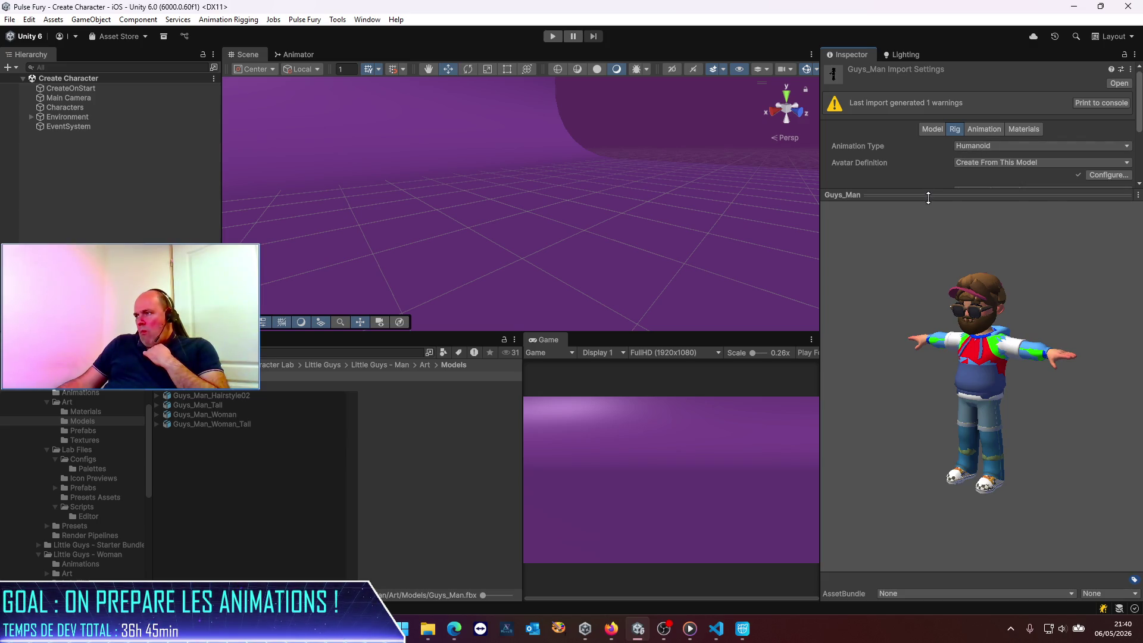
{"action": "left_click_drag", "start_coordinate": [929, 198], "coordinate": [919, 394]}
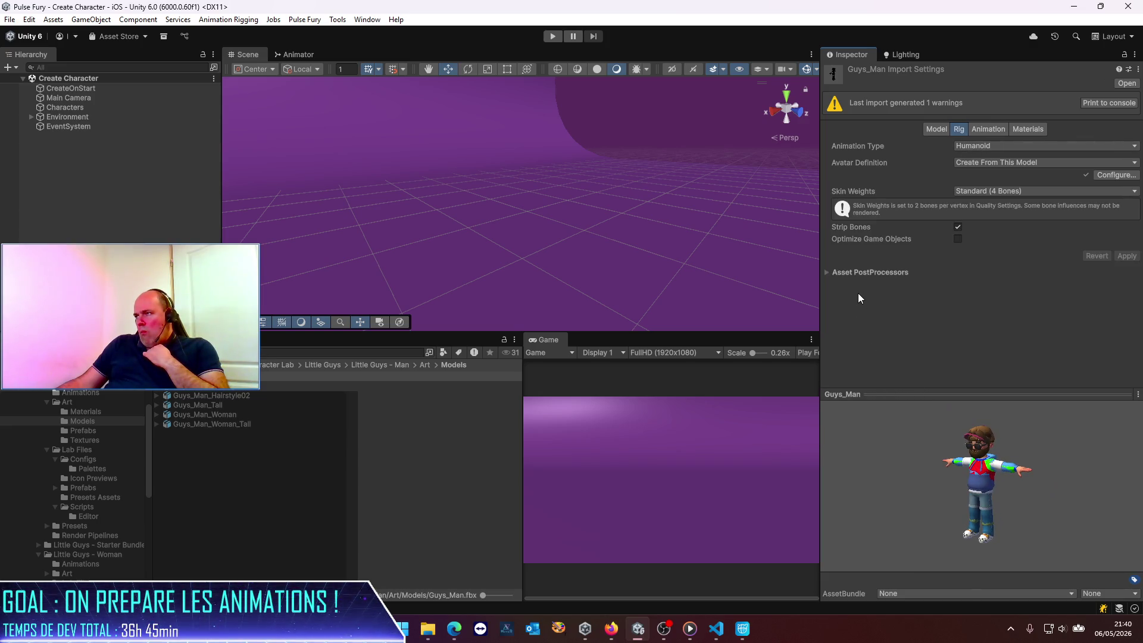
{"action": "left_click", "coordinate": [934, 130]}
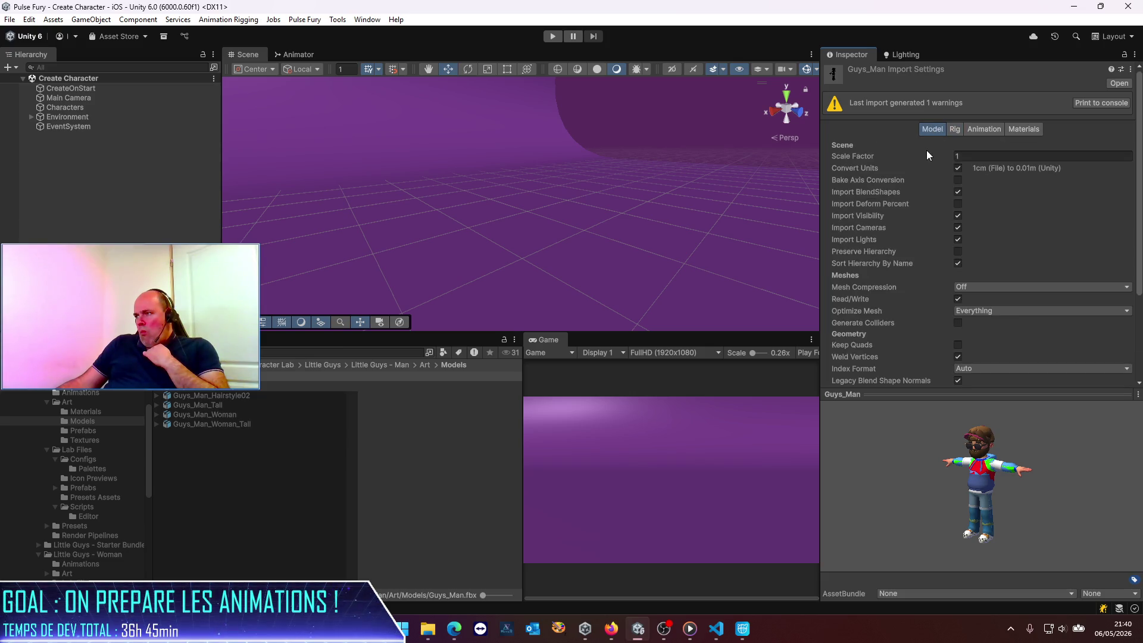
{"action": "left_click", "coordinate": [956, 129]}
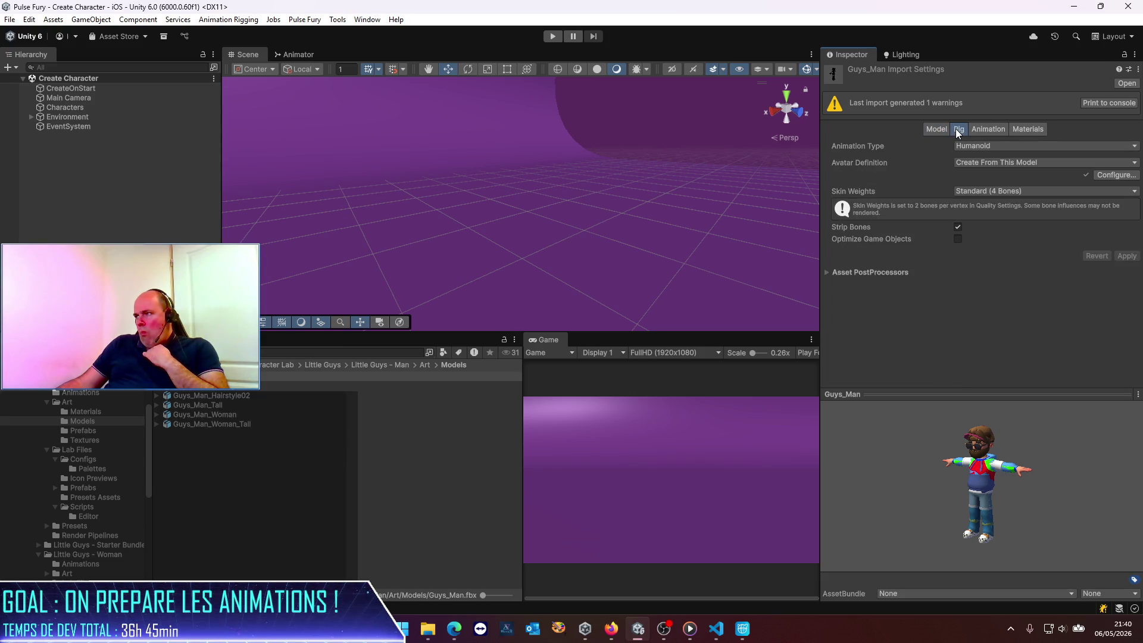
{"action": "left_click", "coordinate": [999, 131]}
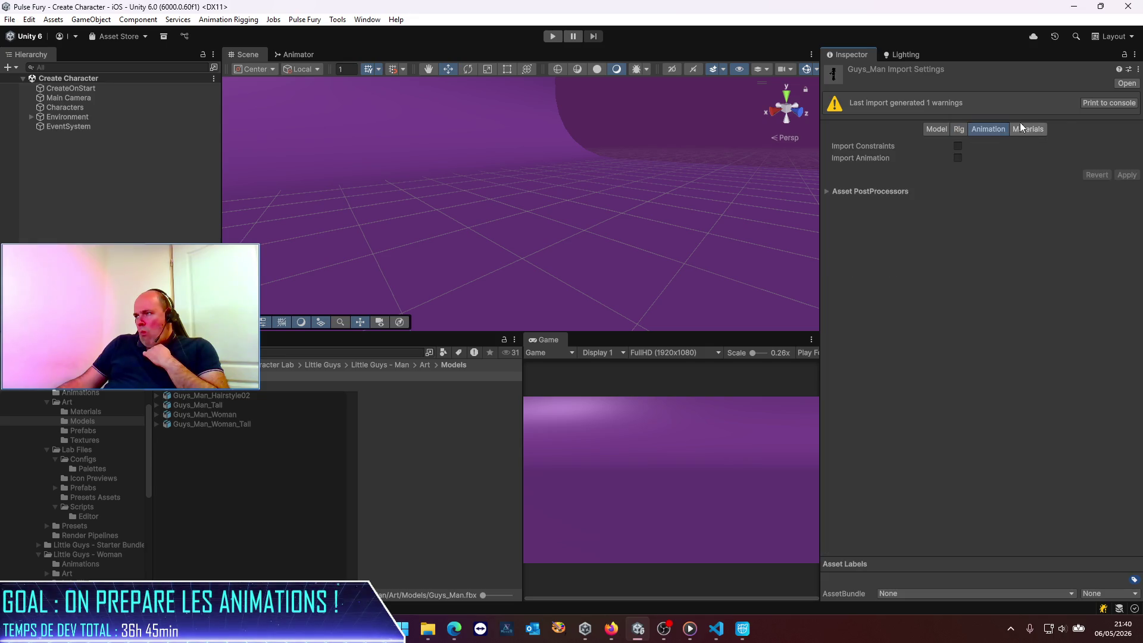
{"action": "left_click", "coordinate": [1035, 130]}
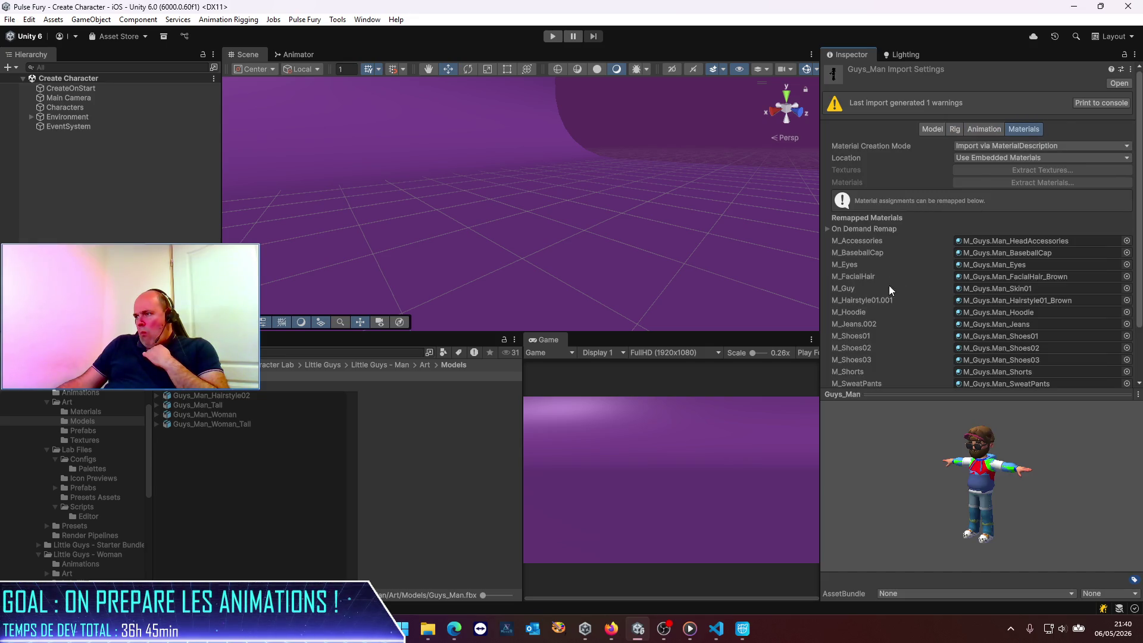
{"action": "scroll", "coordinate": [869, 301], "scroll_direction": "down", "scroll_amount": 3}
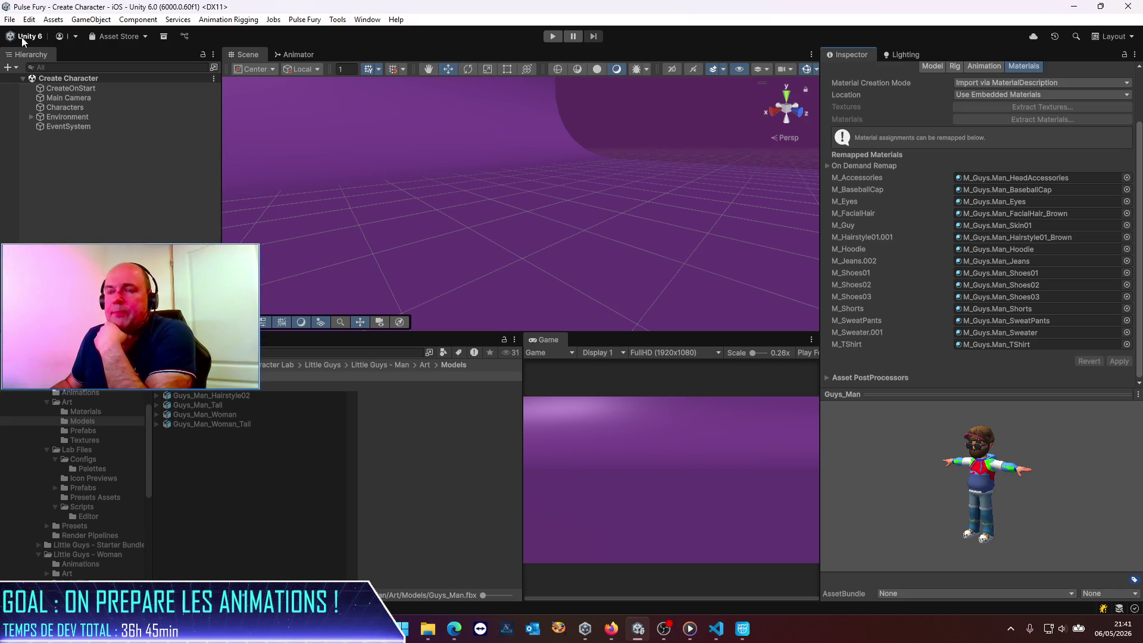
Open PulseFury Gesture Driven from Assets/Pulse Fury/Scenes and run it in Play mode.
{"action": "left_click", "coordinate": [235, 364]}
{"action": "double_click", "coordinate": [191, 414]}
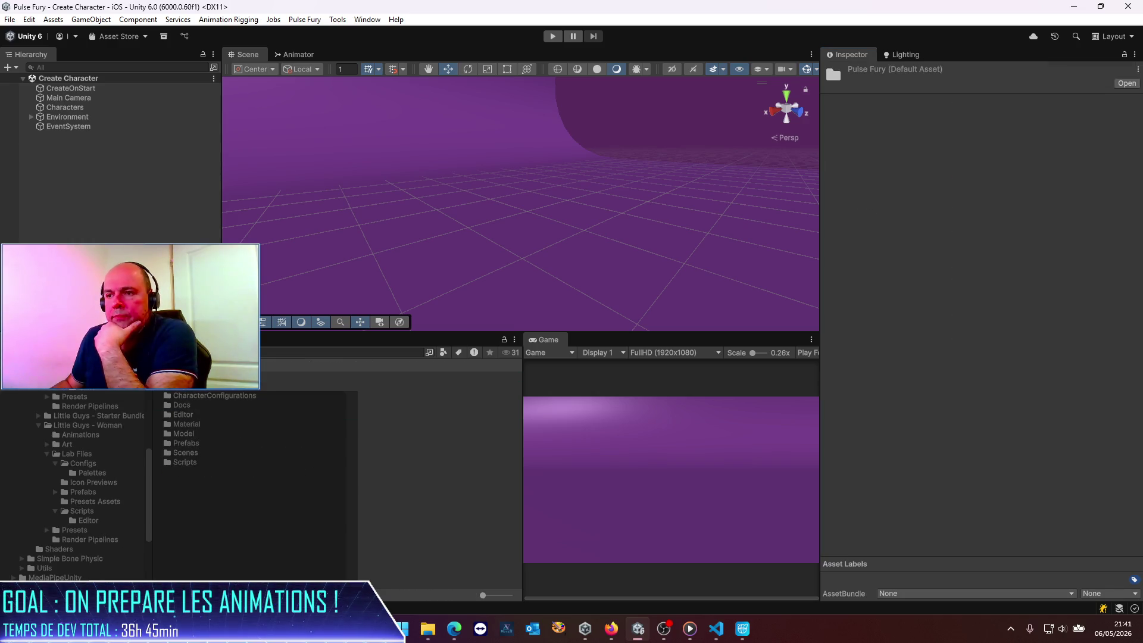
{"action": "double_click", "coordinate": [188, 454]}
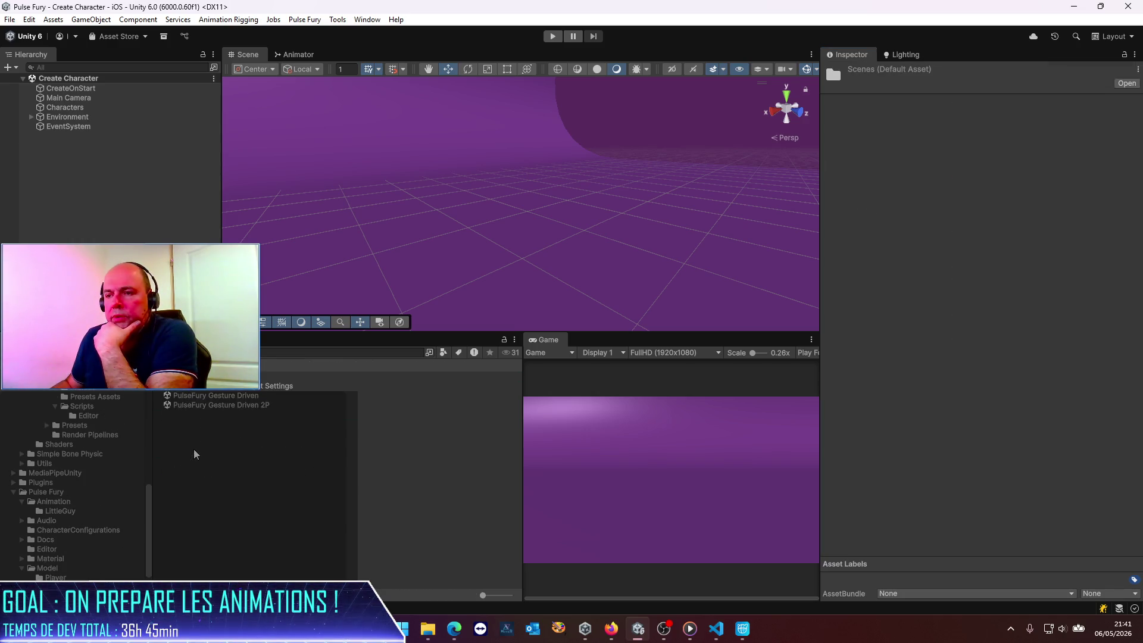
{"action": "double_click", "coordinate": [216, 398]}
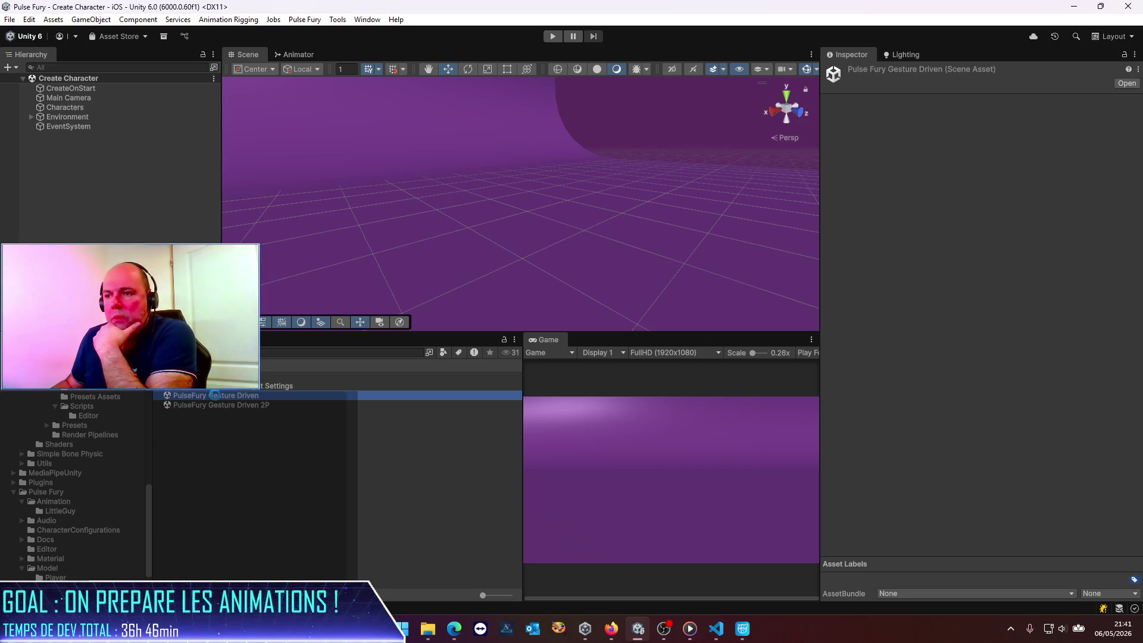
{"action": "left_click", "coordinate": [553, 36]}
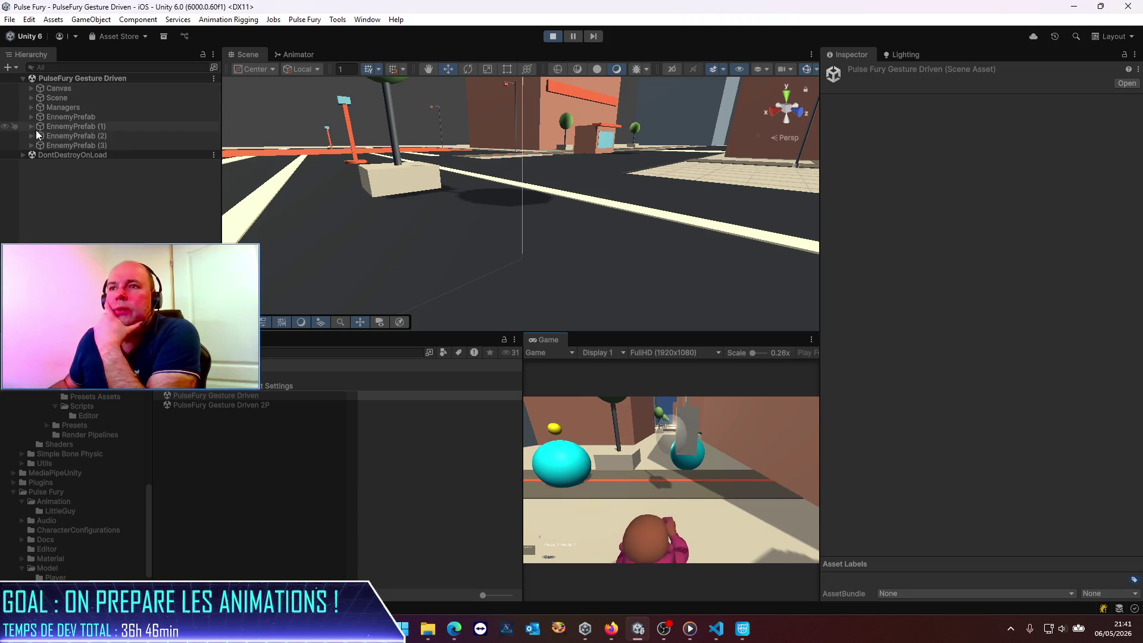
{"action": "left_click", "coordinate": [31, 97]}
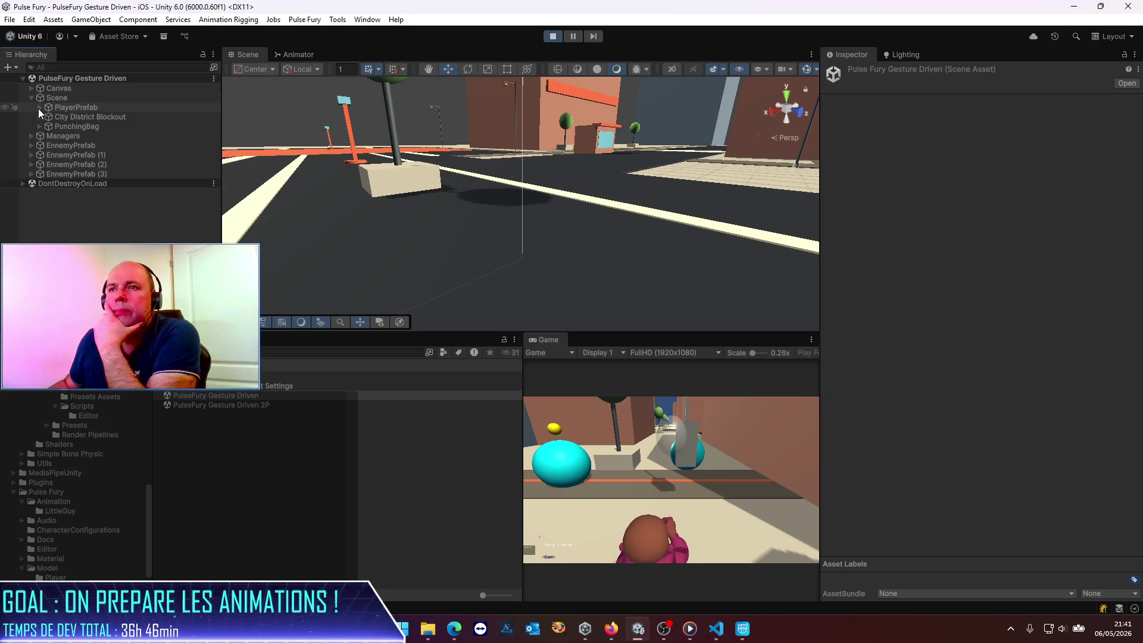
Expand PlayerPrefab > Character in the Hierarchy and inspect their components.
{"action": "left_click", "coordinate": [39, 108]}
{"action": "left_click", "coordinate": [48, 116]}
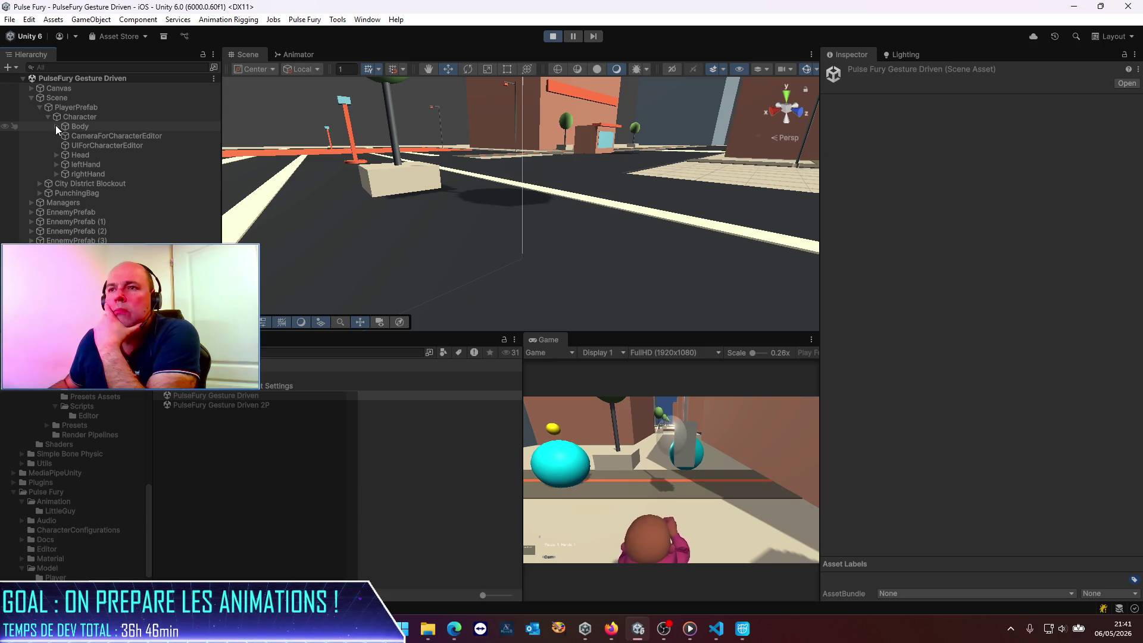
{"action": "left_click", "coordinate": [78, 118]}
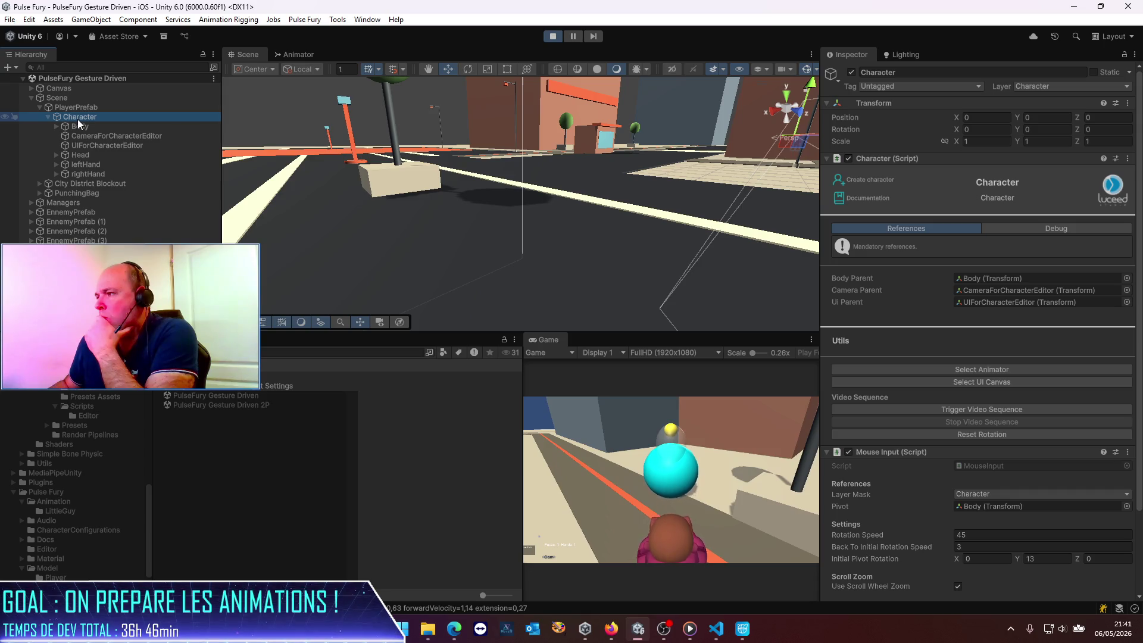
{"action": "left_click", "coordinate": [77, 109]}
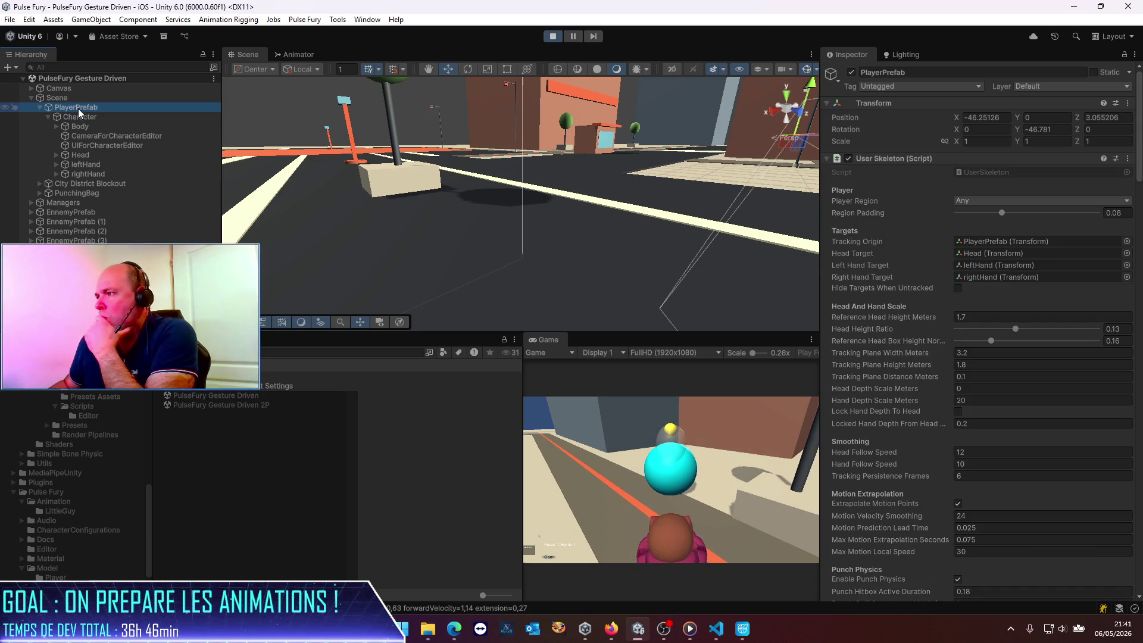
Find the Character referenced by the PlayerPrefab's player manager and select it.
{"action": "scroll", "coordinate": [1035, 361], "scroll_direction": "down", "scroll_amount": 10}
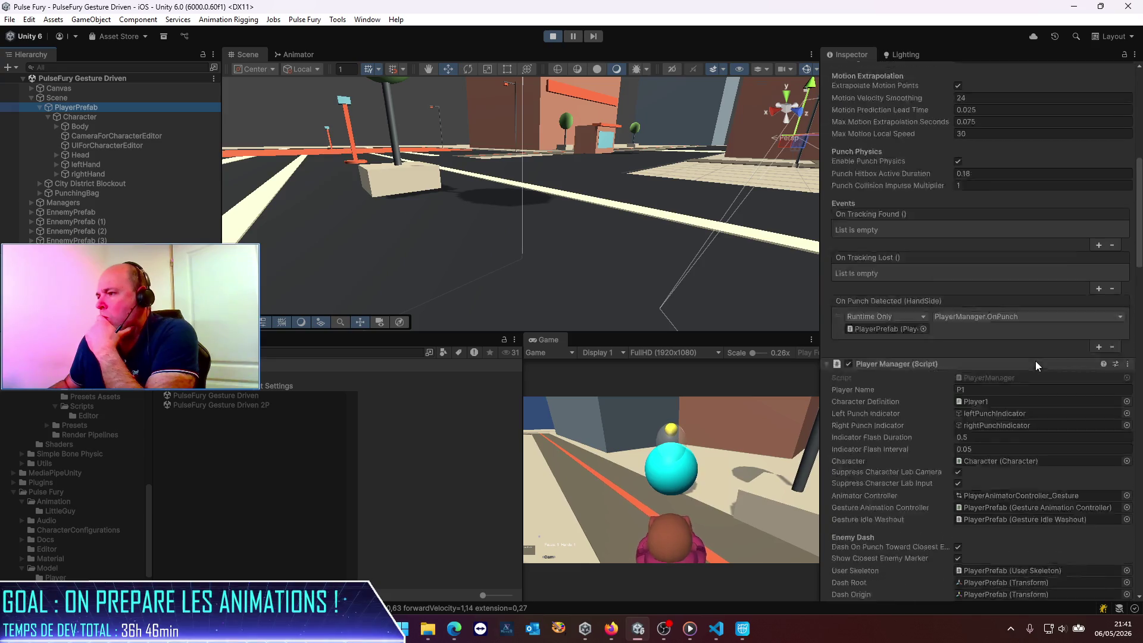
{"action": "scroll", "coordinate": [1033, 359], "scroll_direction": "down", "scroll_amount": 5}
{"action": "scroll", "coordinate": [1030, 356], "scroll_direction": "down", "scroll_amount": 5}
{"action": "scroll", "coordinate": [1030, 356], "scroll_direction": "down", "scroll_amount": 5}
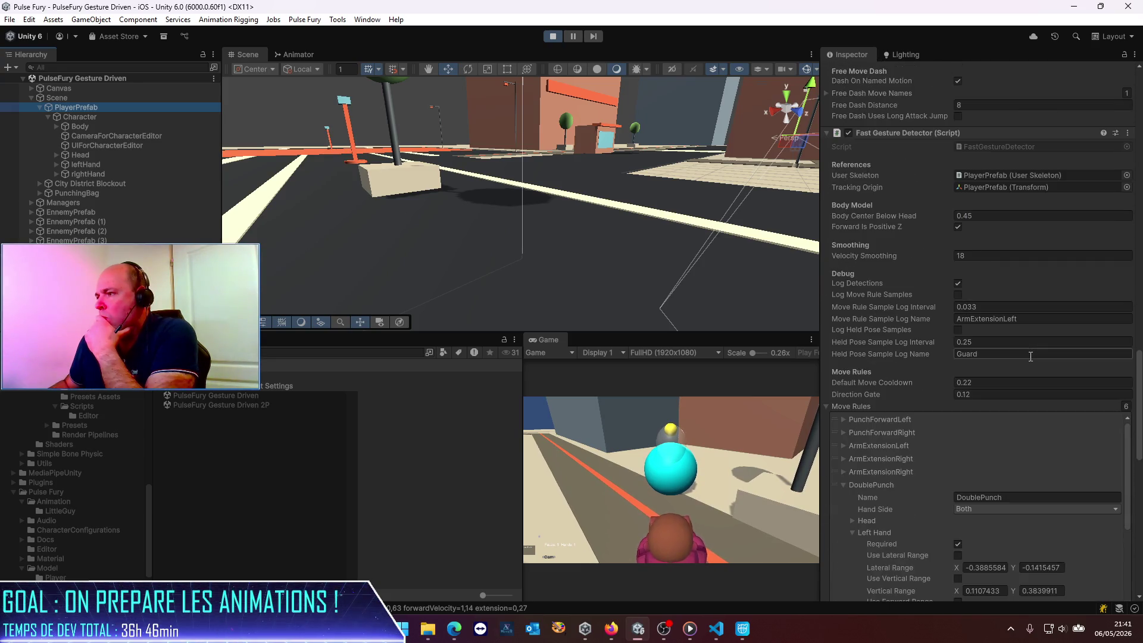
{"action": "scroll", "coordinate": [1029, 356], "scroll_direction": "down", "scroll_amount": 5}
{"action": "scroll", "coordinate": [1029, 356], "scroll_direction": "up", "scroll_amount": 5}
{"action": "scroll", "coordinate": [1029, 356], "scroll_direction": "up", "scroll_amount": 5}
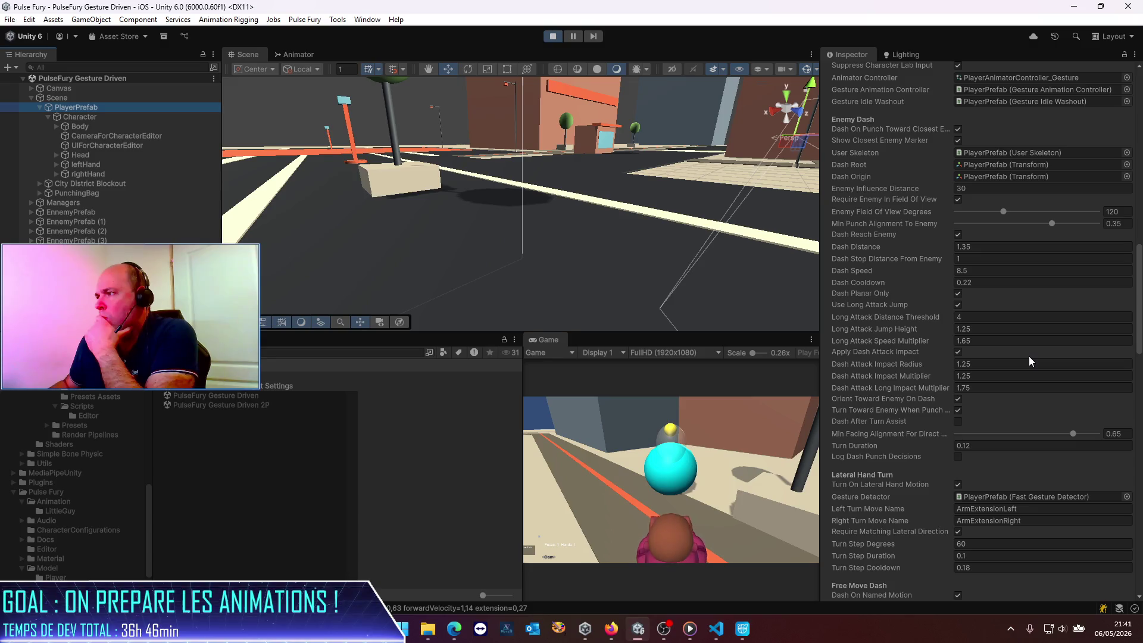
{"action": "scroll", "coordinate": [1029, 356], "scroll_direction": "up", "scroll_amount": 3}
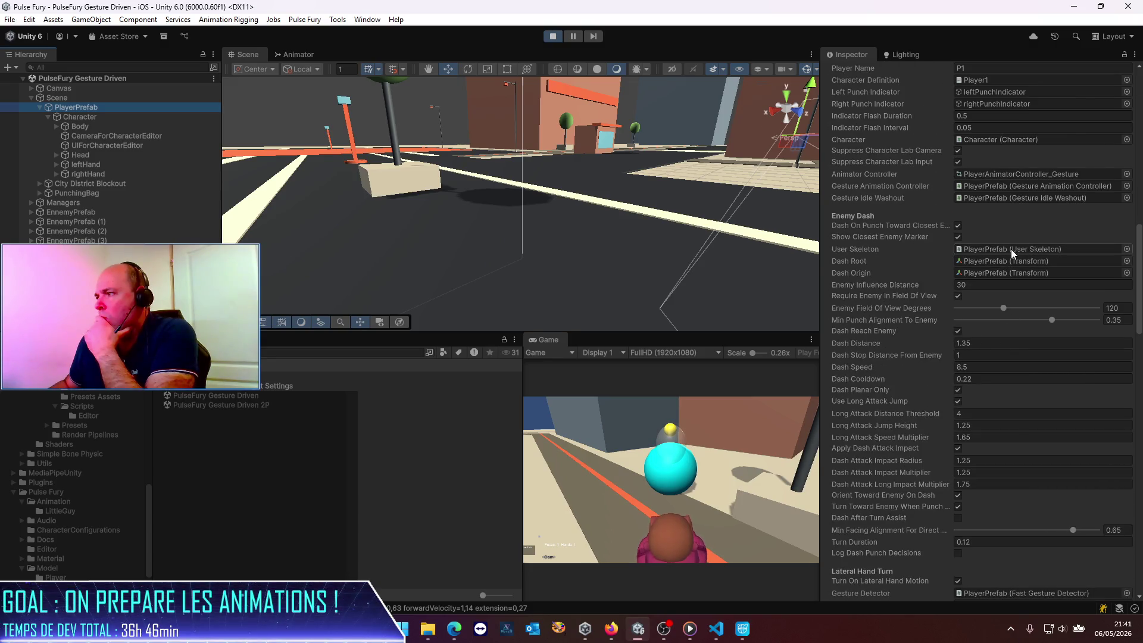
{"action": "scroll", "coordinate": [1010, 249], "scroll_direction": "up", "scroll_amount": 4}
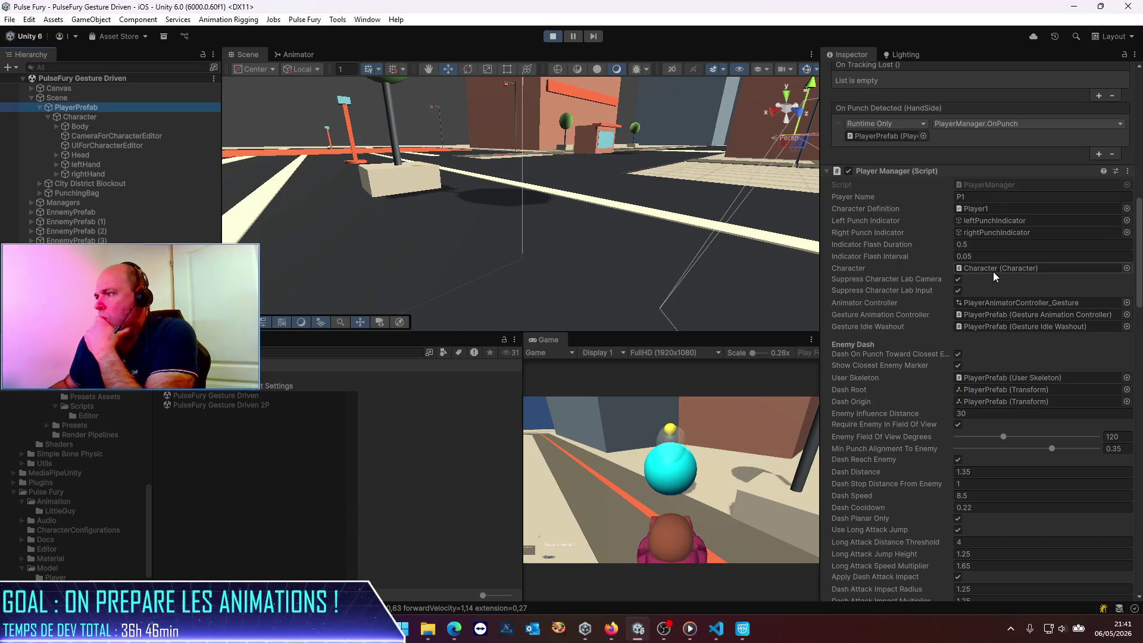
{"action": "left_click", "coordinate": [995, 272]}
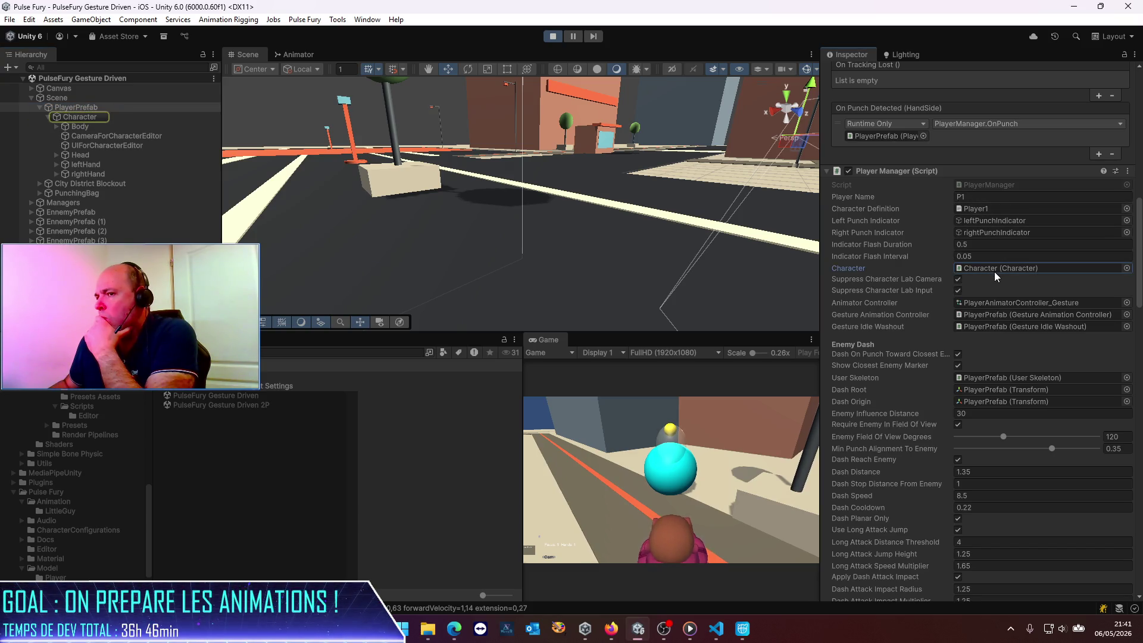
{"action": "left_click", "coordinate": [83, 118]}
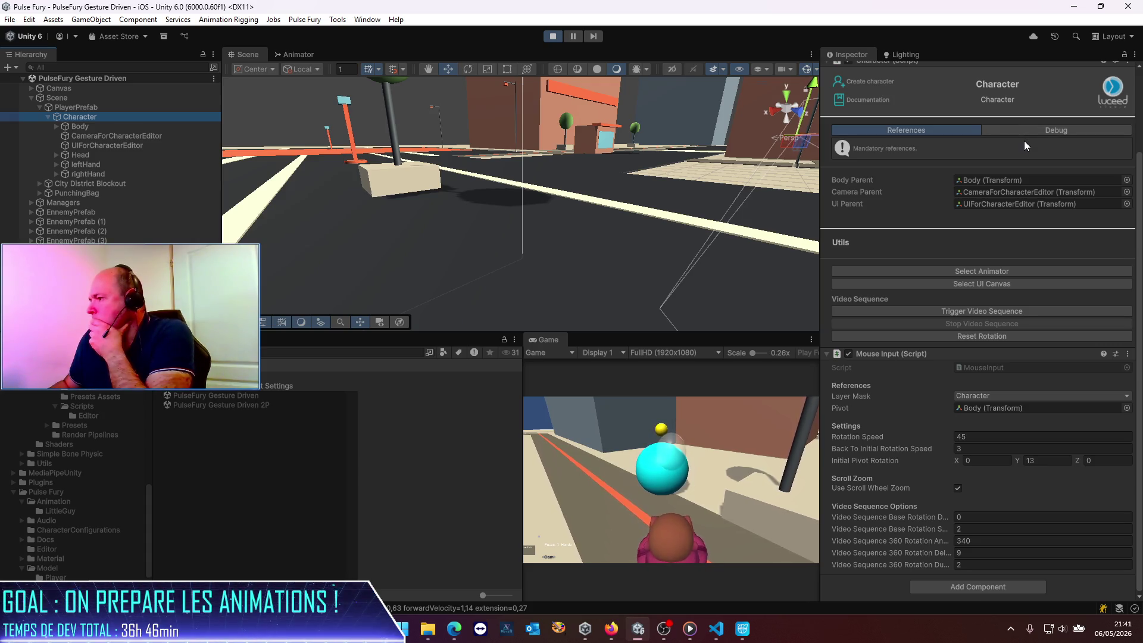
Copy the Guys_ManTall_Base(Clone) name under Body, then stop play mode.
{"action": "left_click", "coordinate": [56, 126]}
{"action": "left_click", "coordinate": [128, 136]}
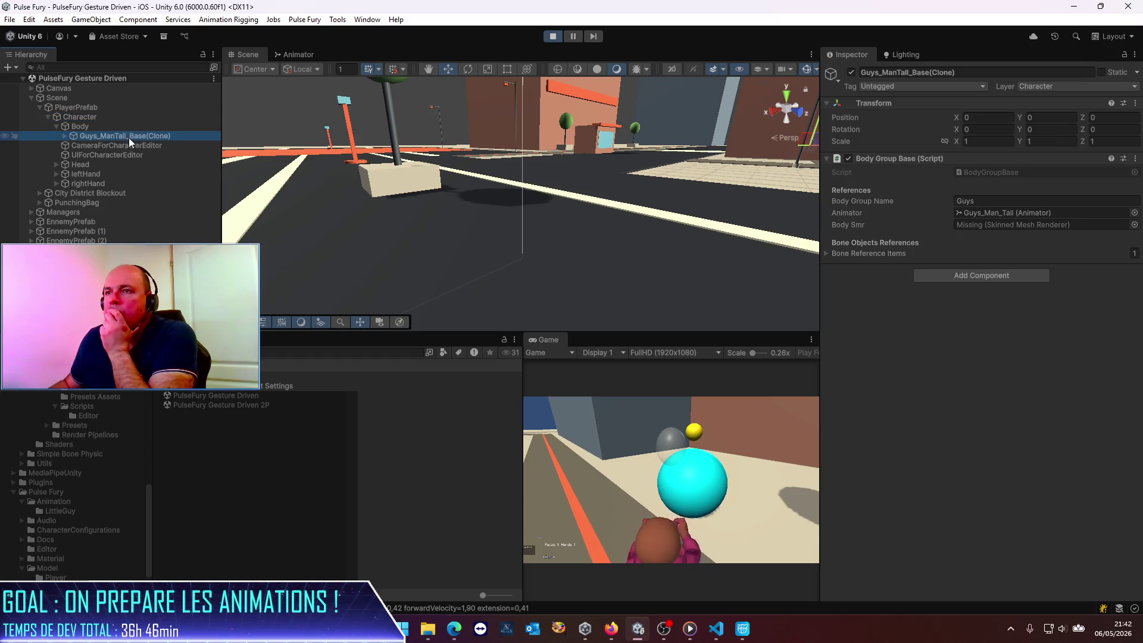
{"action": "left_click", "coordinate": [109, 136]}
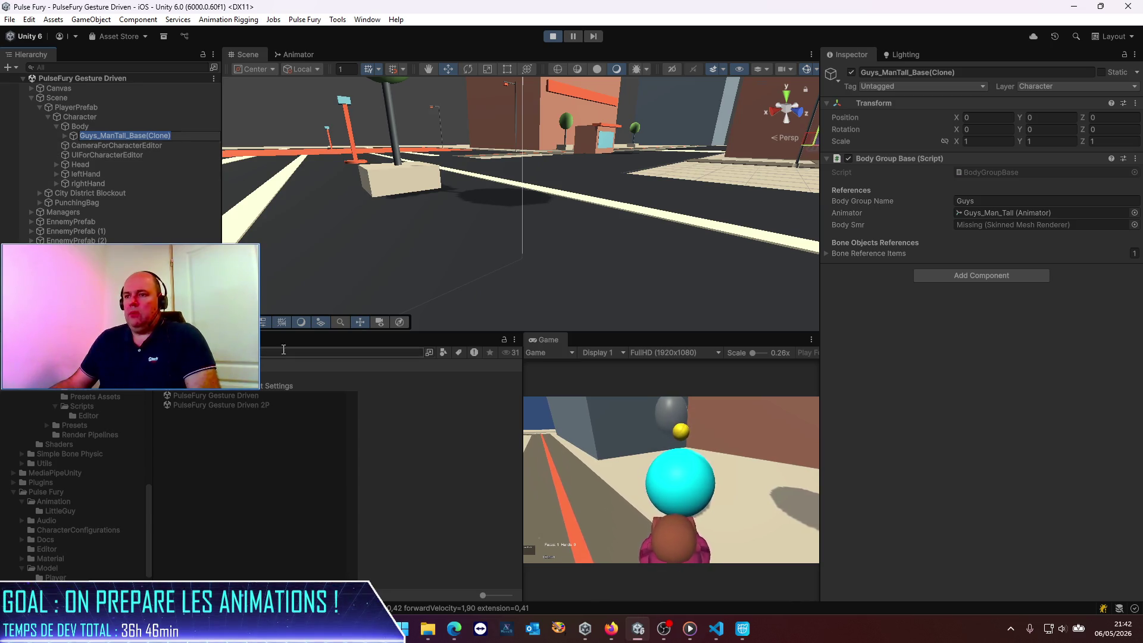
{"action": "left_click", "coordinate": [173, 364]}
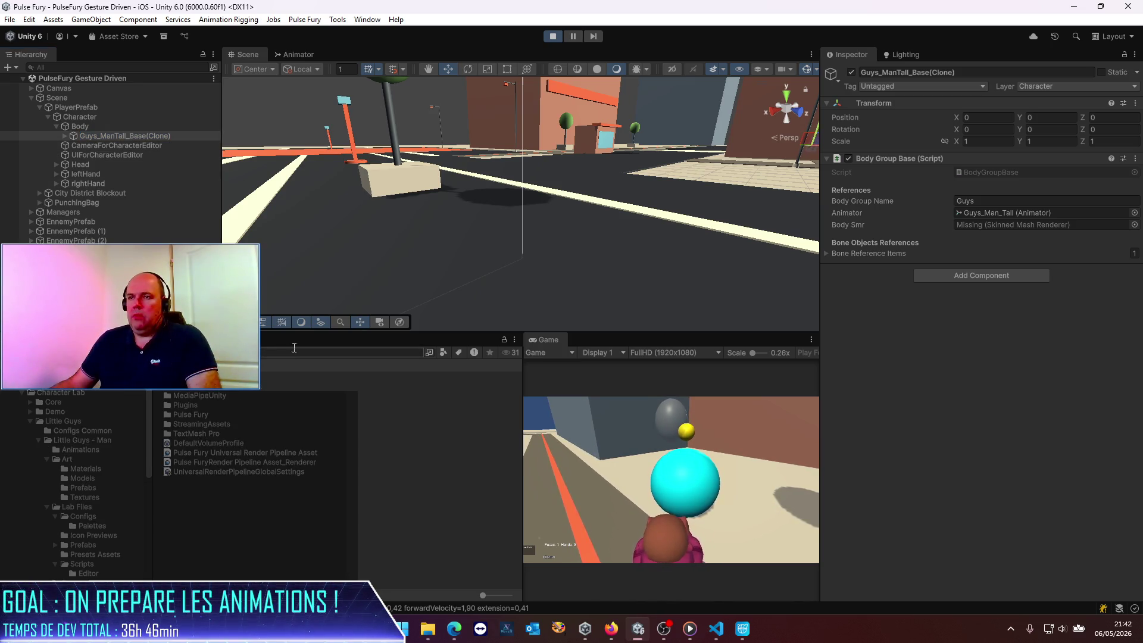
{"action": "left_click", "coordinate": [553, 37]}
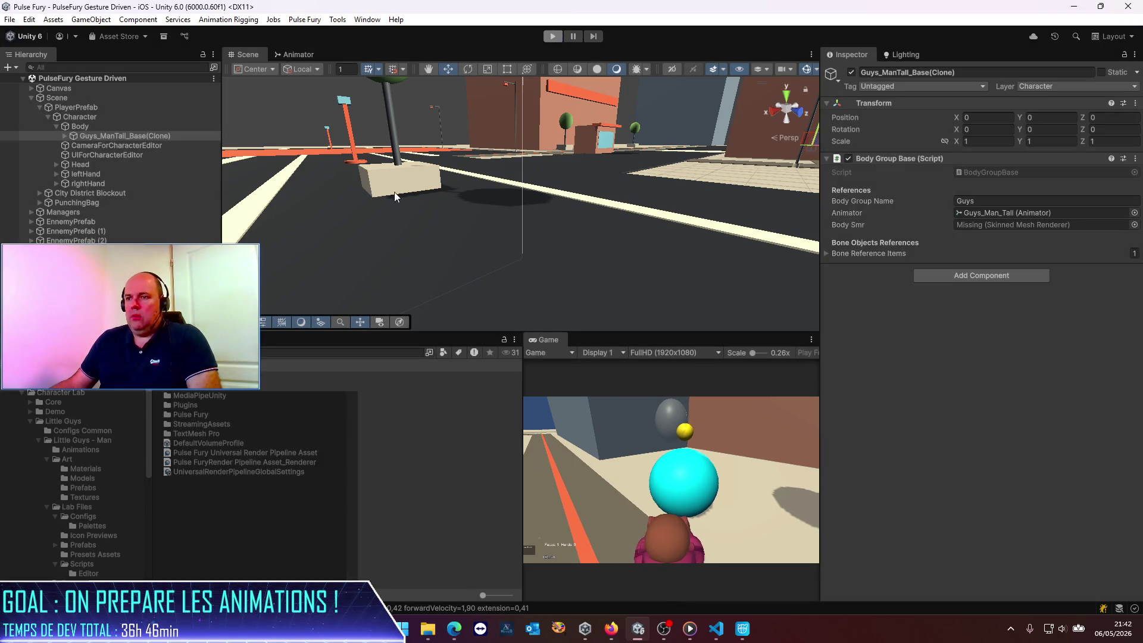
{"action": "left_click", "coordinate": [277, 353]}
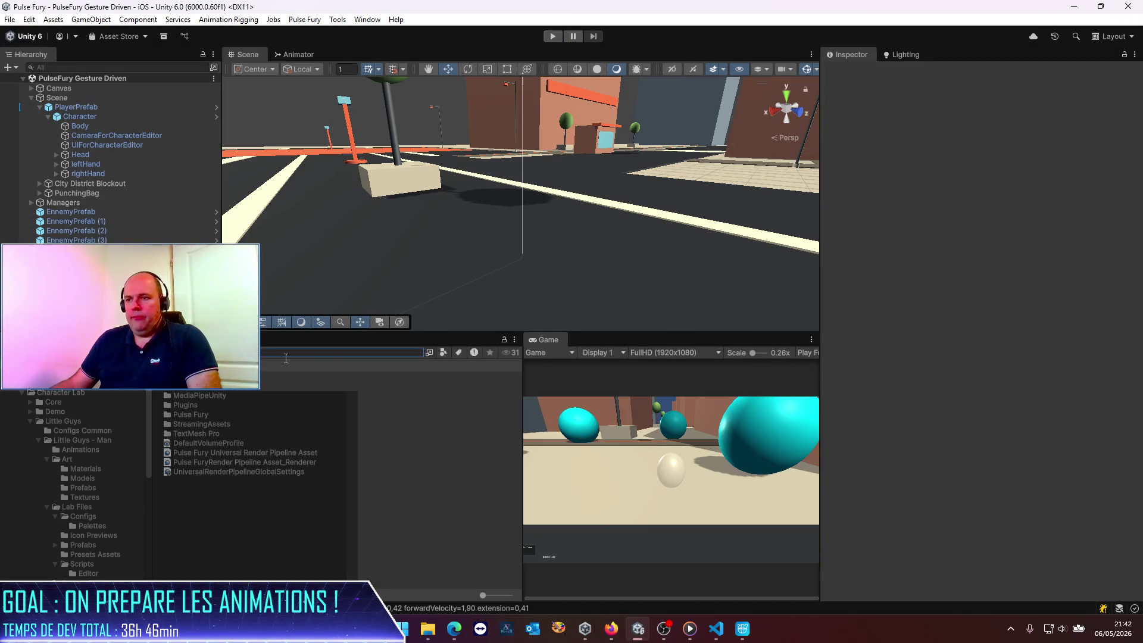
Paste the name into the Project search, trim (Clone), and reveal the Guys_ManTall_Base prefab.
{"action": "key", "text": "ctrl+v"}
{"action": "key", "text": "BackSpace"}
{"action": "key", "text": "BackSpace"}
{"action": "key", "text": "BackSpace"}
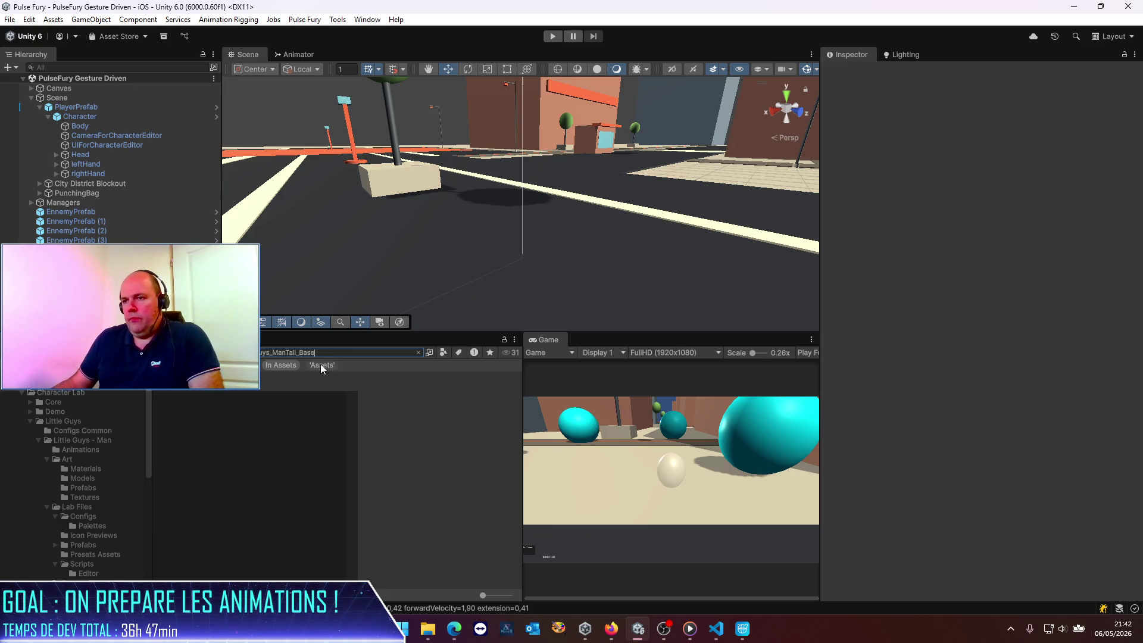
{"action": "left_click", "coordinate": [384, 377]}
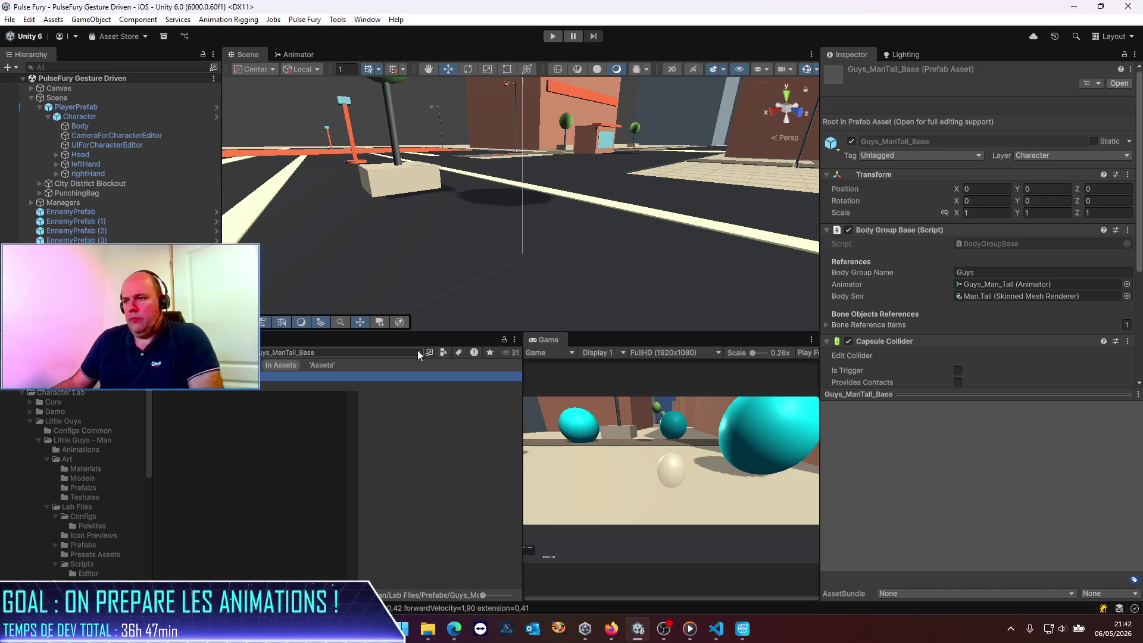
{"action": "left_click", "coordinate": [417, 352]}
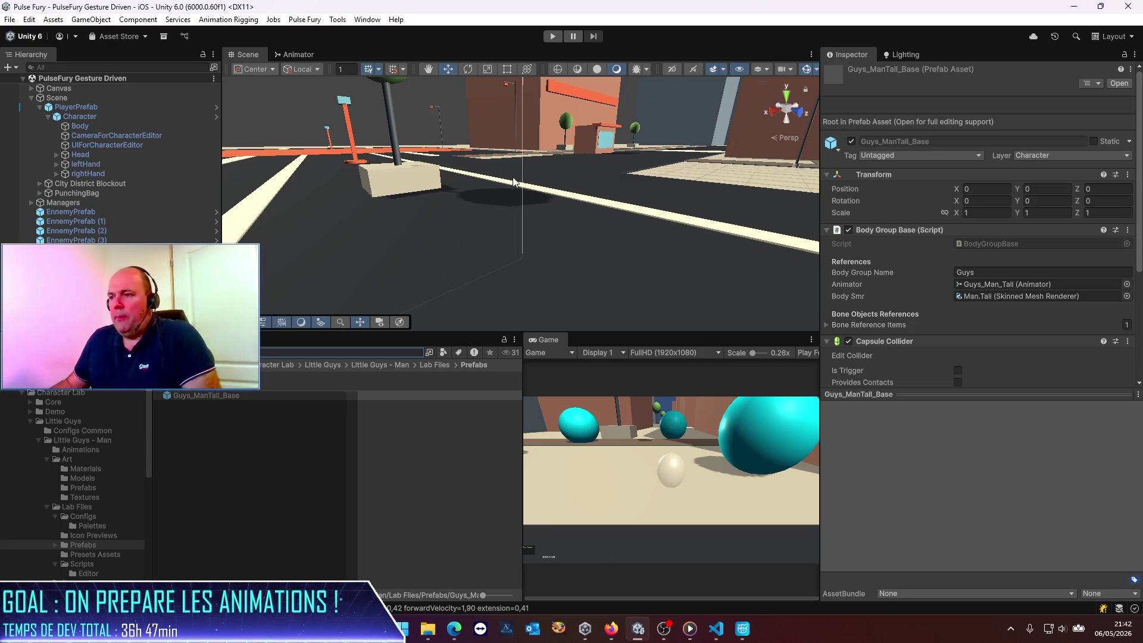
Browse to Little Guys - Woman > Art > Prefabs.
{"action": "left_click", "coordinate": [314, 366]}
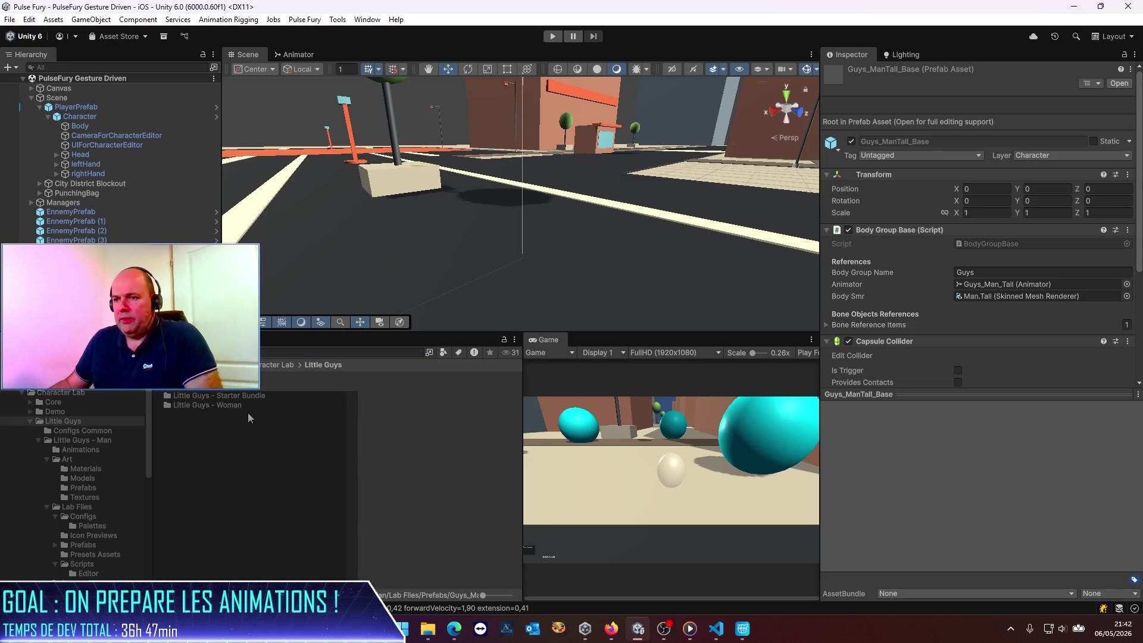
{"action": "double_click", "coordinate": [217, 405]}
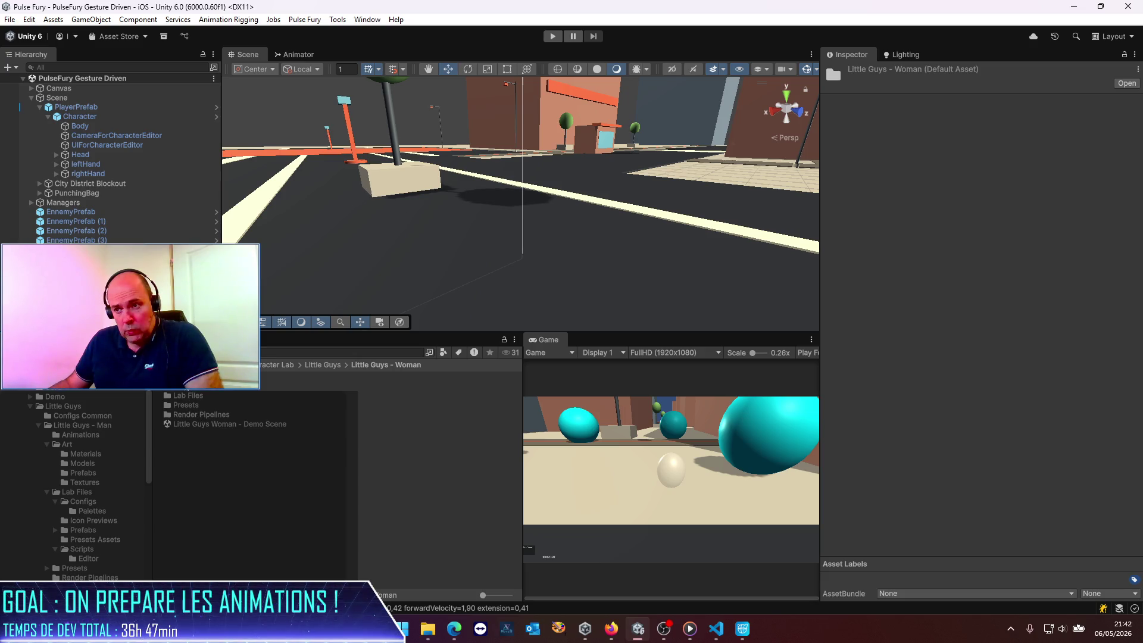
{"action": "double_click", "coordinate": [196, 386]}
{"action": "double_click", "coordinate": [198, 398]}
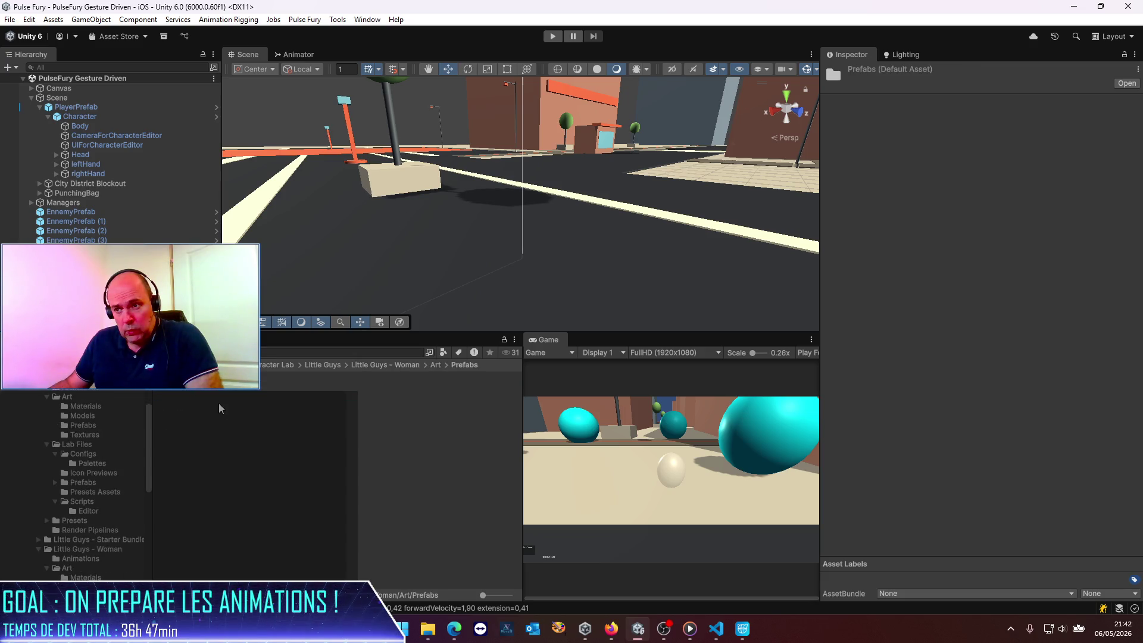
Open the Guys_Woman prefab and ping its nested instance's source Guys_Woman model.
{"action": "double_click", "coordinate": [298, 376]}
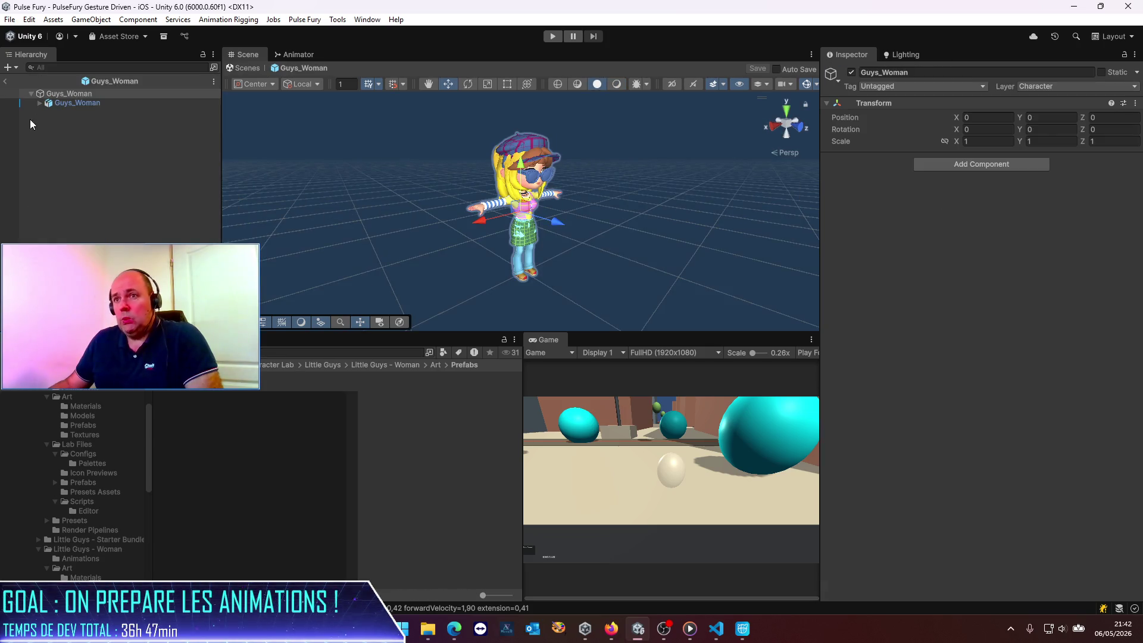
{"action": "left_click", "coordinate": [38, 103]}
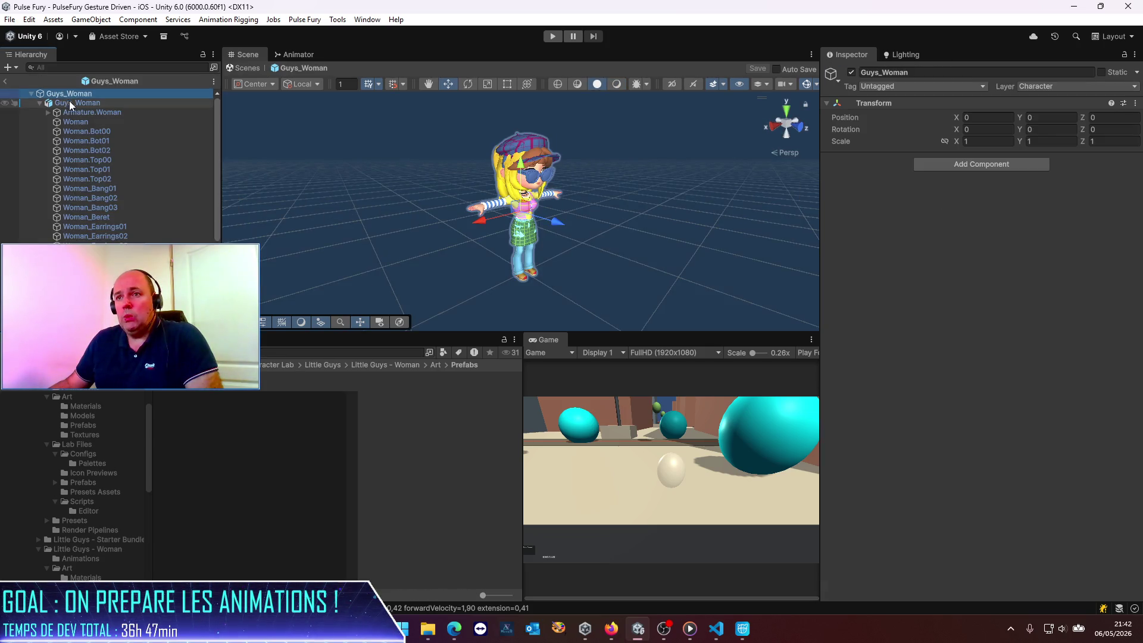
{"action": "left_click", "coordinate": [69, 101]}
{"action": "left_click", "coordinate": [1027, 119]}
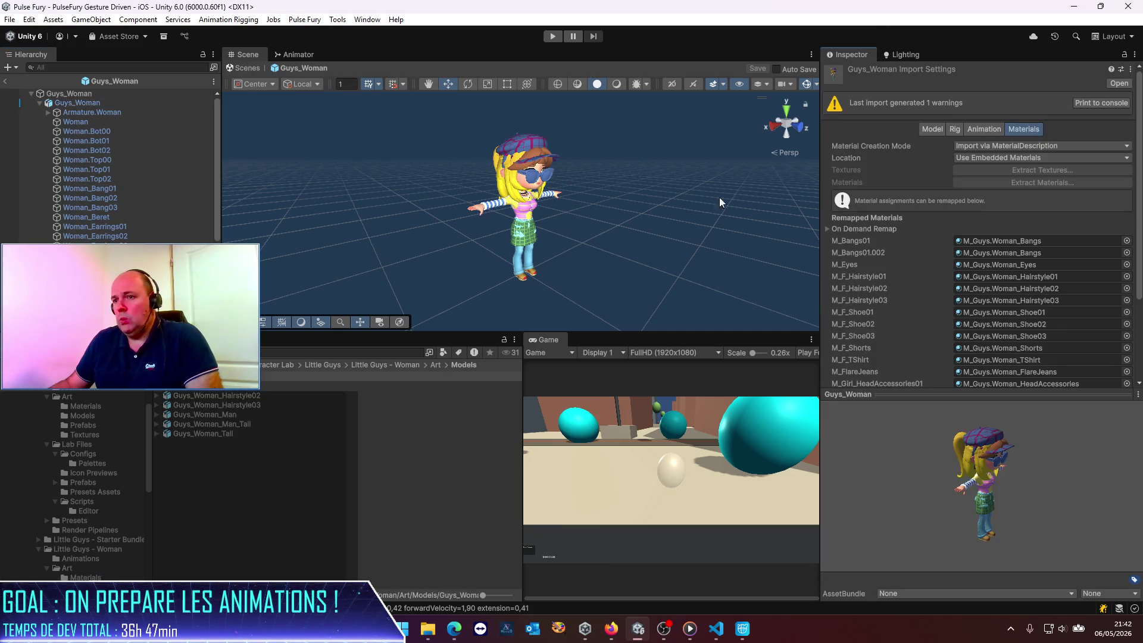
{"action": "left_click", "coordinate": [268, 417]}
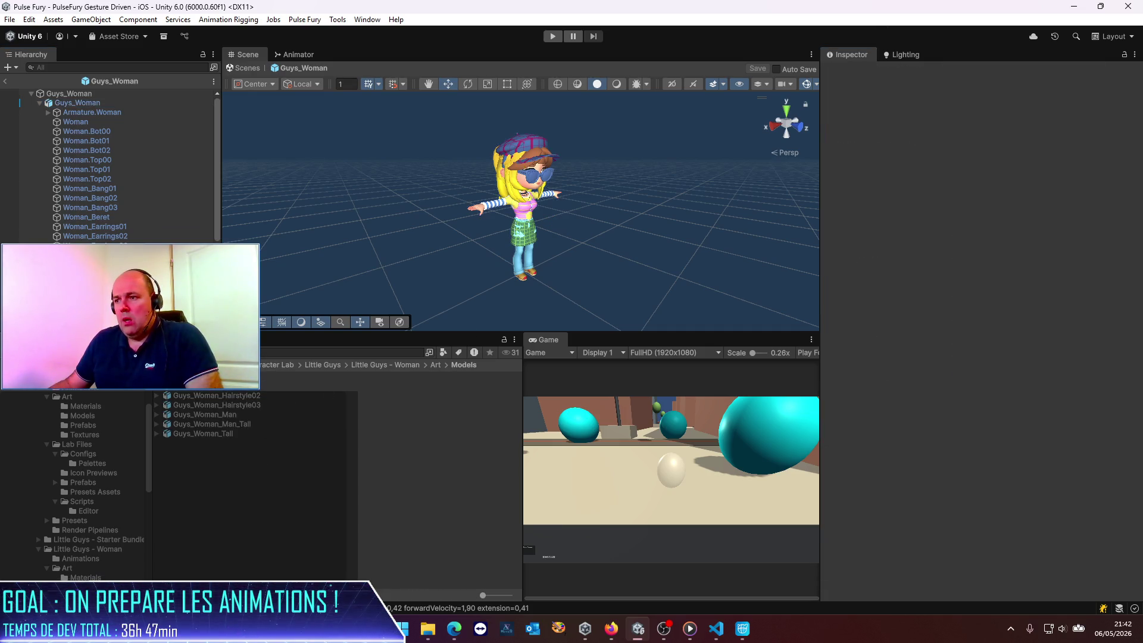
{"action": "left_click", "coordinate": [197, 376]}
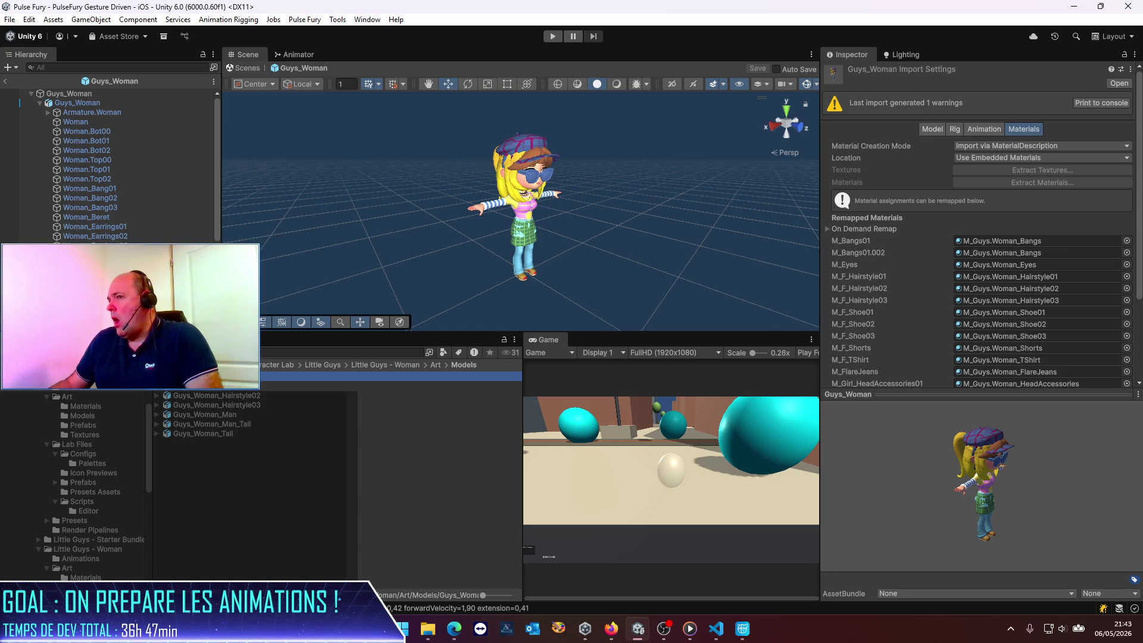
Reselect the Guys_Woman model file and bring up its context menu.
{"action": "left_click", "coordinate": [73, 91]}
{"action": "left_click", "coordinate": [73, 103]}
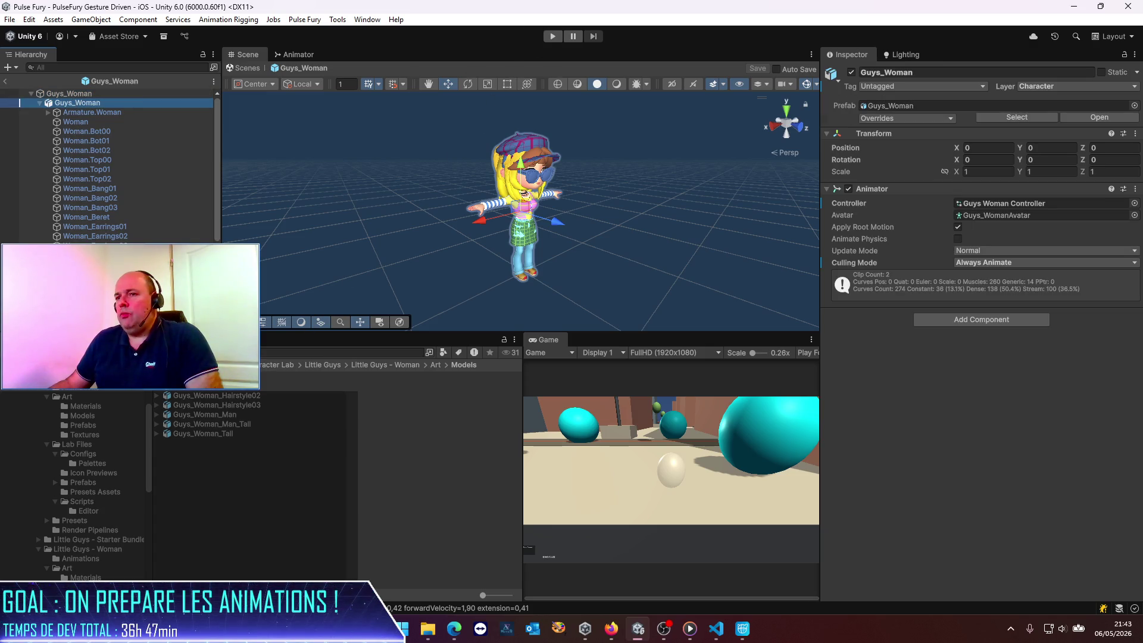
{"action": "left_click", "coordinate": [202, 375]}
{"action": "right_click", "coordinate": [216, 376]}
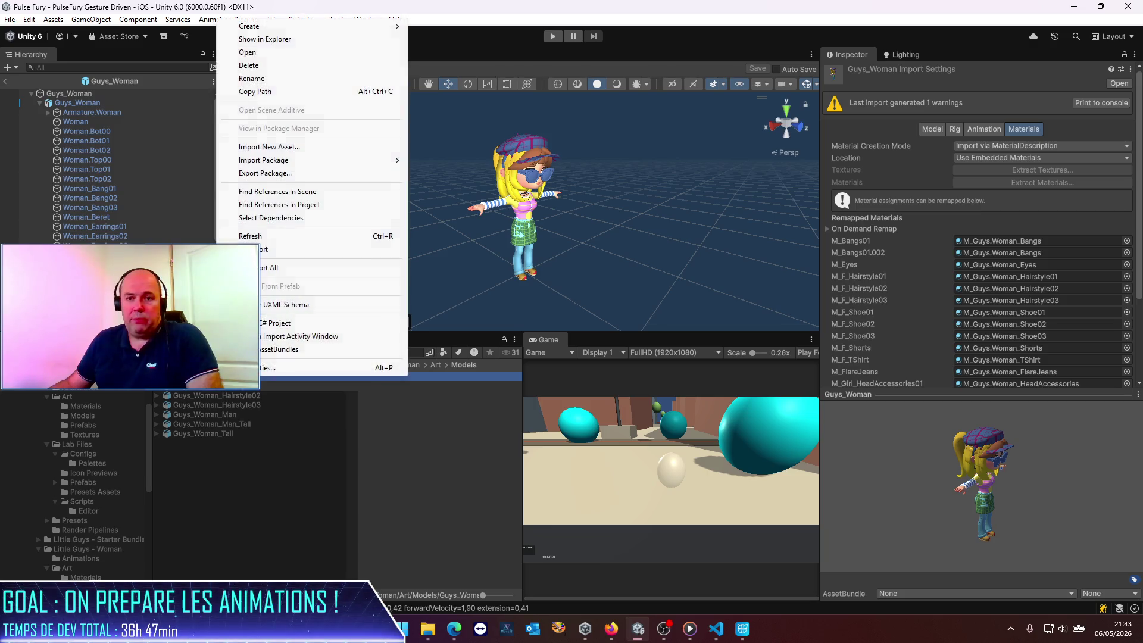
Reveal the Guys_Woman model in File Explorer and sort the Woman Models folder by type.
{"action": "left_click", "coordinate": [311, 40]}
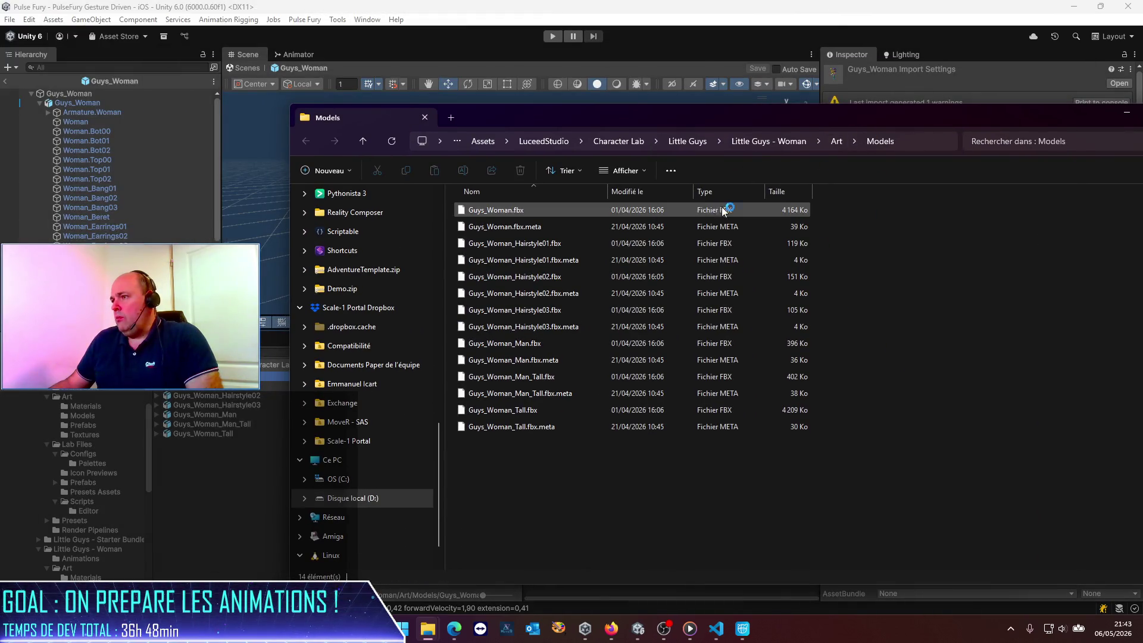
{"action": "left_click", "coordinate": [706, 194]}
{"action": "left_click", "coordinate": [955, 141]}
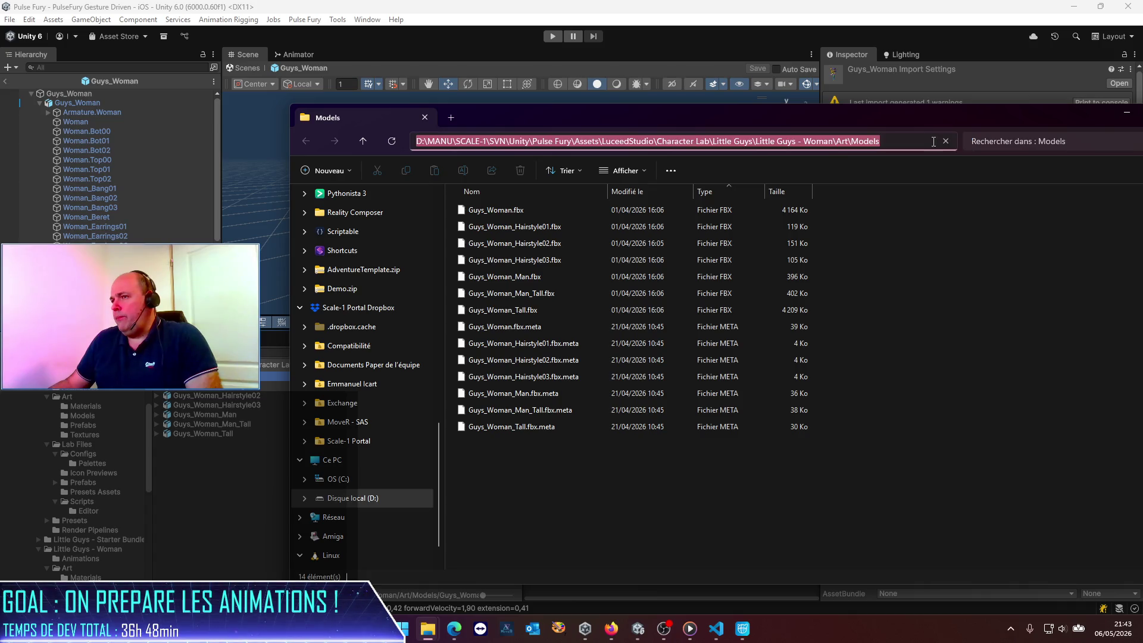
{"action": "left_click", "coordinate": [694, 528]}
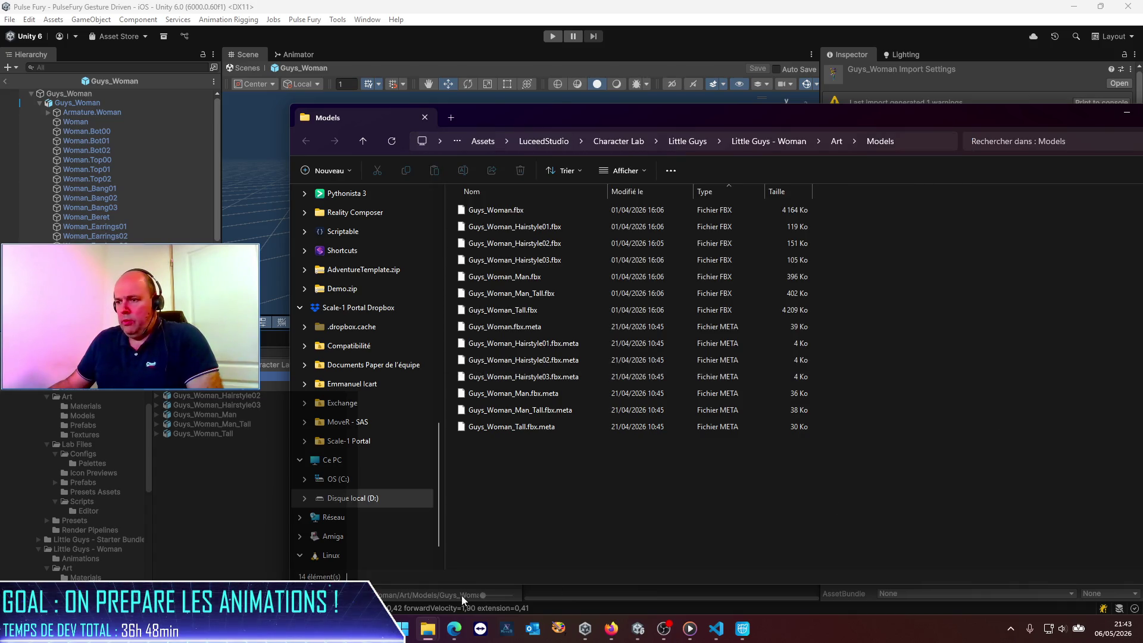
Launch Blender 4.3 by searching 'blen' from the Windows Start menu.
{"action": "left_click", "coordinate": [405, 632]}
{"action": "type", "text": "blen"}
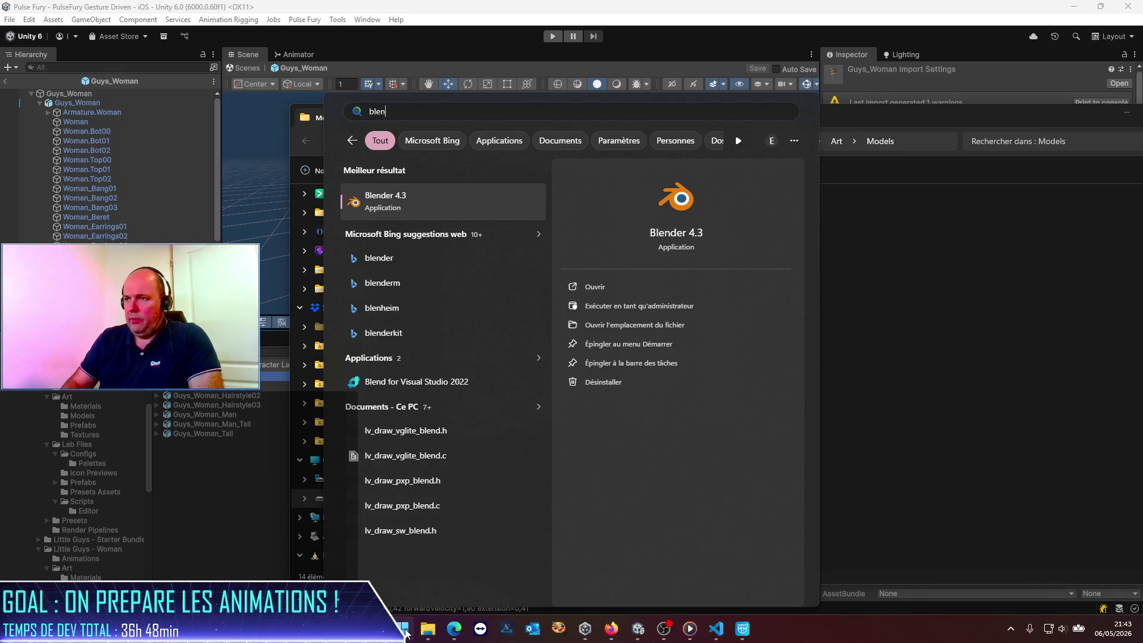
{"action": "key", "text": "Return"}
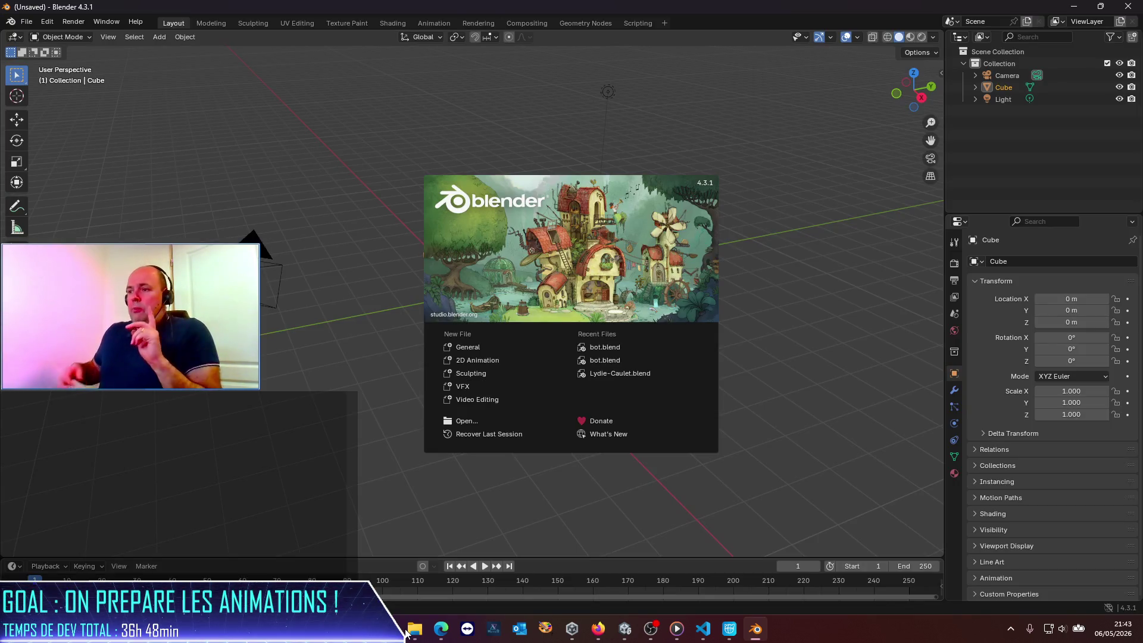
Dismiss the splash screen and delete the default camera, cube and light.
{"action": "left_click", "coordinate": [767, 392]}
{"action": "left_click_drag", "start_coordinate": [176, 165], "coordinate": [698, 435]}
{"action": "key", "text": "Delete"}
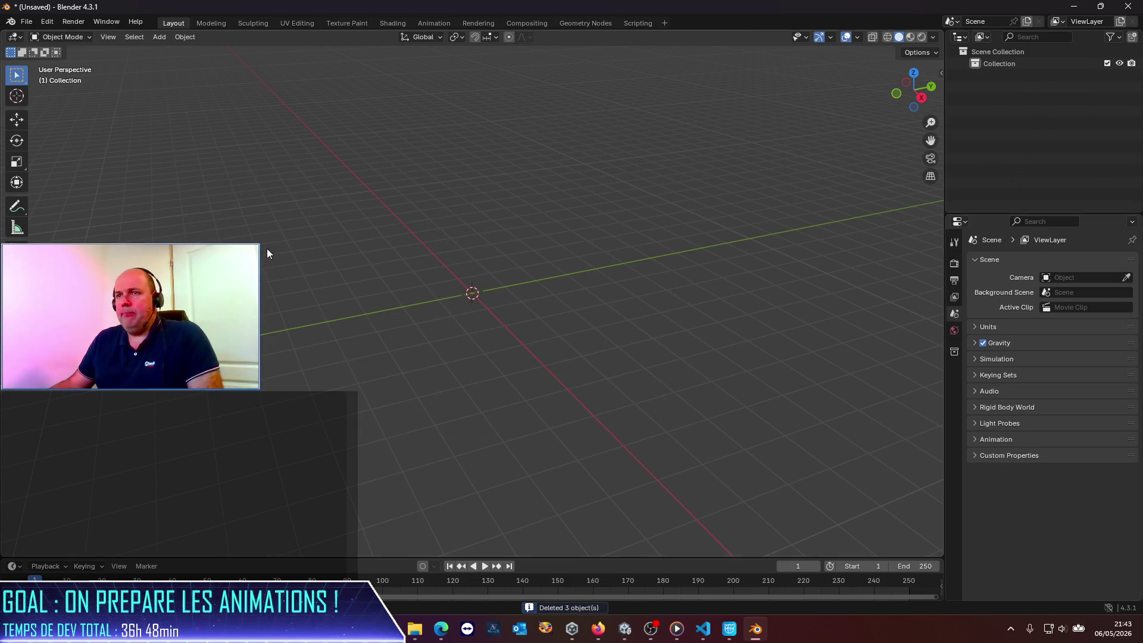
Import Guys_Woman.fbx by dragging it from the Models folder into the viewport.
{"action": "mouse_move", "coordinate": [422, 628]}
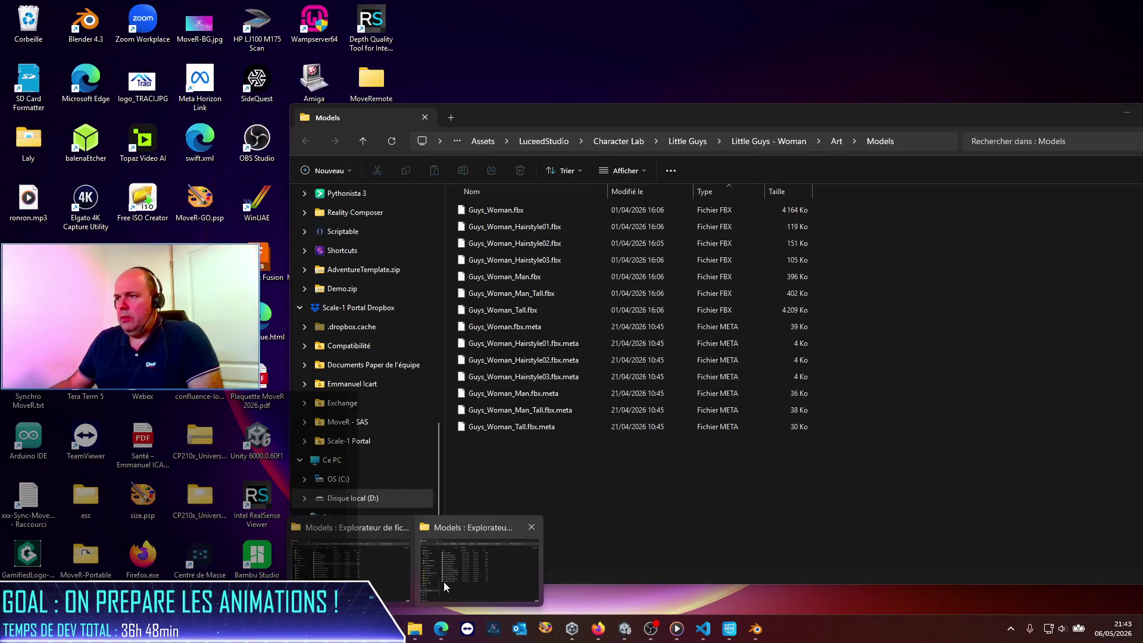
{"action": "left_click", "coordinate": [446, 588]}
{"action": "left_click_drag", "start_coordinate": [506, 212], "coordinate": [179, 268]}
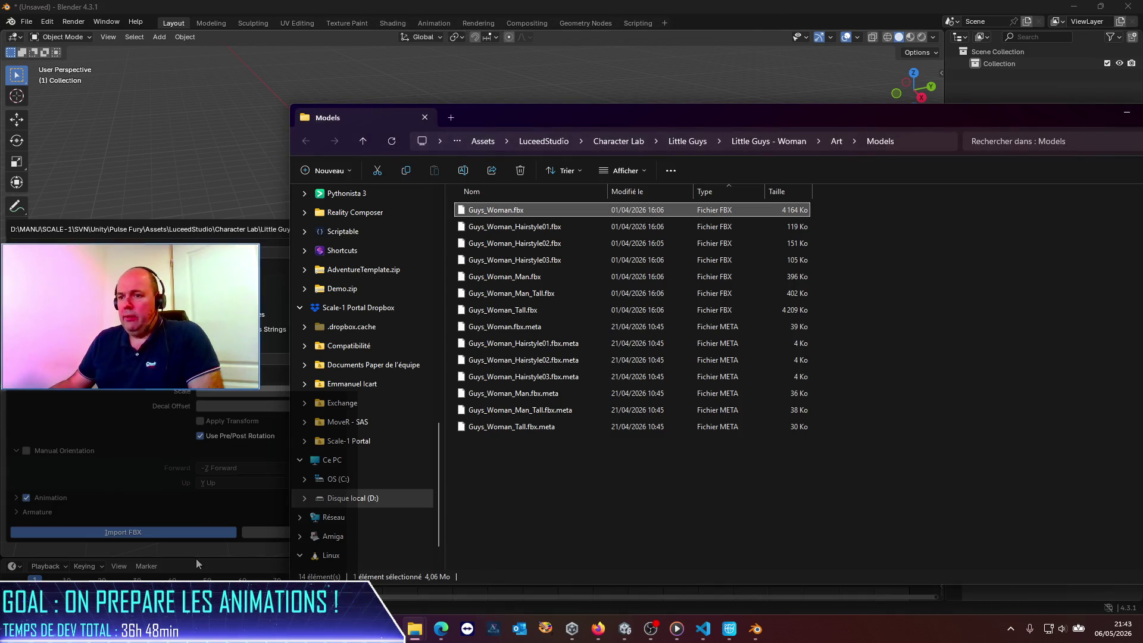
{"action": "left_click", "coordinate": [184, 534]}
{"action": "scroll", "coordinate": [474, 266], "scroll_direction": "up", "scroll_amount": 4}
{"action": "scroll", "coordinate": [474, 266], "scroll_direction": "up", "scroll_amount": 4}
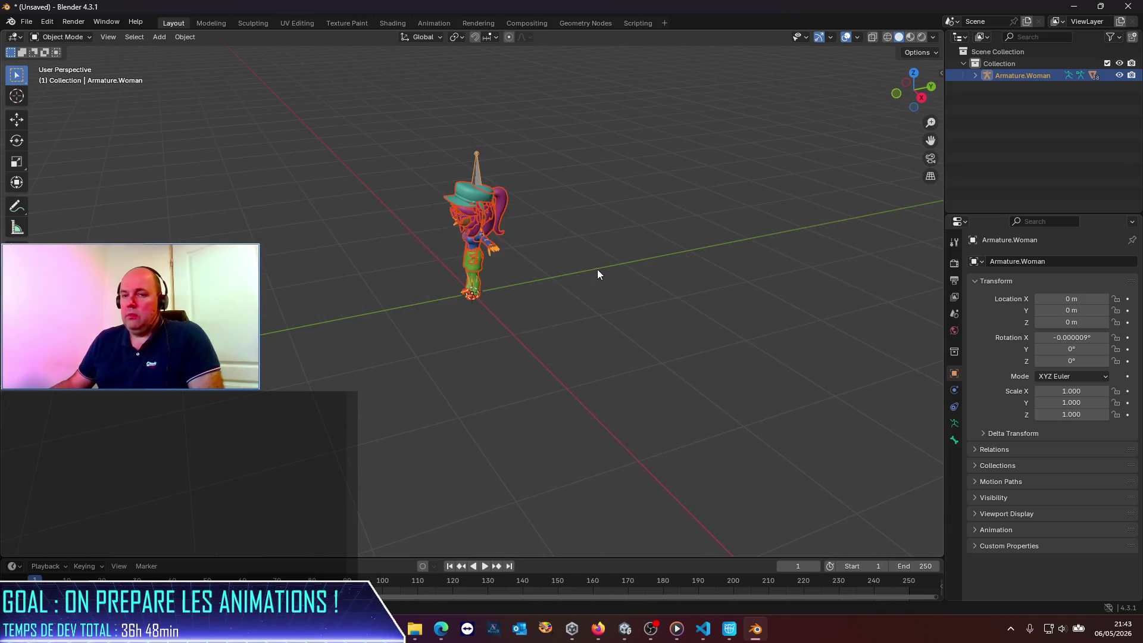
{"action": "right_click", "coordinate": [551, 234]}
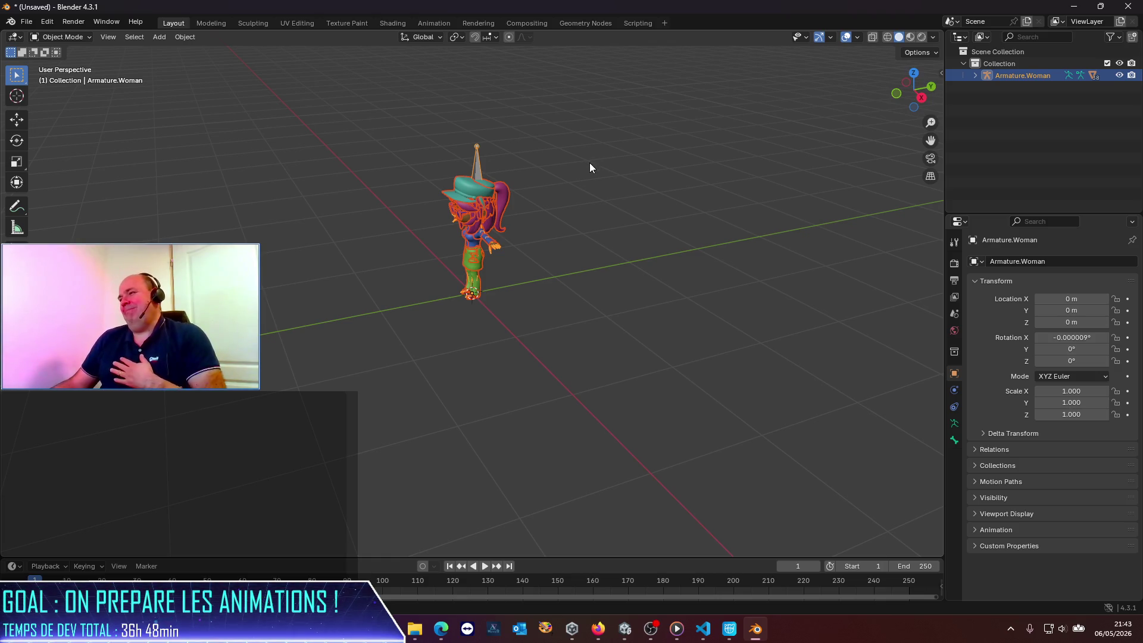
{"action": "left_click", "coordinate": [63, 39]}
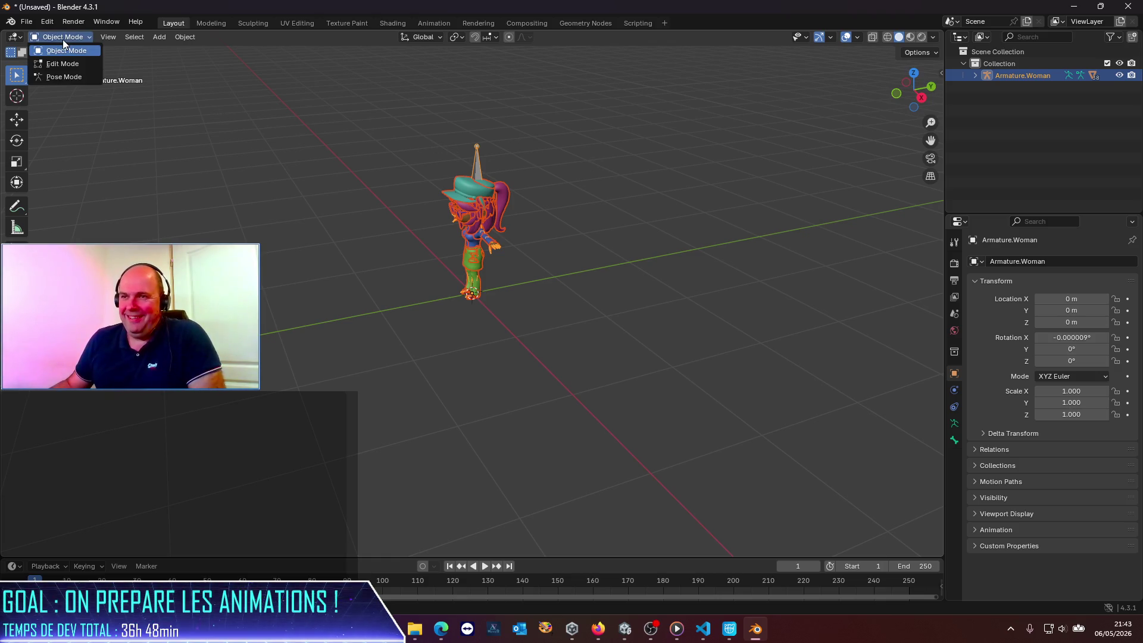
Enter Pose Mode and select the Head bone under Hips > Spine > Neck in the outliner.
{"action": "left_click", "coordinate": [65, 76]}
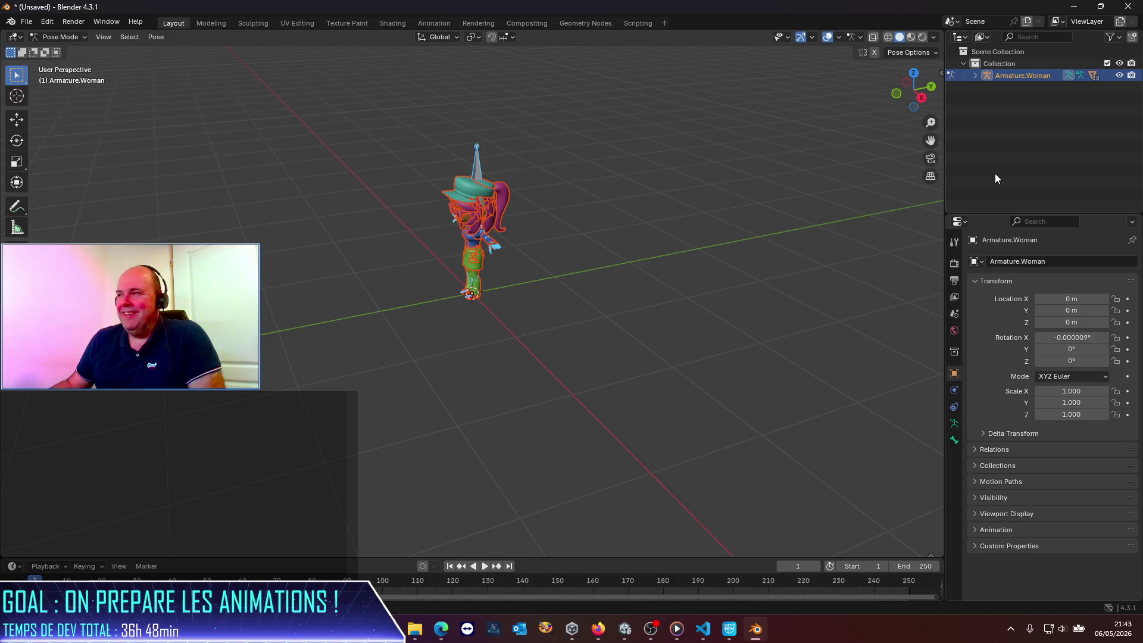
{"action": "left_click", "coordinate": [976, 76]}
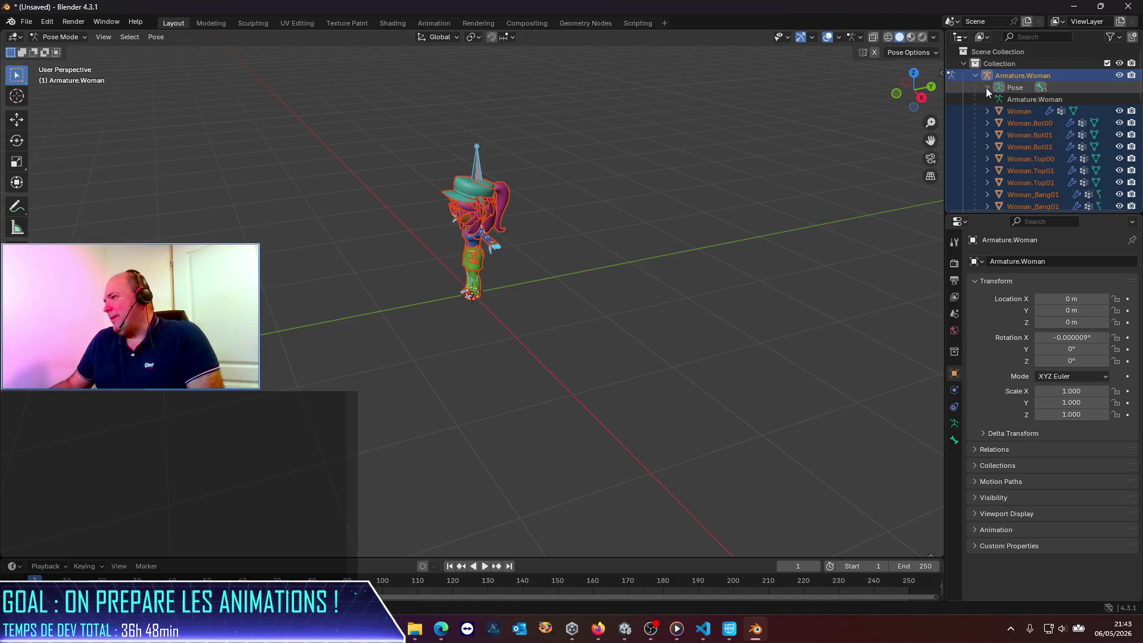
{"action": "left_click", "coordinate": [986, 87]}
{"action": "left_click", "coordinate": [999, 100]}
{"action": "left_click", "coordinate": [1006, 111]}
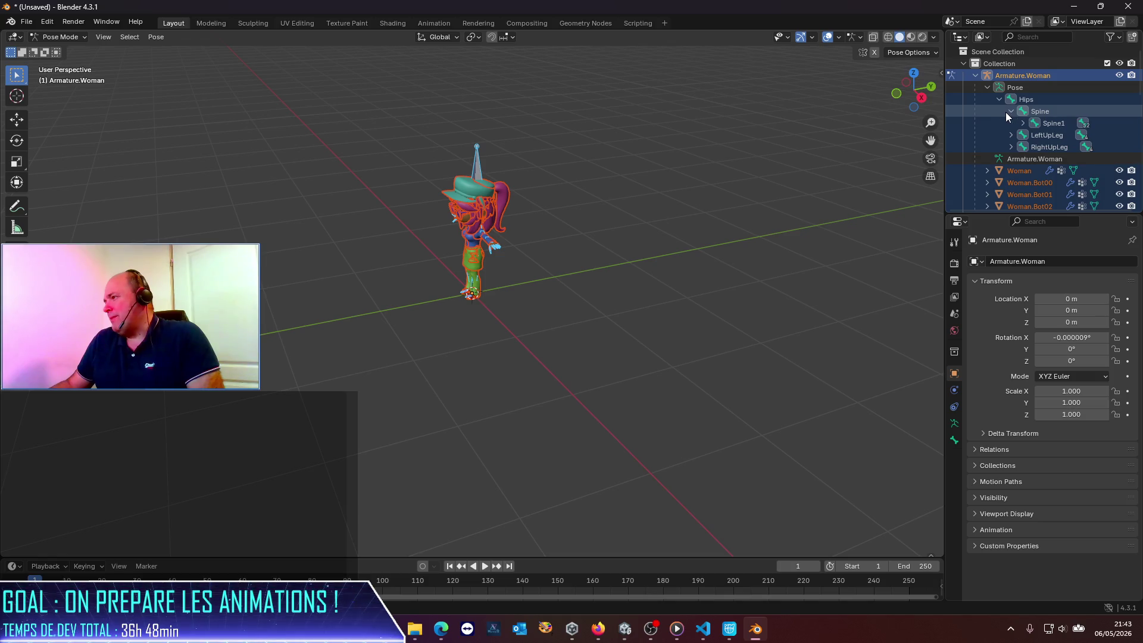
{"action": "left_click", "coordinate": [1022, 123]}
{"action": "left_click", "coordinate": [1035, 135]}
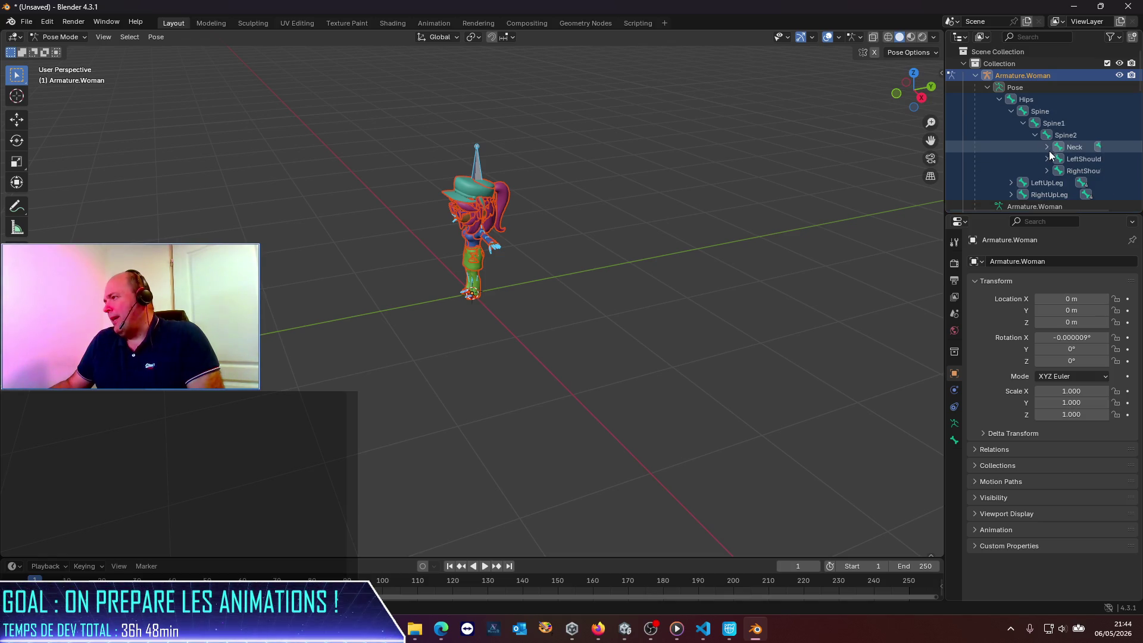
{"action": "left_click", "coordinate": [1047, 147]}
{"action": "left_click", "coordinate": [1072, 160]}
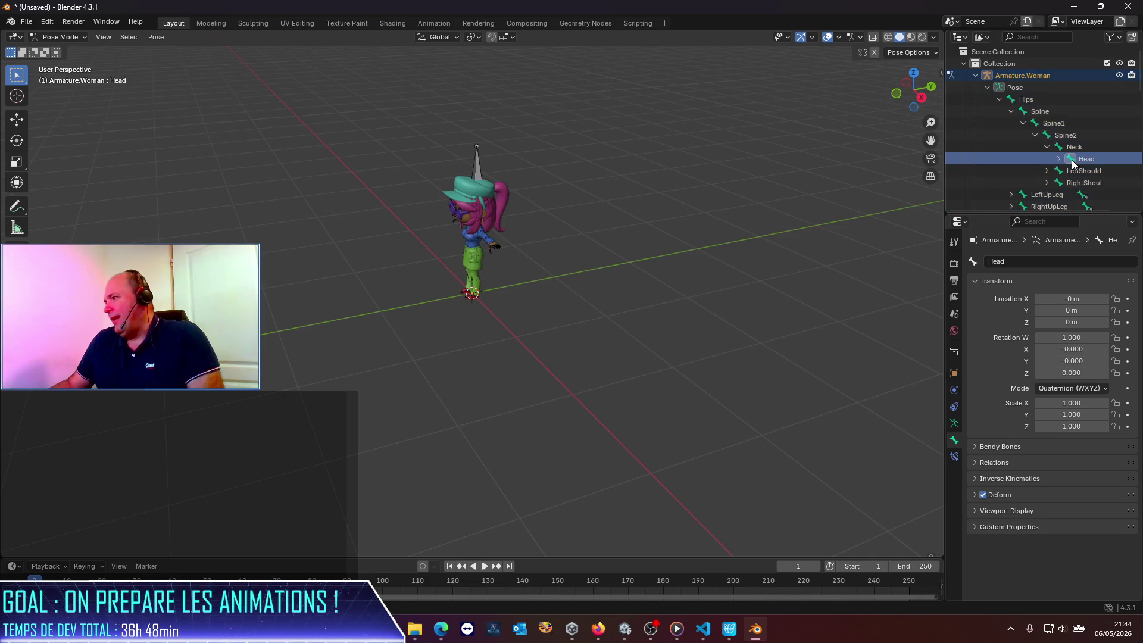
Set the Head bone's scale to 0.6 on X, Y and Z.
{"action": "left_click", "coordinate": [1084, 404]}
{"action": "type", "text": "0.6"}
{"action": "key", "text": "Tab"}
{"action": "type", "text": "0"}
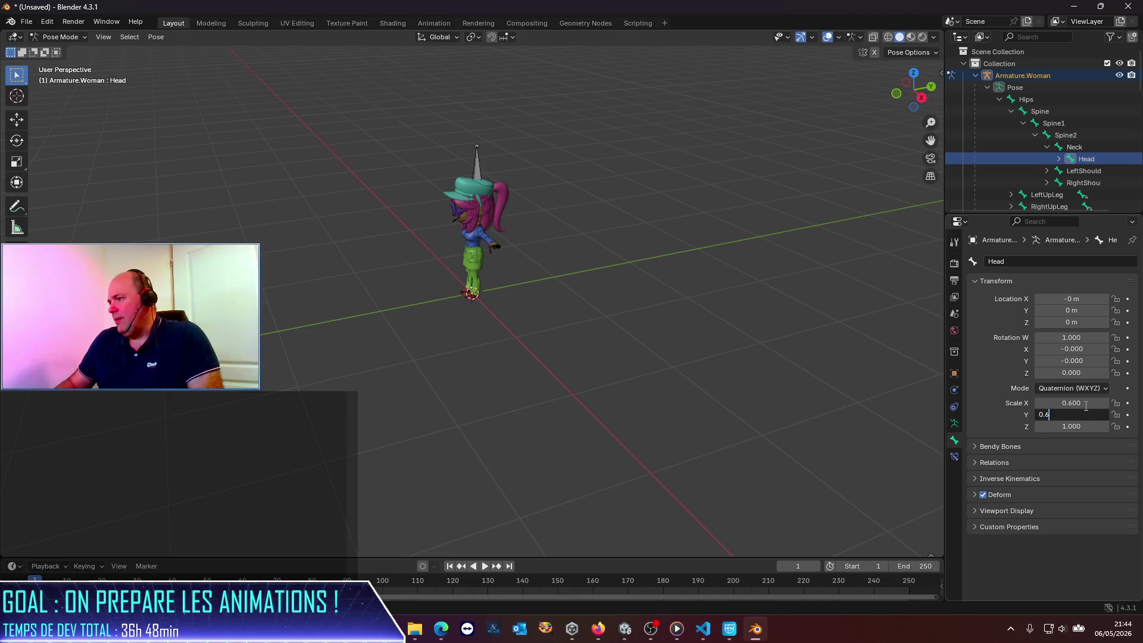
{"action": "key", "text": "Tab"}
{"action": "type", "text": "0"}
{"action": "key", "text": "Return"}
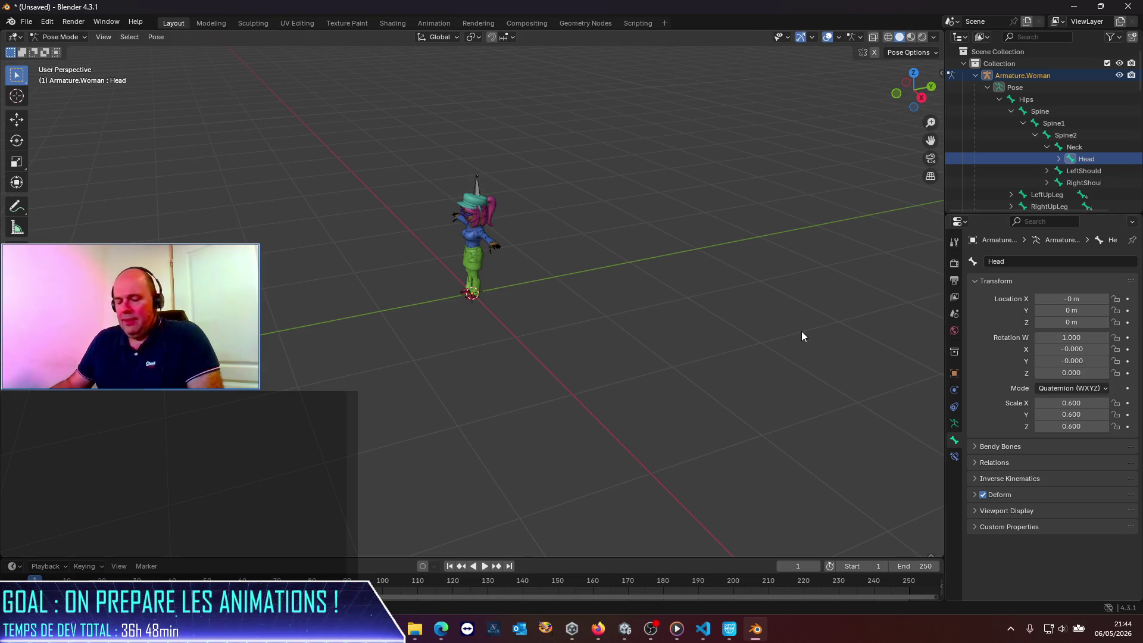
{"action": "left_click", "coordinate": [27, 21]}
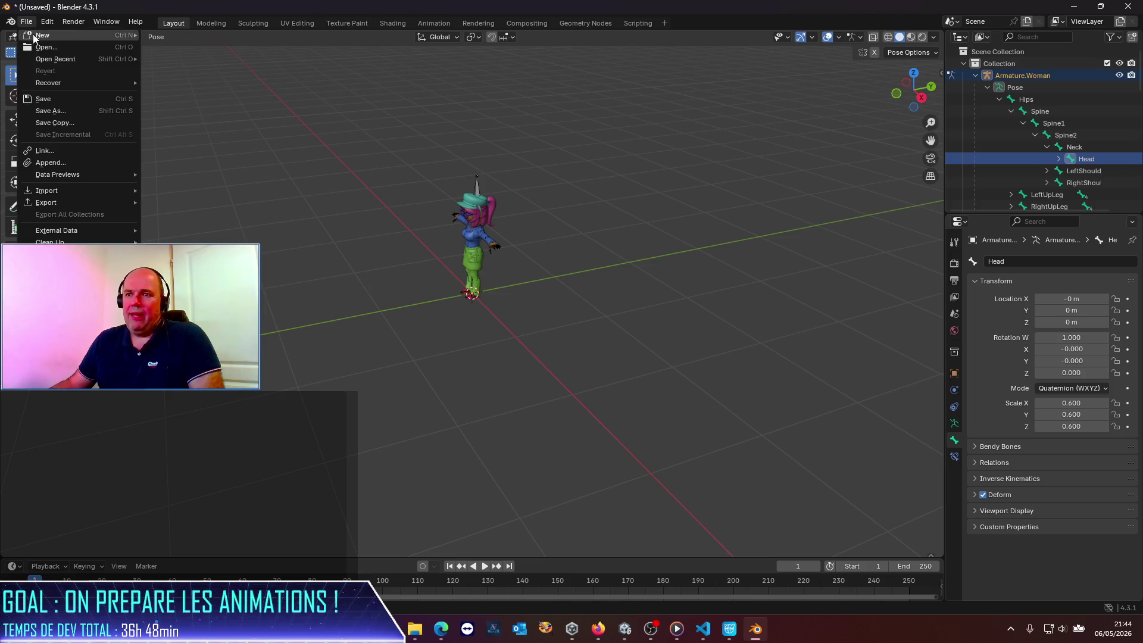
Close the Man Models folder window and bring up the Woman Models folder path.
{"action": "mouse_move", "coordinate": [415, 628]}
{"action": "mouse_move", "coordinate": [488, 589]}
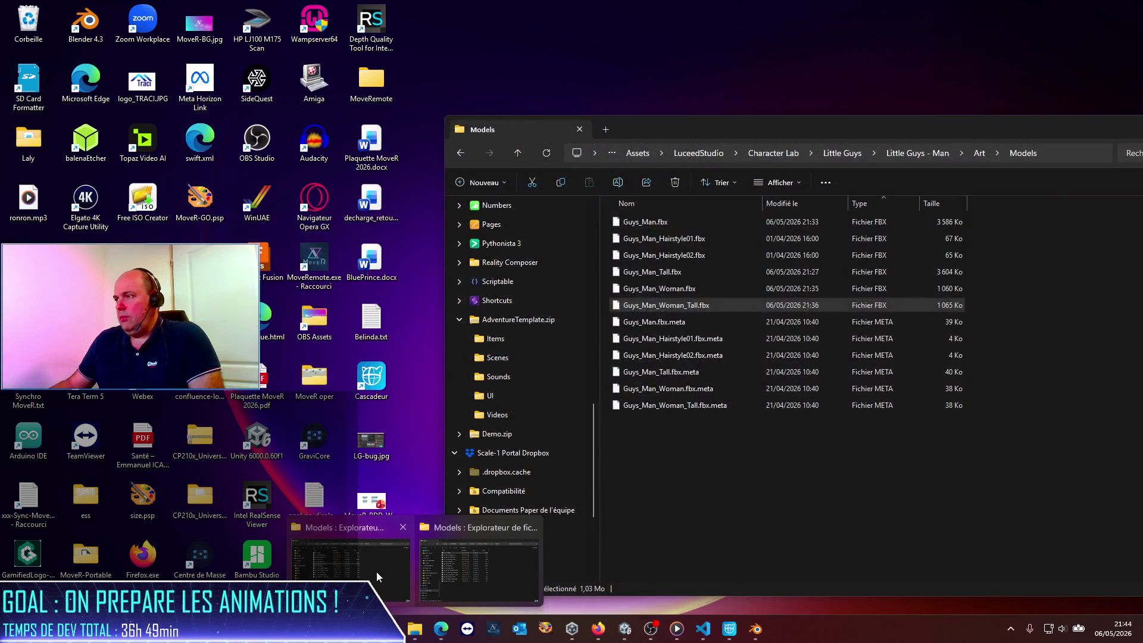
{"action": "left_click", "coordinate": [377, 571]}
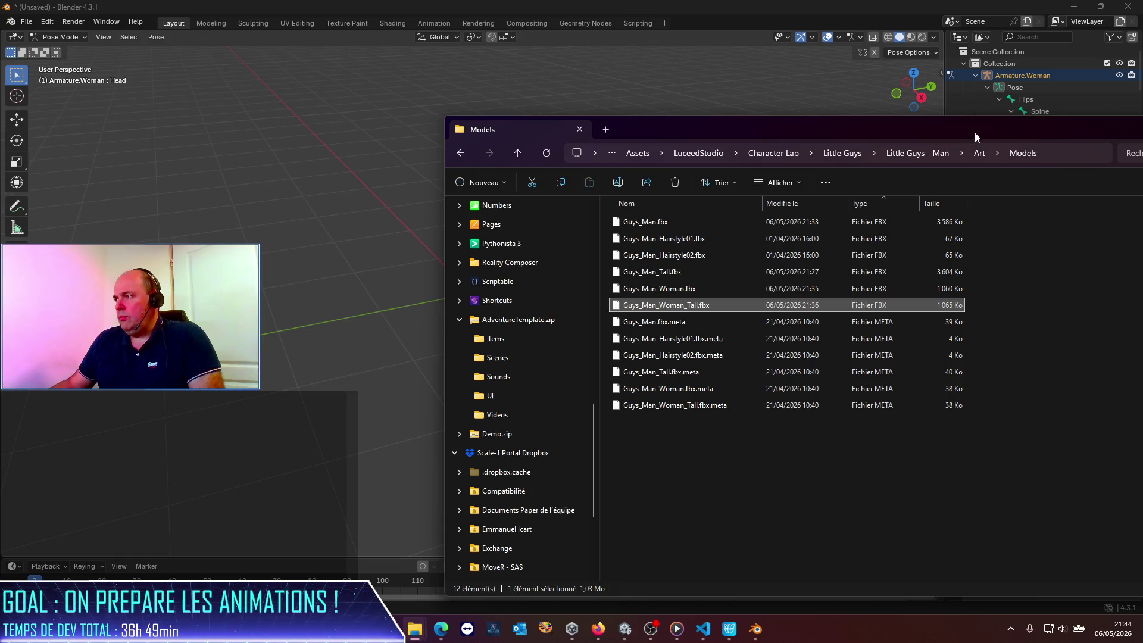
{"action": "left_click_drag", "start_coordinate": [974, 135], "coordinate": [729, 124]}
{"action": "left_click", "coordinate": [1057, 122]}
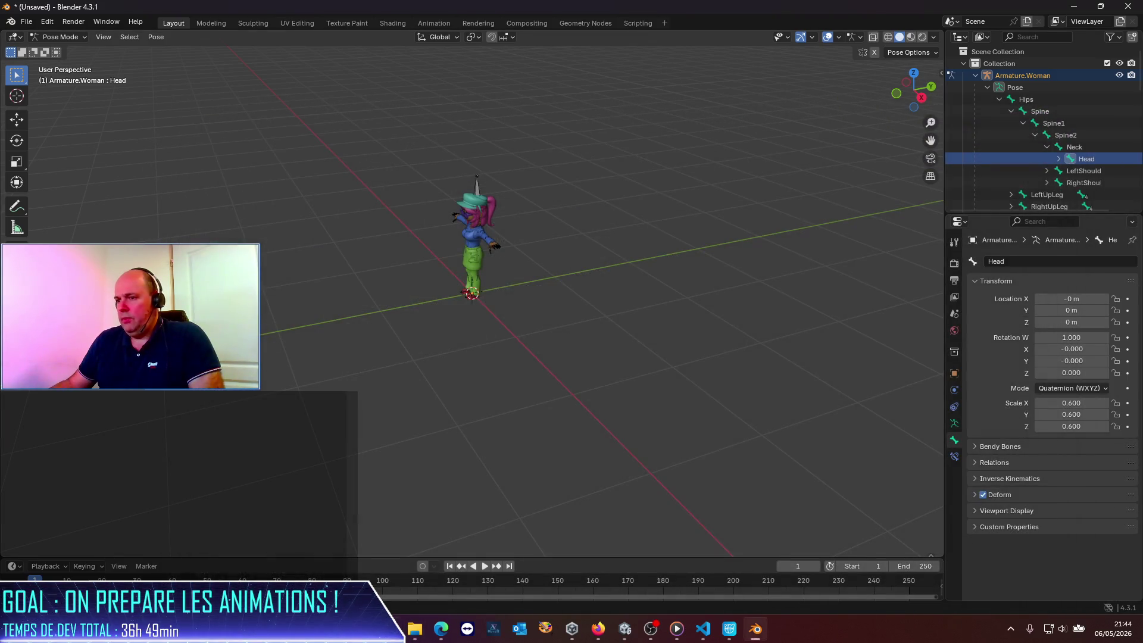
{"action": "left_click", "coordinate": [415, 628]}
{"action": "left_click", "coordinate": [912, 143]}
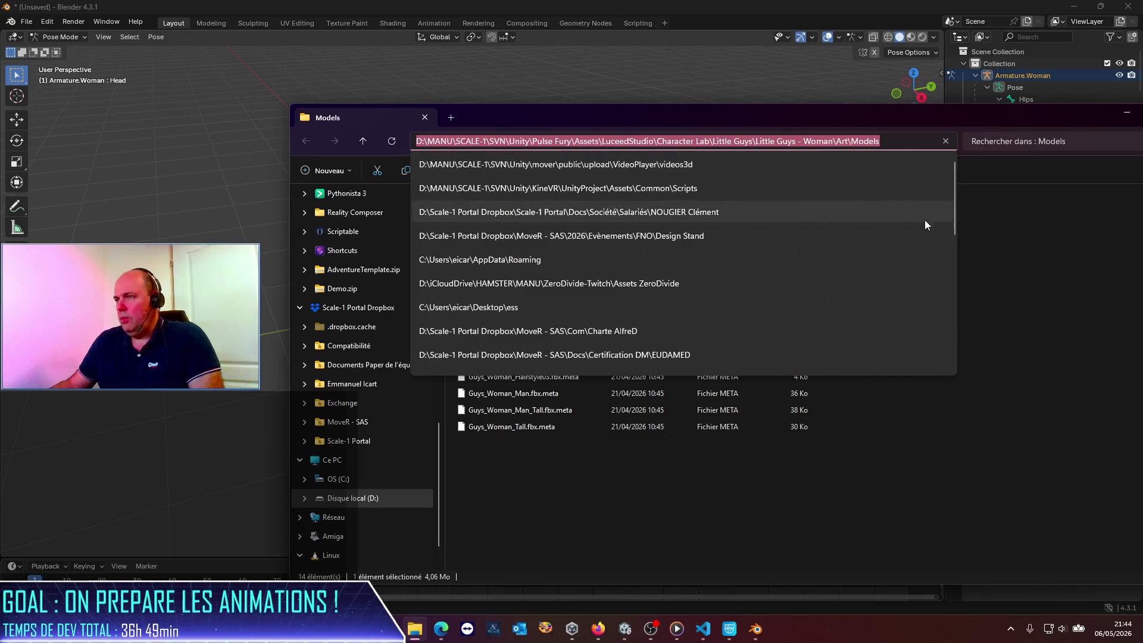
{"action": "left_click", "coordinate": [936, 487]}
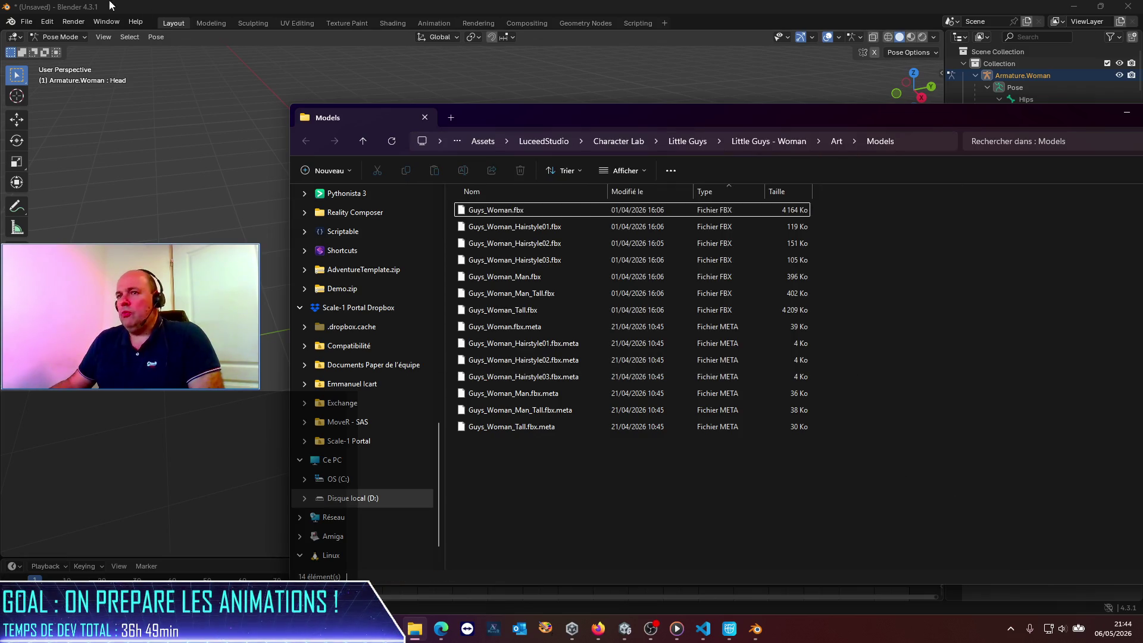
Export the rig as FBX over Guys_Woman.fbx, then close Blender without saving.
{"action": "left_click", "coordinate": [21, 22]}
{"action": "mouse_move", "coordinate": [66, 205]}
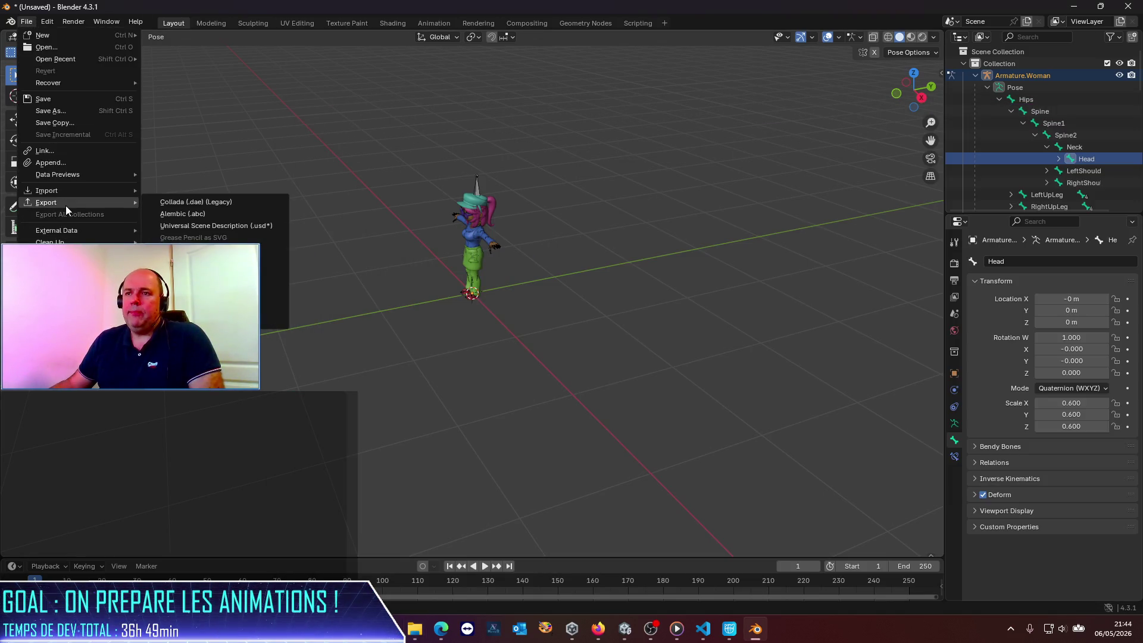
{"action": "left_click", "coordinate": [197, 309]}
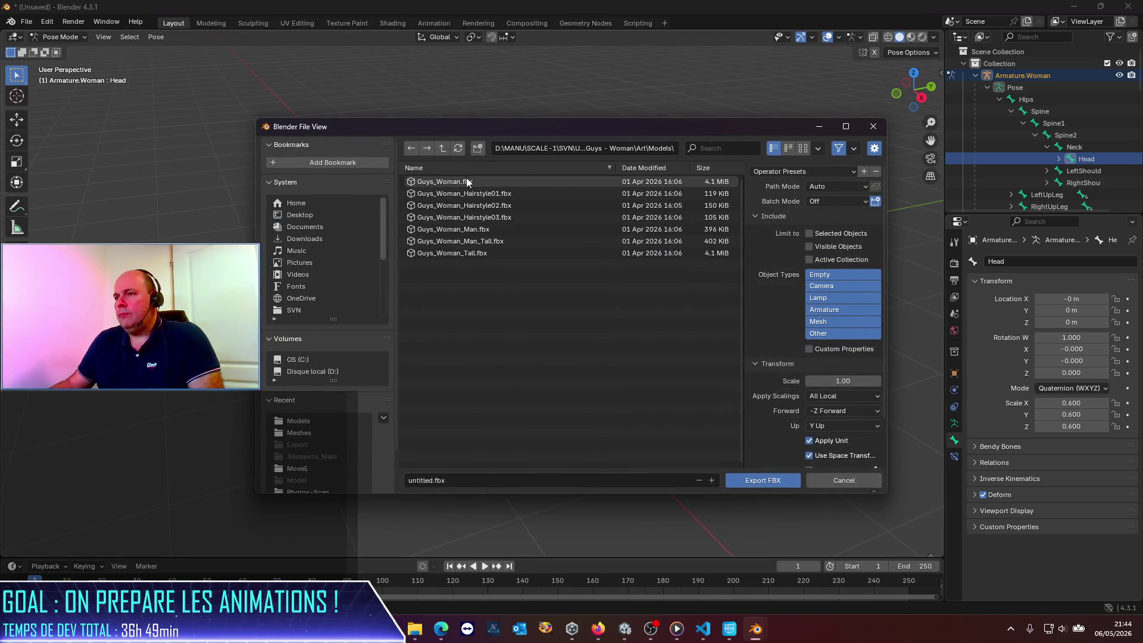
{"action": "double_click", "coordinate": [466, 180]}
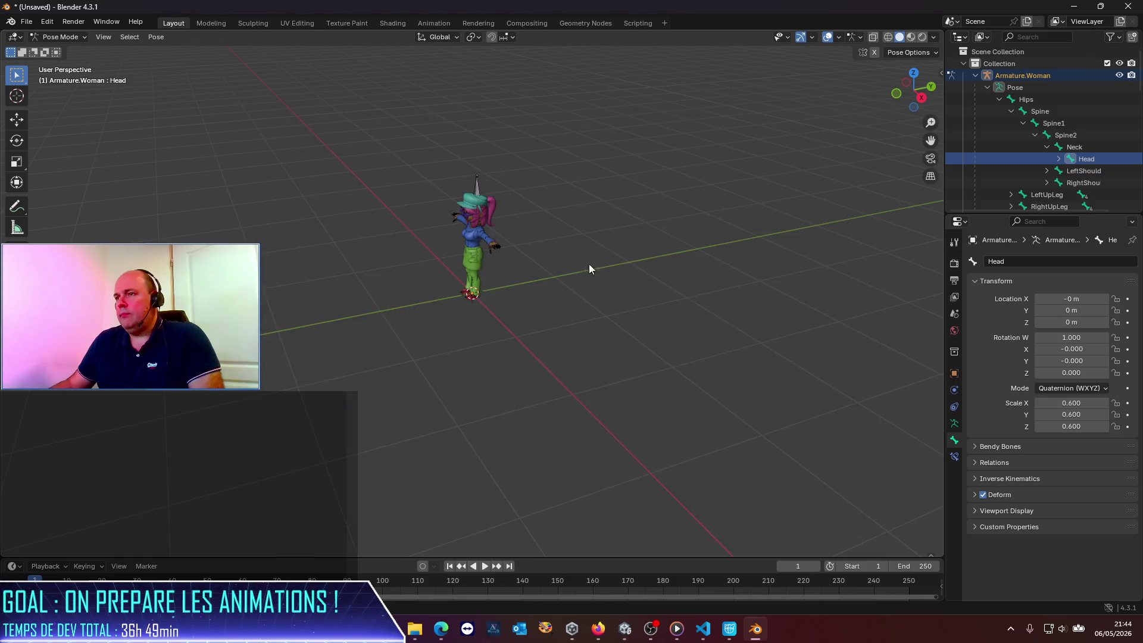
{"action": "left_click", "coordinate": [1128, 7]}
{"action": "left_click", "coordinate": [604, 338]}
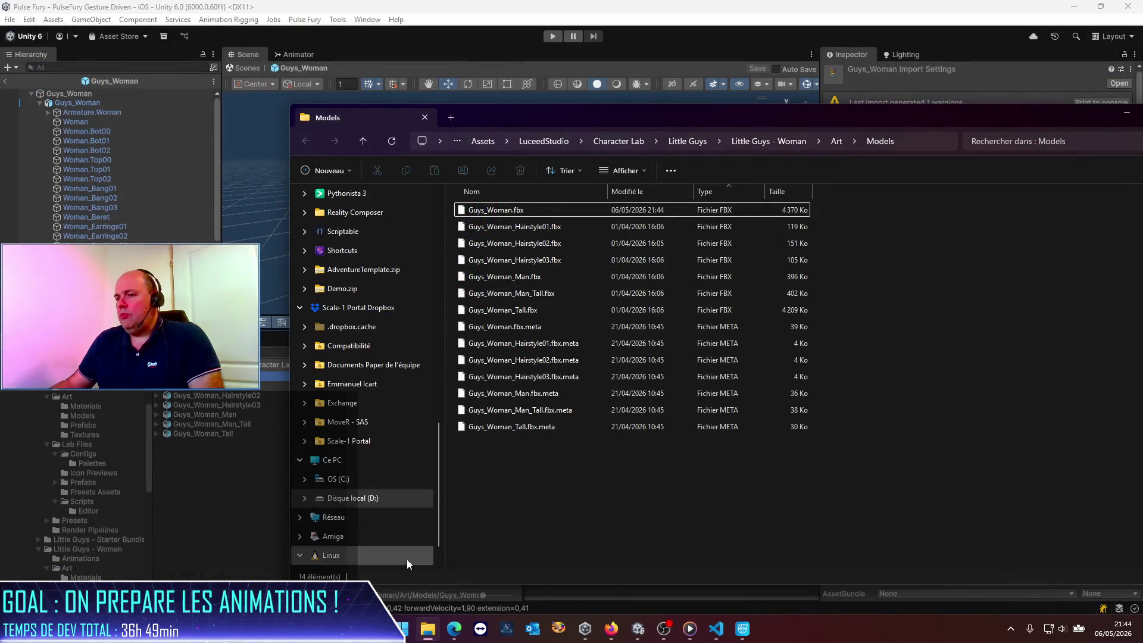
Relaunch Blender via a 'blender' Start search, dismiss the splash, and select the default objects.
{"action": "left_click", "coordinate": [400, 627]}
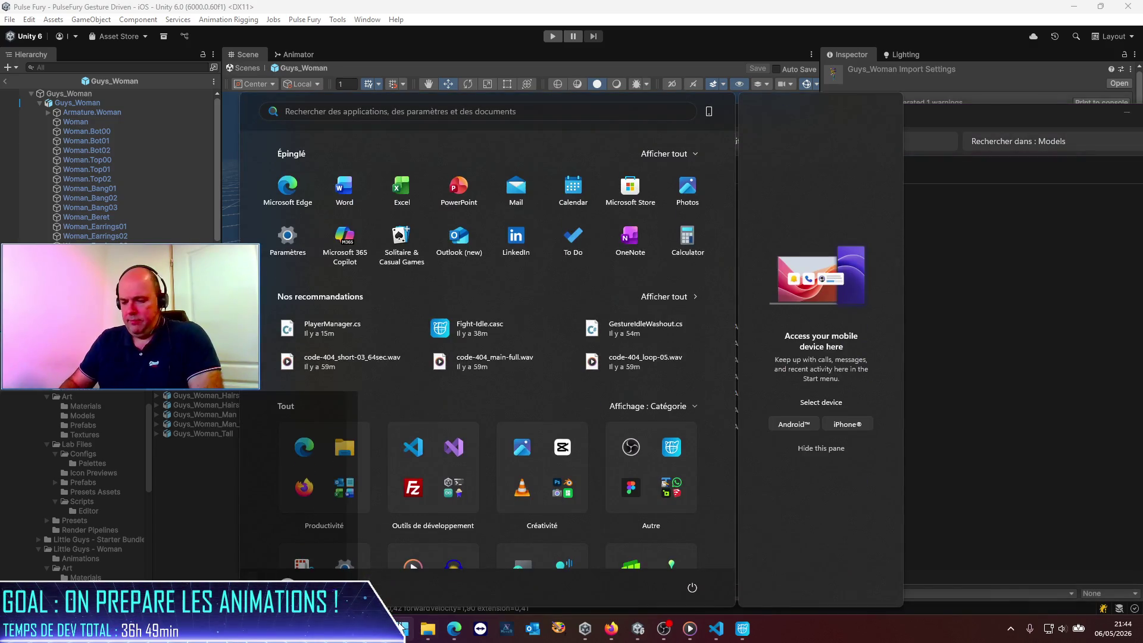
{"action": "type", "text": "blender"}
{"action": "key", "text": "Return"}
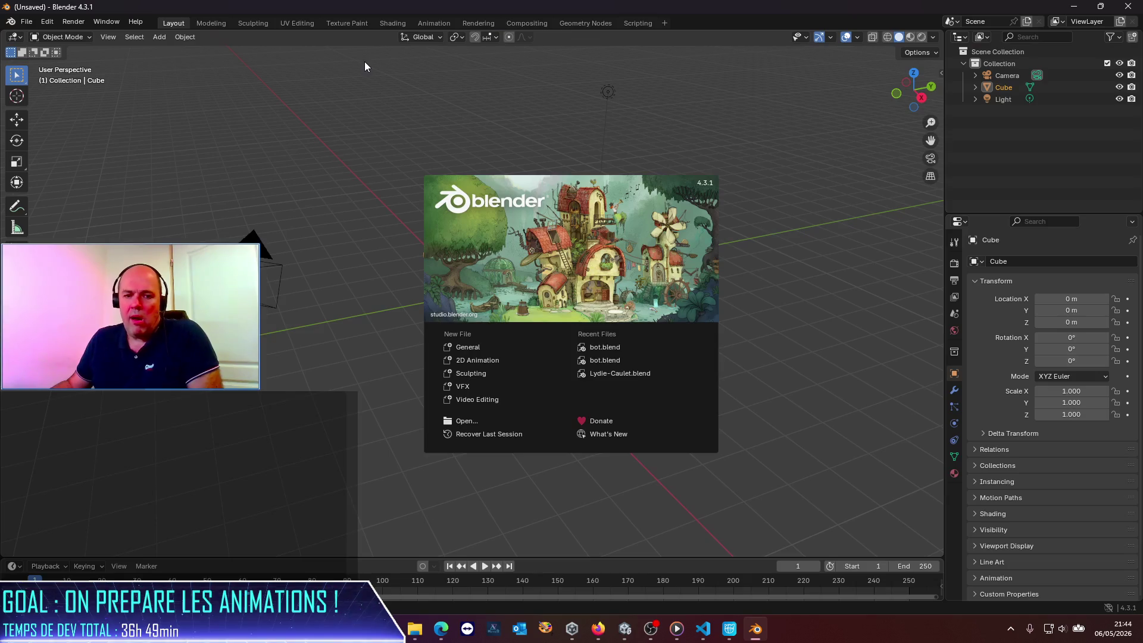
{"action": "left_click", "coordinate": [373, 350]}
{"action": "left_click_drag", "start_coordinate": [108, 131], "coordinate": [713, 437]}
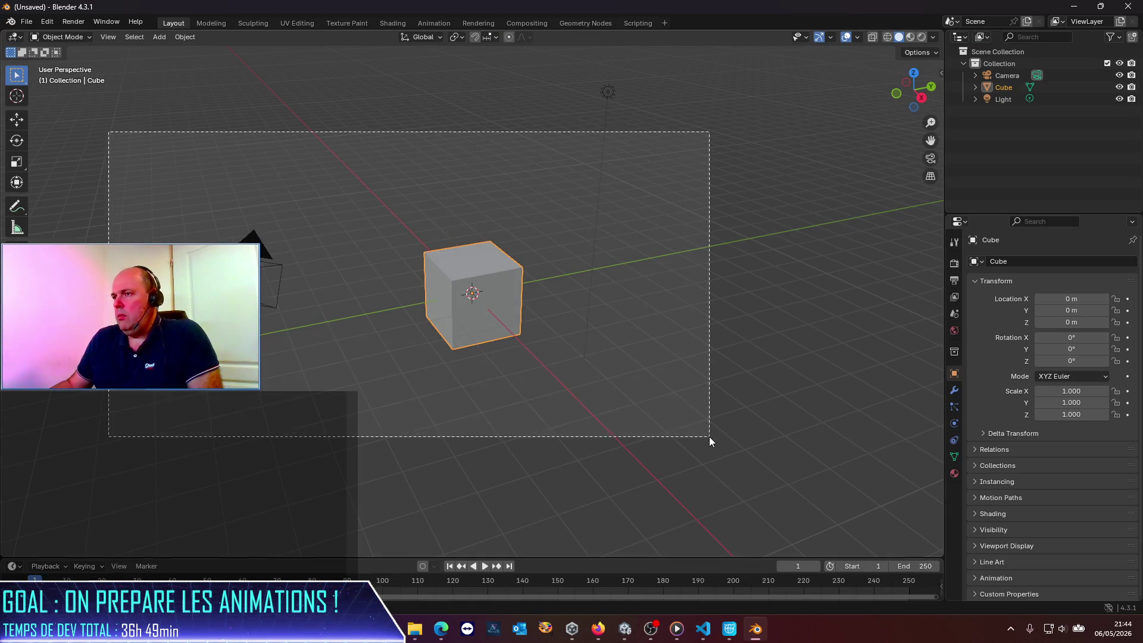
Delete the default objects and import Guys_Woman_Tall.fbx from the Models folder.
{"action": "key", "text": "Delete"}
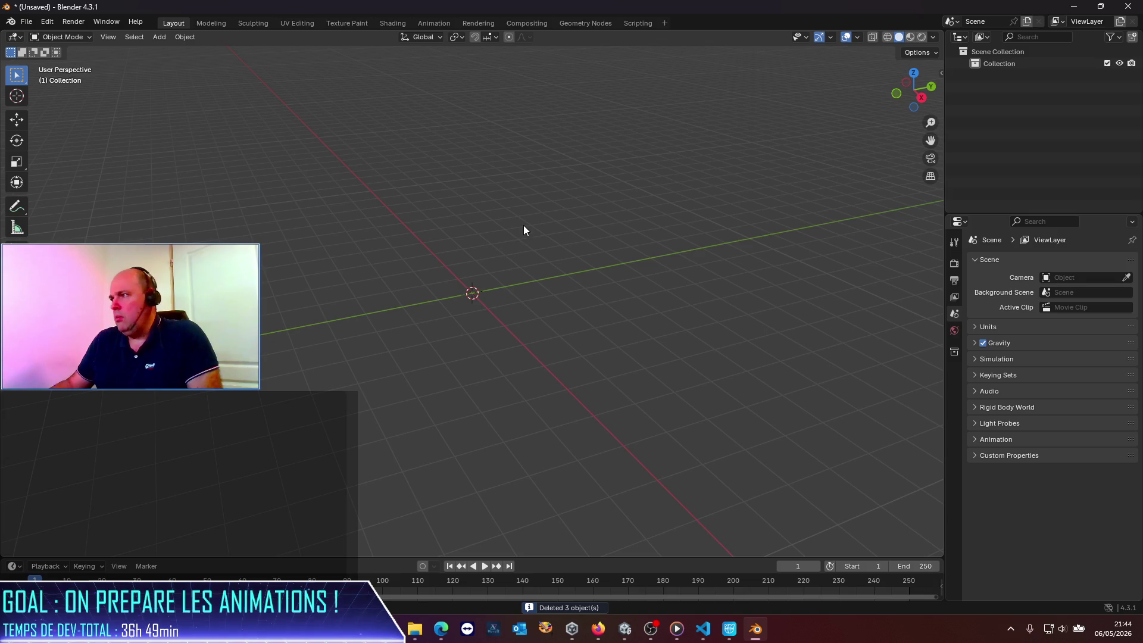
{"action": "key", "text": "alt+Tab"}
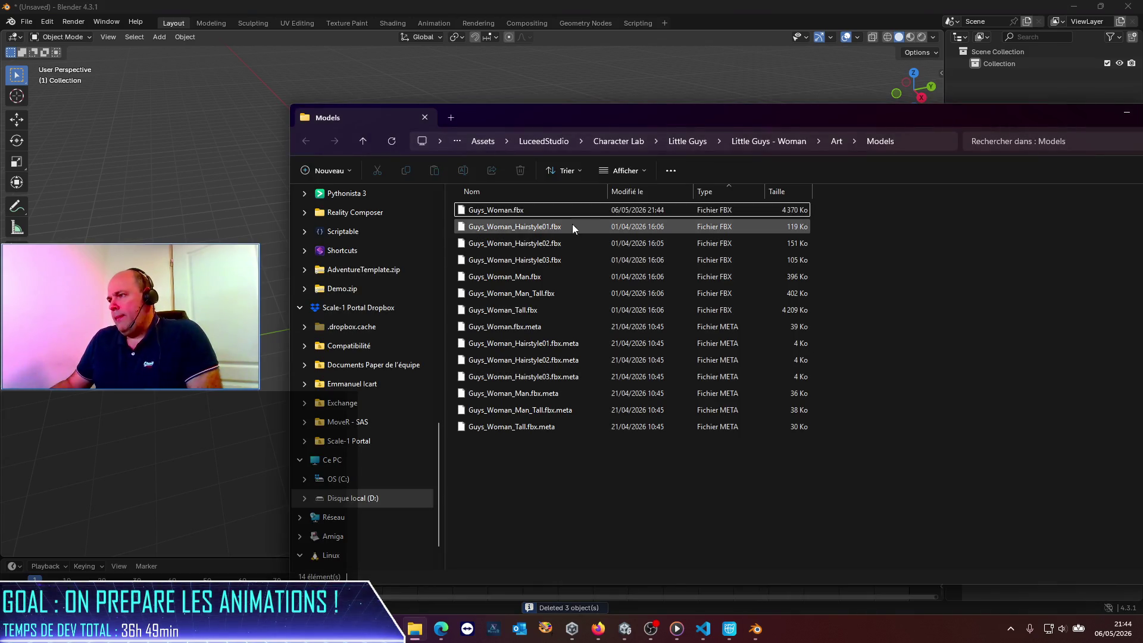
{"action": "left_click_drag", "start_coordinate": [521, 310], "coordinate": [143, 217]}
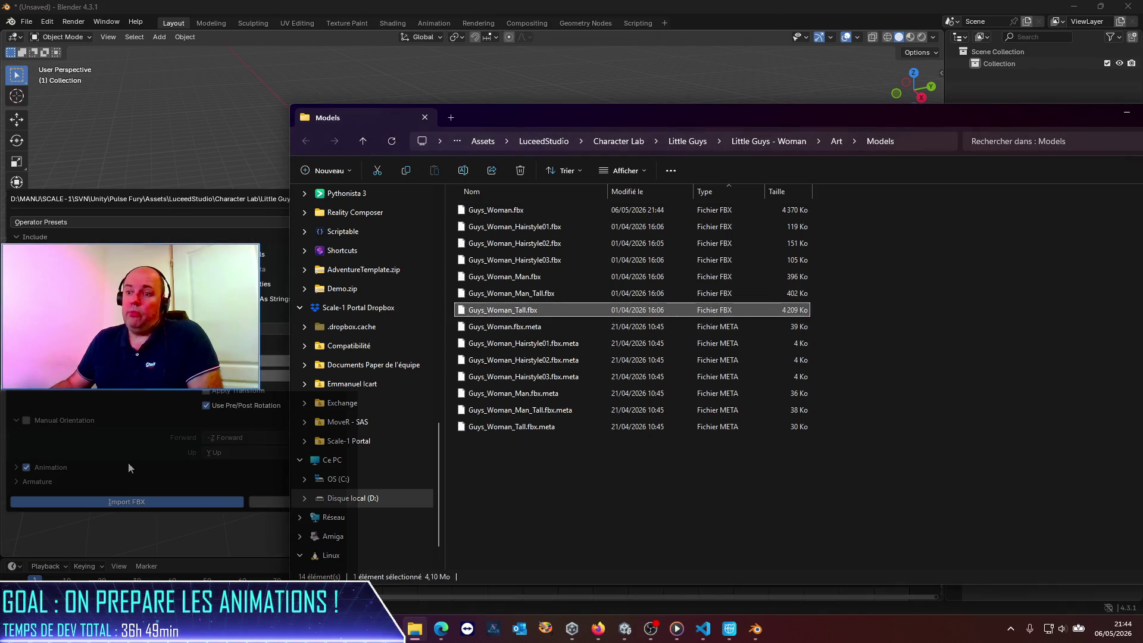
{"action": "left_click", "coordinate": [130, 503]}
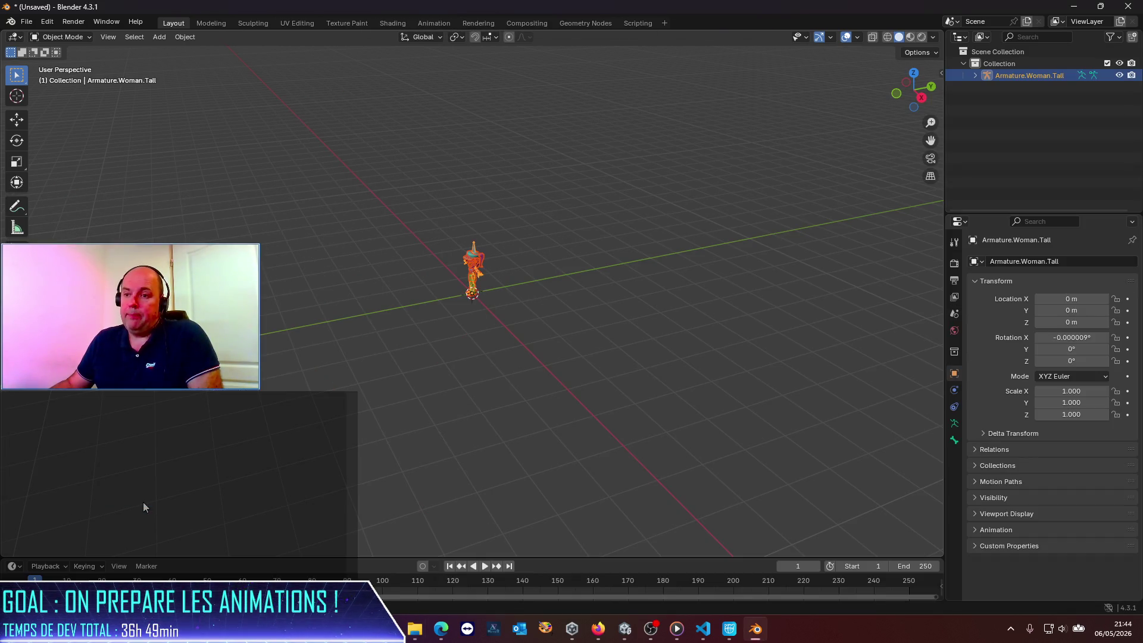
{"action": "scroll", "coordinate": [430, 352], "scroll_direction": "up", "scroll_amount": 6}
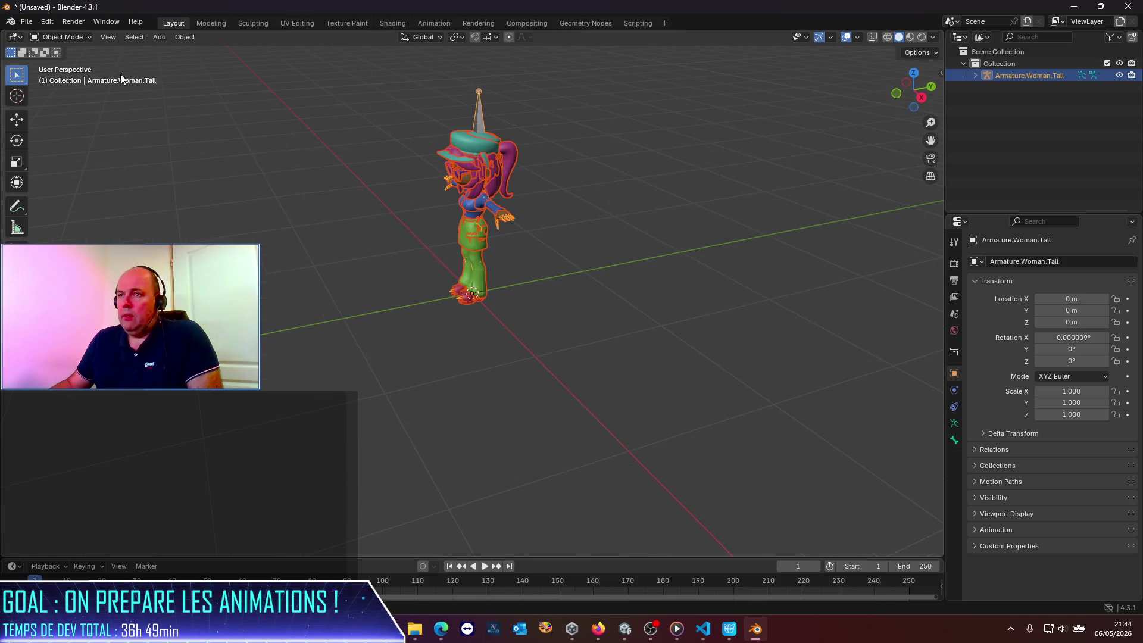
Switch to Pose Mode and select the tall woman's Head bone in the outliner.
{"action": "left_click", "coordinate": [63, 77]}
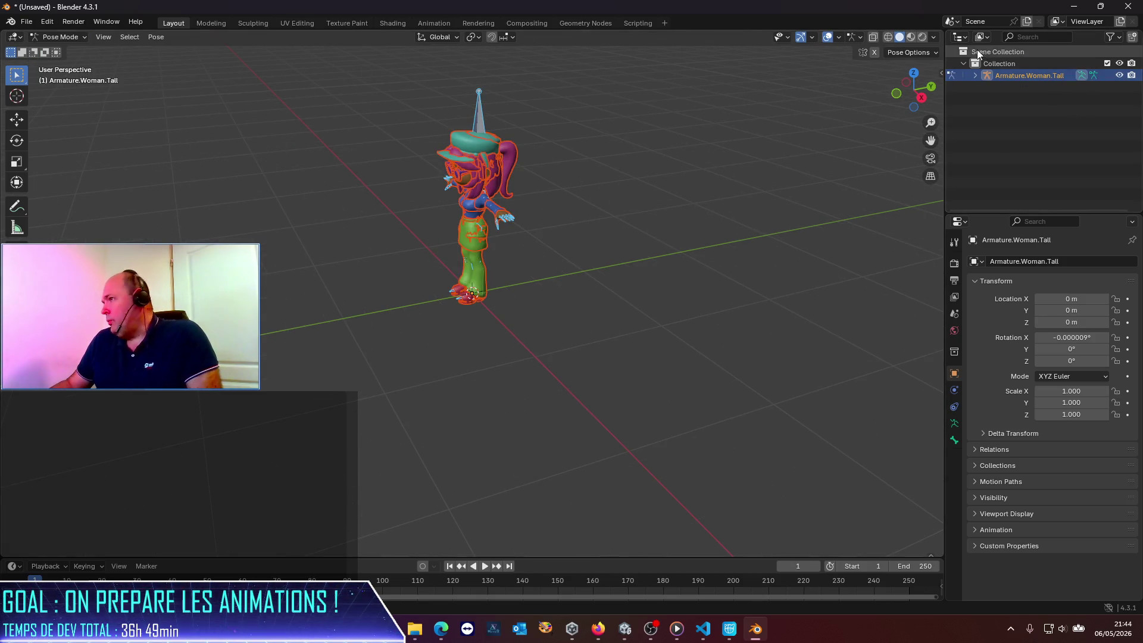
{"action": "left_click", "coordinate": [975, 75]}
{"action": "left_click", "coordinate": [987, 87]}
{"action": "left_click", "coordinate": [999, 98]}
{"action": "left_click", "coordinate": [1010, 111]}
{"action": "left_click", "coordinate": [1022, 123]}
{"action": "left_click", "coordinate": [1034, 134]}
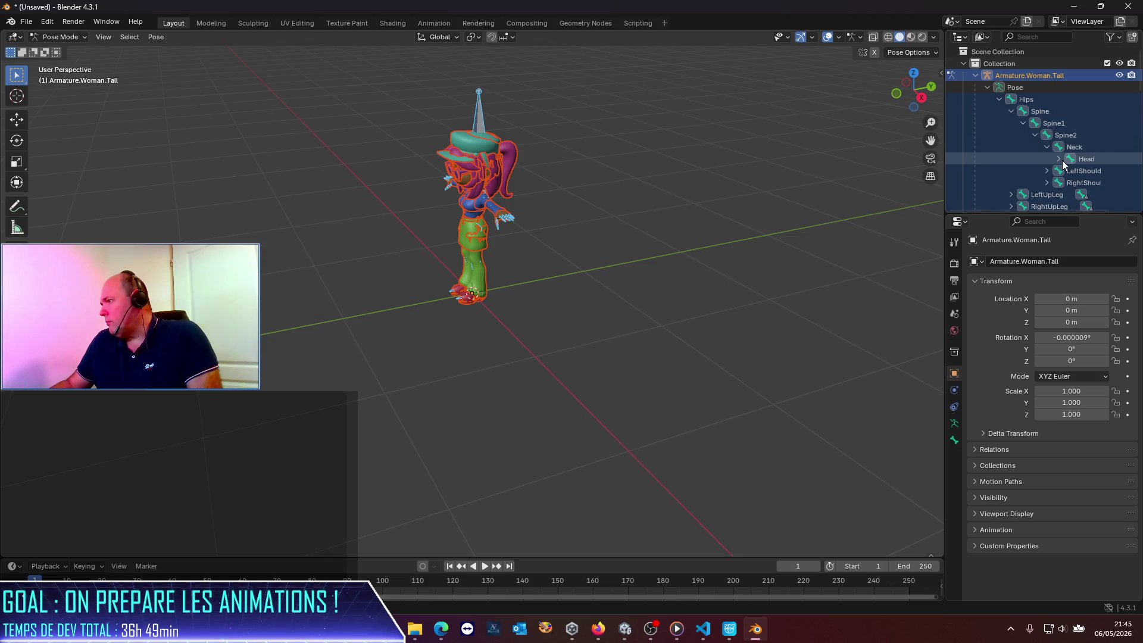
{"action": "left_click", "coordinate": [1073, 159]}
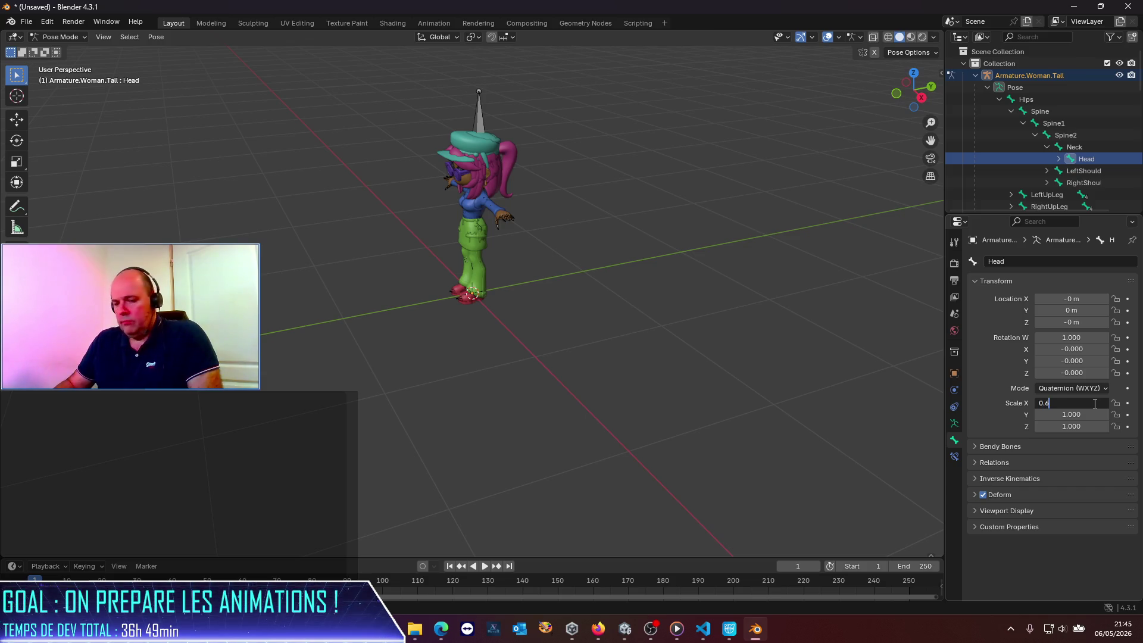
Set the Head bone scale to 0.6 on X, Y and Z.
{"action": "key", "text": "Tab"}
{"action": "key", "text": "Tab"}
{"action": "type", "text": "0.6"}
{"action": "key", "text": "Return"}
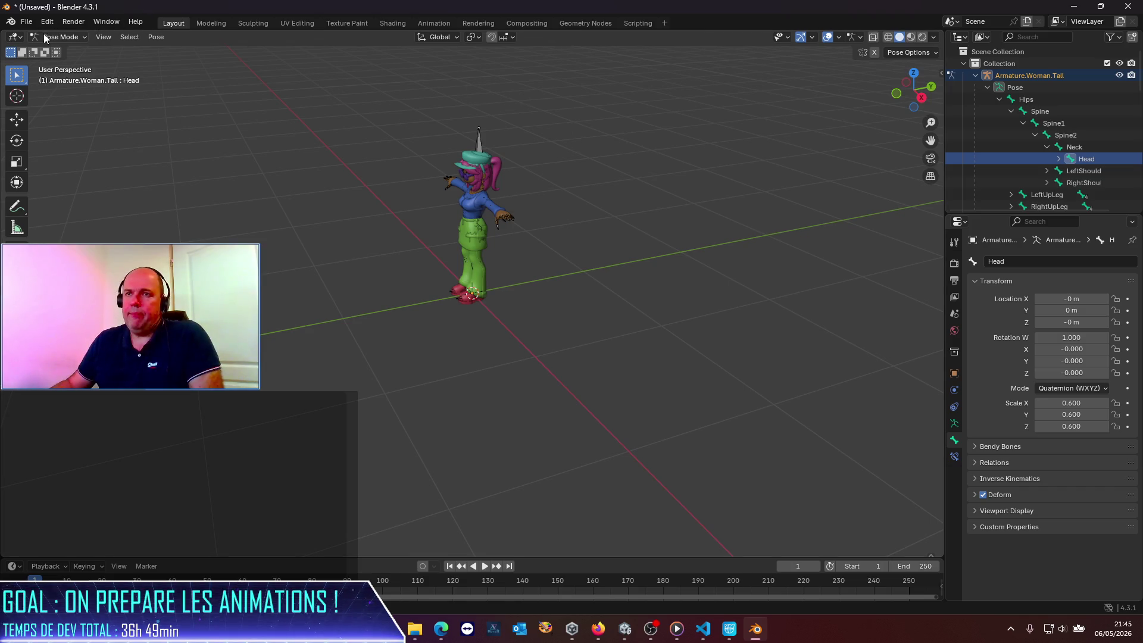
{"action": "left_click", "coordinate": [415, 628]}
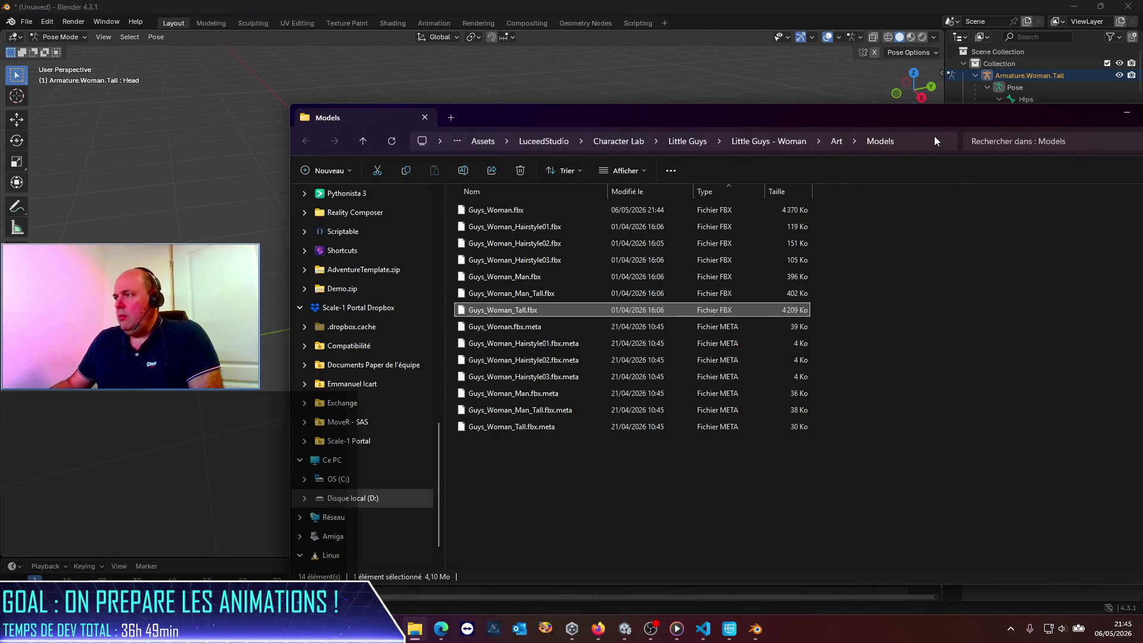
Export over Guys_Woman_Tall.fbx in the Woman Models folder, then quit Blender discarding changes.
{"action": "left_click", "coordinate": [934, 138]}
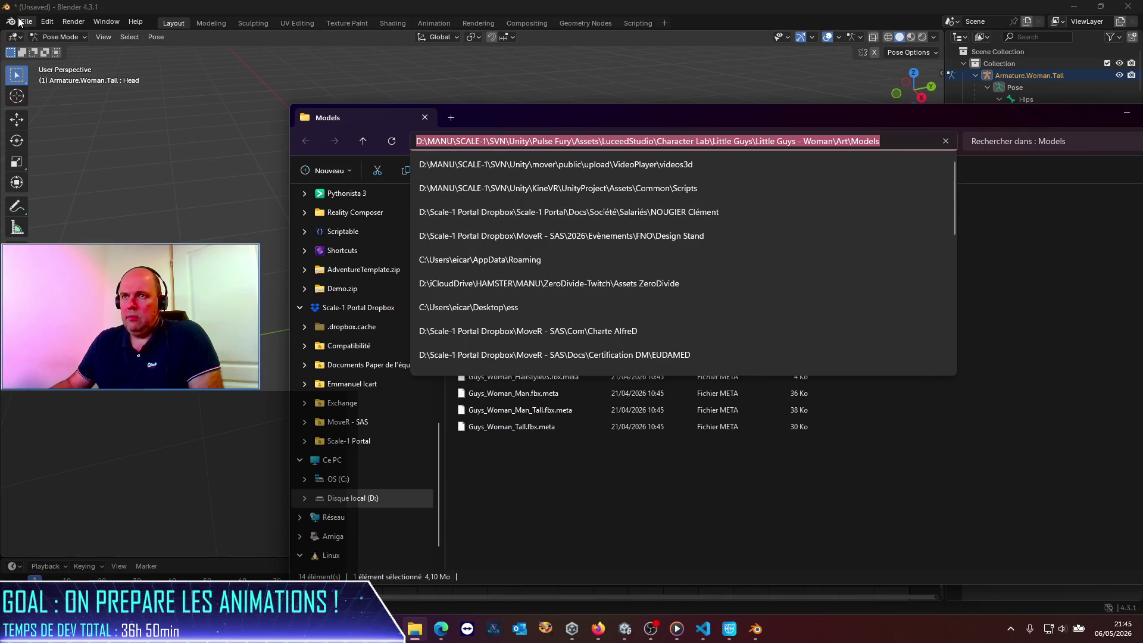
{"action": "left_click", "coordinate": [22, 22]}
{"action": "mouse_move", "coordinate": [69, 201]}
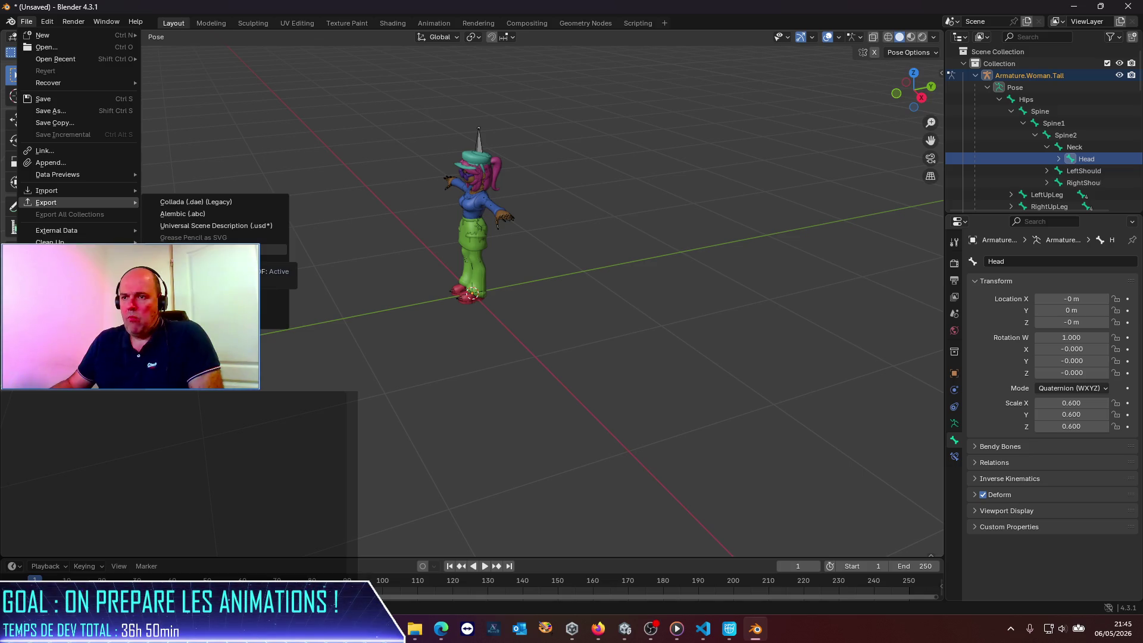
{"action": "left_click", "coordinate": [214, 309]}
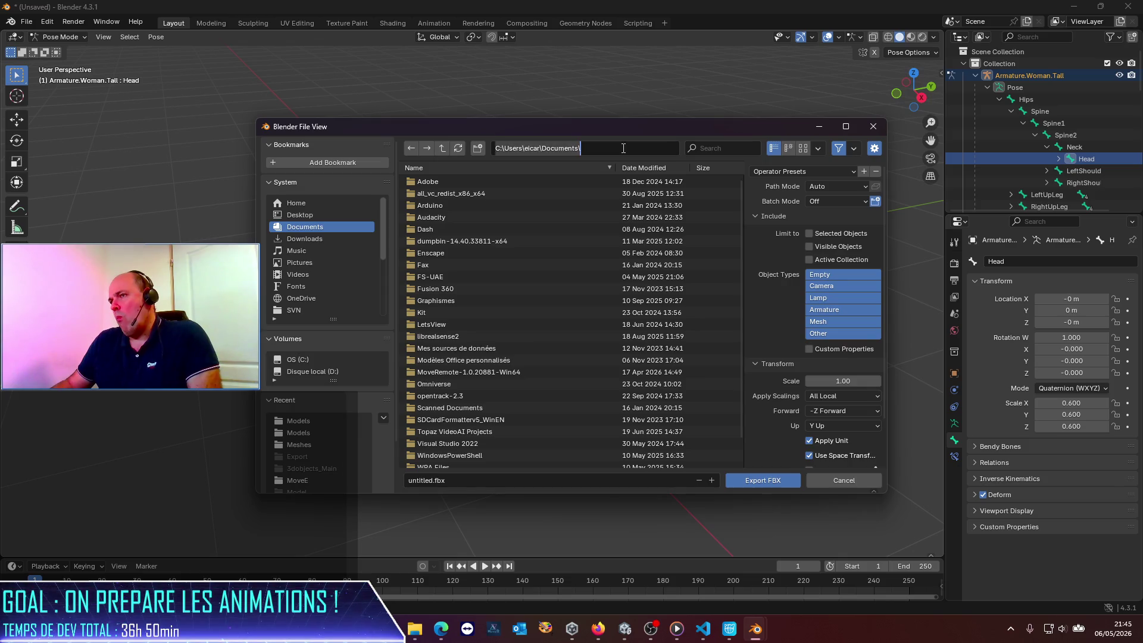
{"action": "key", "text": "ctrl+v"}
{"action": "key", "text": "Return"}
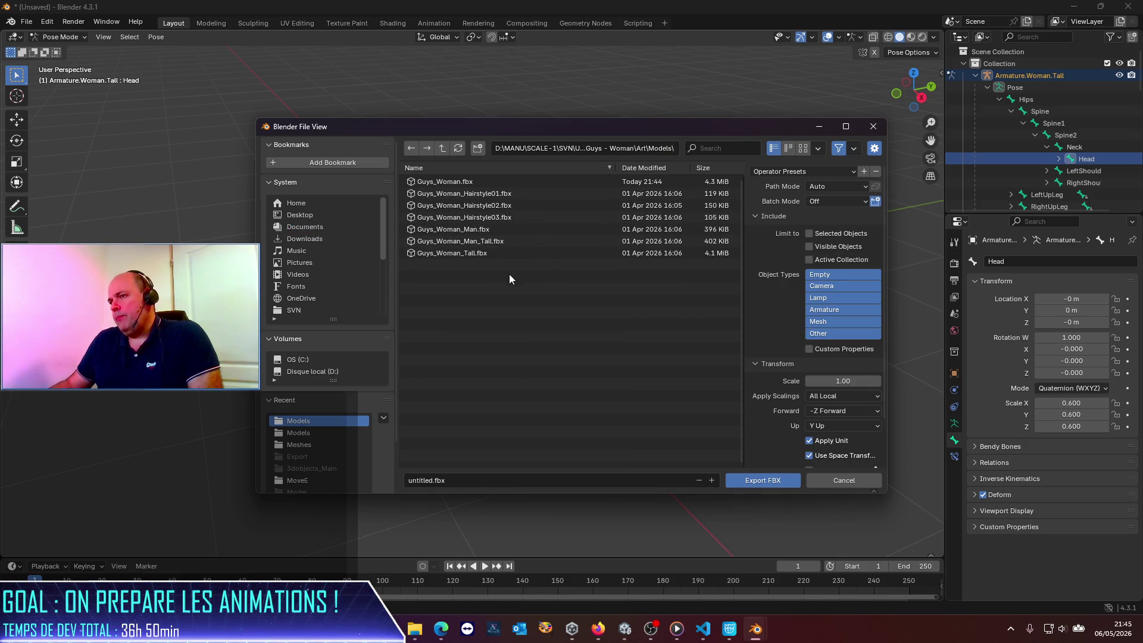
{"action": "double_click", "coordinate": [466, 252]}
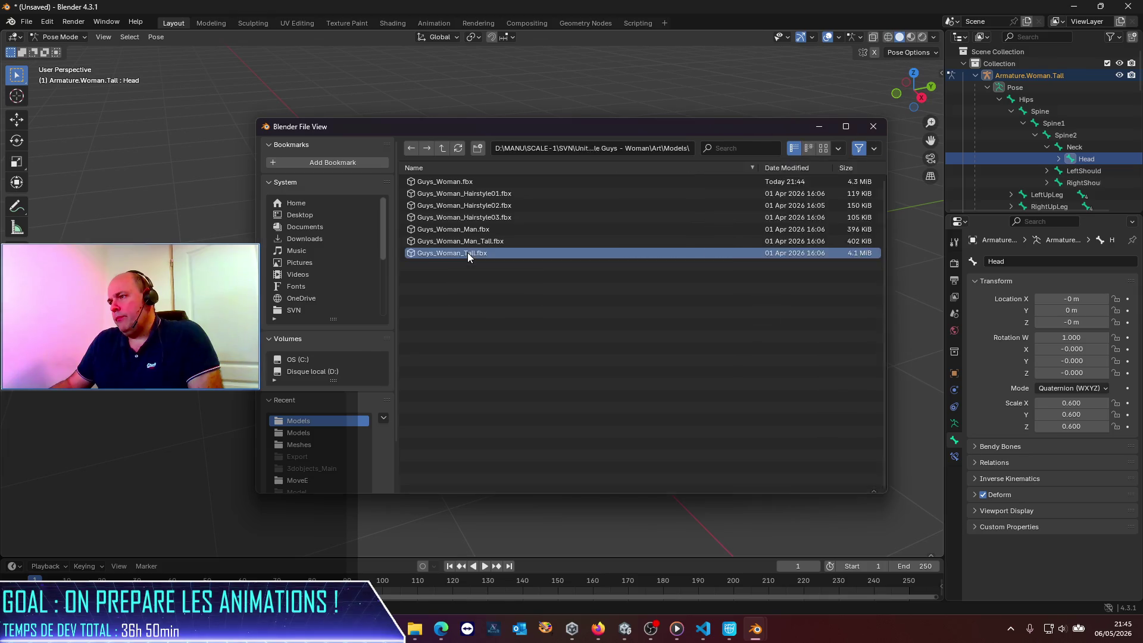
{"action": "left_click", "coordinate": [1125, 4]}
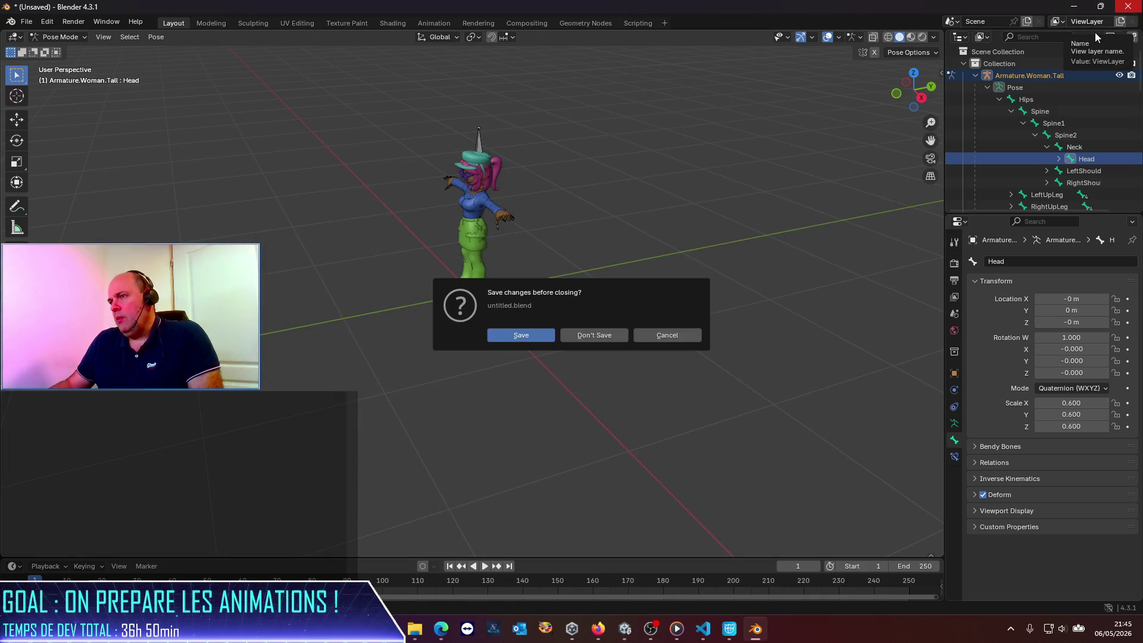
{"action": "left_click", "coordinate": [581, 335]}
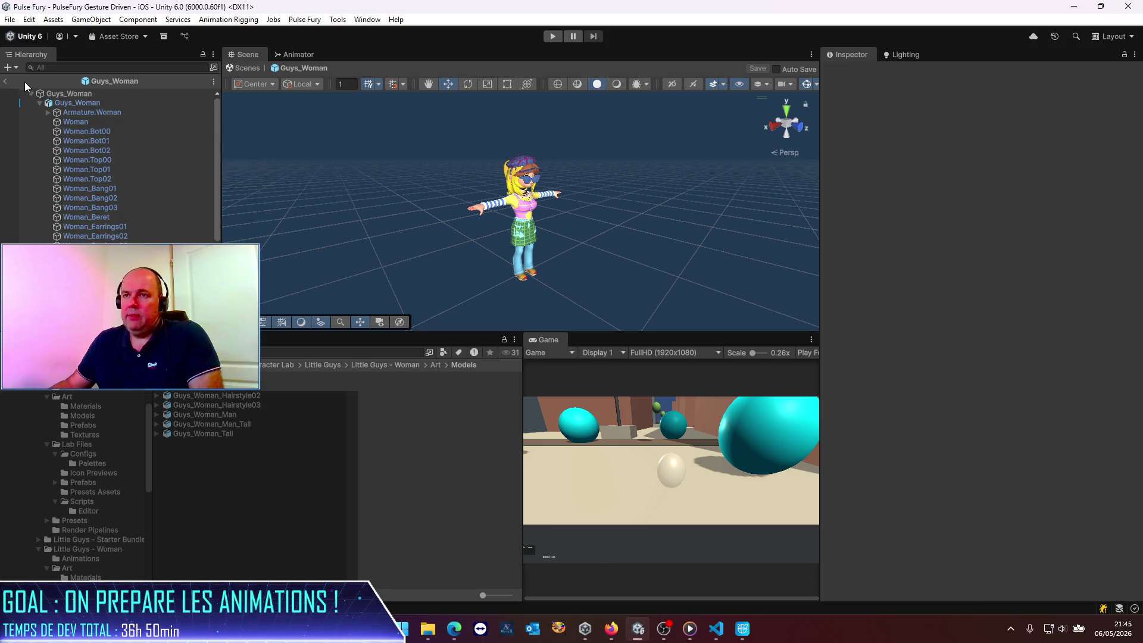
Leave Prefab Mode and select PlayerPrefab in the Hierarchy to view its components.
{"action": "left_click", "coordinate": [8, 82]}
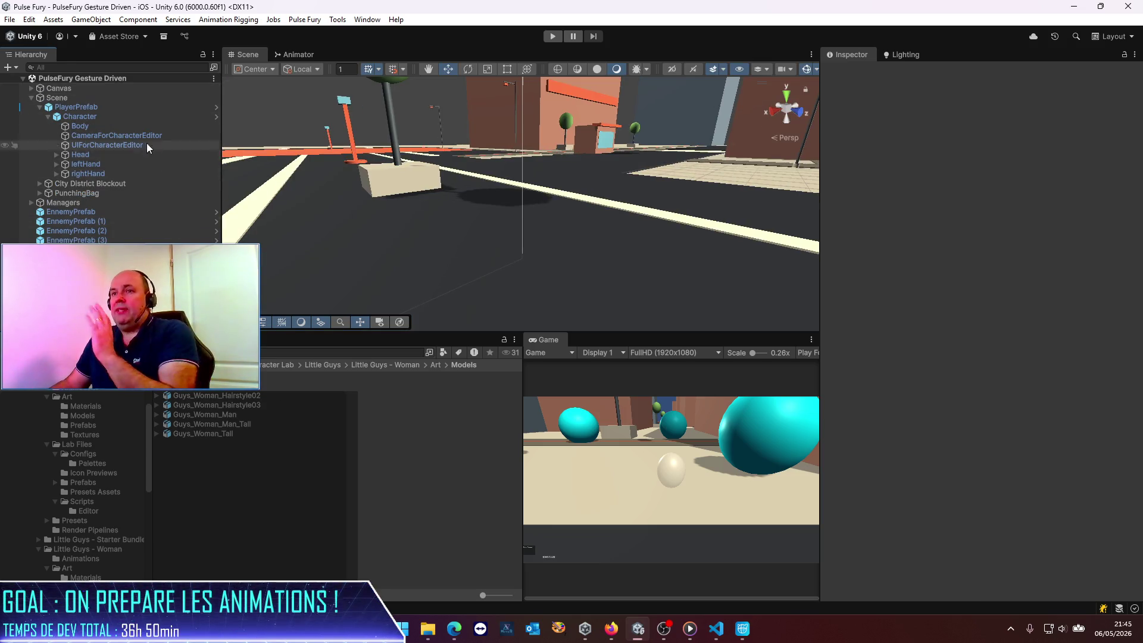
{"action": "left_click", "coordinate": [128, 123]}
{"action": "left_click", "coordinate": [119, 110]}
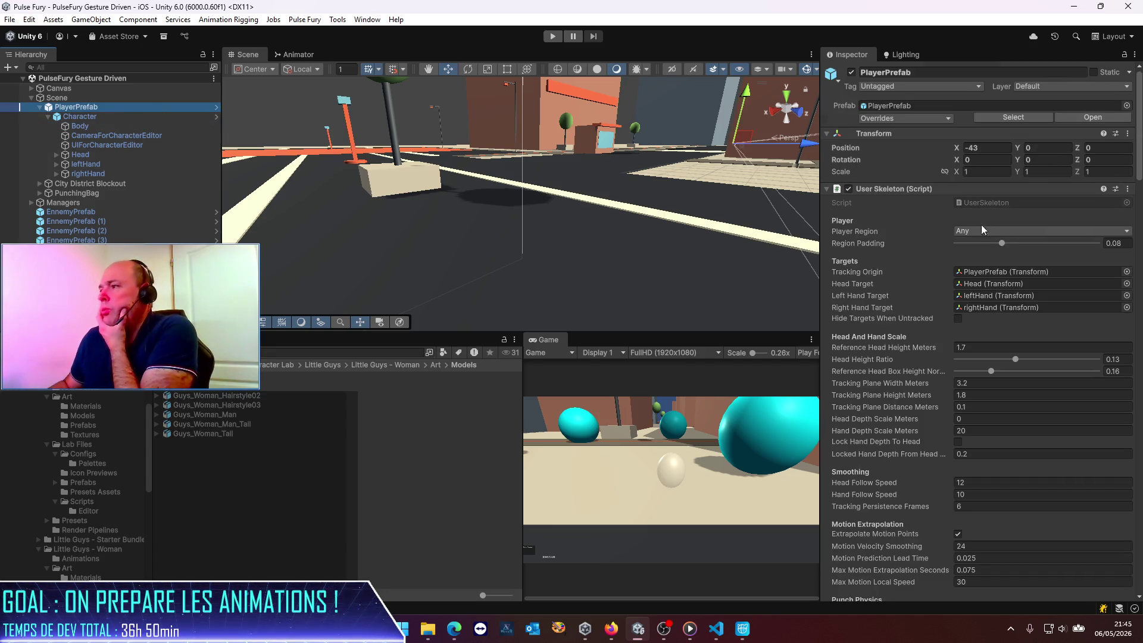
{"action": "scroll", "coordinate": [1006, 357], "scroll_direction": "down", "scroll_amount": 5}
{"action": "scroll", "coordinate": [1014, 384], "scroll_direction": "down", "scroll_amount": 2}
{"action": "scroll", "coordinate": [1013, 384], "scroll_direction": "down", "scroll_amount": 3}
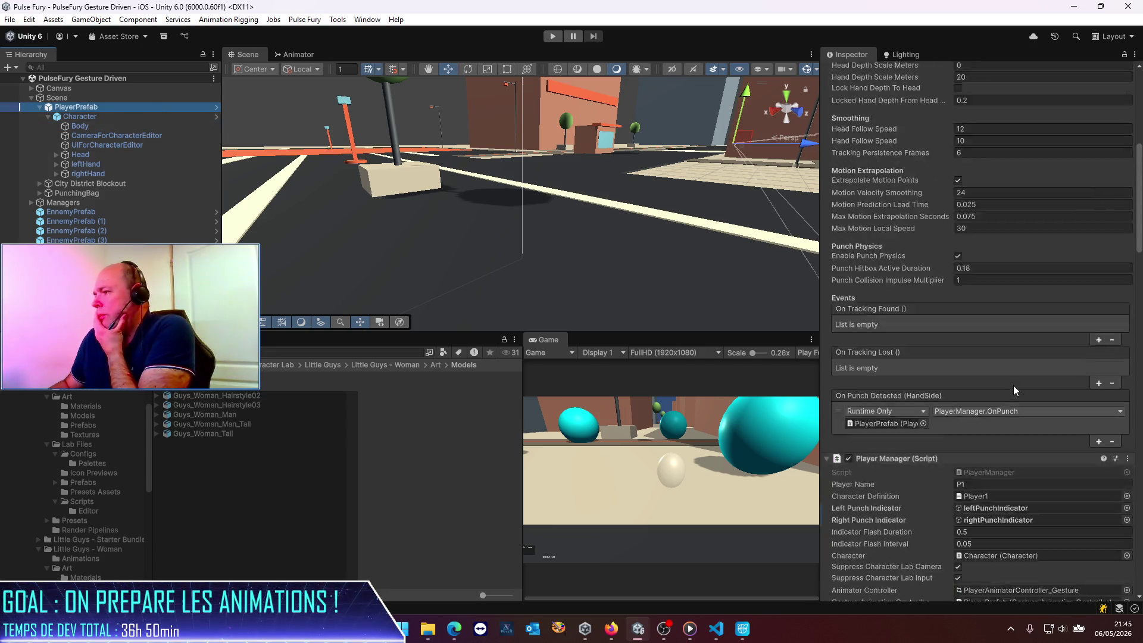
{"action": "scroll", "coordinate": [1013, 385], "scroll_direction": "down", "scroll_amount": 1}
Assign Player2 as the Character Definition and start Play mode.
{"action": "left_click", "coordinate": [1127, 400]}
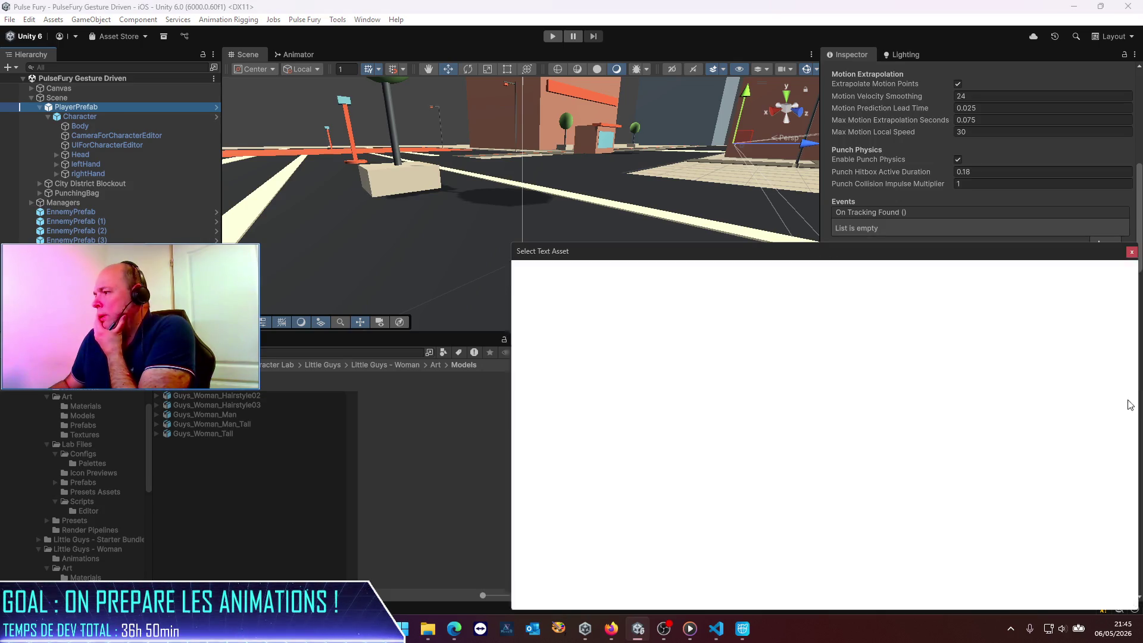
{"action": "double_click", "coordinate": [555, 431]}
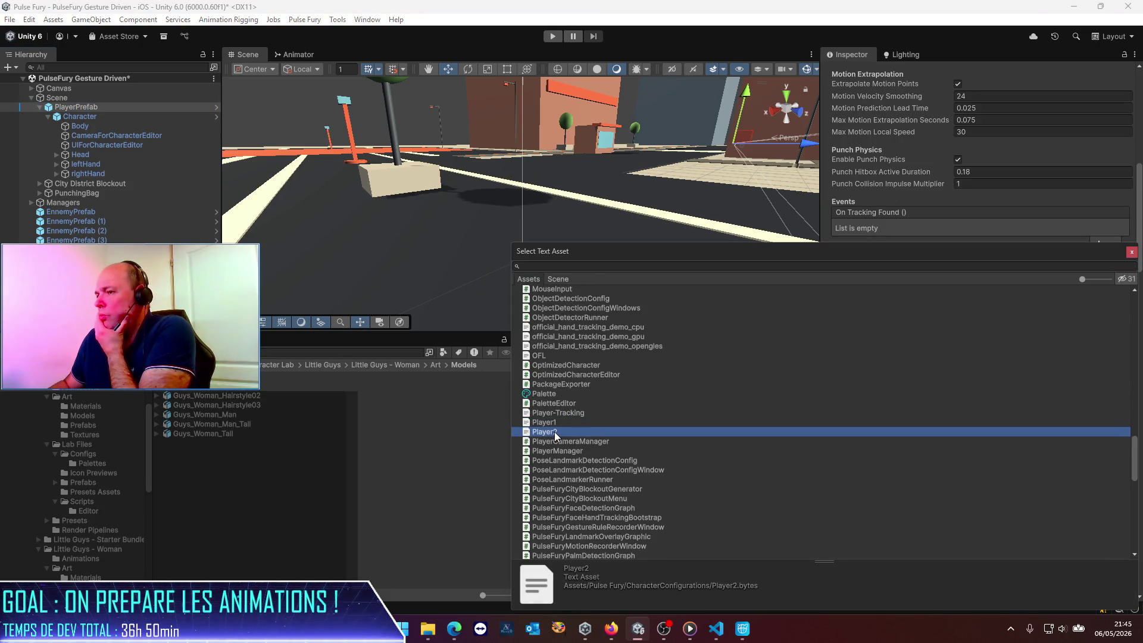
{"action": "left_click", "coordinate": [554, 37]}
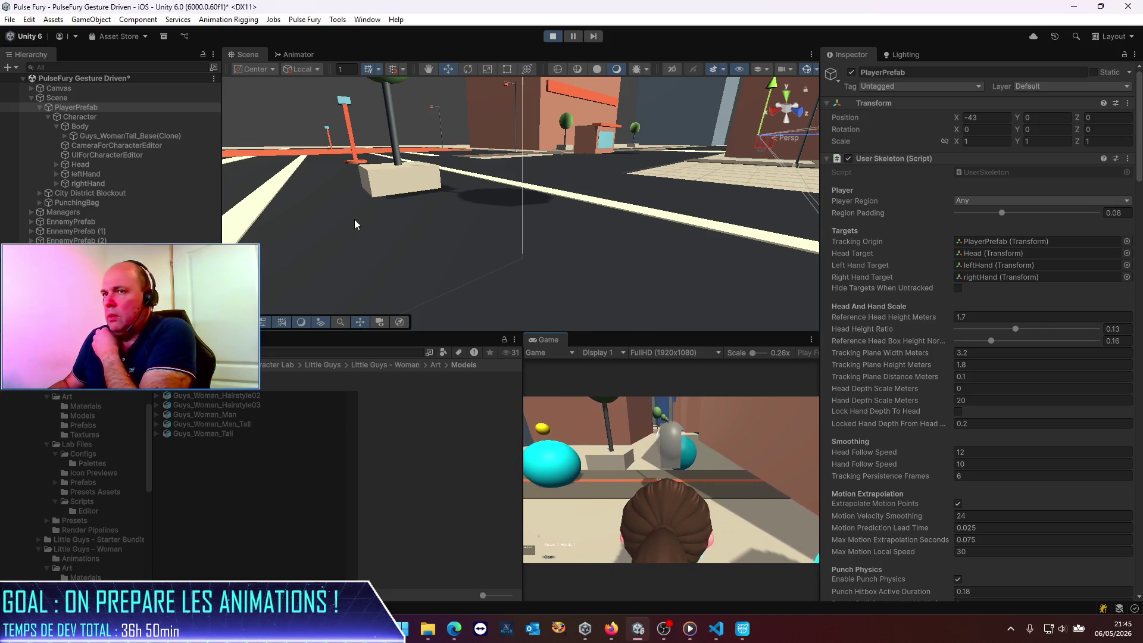
Inspect the spawned Guys_WomanTall_Base(Clone) character in the Scene view, then stop Play mode.
{"action": "double_click", "coordinate": [98, 129]}
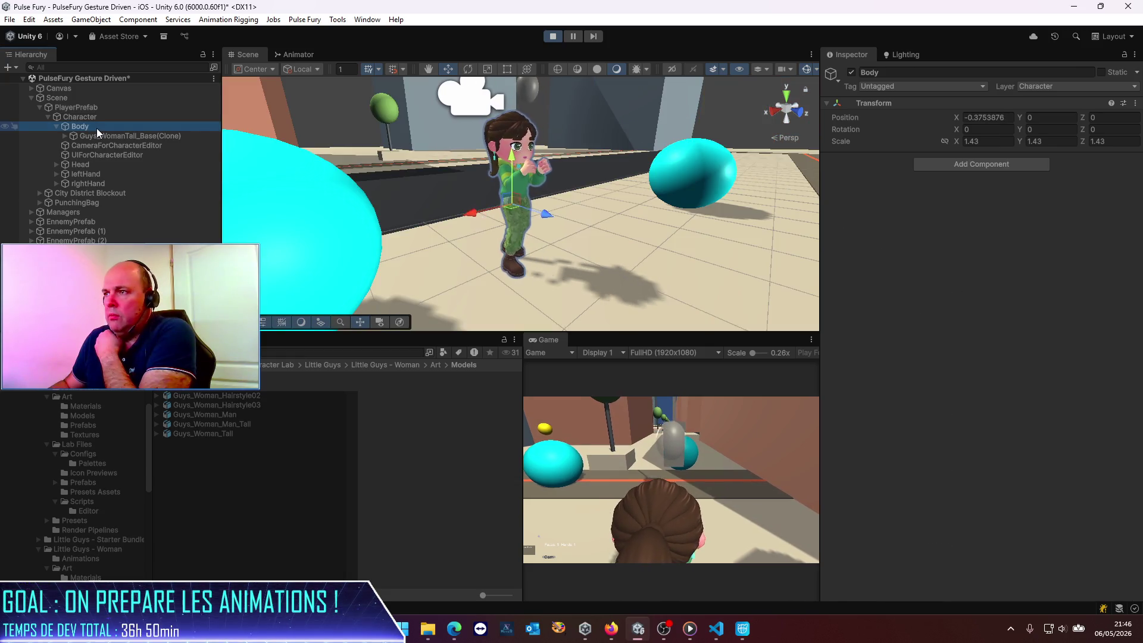
{"action": "scroll", "coordinate": [522, 237], "scroll_direction": "up", "scroll_amount": 2}
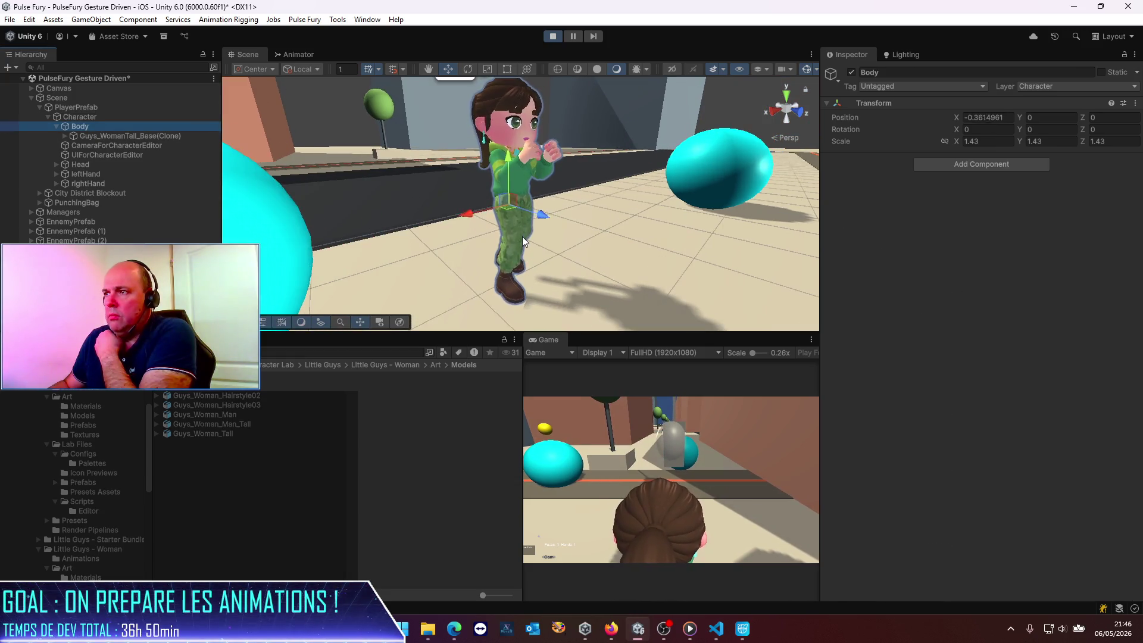
{"action": "middle_click_drag", "start_coordinate": [629, 219], "coordinate": [396, 207]}
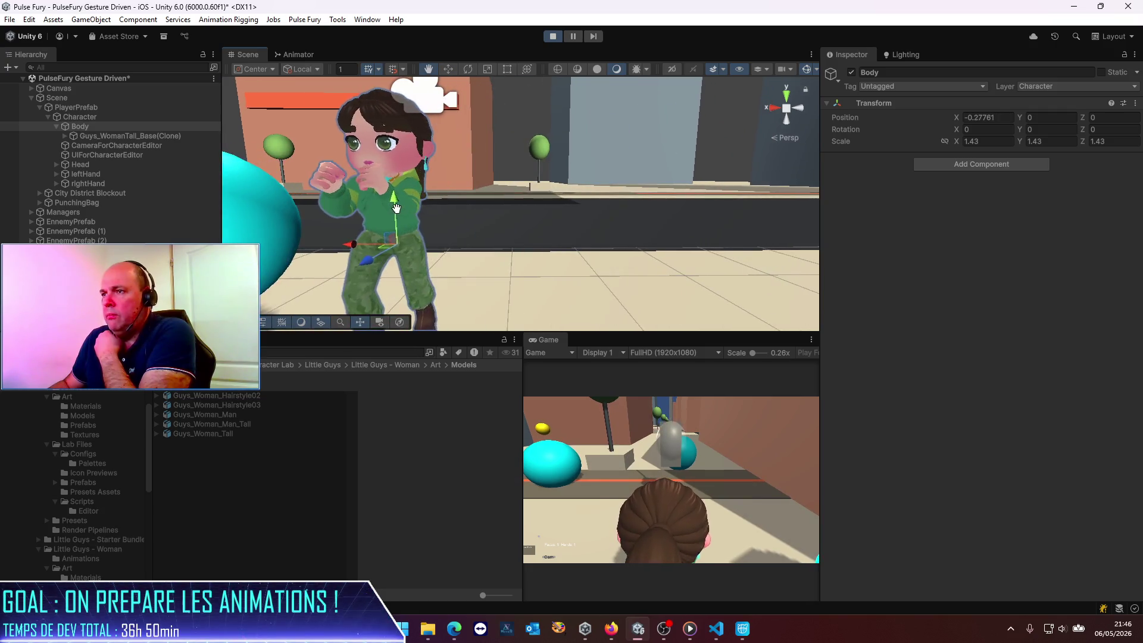
{"action": "left_click", "coordinate": [119, 136]}
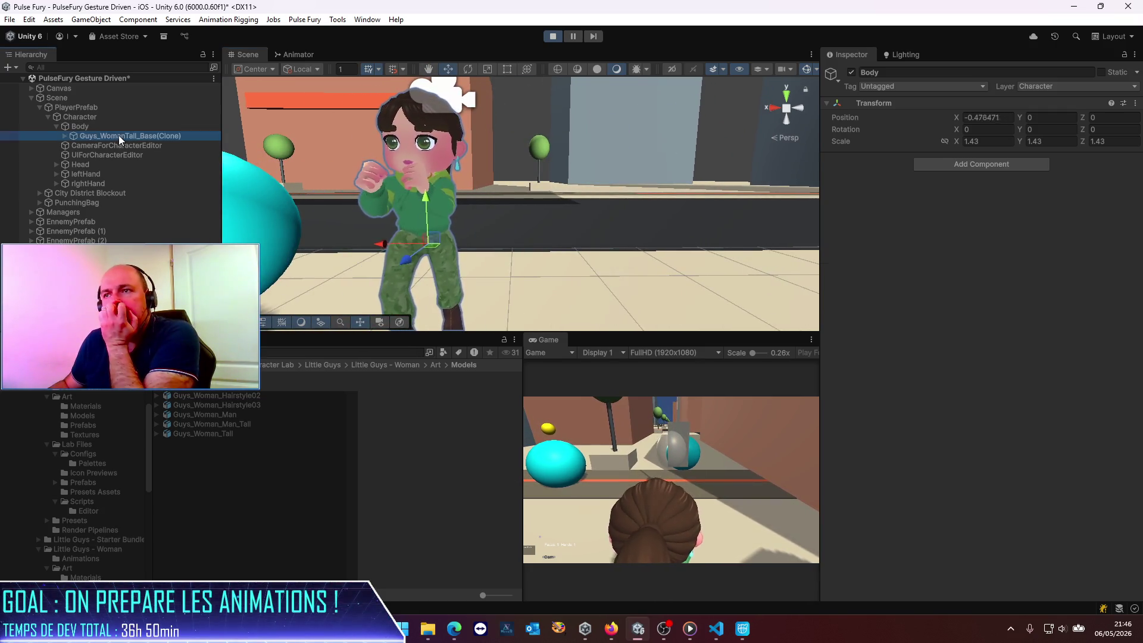
{"action": "left_click", "coordinate": [120, 139]}
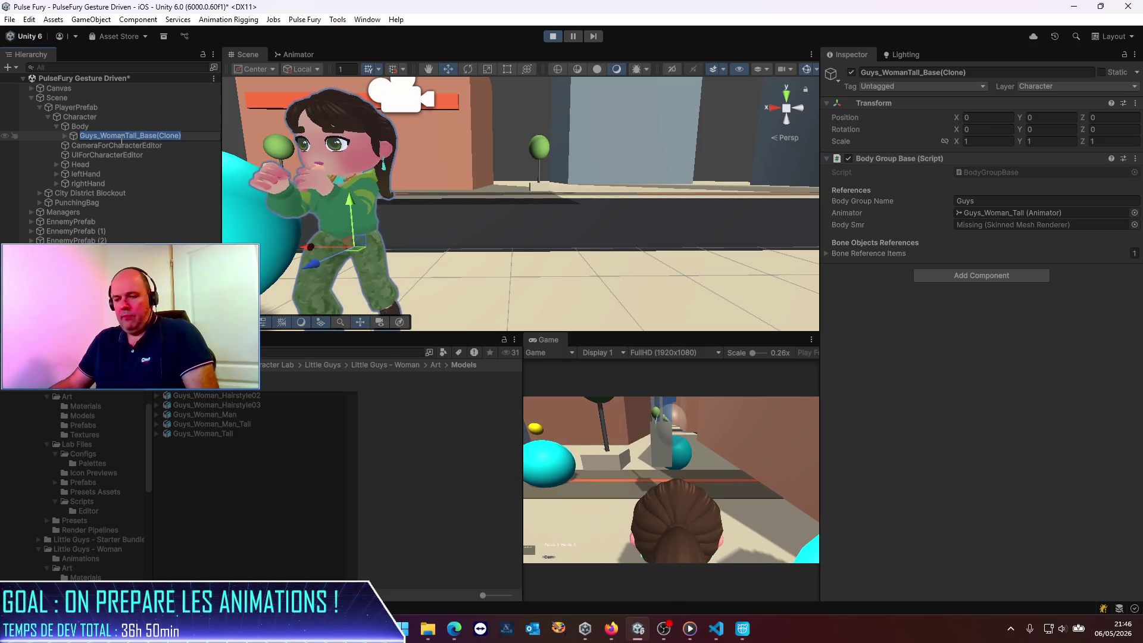
{"action": "key", "text": "ctrl+p"}
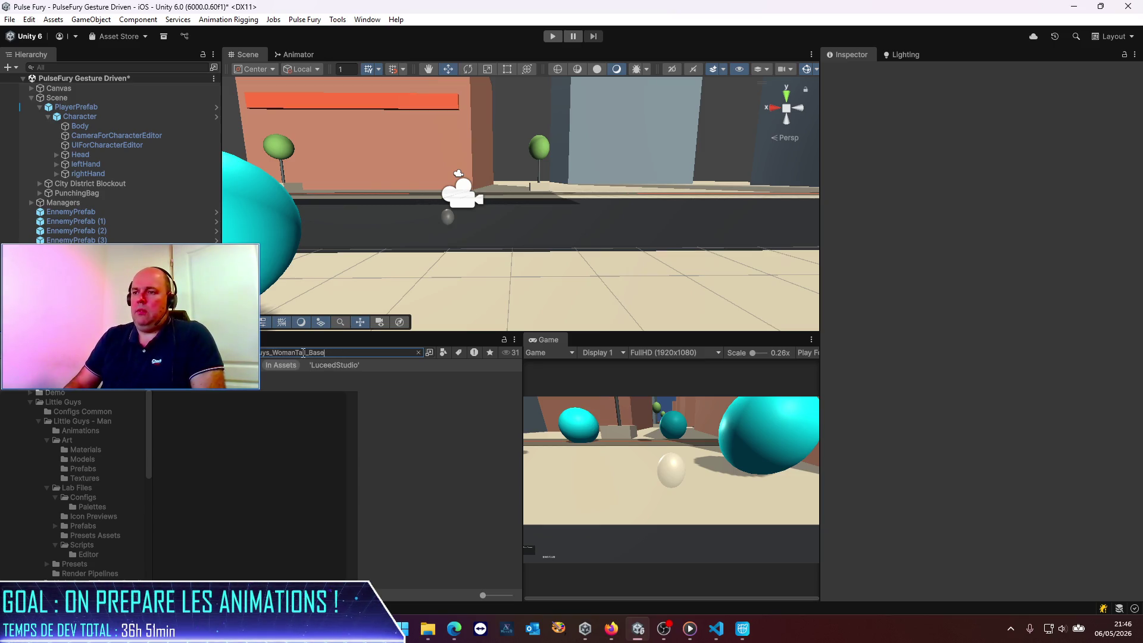
Open the Guys_WomanTall_Base prefab, set its Head bone scale to .6, and press Play.
{"action": "double_click", "coordinate": [263, 397]}
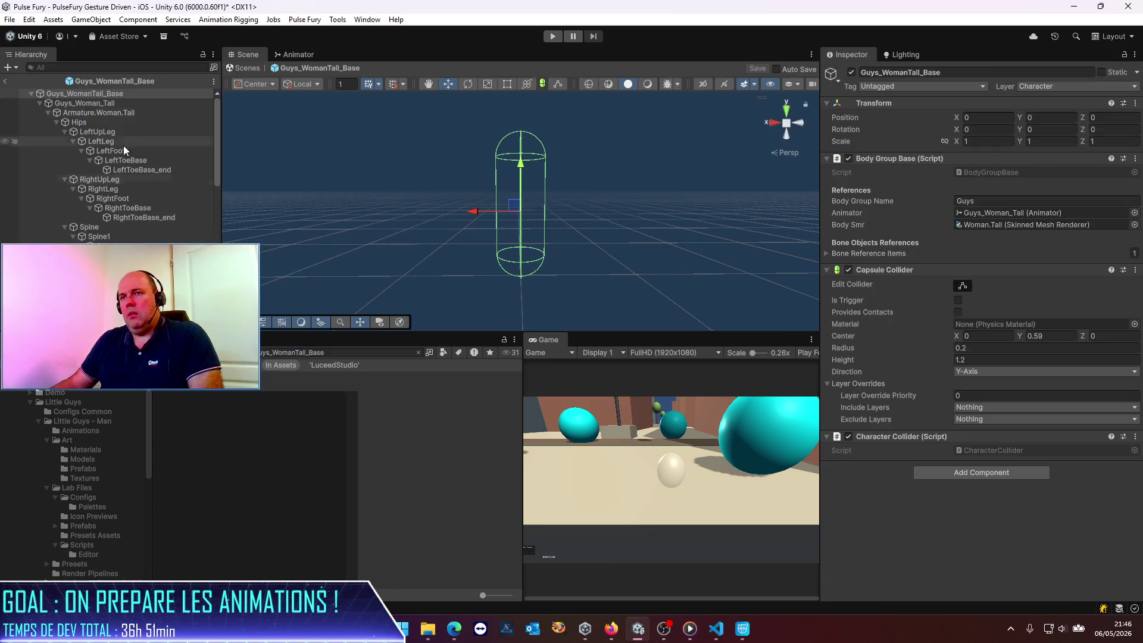
{"action": "scroll", "coordinate": [90, 202], "scroll_direction": "down", "scroll_amount": 2}
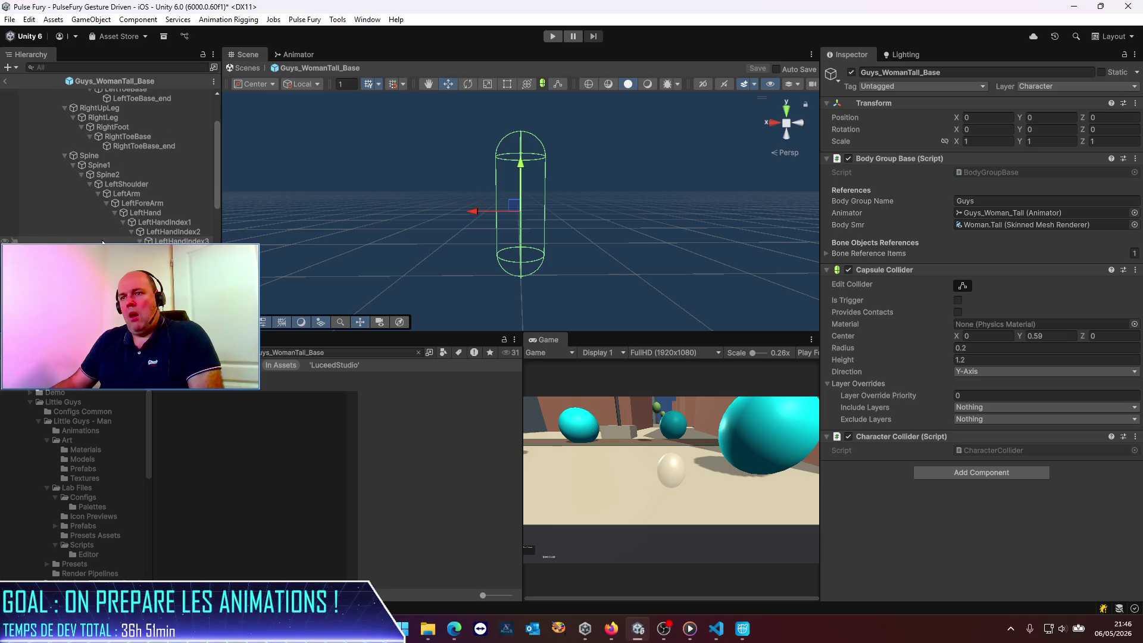
{"action": "scroll", "coordinate": [95, 198], "scroll_direction": "down", "scroll_amount": 1}
{"action": "left_click", "coordinate": [91, 149]}
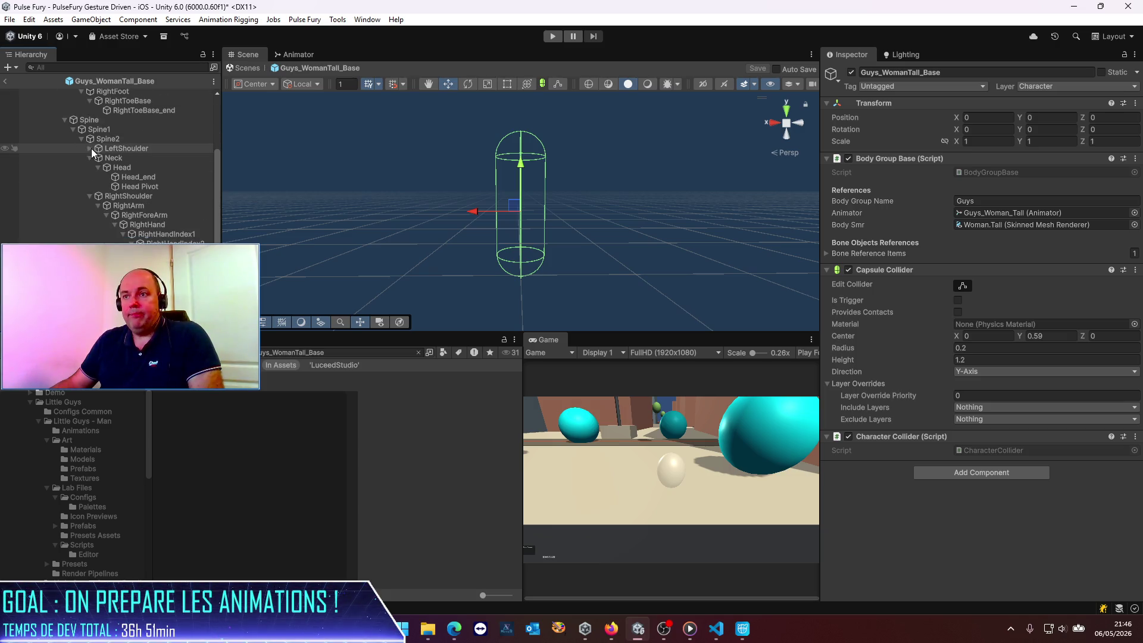
{"action": "left_click", "coordinate": [104, 167]}
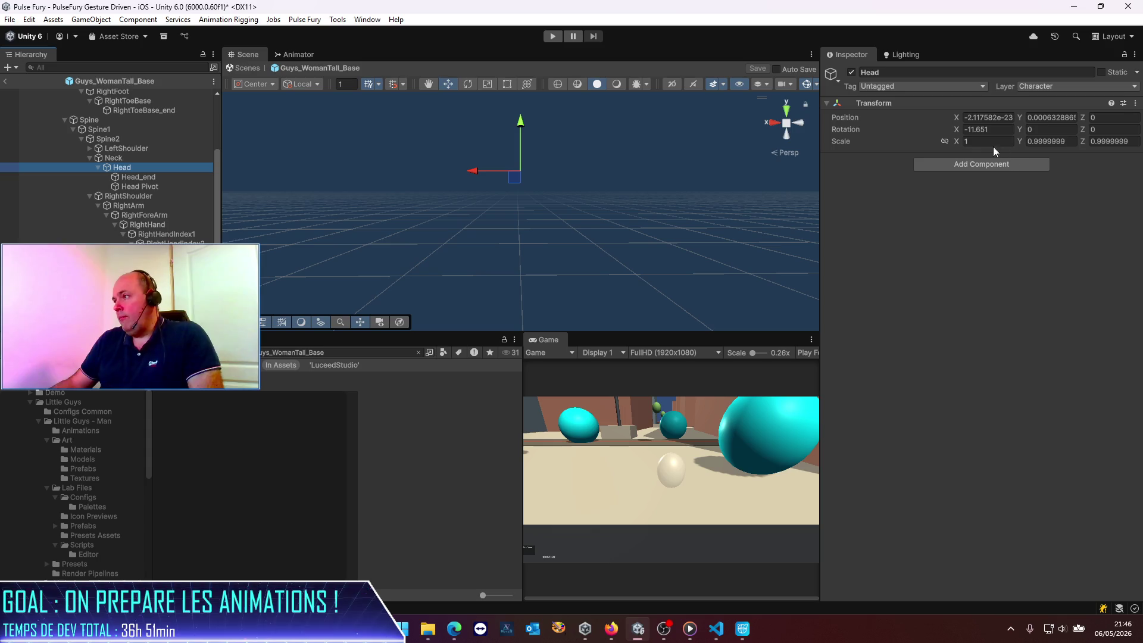
{"action": "type", "text": ".6"}
{"action": "left_click", "coordinate": [552, 37]}
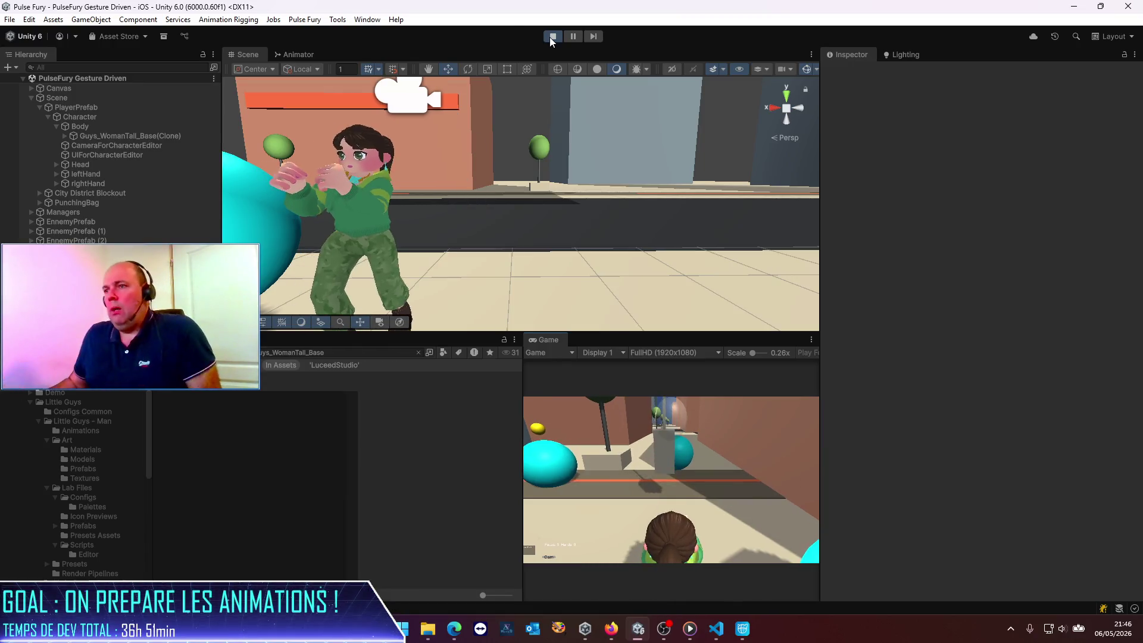
Orbit and pan the Scene view to inspect the character from several angles.
{"action": "mouse_move", "coordinate": [533, 224]}
{"action": "left_mouse_down", "text": "alt"}
{"action": "mouse_move", "coordinate": [498, 234]}
{"action": "mouse_move", "coordinate": [349, 203]}
{"action": "mouse_move", "coordinate": [603, 228]}
{"action": "left_mouse_up", "text": "alt"}
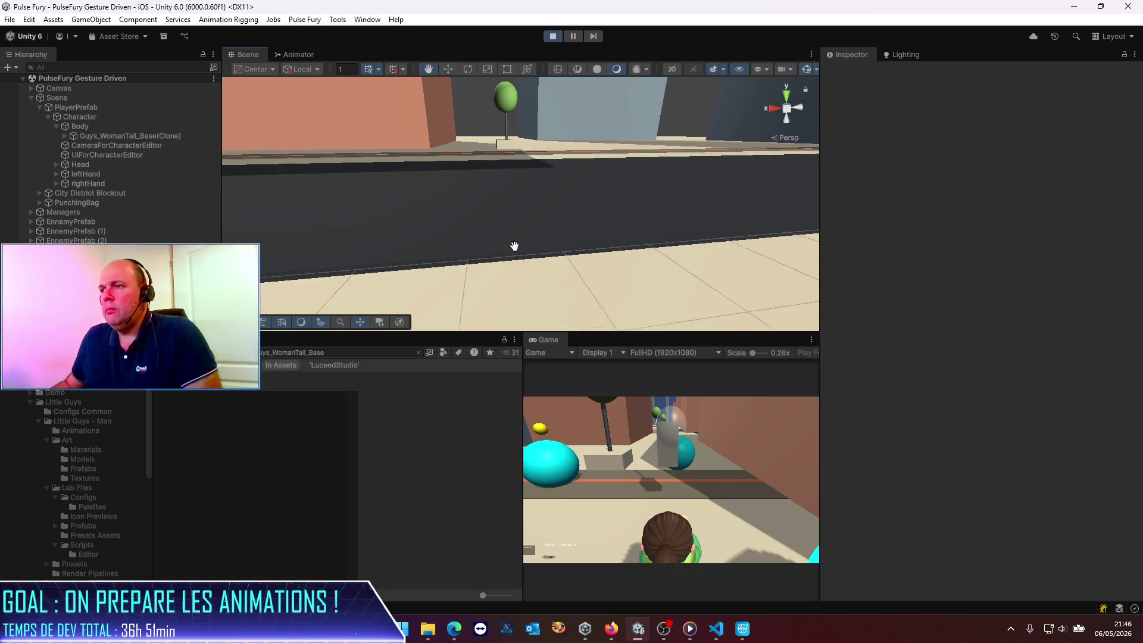
{"action": "scroll", "coordinate": [581, 219], "scroll_direction": "down", "scroll_amount": 10}
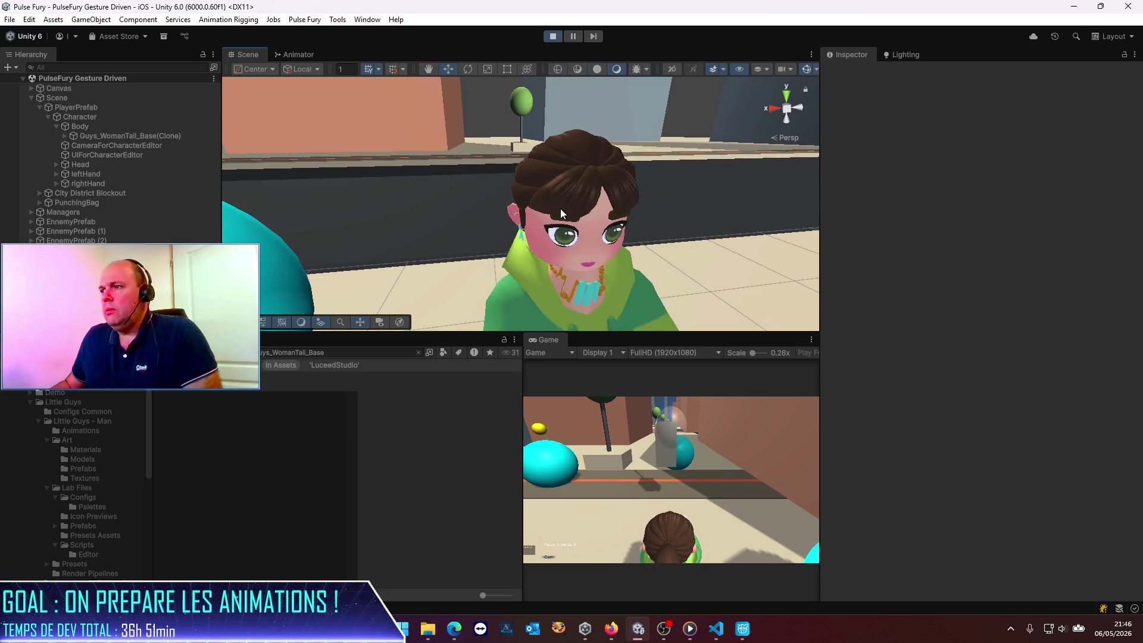
{"action": "left_click_drag", "start_coordinate": [563, 195], "coordinate": [538, 194], "text": "alt"}
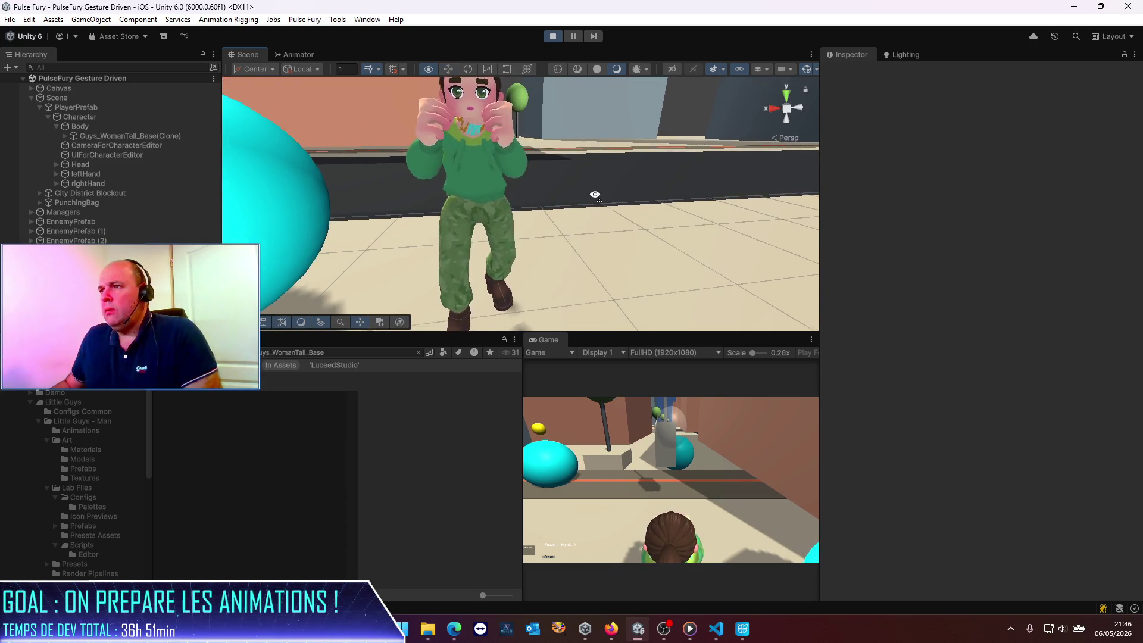
{"action": "middle_click_drag", "start_coordinate": [538, 194], "coordinate": [473, 217]}
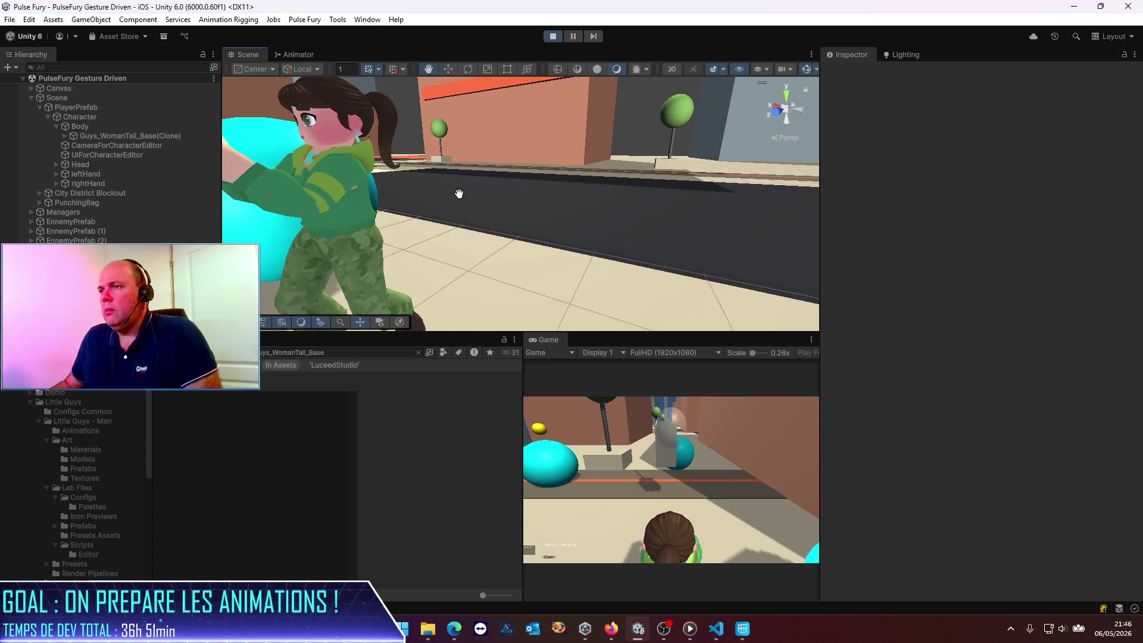
{"action": "mouse_move", "coordinate": [473, 216]}
{"action": "left_mouse_down", "text": "alt"}
{"action": "mouse_move", "coordinate": [289, 160]}
{"action": "mouse_move", "coordinate": [475, 237]}
{"action": "left_mouse_up", "text": "alt"}
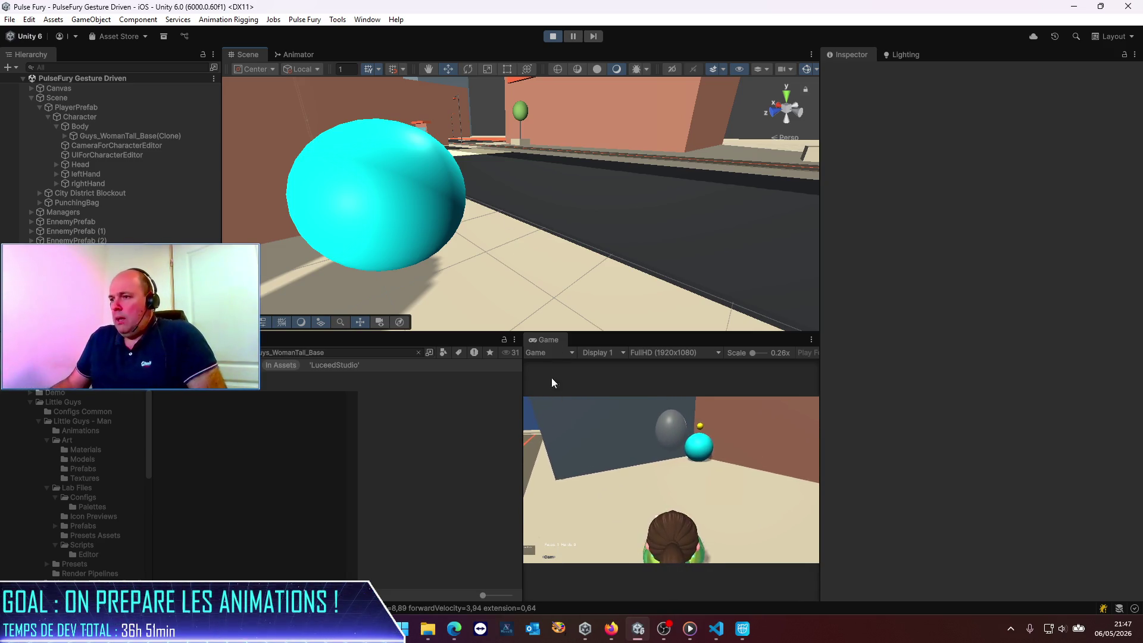
Switch the Game view to the Simulator, widen it, and maximize it.
{"action": "left_click", "coordinate": [554, 355]}
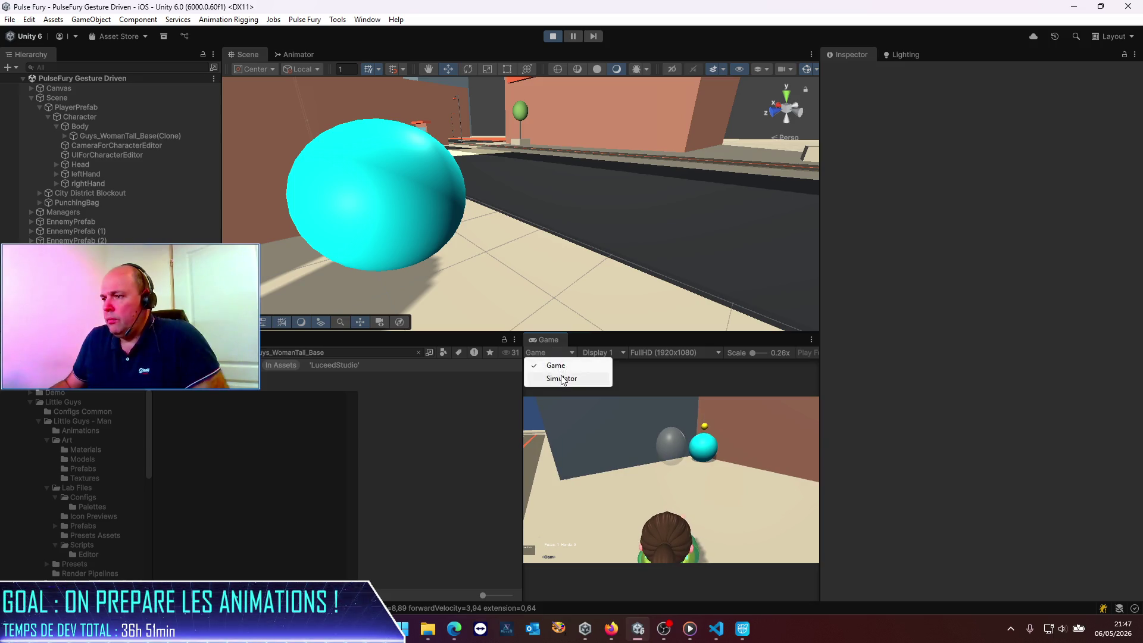
{"action": "left_click", "coordinate": [561, 376]}
{"action": "left_click_drag", "start_coordinate": [523, 391], "coordinate": [433, 391]}
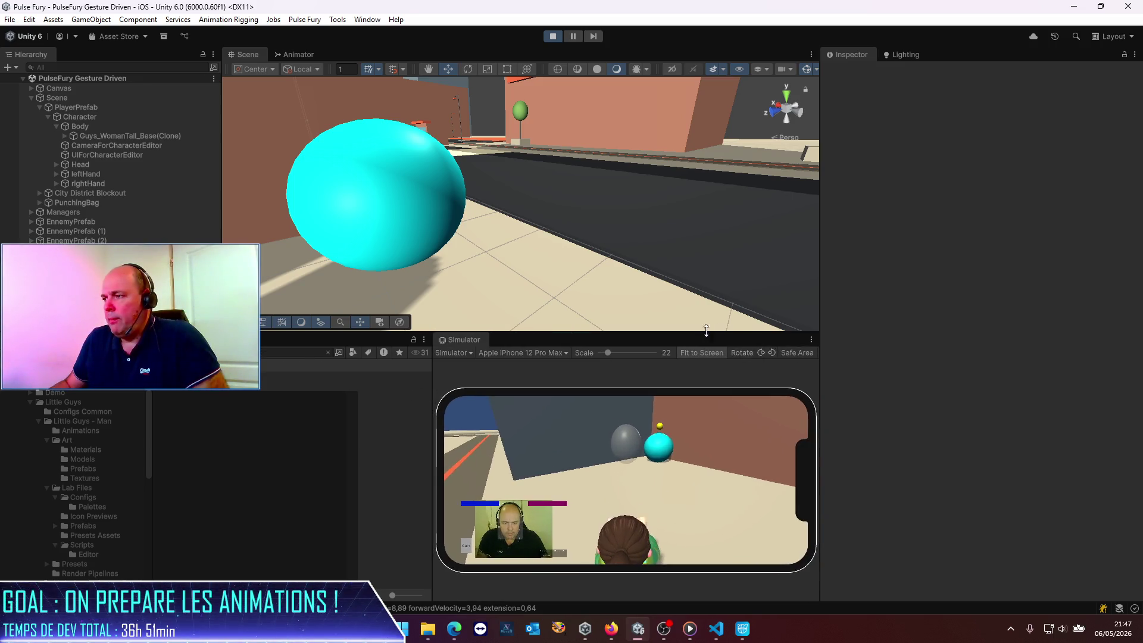
{"action": "left_click", "coordinate": [811, 340]}
{"action": "left_click", "coordinate": [848, 370]}
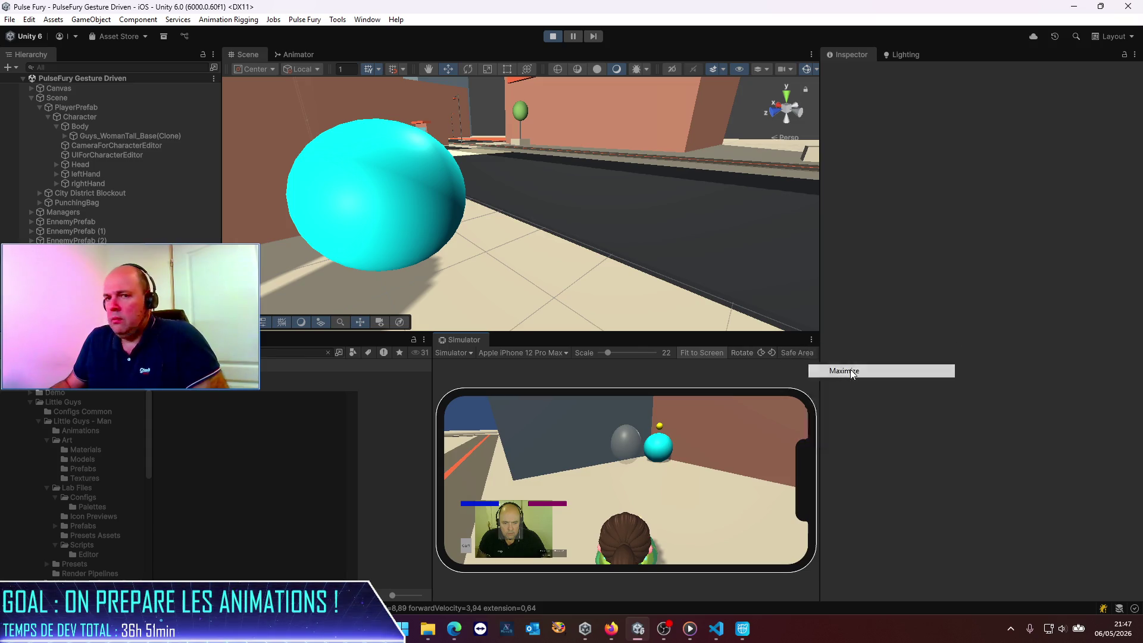
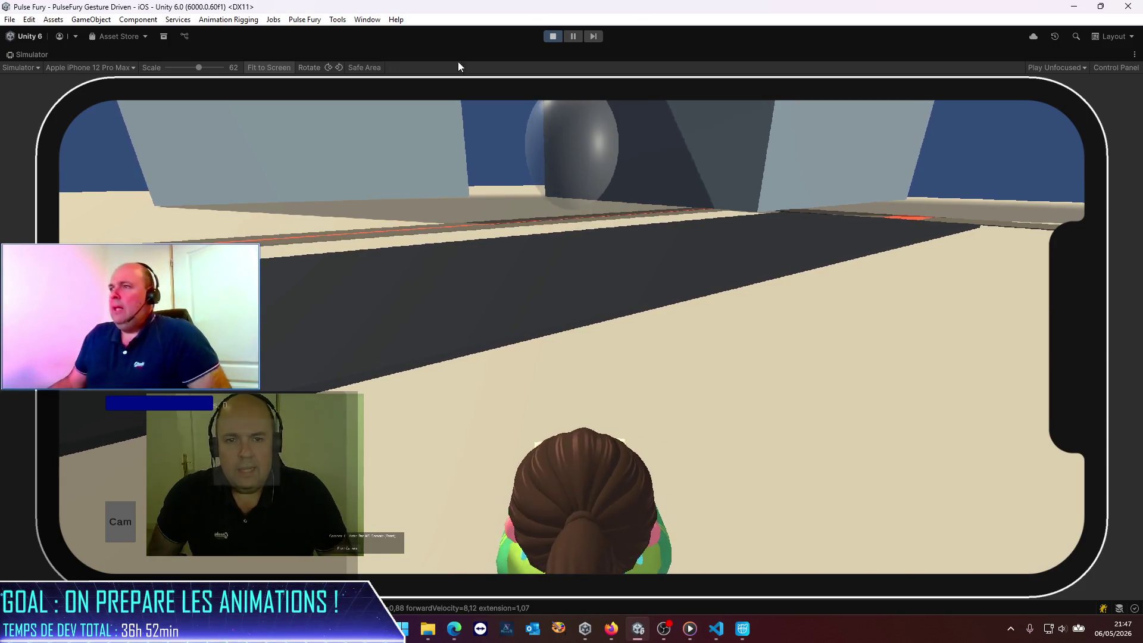
Exit Play mode in Unity on the PulseFury Gesture Driven scene.
{"action": "left_click", "coordinate": [549, 36]}
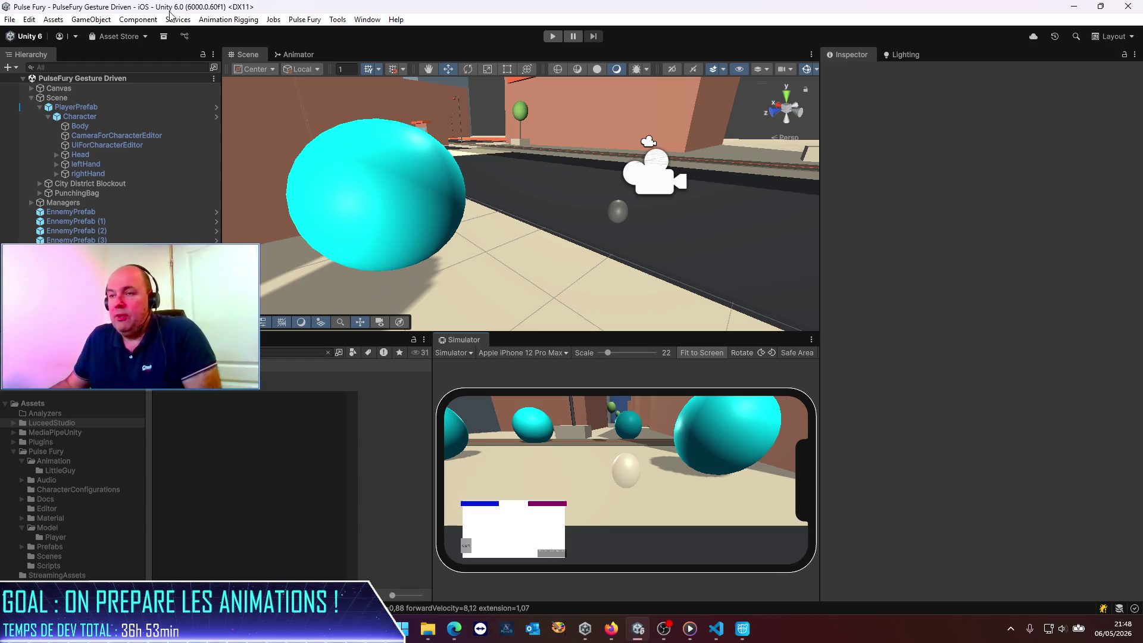
Browse to Pulse Fury > data_src > Cascadeur and open Fight-Idle.casc with TextPad.
{"action": "mouse_move", "coordinate": [437, 636]}
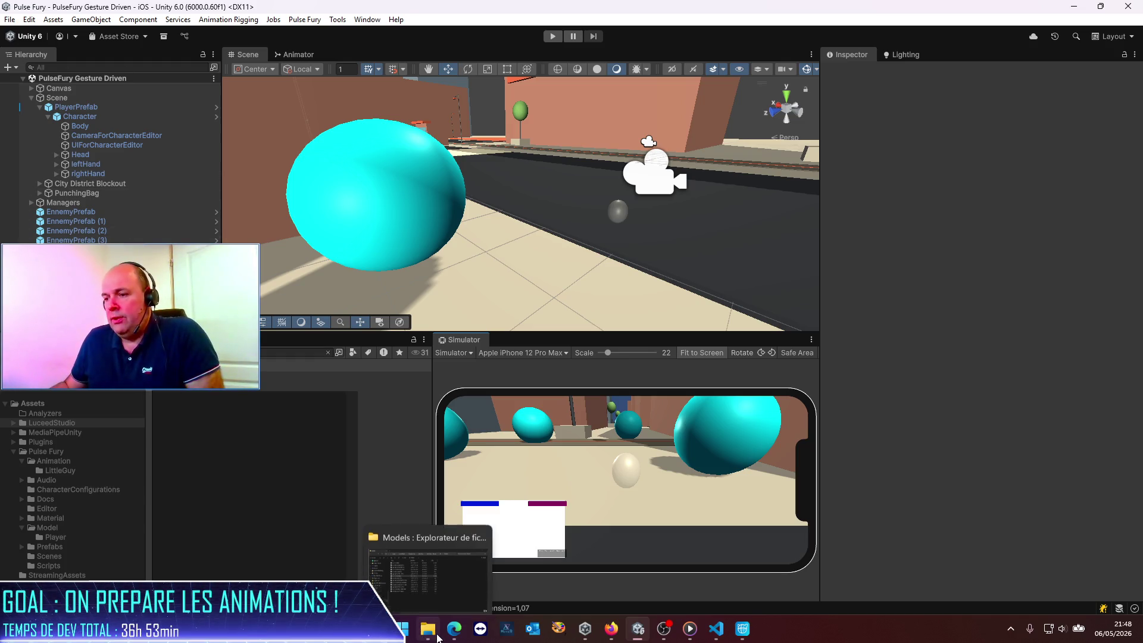
{"action": "left_click", "coordinate": [433, 601]}
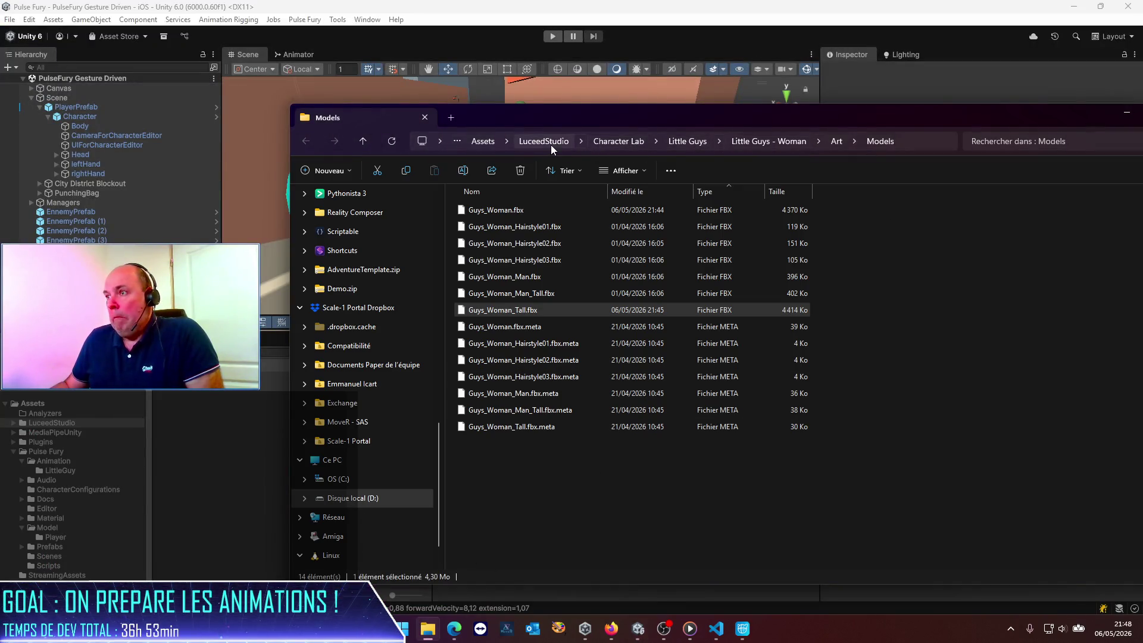
{"action": "left_click", "coordinate": [483, 142]}
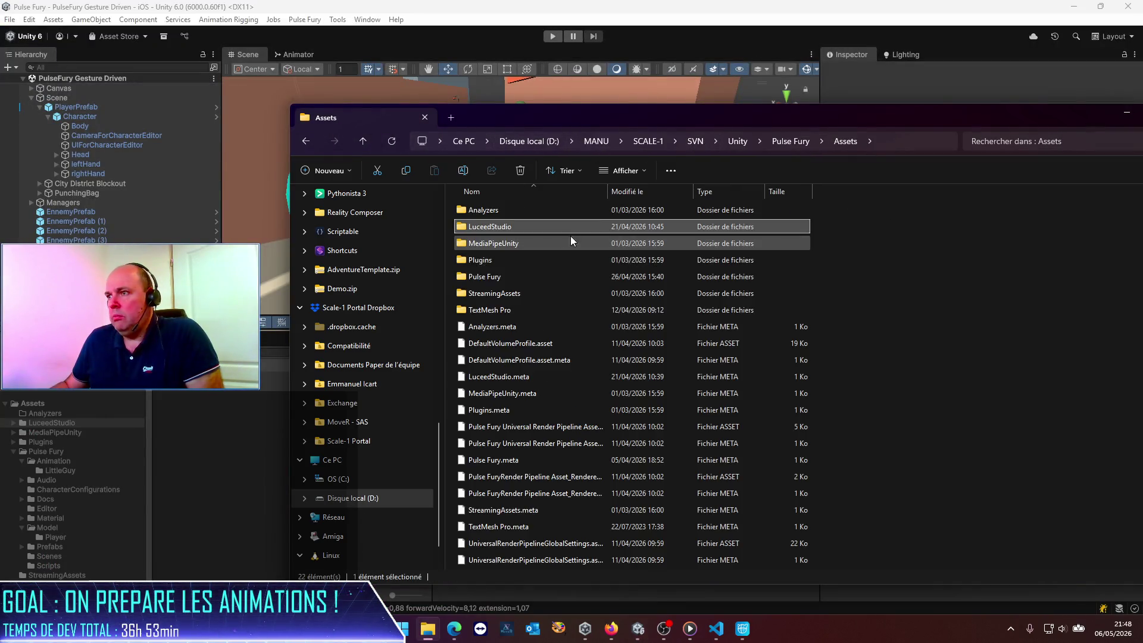
{"action": "left_click", "coordinate": [769, 141]}
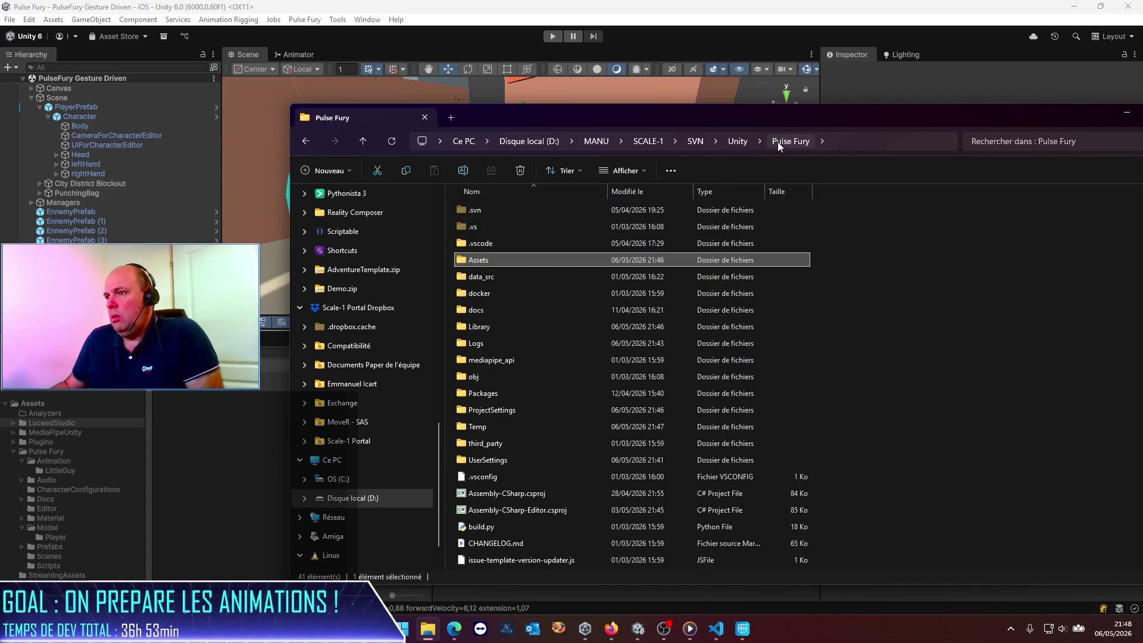
{"action": "double_click", "coordinate": [513, 277]}
{"action": "double_click", "coordinate": [498, 213]}
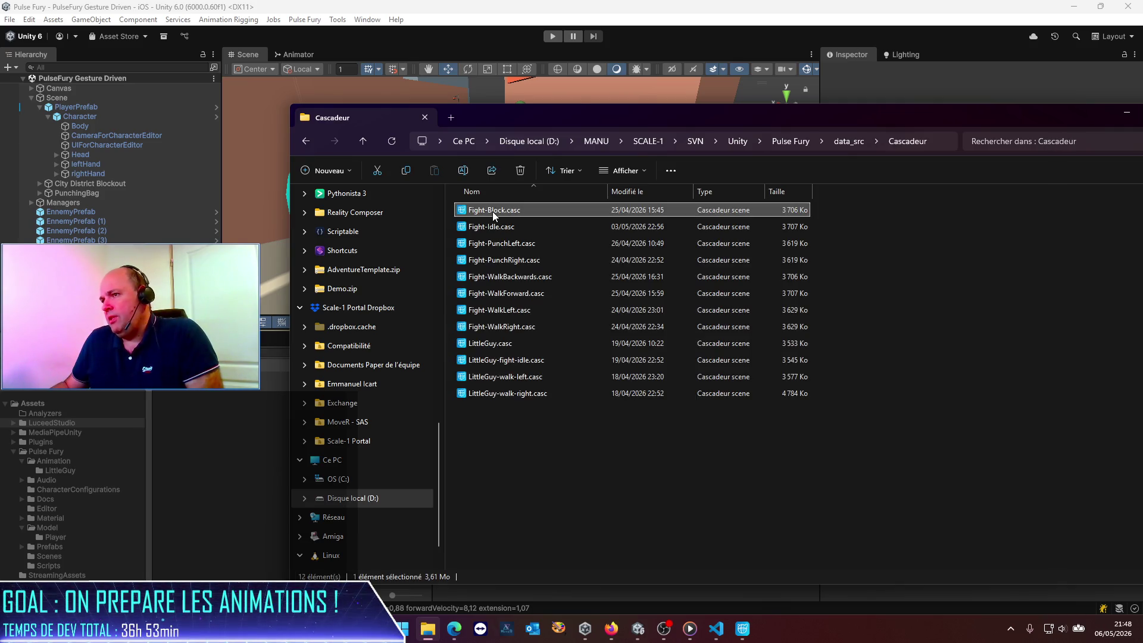
{"action": "right_click", "coordinate": [493, 225]}
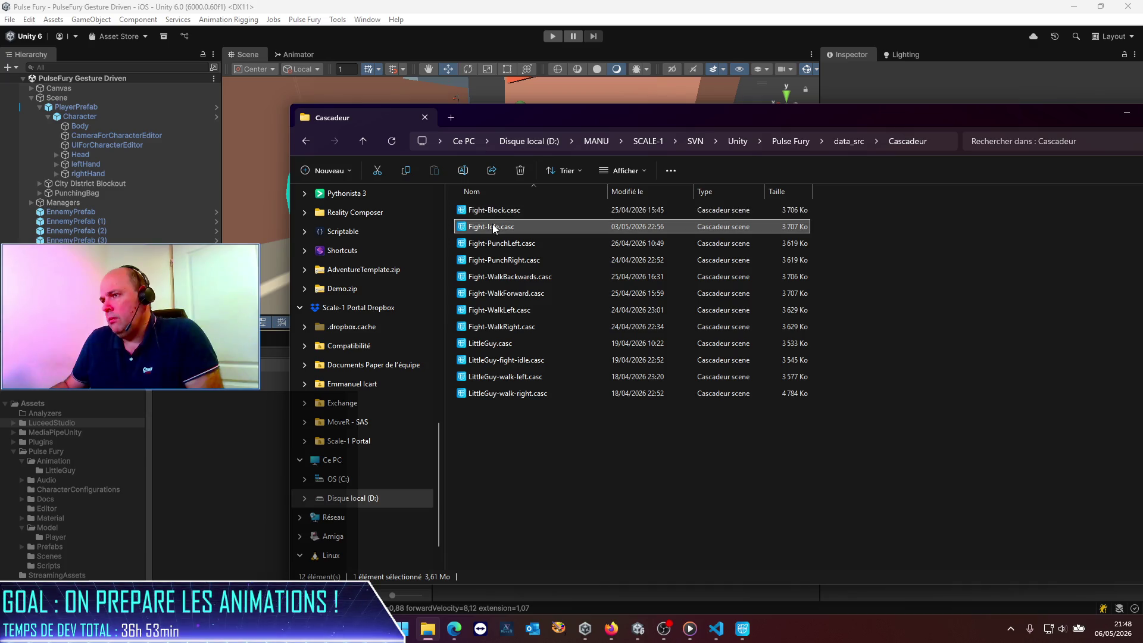
{"action": "left_click", "coordinate": [550, 334]}
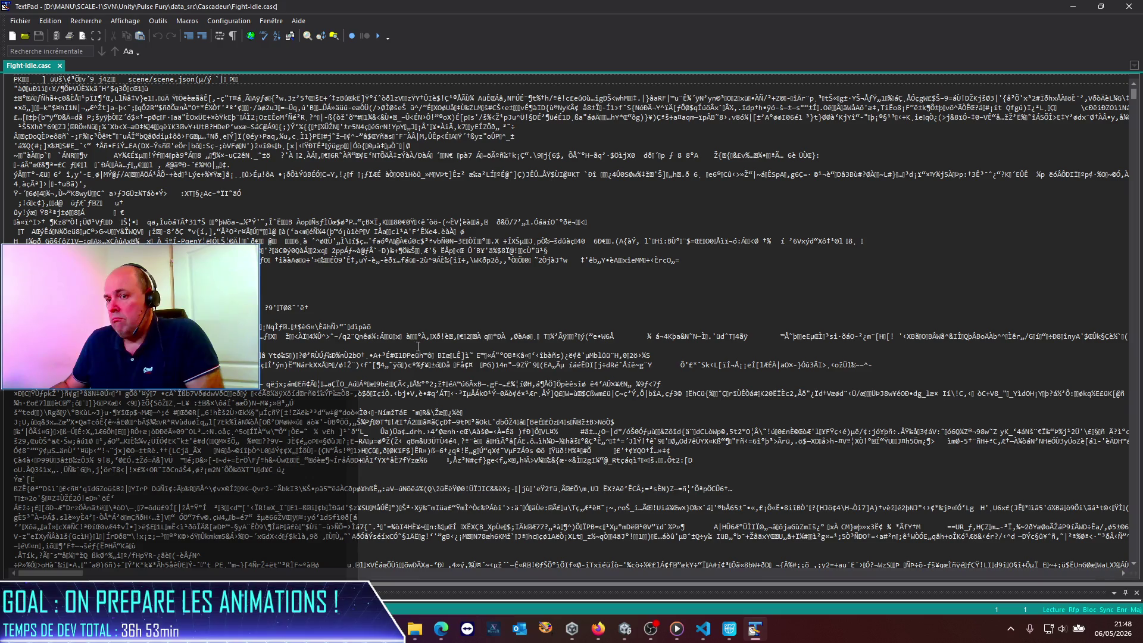
Close TextPad and duplicate Fight-Idle.casc in the Cascadeur folder.
{"action": "left_click", "coordinate": [1128, 7]}
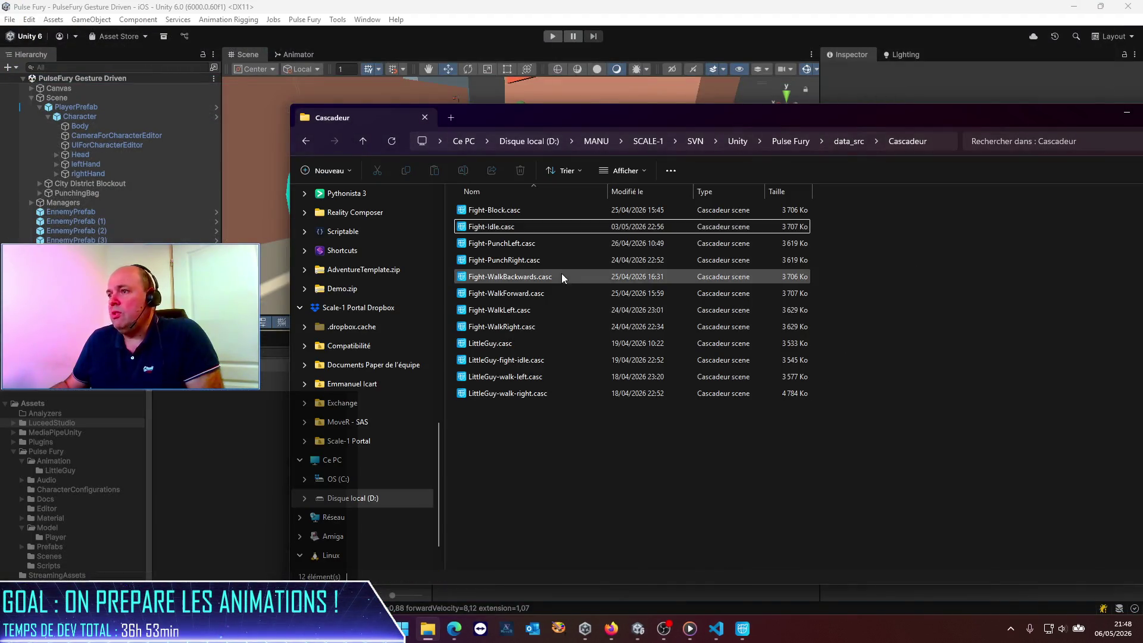
{"action": "left_click", "coordinate": [515, 228]}
{"action": "key", "text": "ctrl+c"}
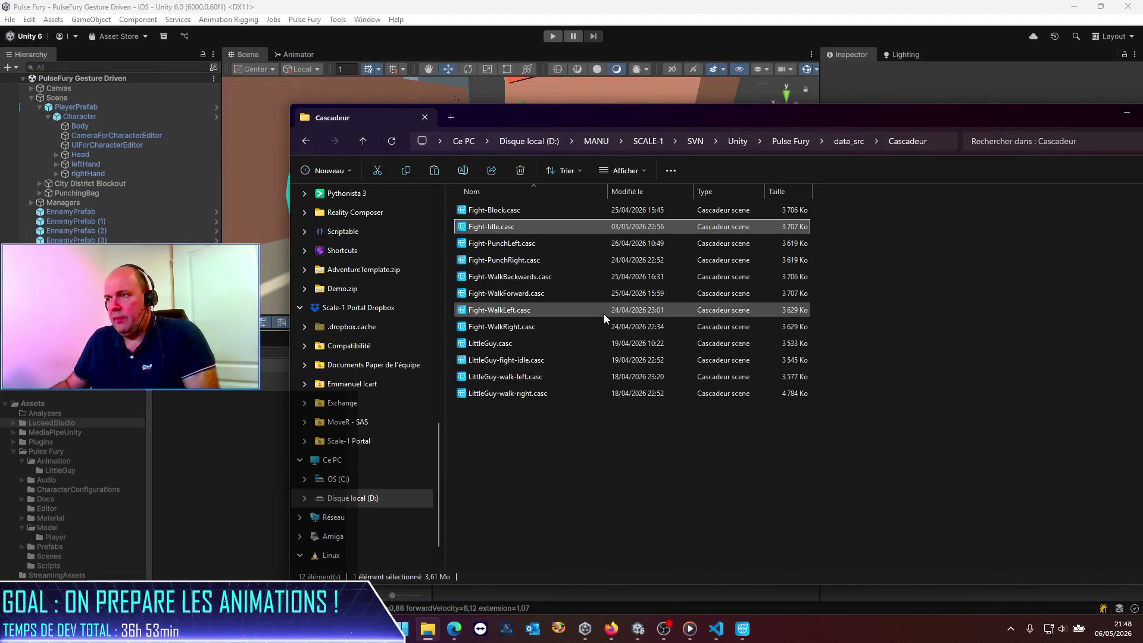
{"action": "key", "text": "ctrl+v"}
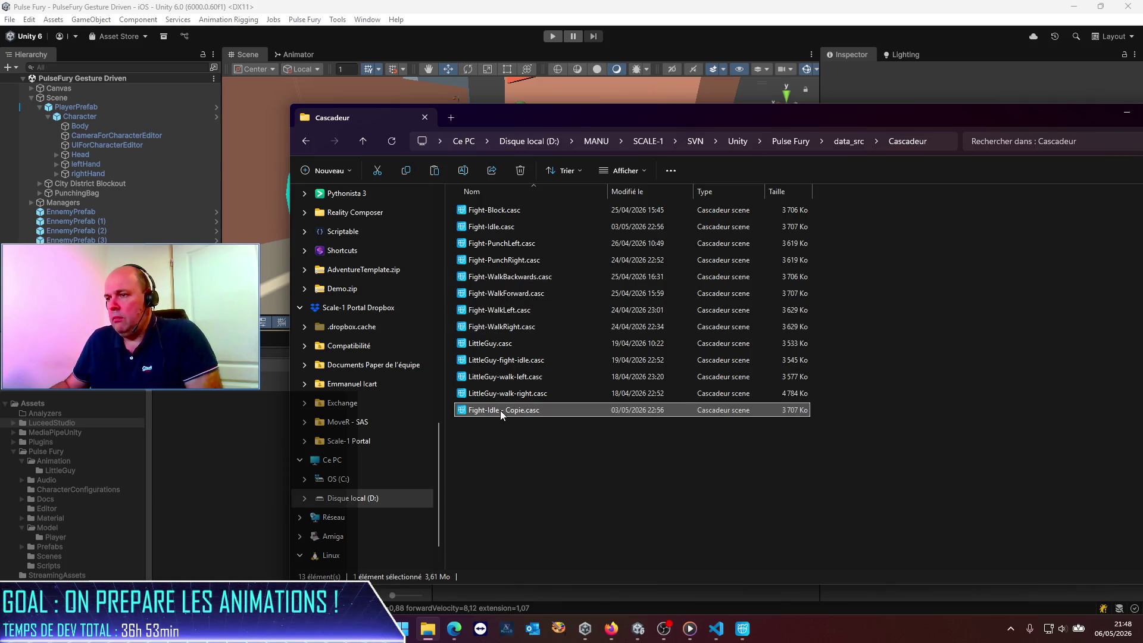
Rename the copy to Fight-Idle.zip, accepting the extension change.
{"action": "left_click", "coordinate": [525, 410]}
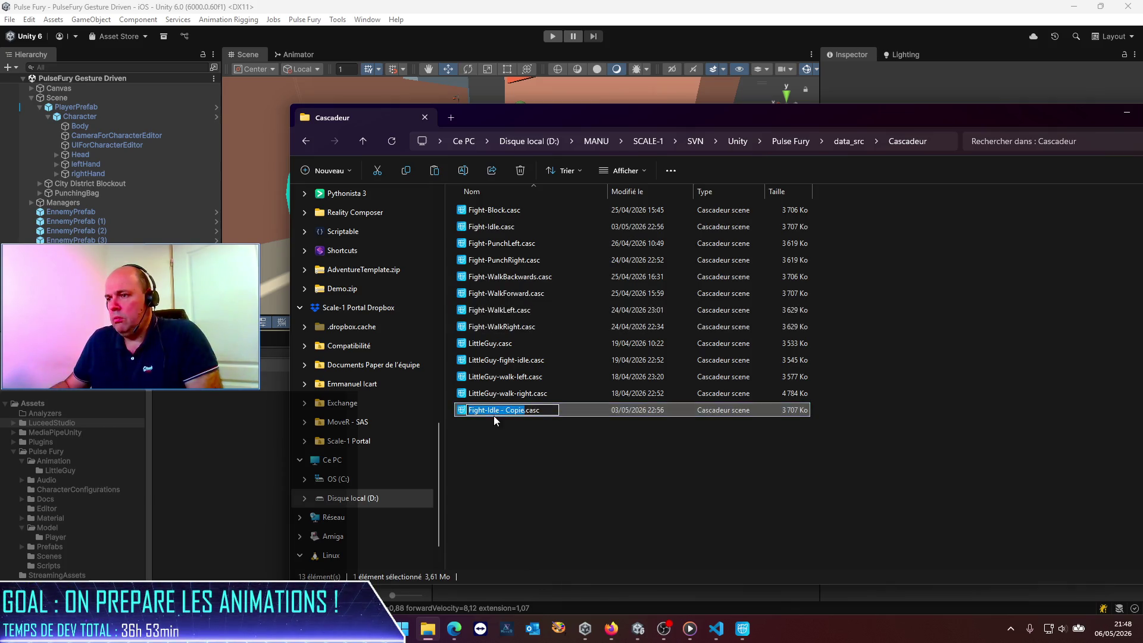
{"action": "left_click", "coordinate": [551, 411]}
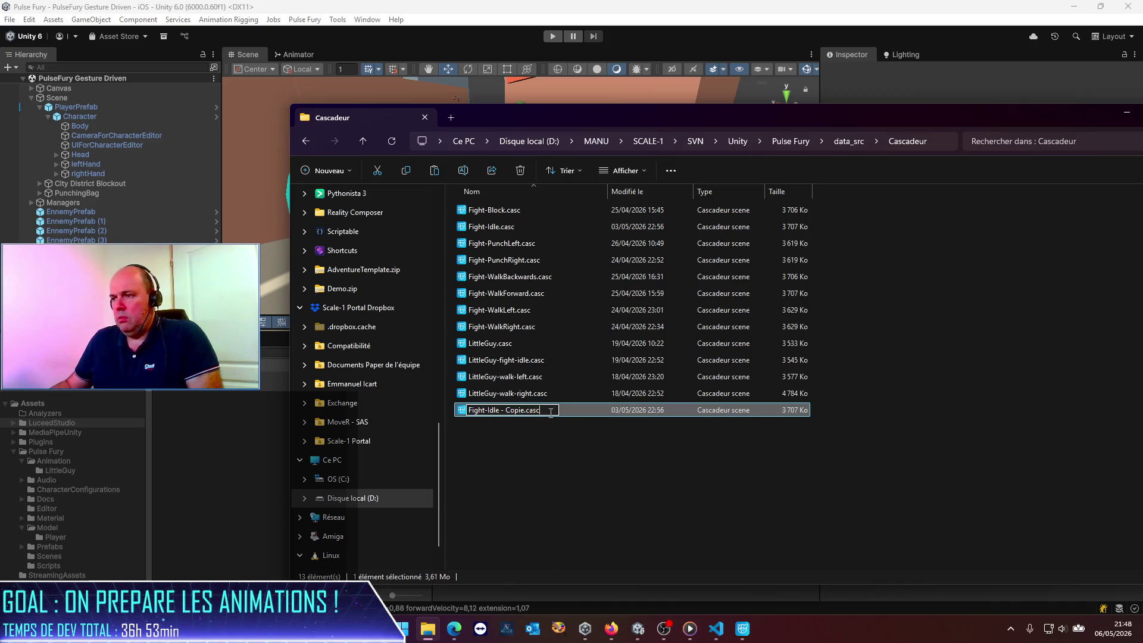
{"action": "key", "text": "BackSpace"}
{"action": "key", "text": "BackSpace"}
{"action": "key", "text": "BackSpace"}
{"action": "type", "text": "zip"}
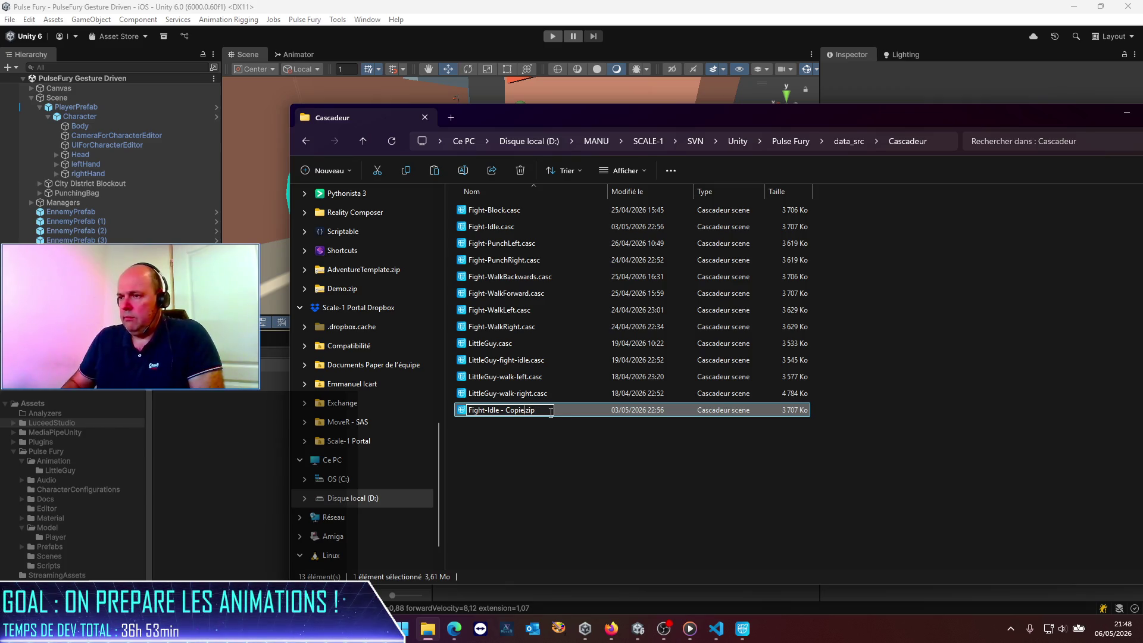
{"action": "key", "text": "BackSpace"}
{"action": "key", "text": "BackSpace"}
{"action": "key", "text": "BackSpace"}
{"action": "key", "text": "Return"}
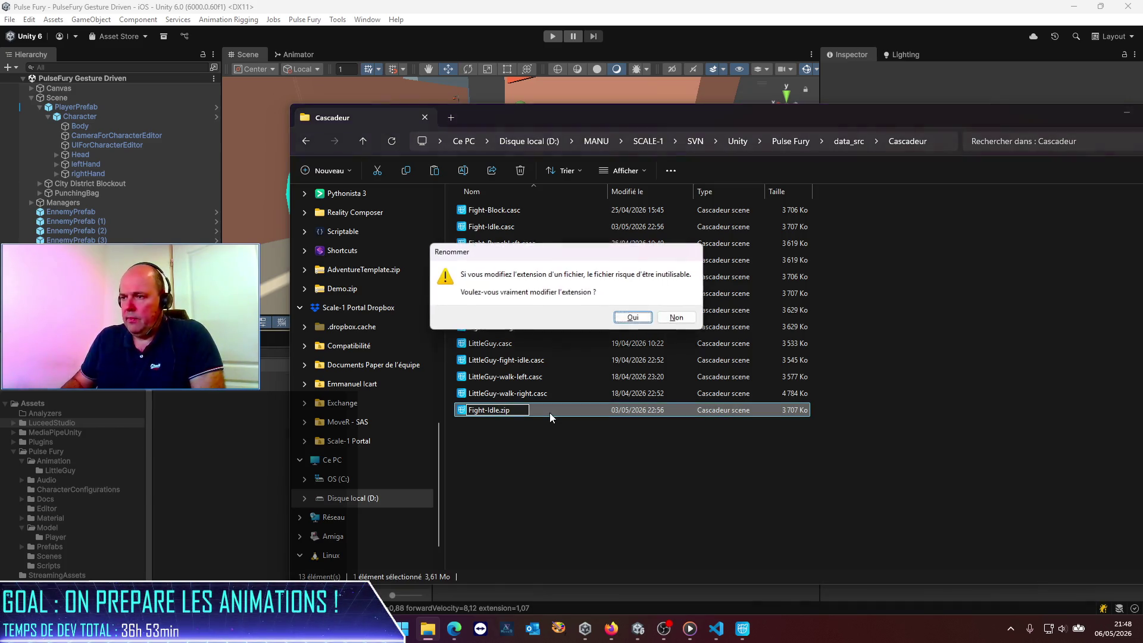
{"action": "left_click", "coordinate": [630, 321]}
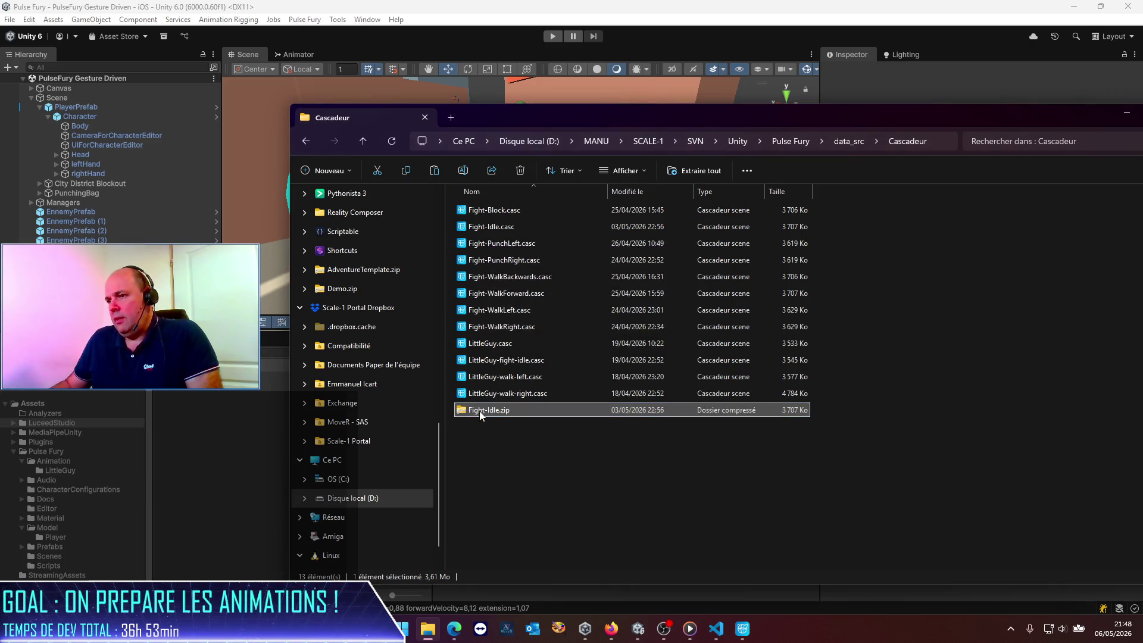
Extract Fight-Idle.zip with 7-Zip into a Fight-Idle folder, then delete the zip.
{"action": "right_click", "coordinate": [480, 410]}
{"action": "mouse_move", "coordinate": [636, 128]}
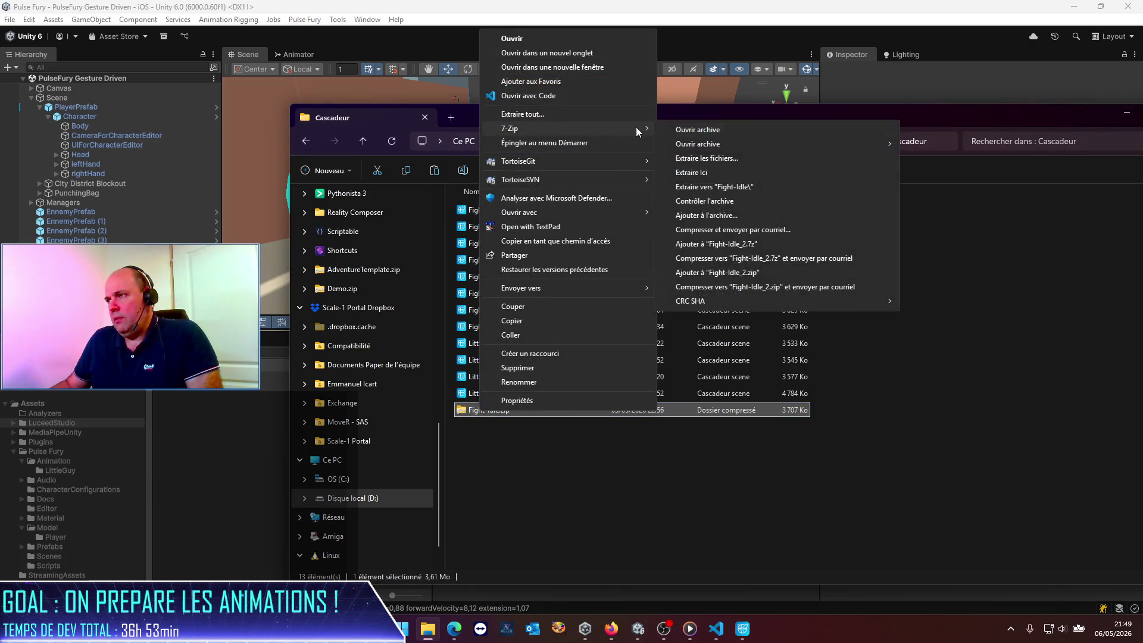
{"action": "left_click", "coordinate": [712, 188]}
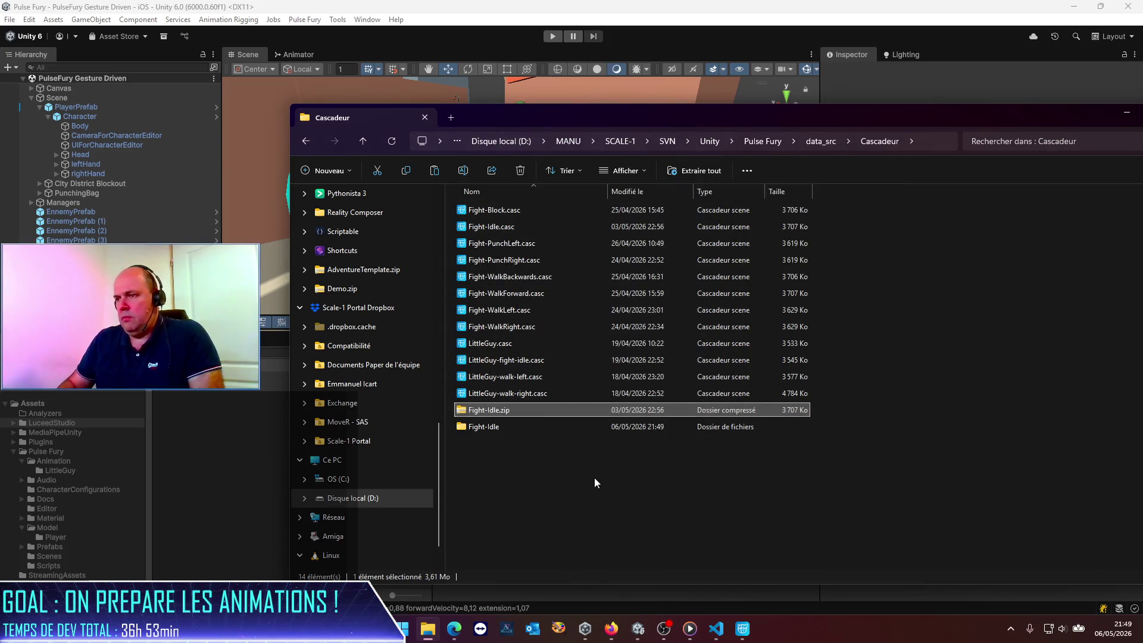
{"action": "key", "text": "Delete"}
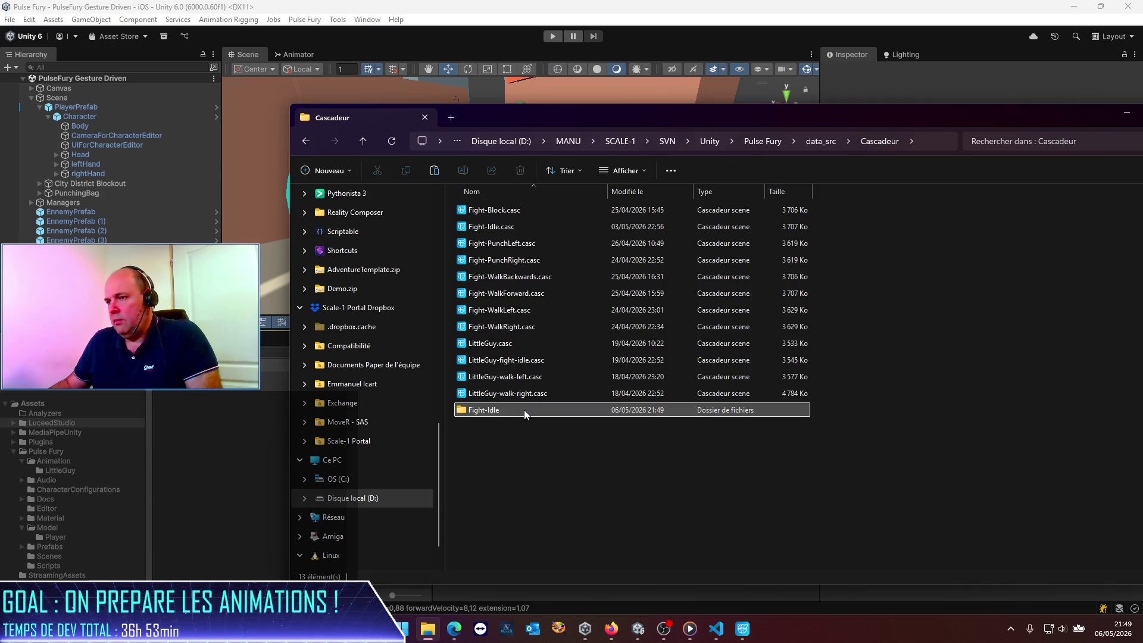
{"action": "double_click", "coordinate": [525, 410]}
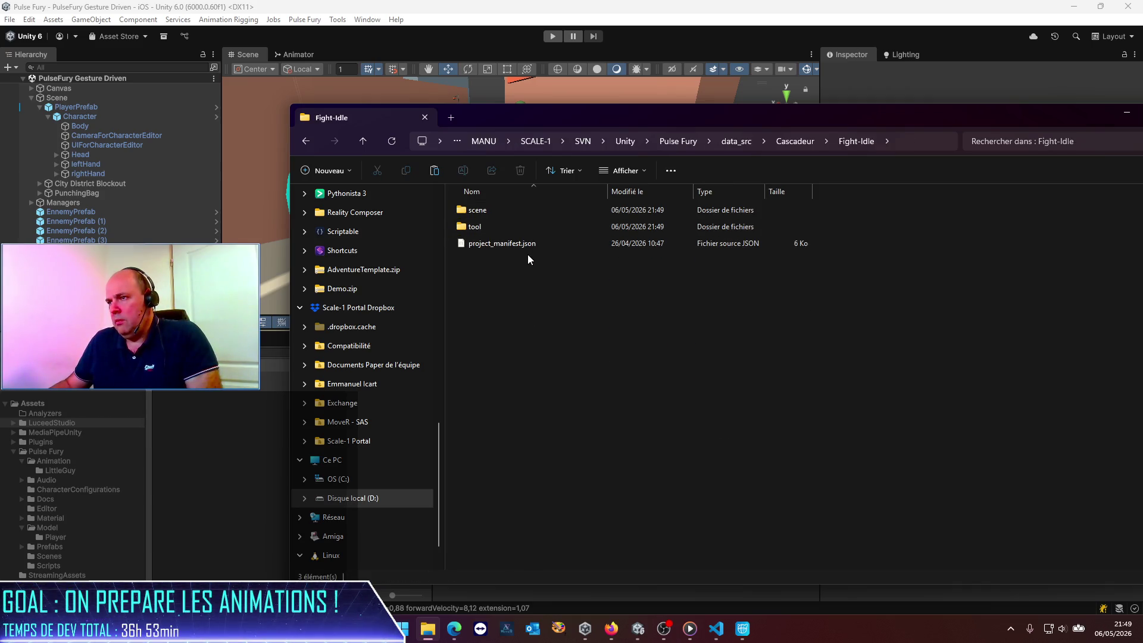
{"action": "double_click", "coordinate": [480, 227]}
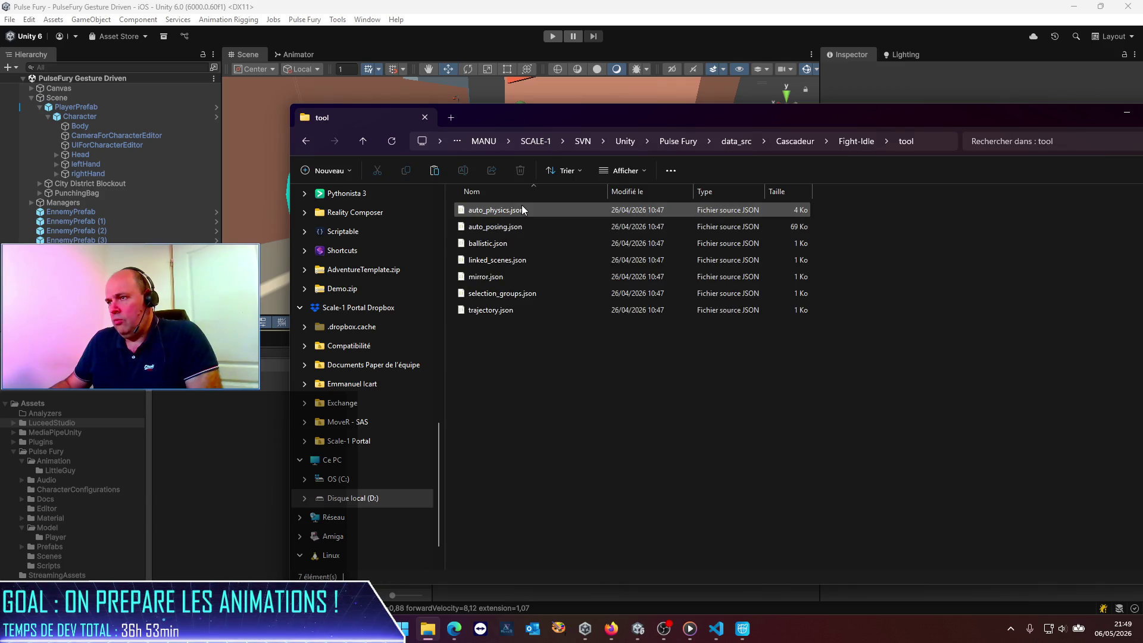
{"action": "left_click", "coordinate": [862, 147]}
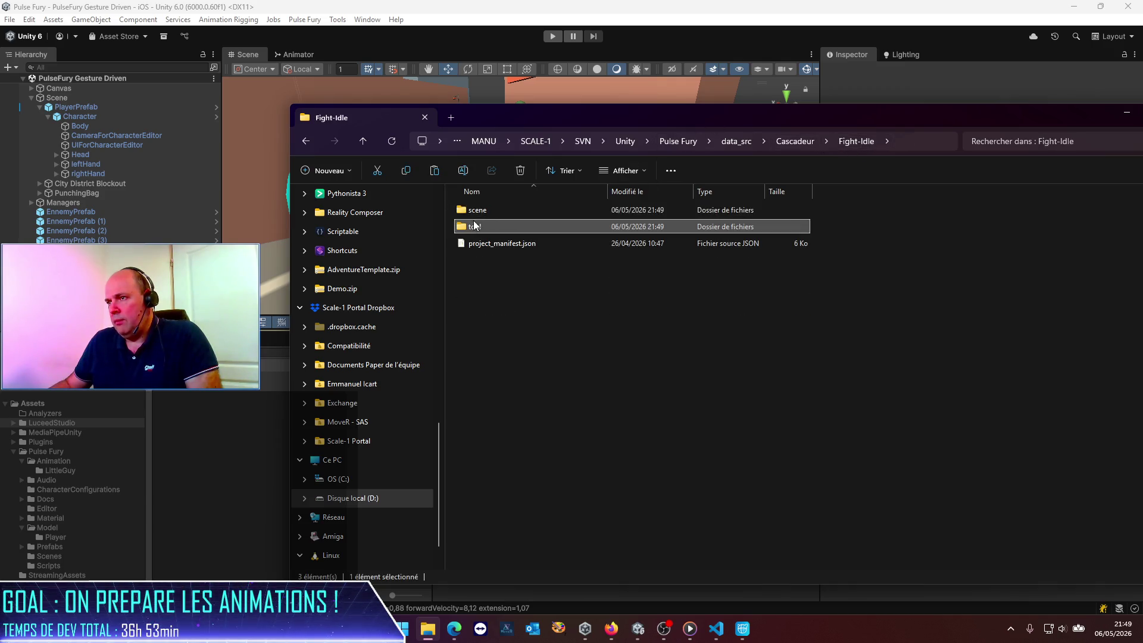
{"action": "double_click", "coordinate": [475, 215]}
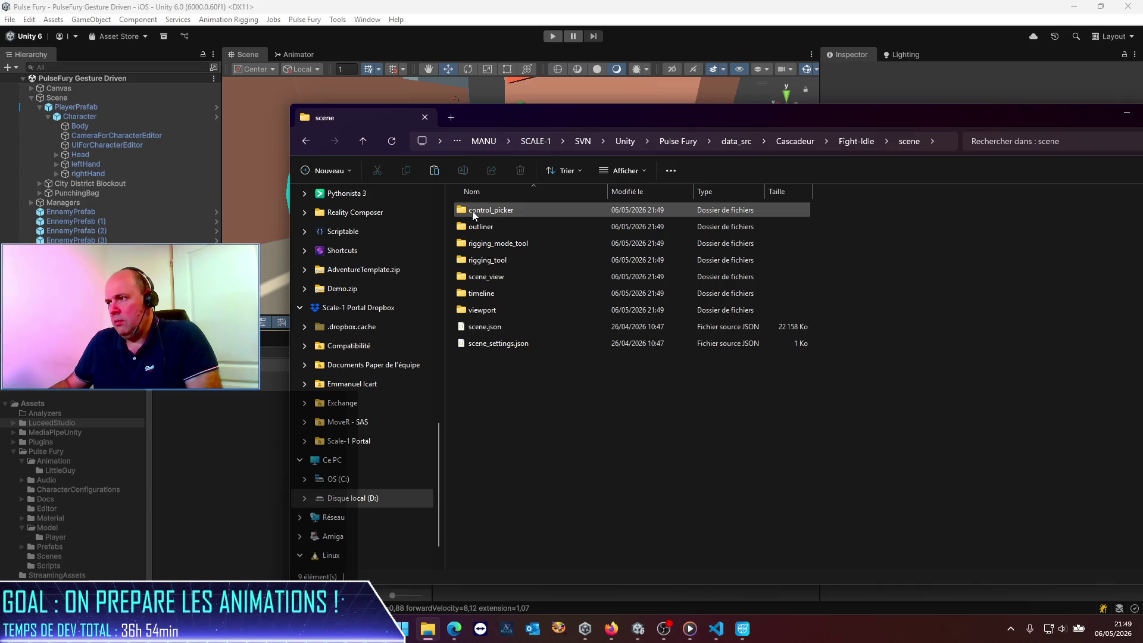
{"action": "left_click", "coordinate": [482, 326]}
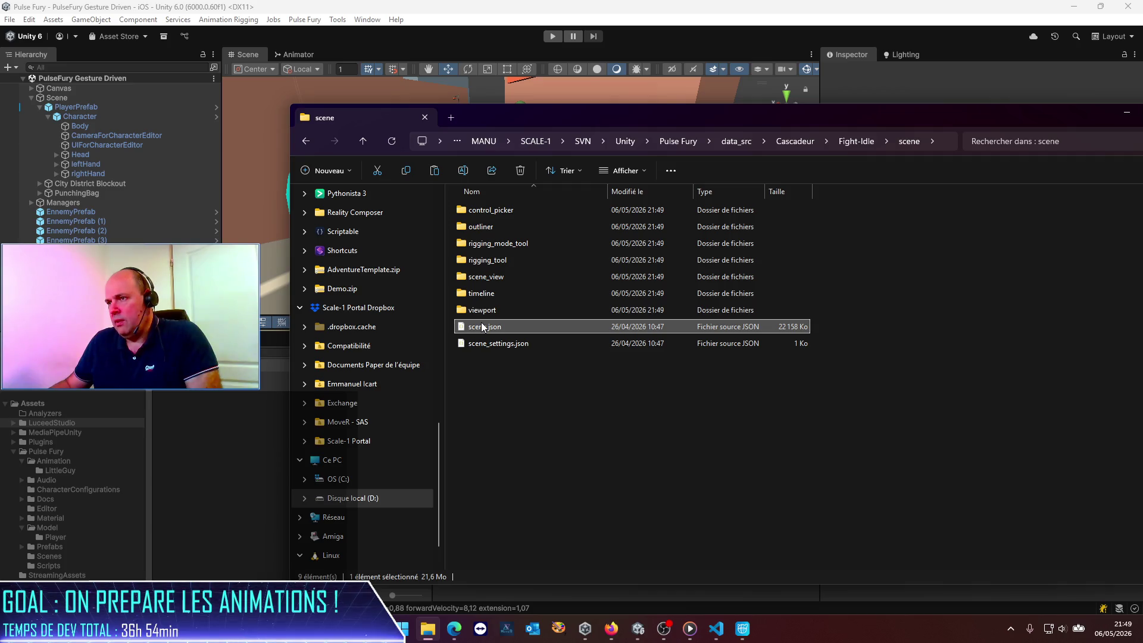
{"action": "right_click", "coordinate": [482, 326]}
{"action": "left_click", "coordinate": [537, 113]}
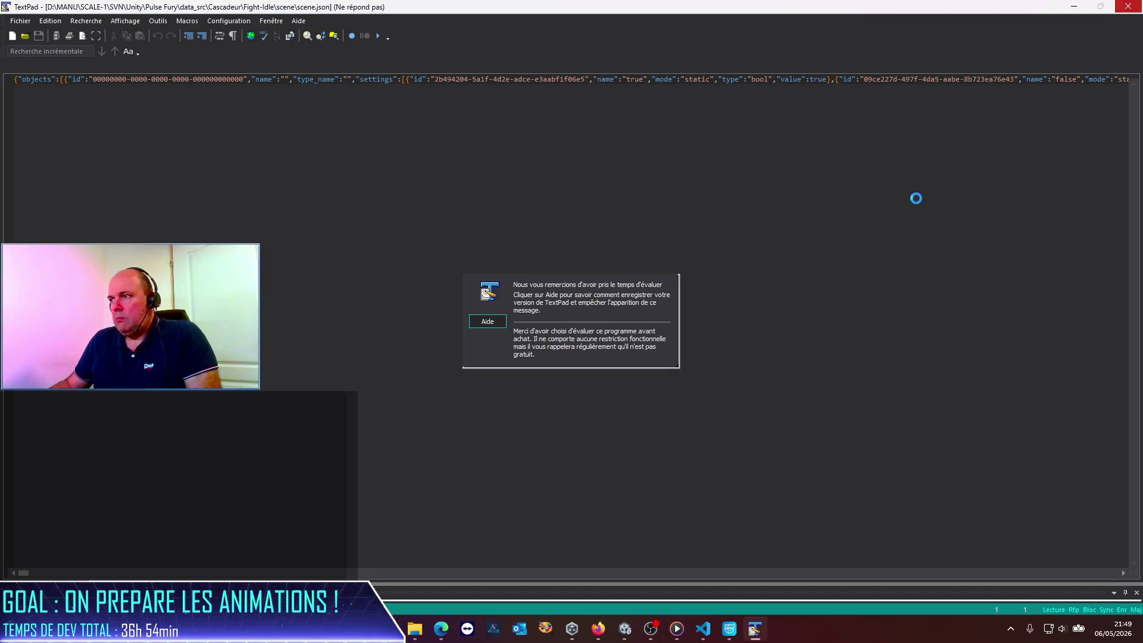
{"action": "left_click", "coordinate": [1127, 10]}
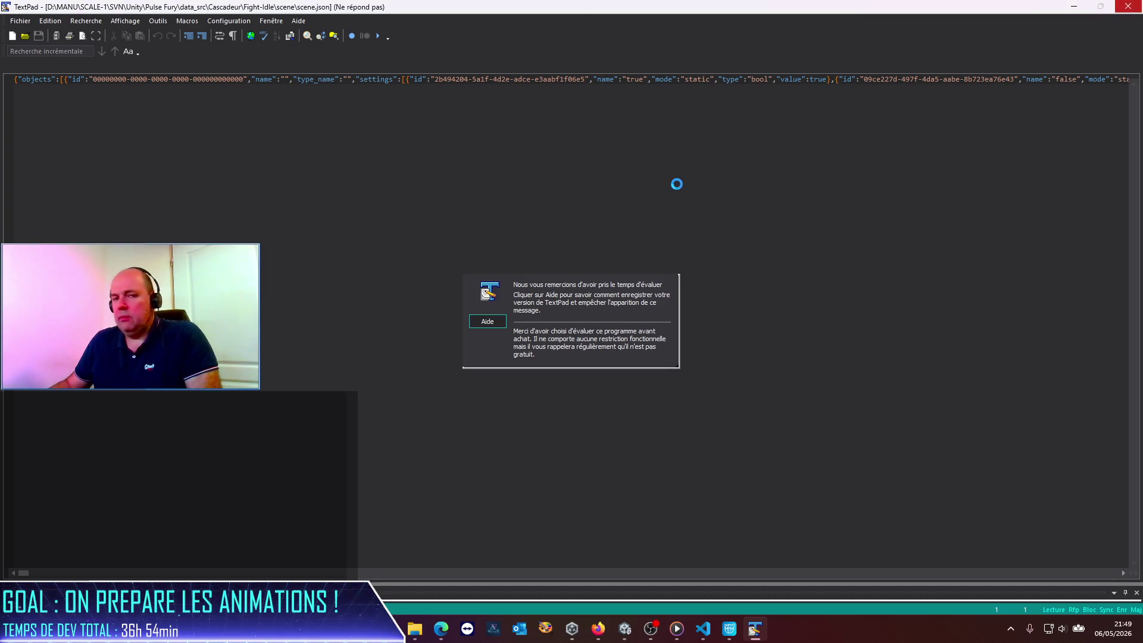
{"action": "left_click", "coordinate": [437, 337]}
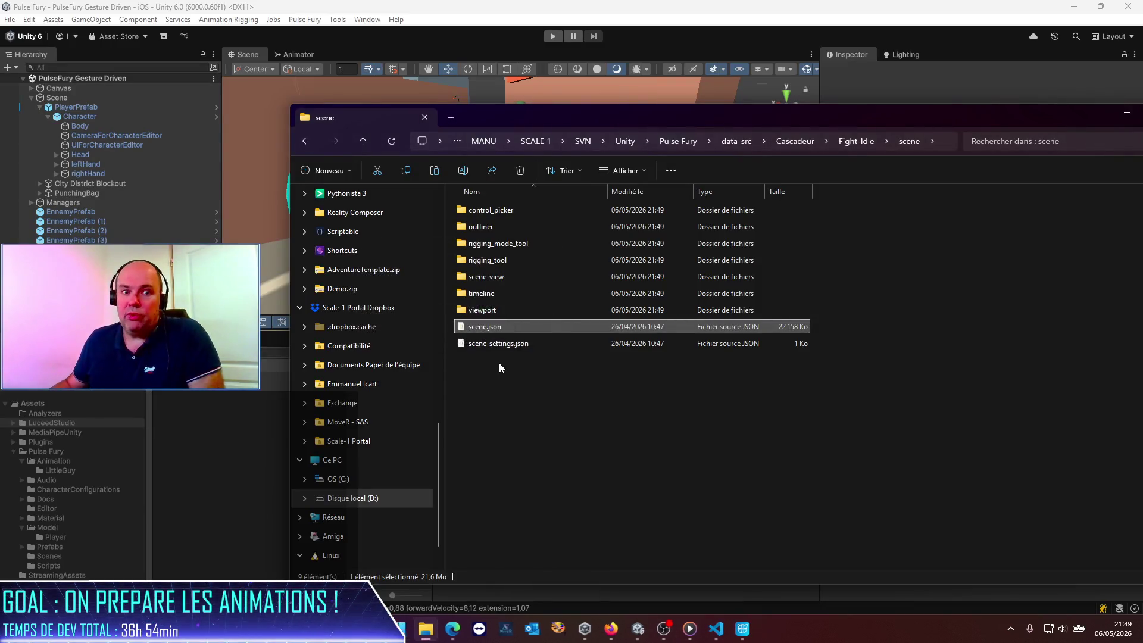
{"action": "left_click", "coordinate": [682, 504]}
{"action": "left_click", "coordinate": [797, 144]}
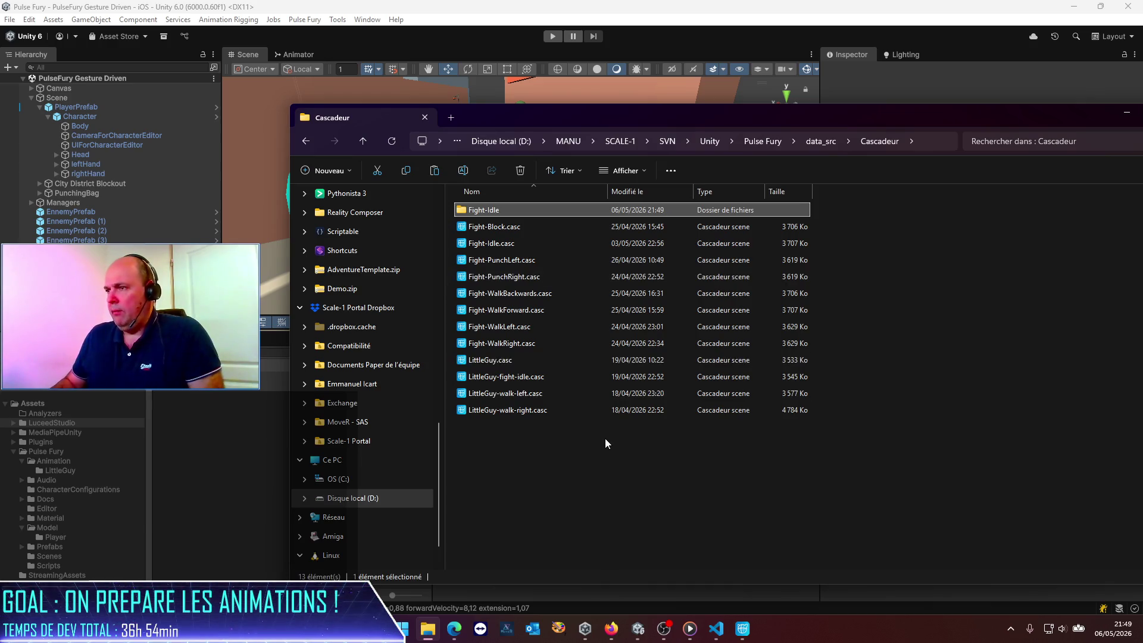
Delete the Fight-Idle folder, open Fight-Idle.casc in Cascadeur, close without saving, and reopen it.
{"action": "key", "text": "Delete"}
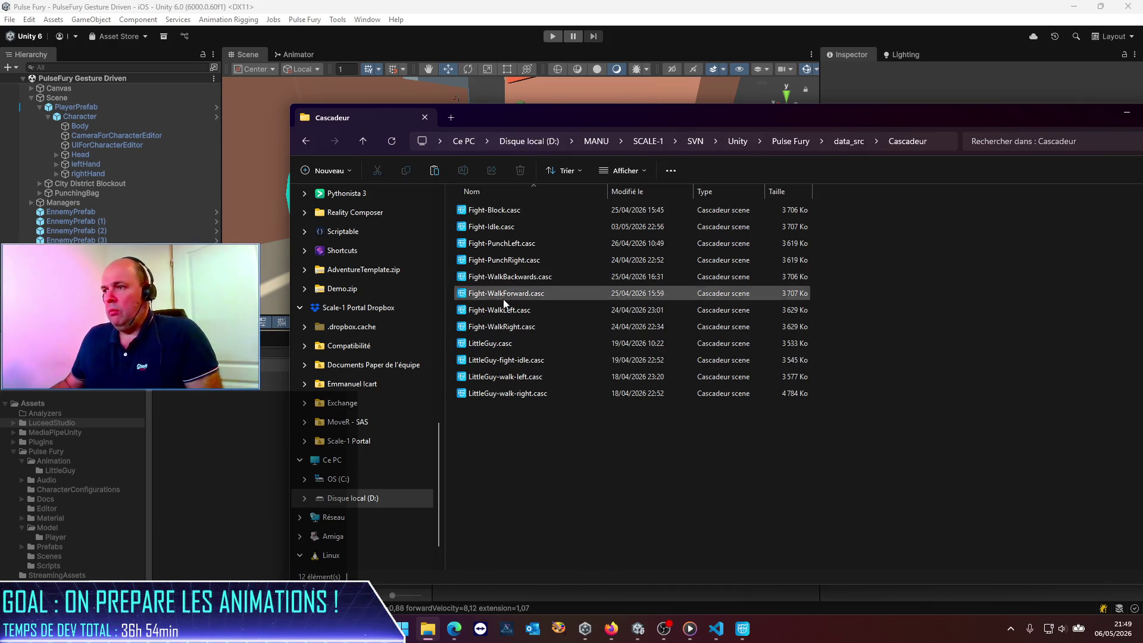
{"action": "double_click", "coordinate": [517, 229]}
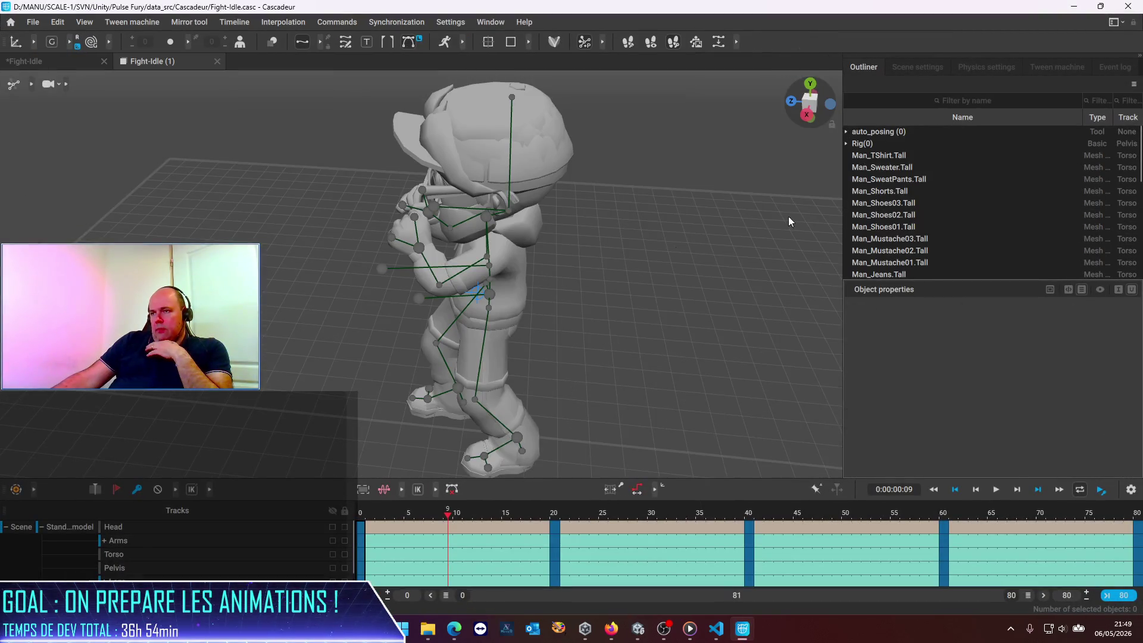
{"action": "left_click", "coordinate": [1128, 6]}
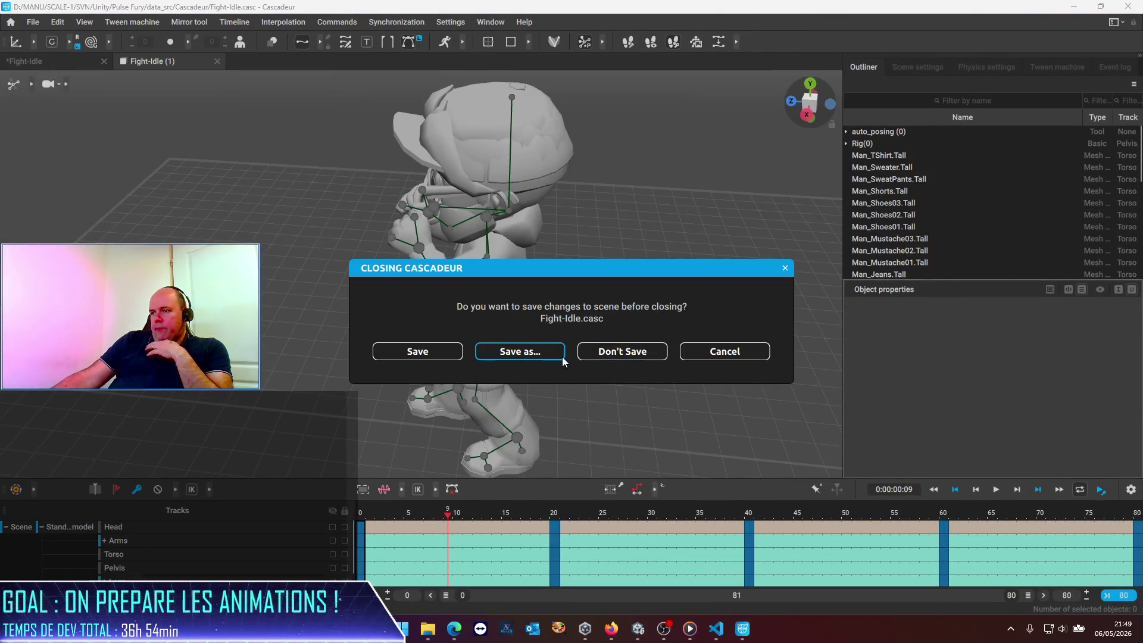
{"action": "left_click", "coordinate": [616, 356]}
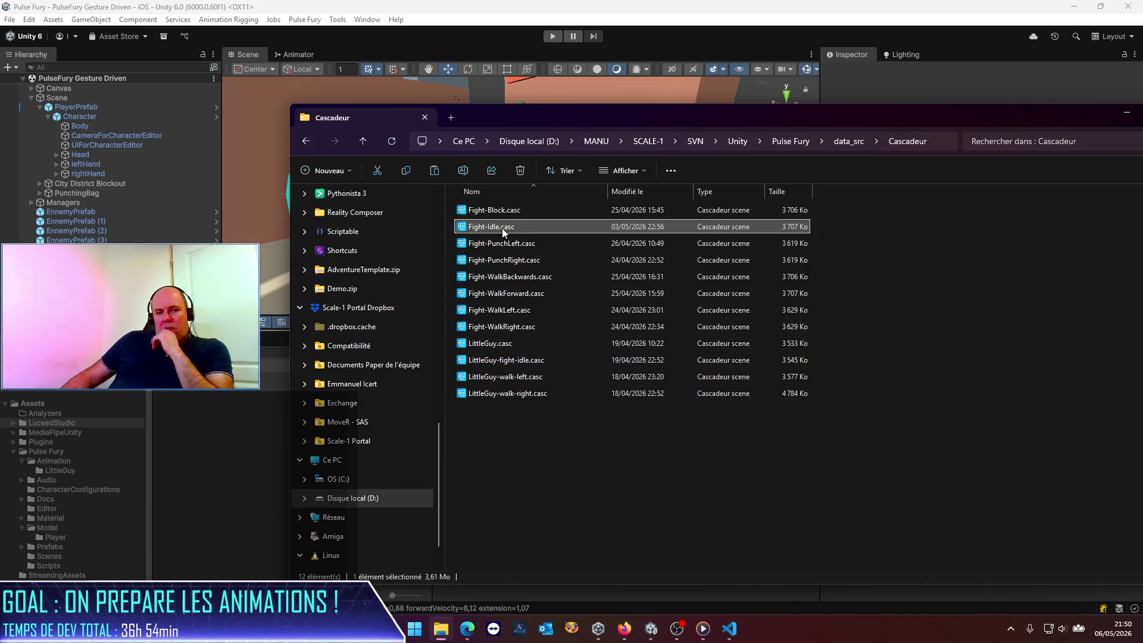
{"action": "double_click", "coordinate": [503, 229]}
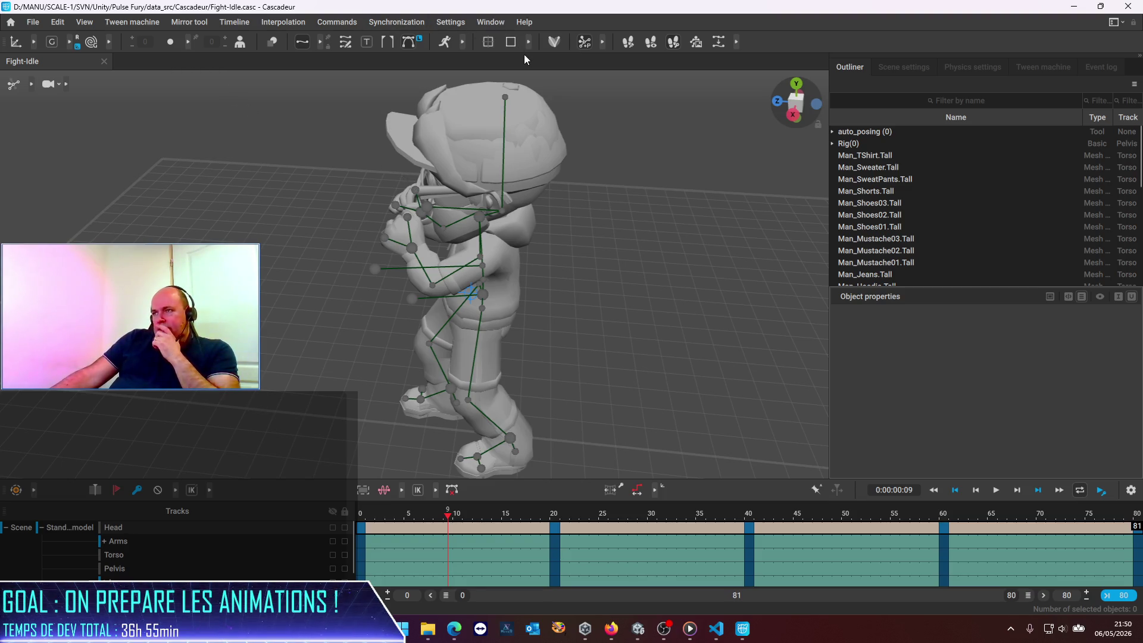
Switch the Fight-Idle character to Rig Mode, bringing up the confirmation.
{"action": "left_click", "coordinate": [557, 40]}
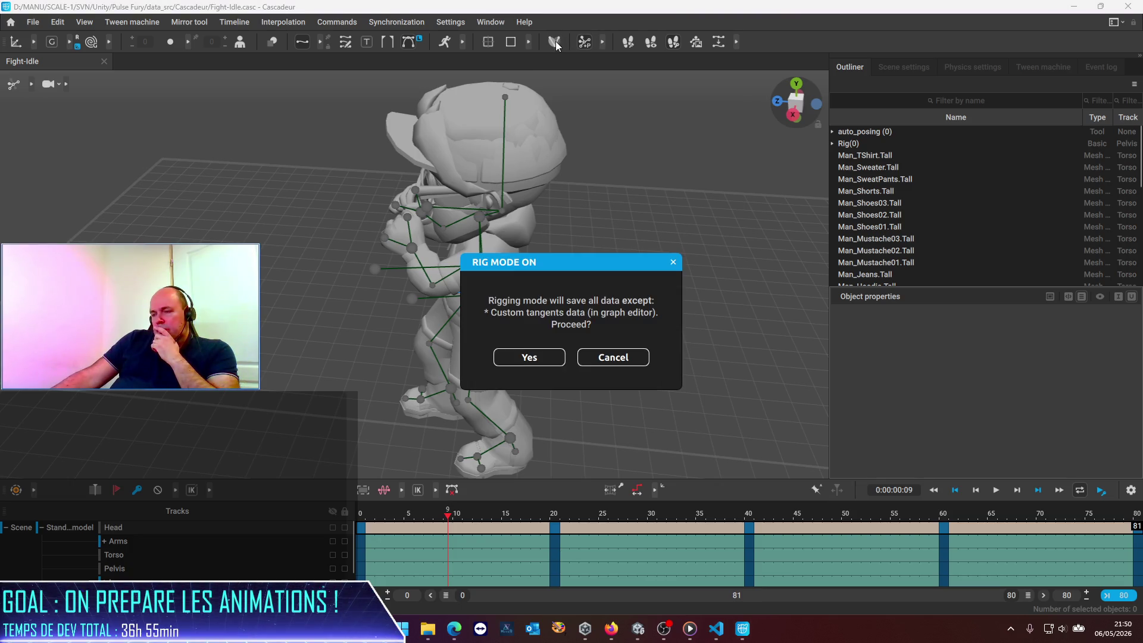
Confirm Rig Mode, then try moving the Head rig element and undo it.
{"action": "left_click", "coordinate": [531, 358]}
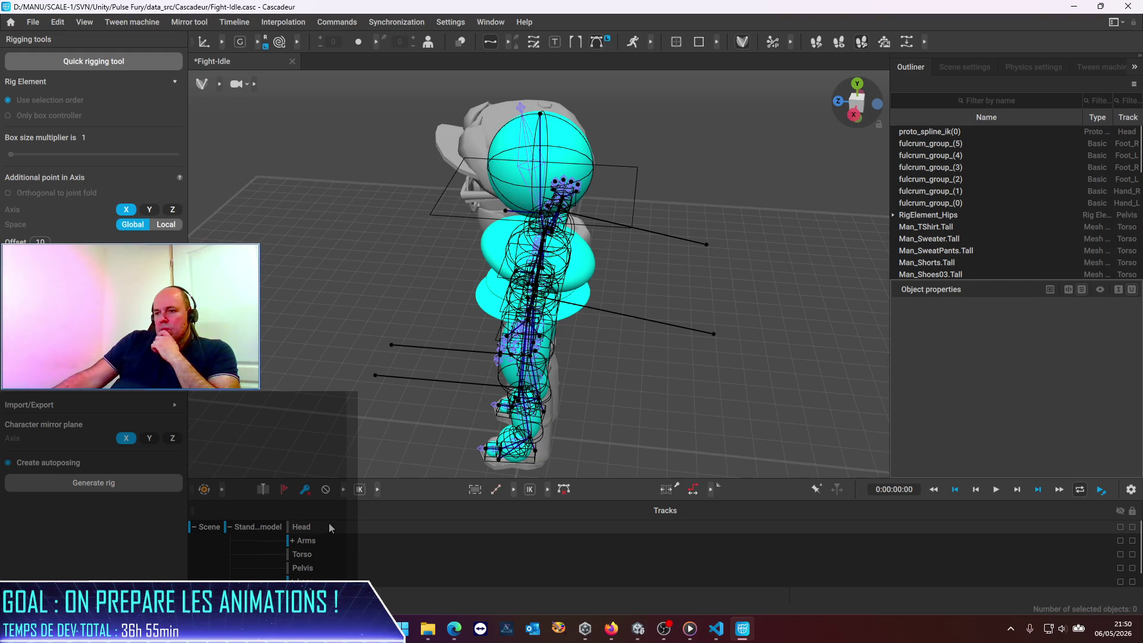
{"action": "left_click", "coordinate": [304, 524]}
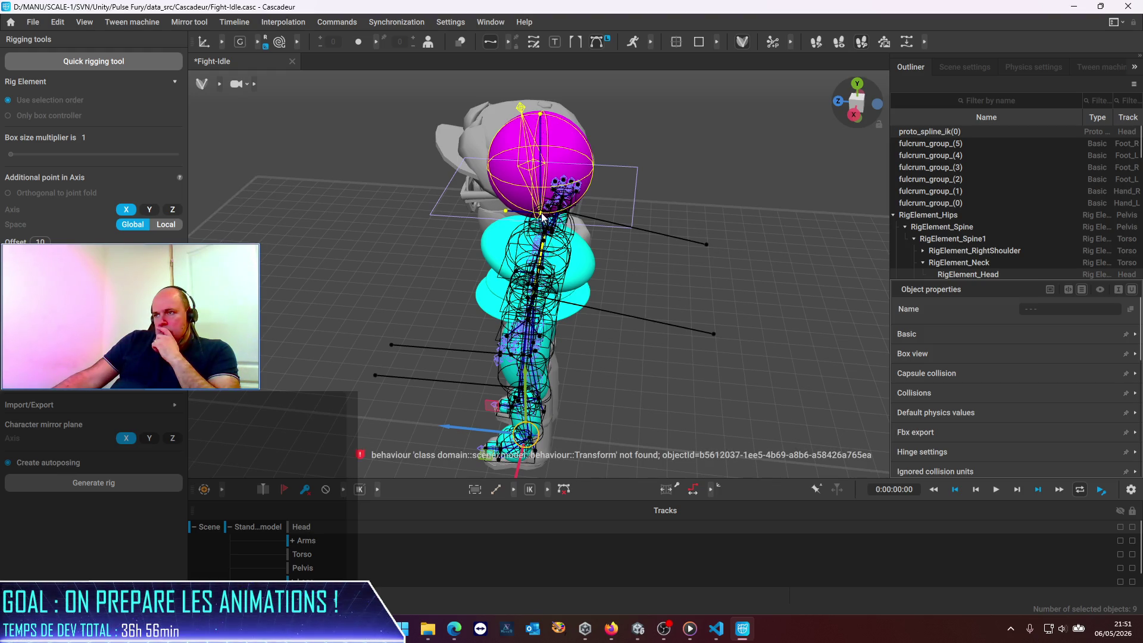
{"action": "left_click_drag", "start_coordinate": [541, 217], "coordinate": [748, 198]}
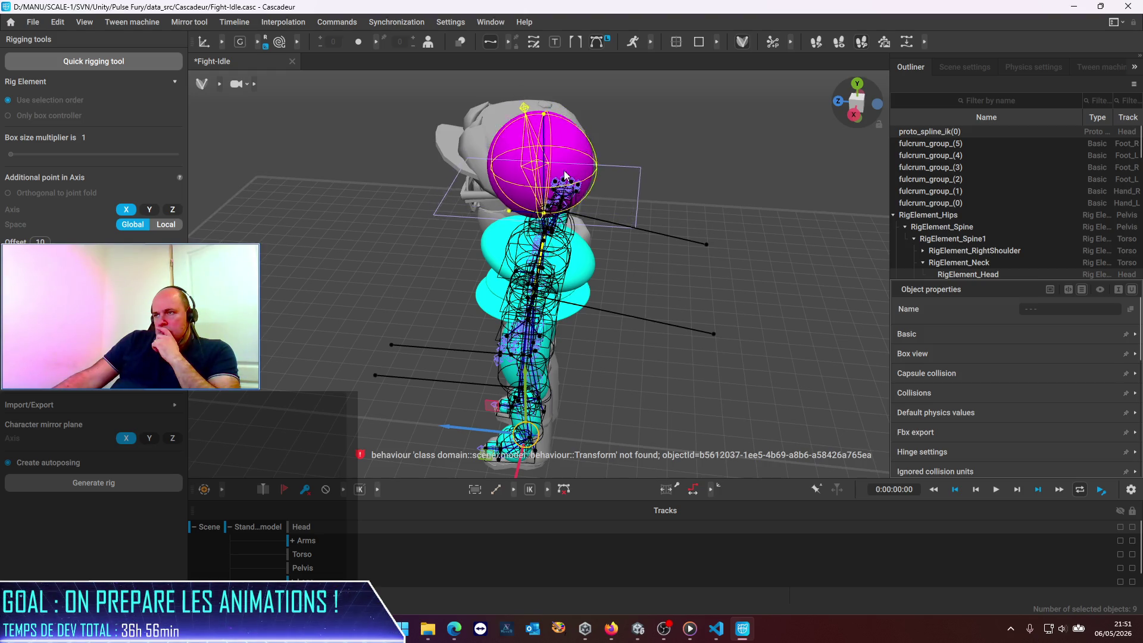
{"action": "key", "text": "ctrl+z"}
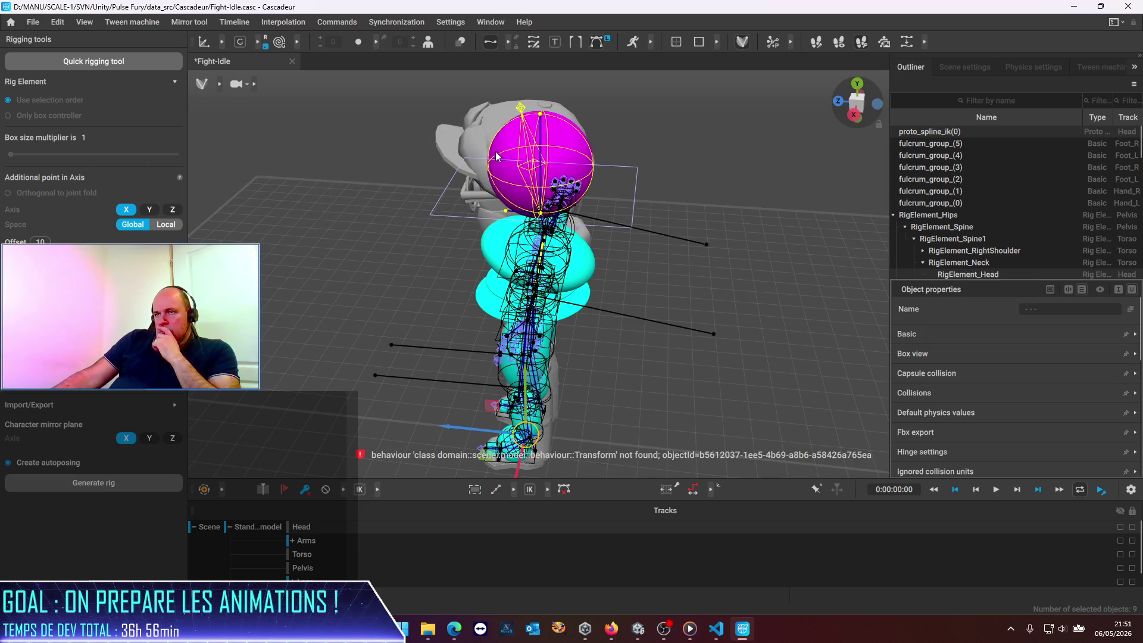
{"action": "left_click", "coordinate": [220, 88]}
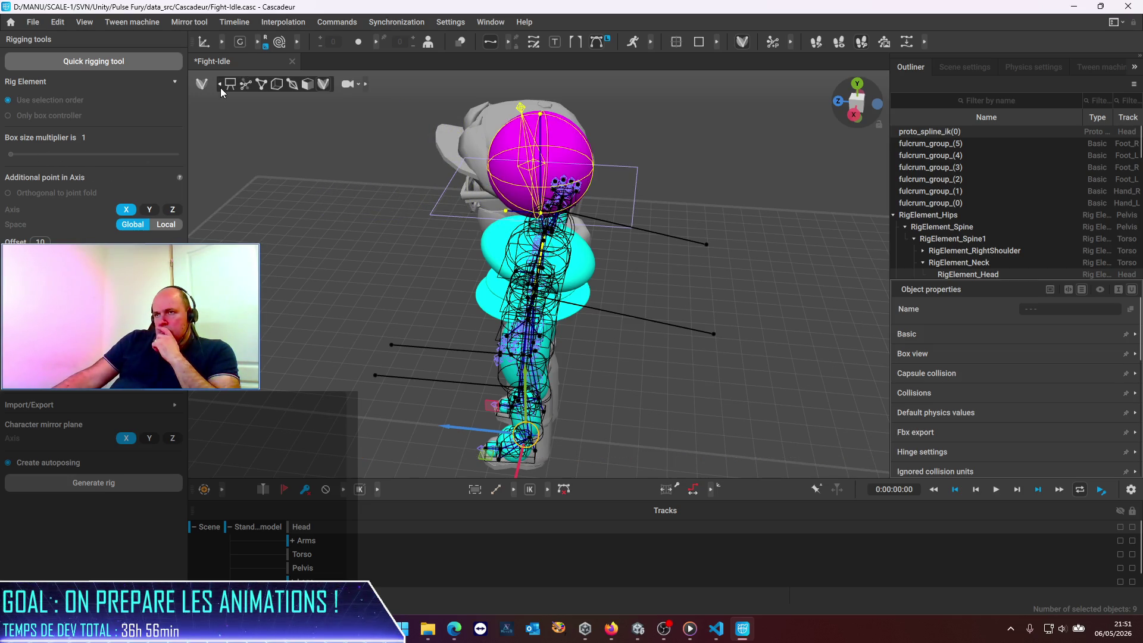
Try viewport display modes (collision, box controllers, wireframe) and box-select body and head meshes, then deselect.
{"action": "left_click", "coordinate": [292, 84]}
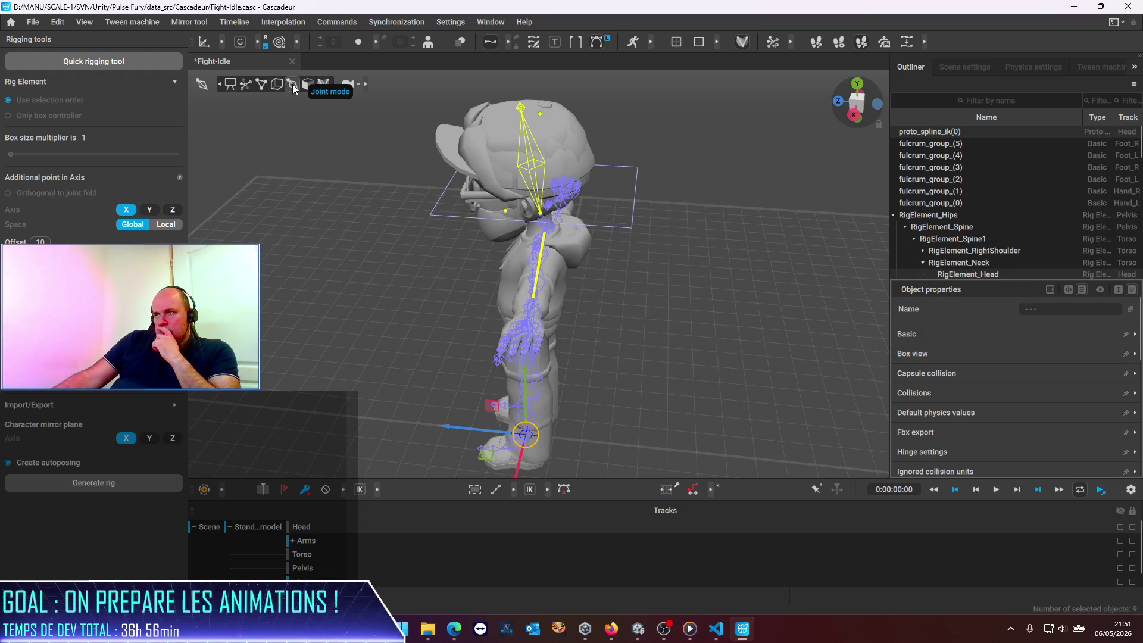
{"action": "left_click", "coordinate": [276, 87]}
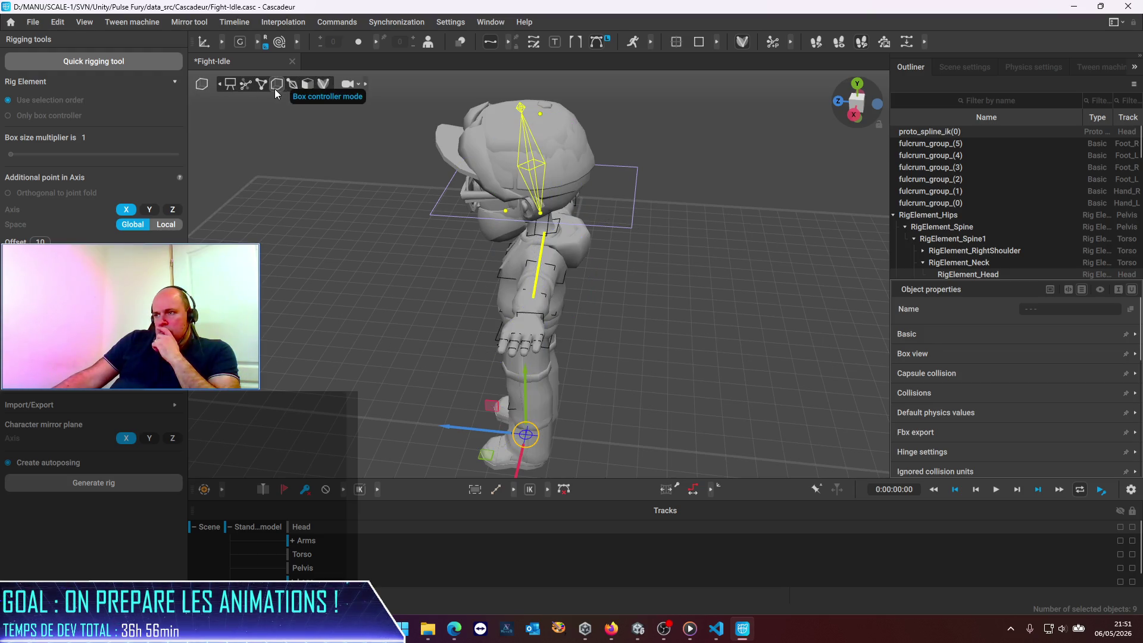
{"action": "left_click", "coordinate": [321, 87]}
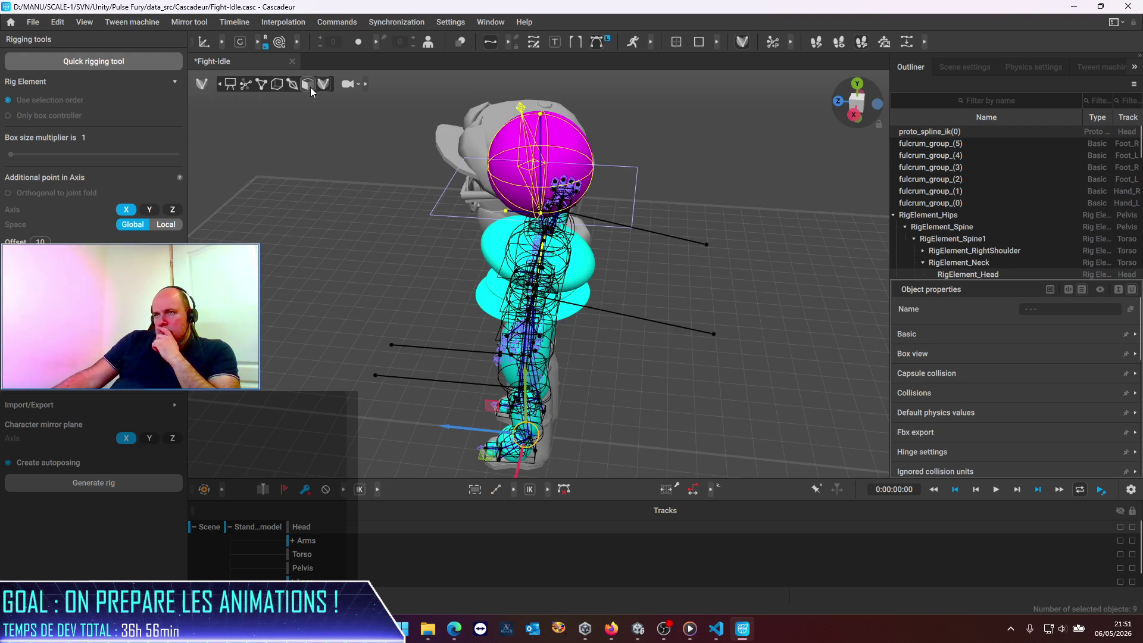
{"action": "left_click", "coordinate": [308, 87]}
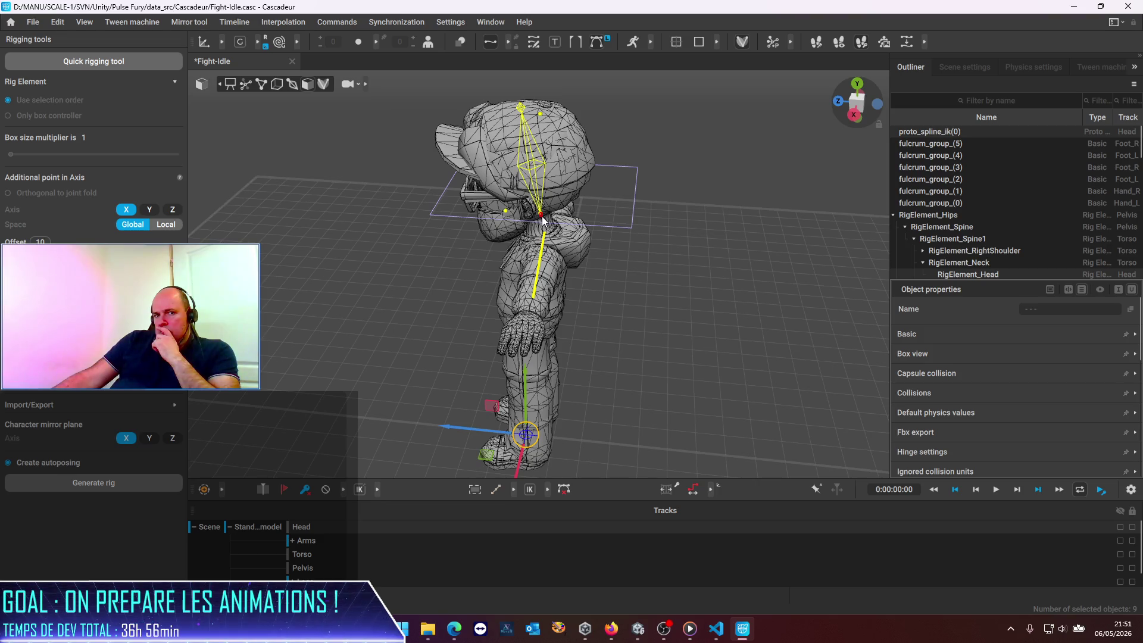
{"action": "left_click_drag", "start_coordinate": [542, 218], "coordinate": [615, 289]}
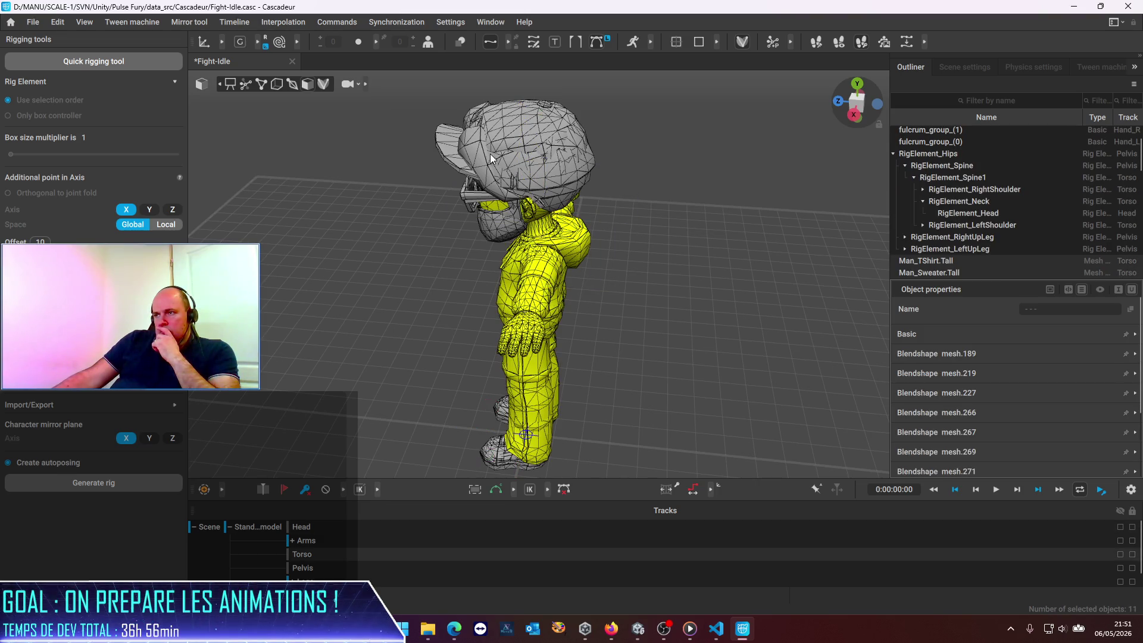
{"action": "left_click_drag", "start_coordinate": [491, 157], "coordinate": [589, 243]}
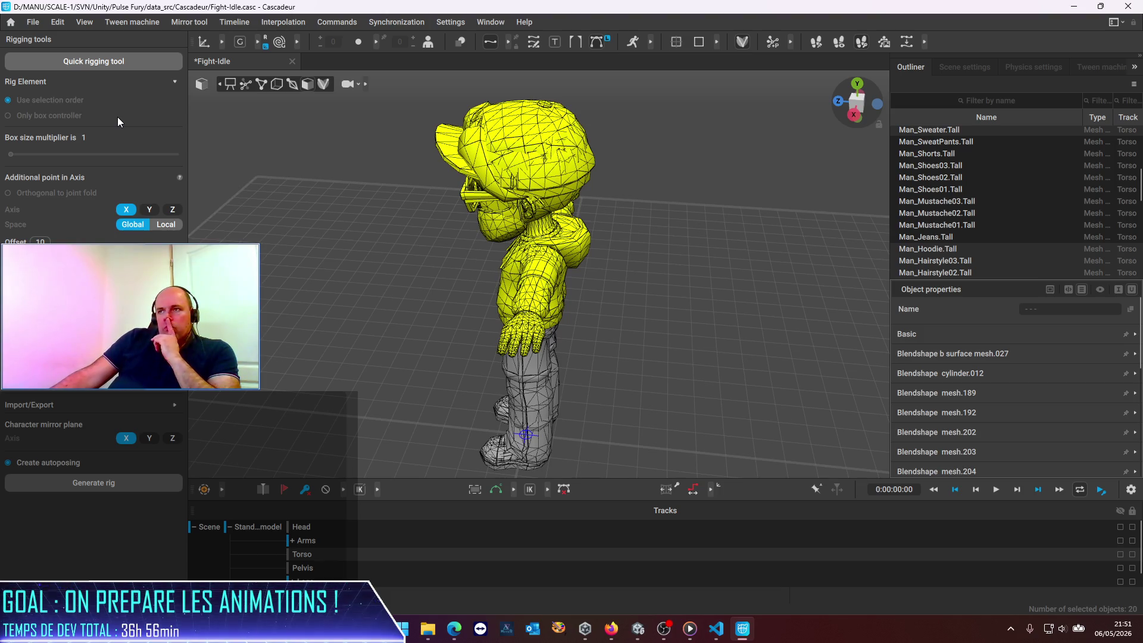
{"action": "left_click", "coordinate": [261, 137]}
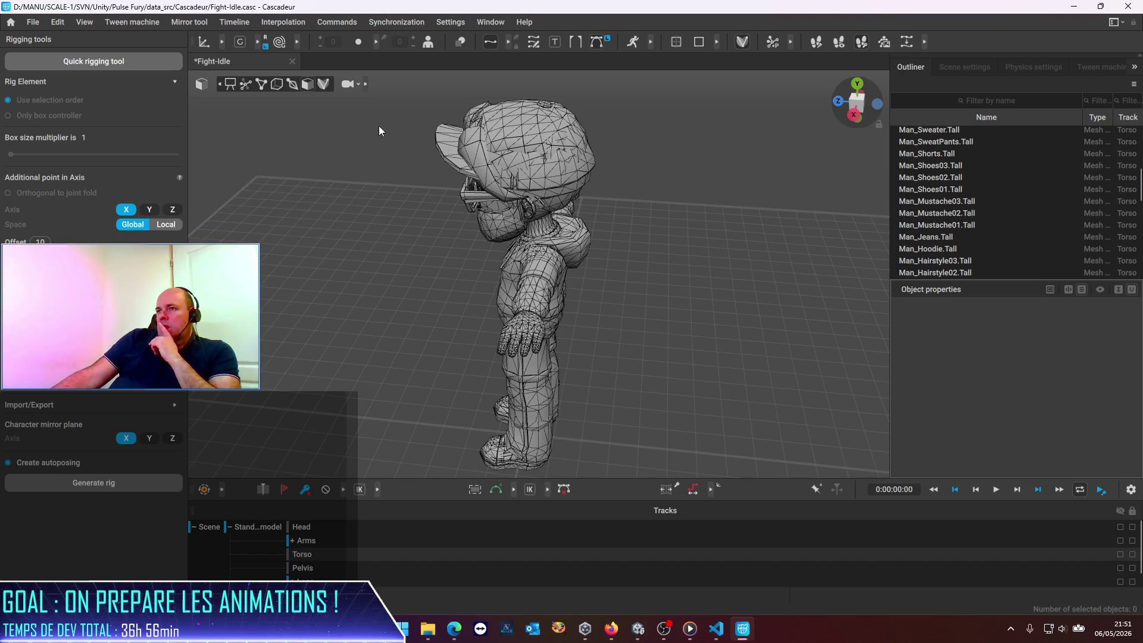
Open and close an extra floating viewport and dismiss the commands list.
{"action": "left_click", "coordinate": [497, 22]}
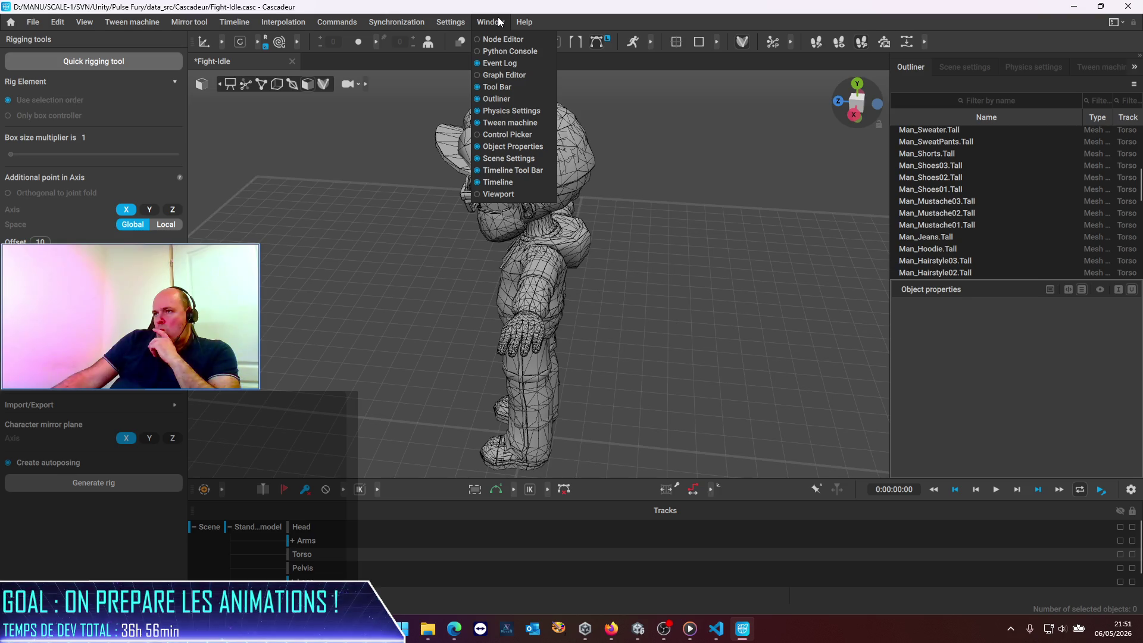
{"action": "left_click", "coordinate": [486, 196]}
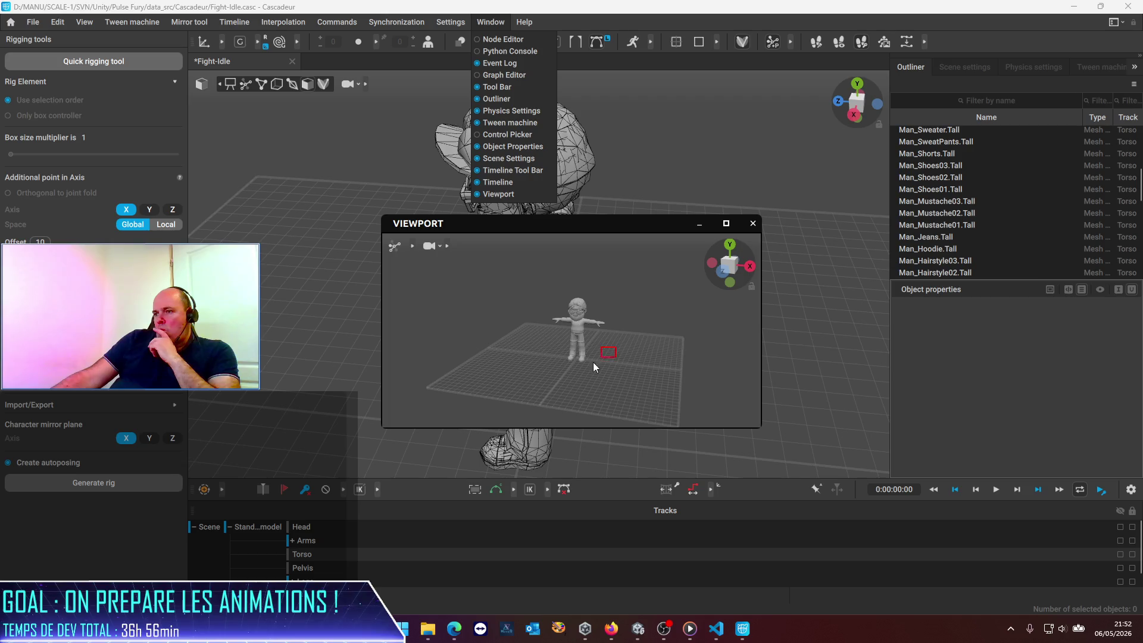
{"action": "left_click", "coordinate": [752, 225]}
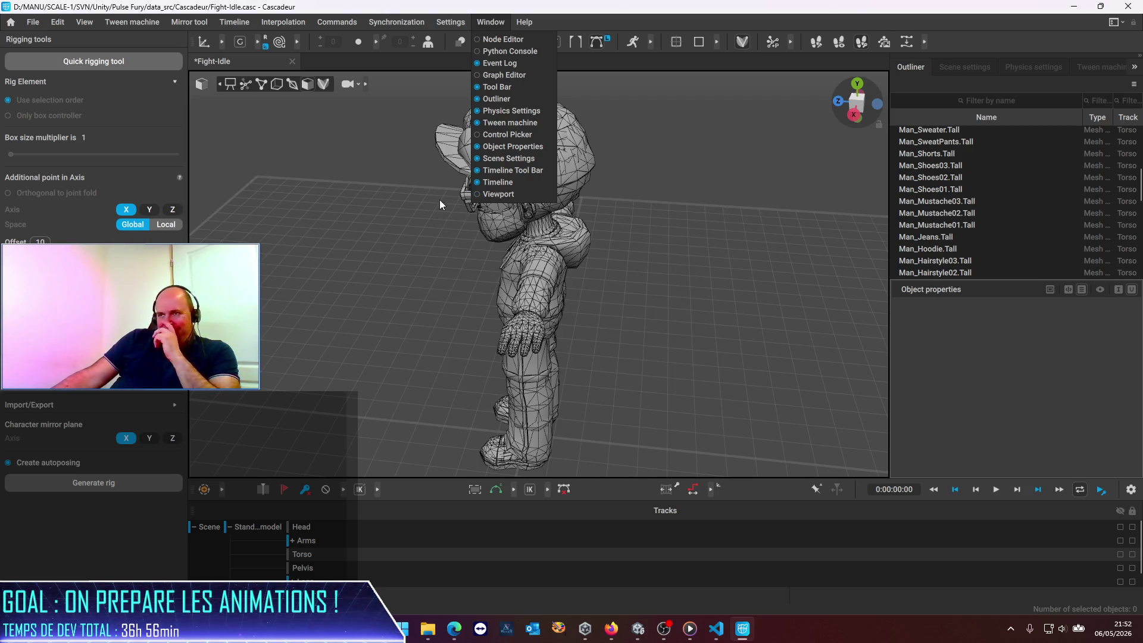
{"action": "mouse_move", "coordinate": [338, 74]}
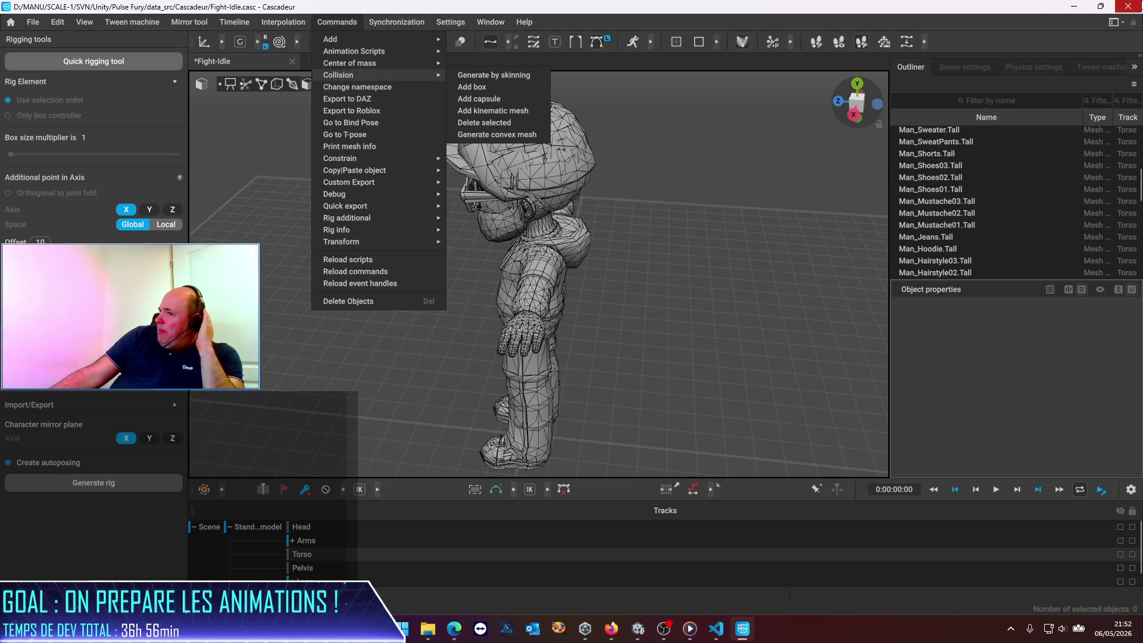
{"action": "left_click", "coordinate": [1033, 39]}
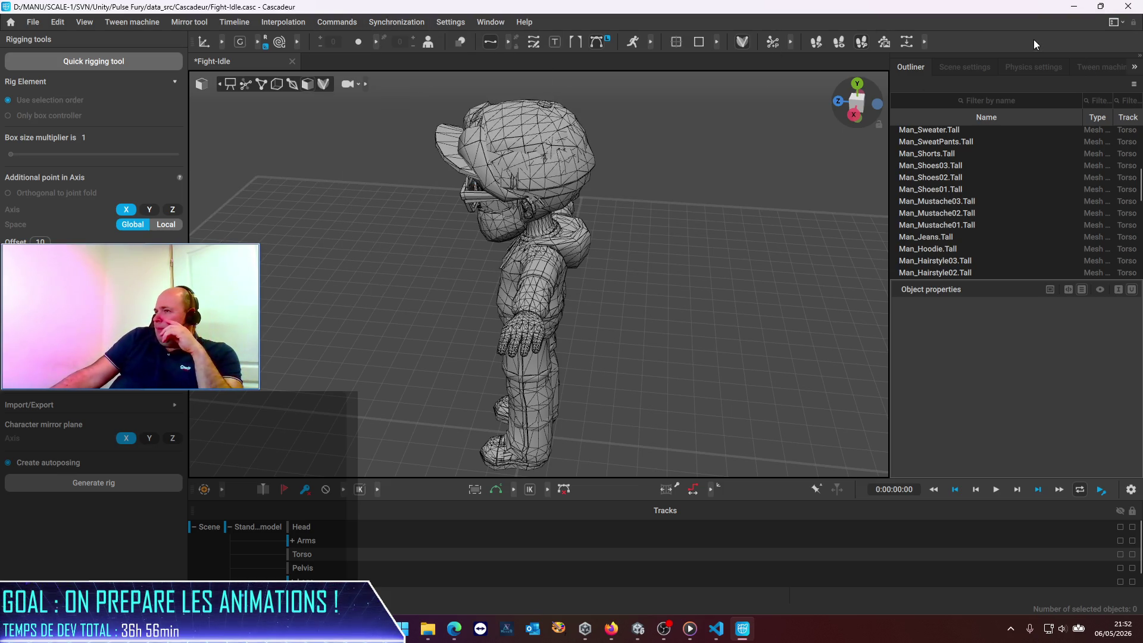
Exit Rig Mode back to animation and bring the ChatGPT chat forward.
{"action": "left_click", "coordinate": [743, 43]}
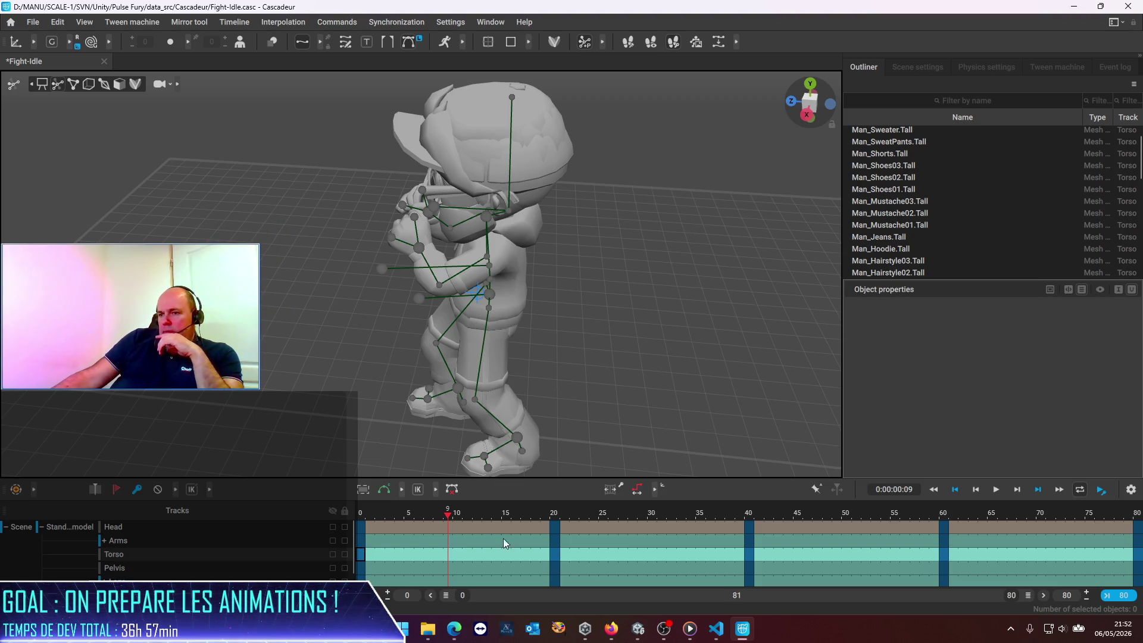
{"action": "mouse_move", "coordinate": [454, 629]}
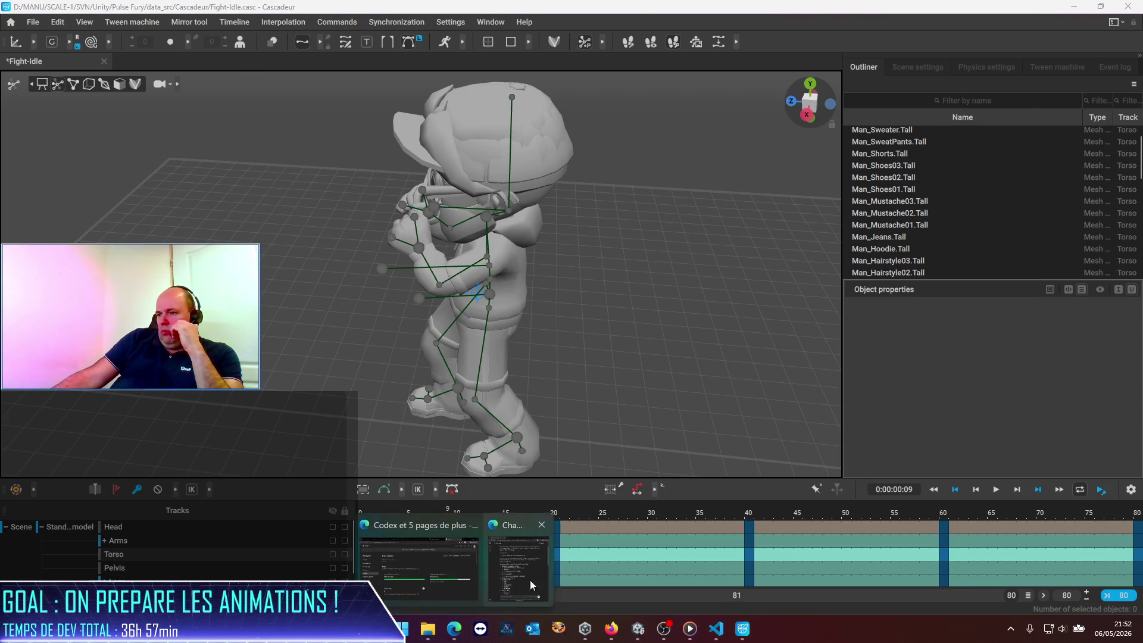
{"action": "left_click", "coordinate": [532, 585]}
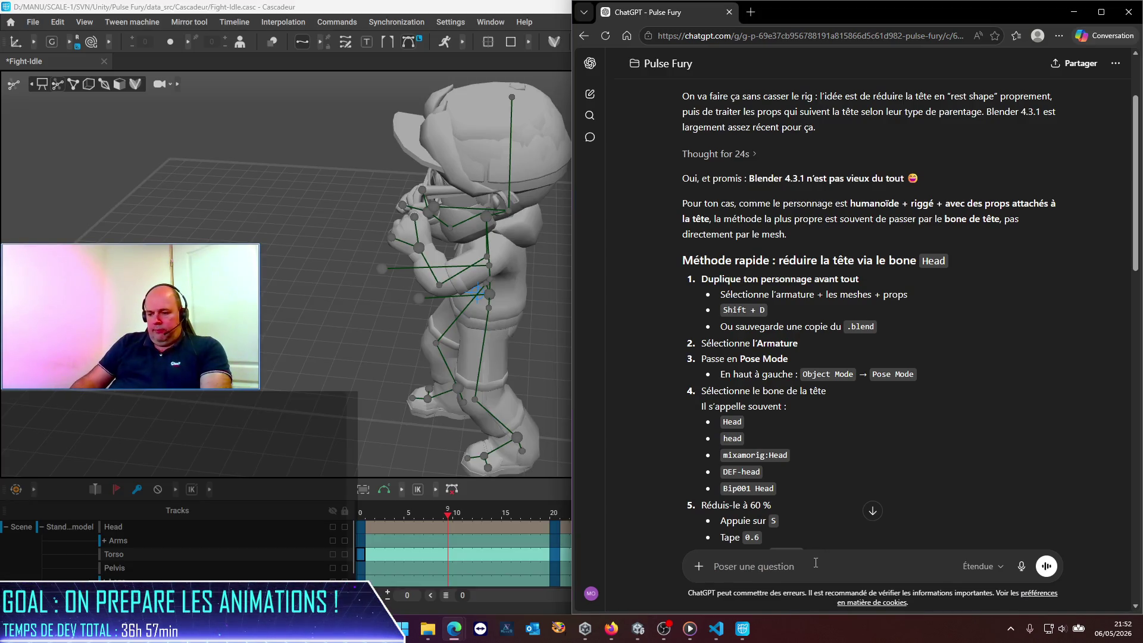
Thumbs-up the head-scaling answer and ask whether one humanoid object can replace another.
{"action": "scroll", "coordinate": [784, 385], "scroll_direction": "down", "scroll_amount": 8}
{"action": "scroll", "coordinate": [784, 385], "scroll_direction": "down", "scroll_amount": 5}
{"action": "scroll", "coordinate": [784, 386], "scroll_direction": "down", "scroll_amount": 5}
{"action": "left_click", "coordinate": [708, 504]}
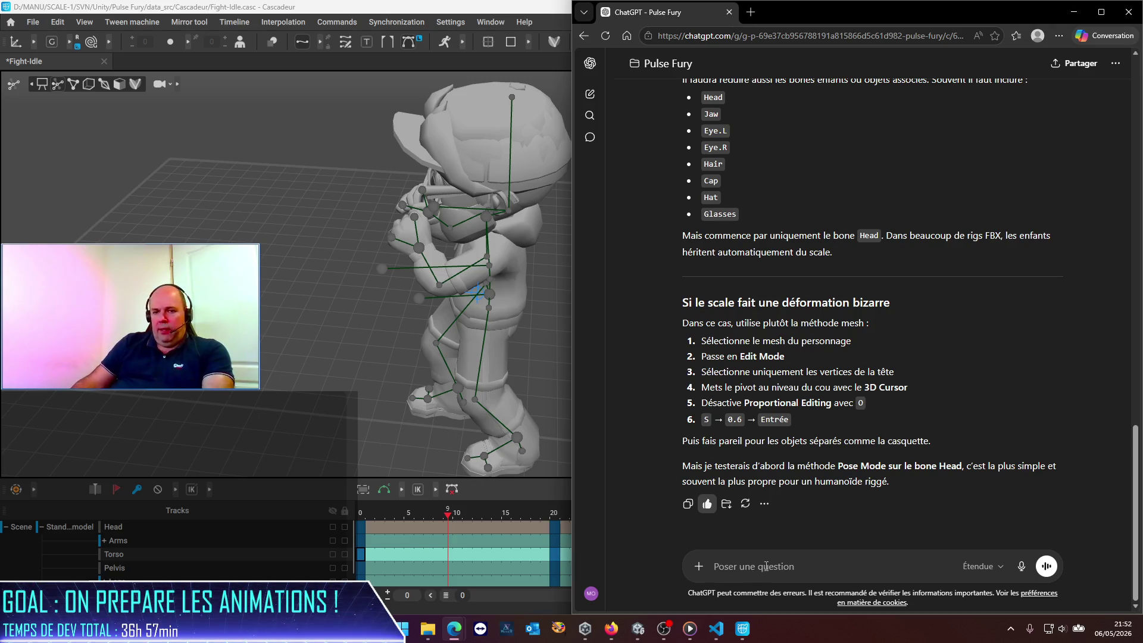
{"action": "type", "text": "Ok suy"}
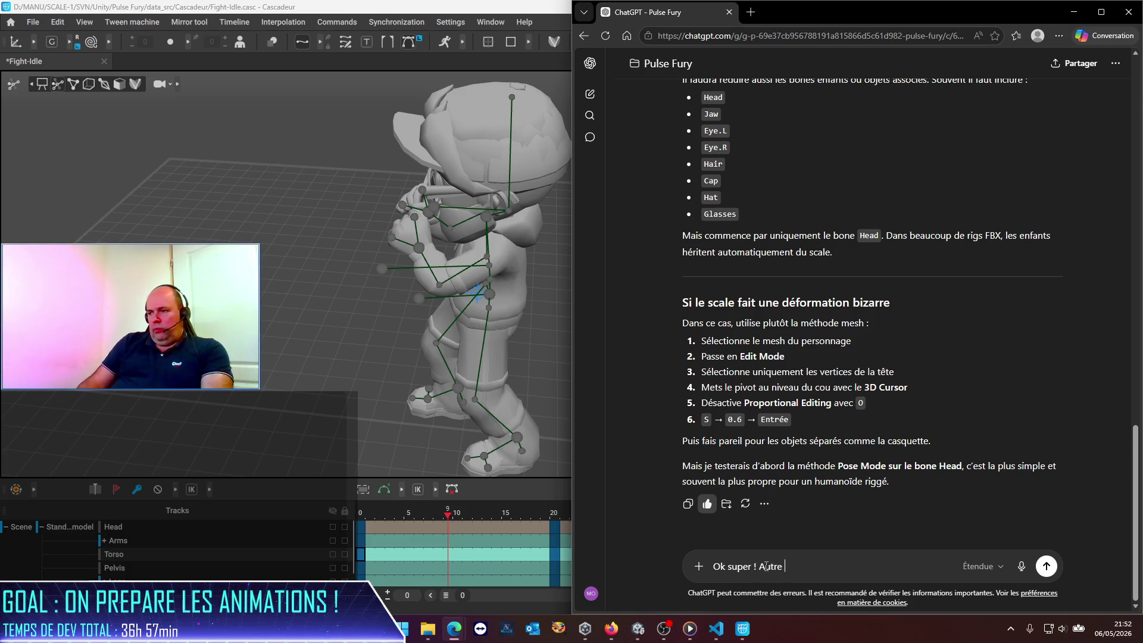
{"action": "type", "text": "tion, so"}
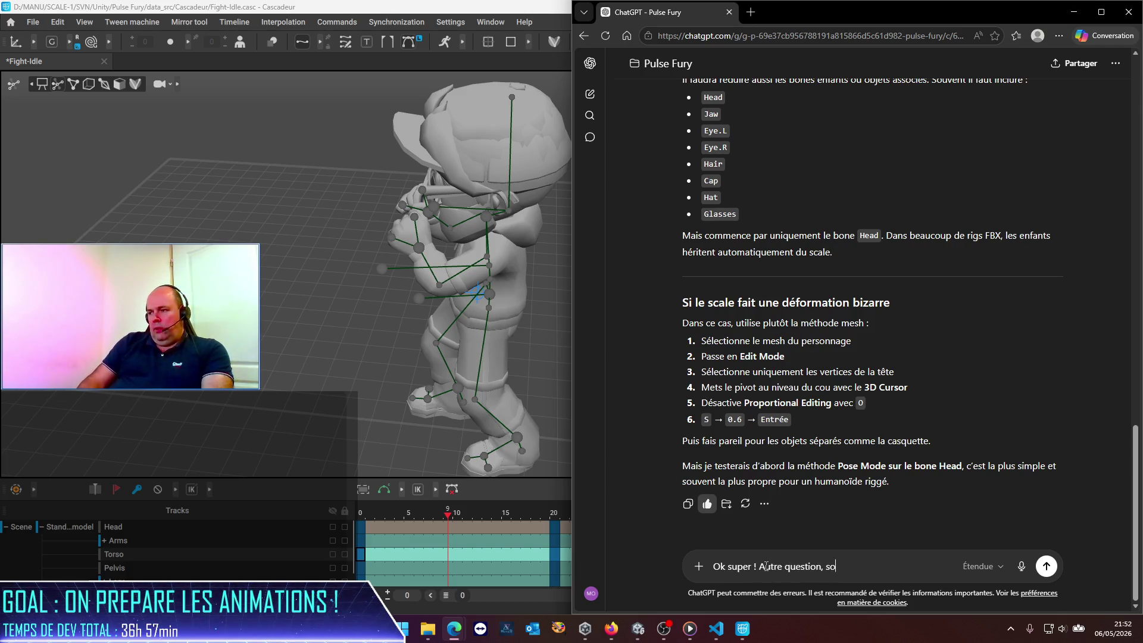
{"action": "type", "text": "saist"}
{"action": "type", "text": "-tu "}
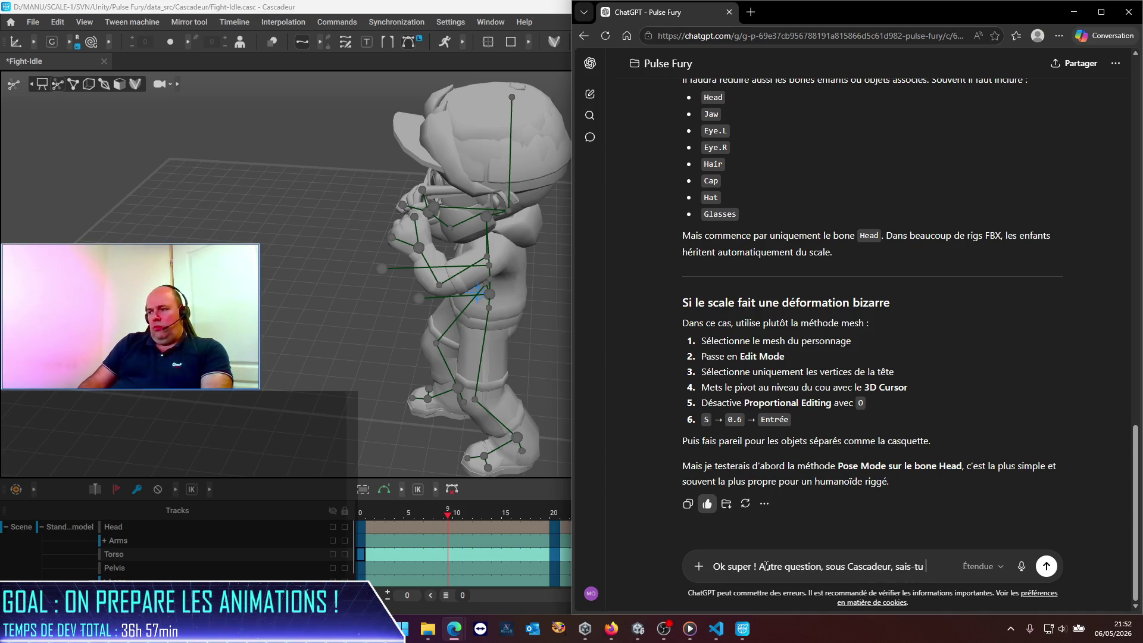
{"action": "type", "text": " est possibl"}
{"action": "type", "text": "embl"}
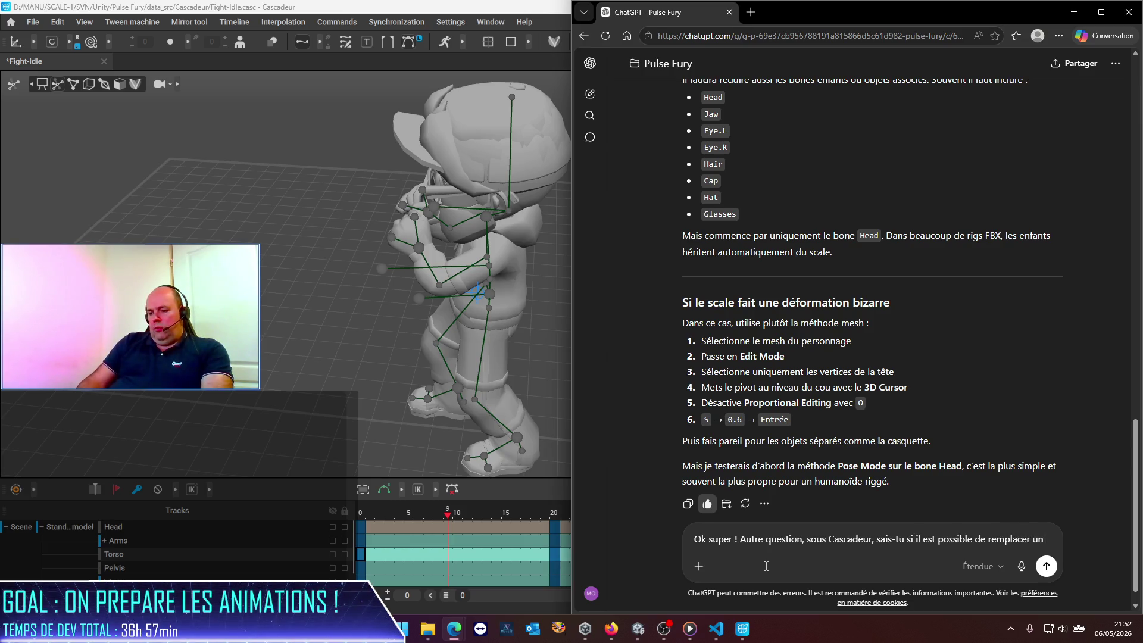
{"action": "type", "text": " objet"}
{"action": "type", "text": "hy"}
{"action": "type", "text": "man"}
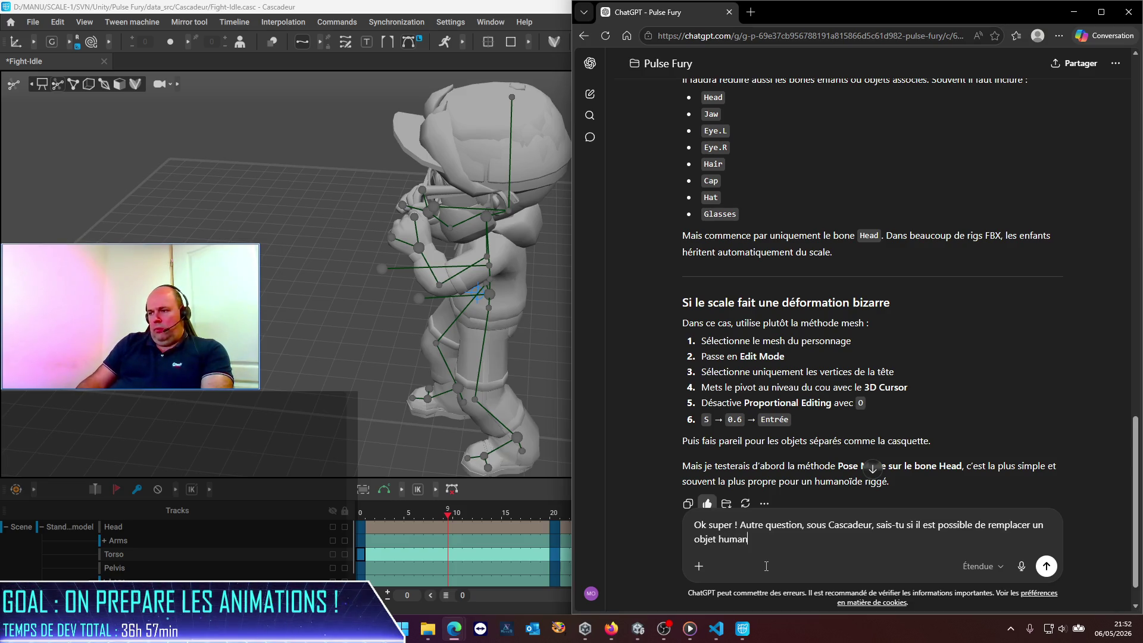
{"action": "type", "text": "par un a"}
{"action": "type", "text": "utre ?"}
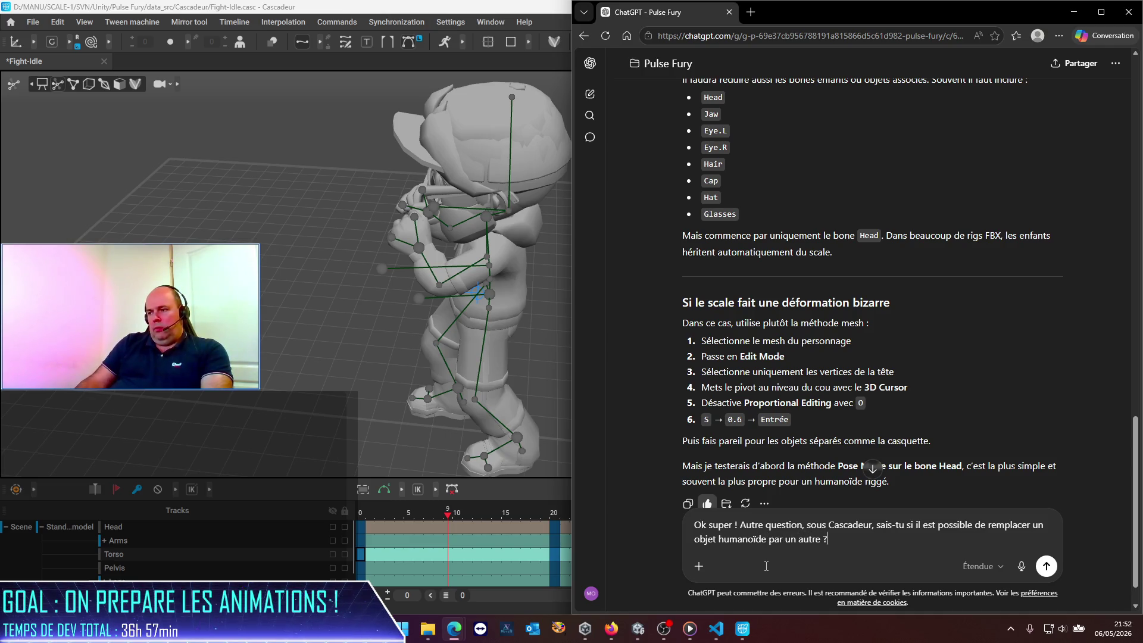
{"action": "key", "text": "Return"}
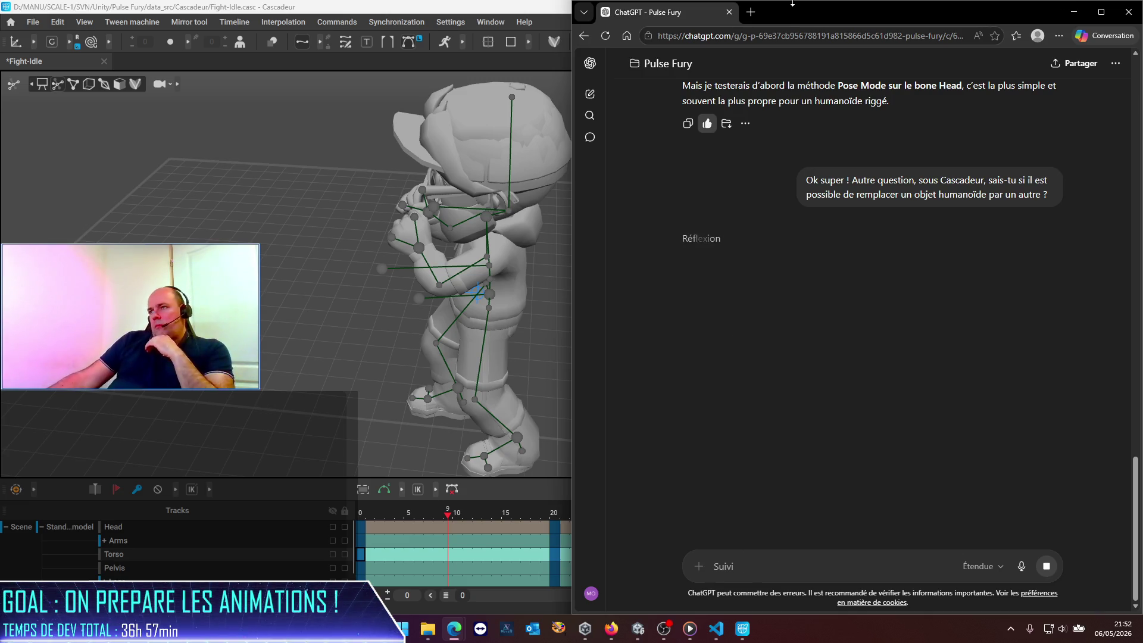
{"action": "mouse_move", "coordinate": [824, 16]}
{"action": "left_mouse_down"}
{"action": "mouse_move", "coordinate": [1018, 156]}
{"action": "mouse_move", "coordinate": [1142, 190]}
{"action": "left_mouse_up"}
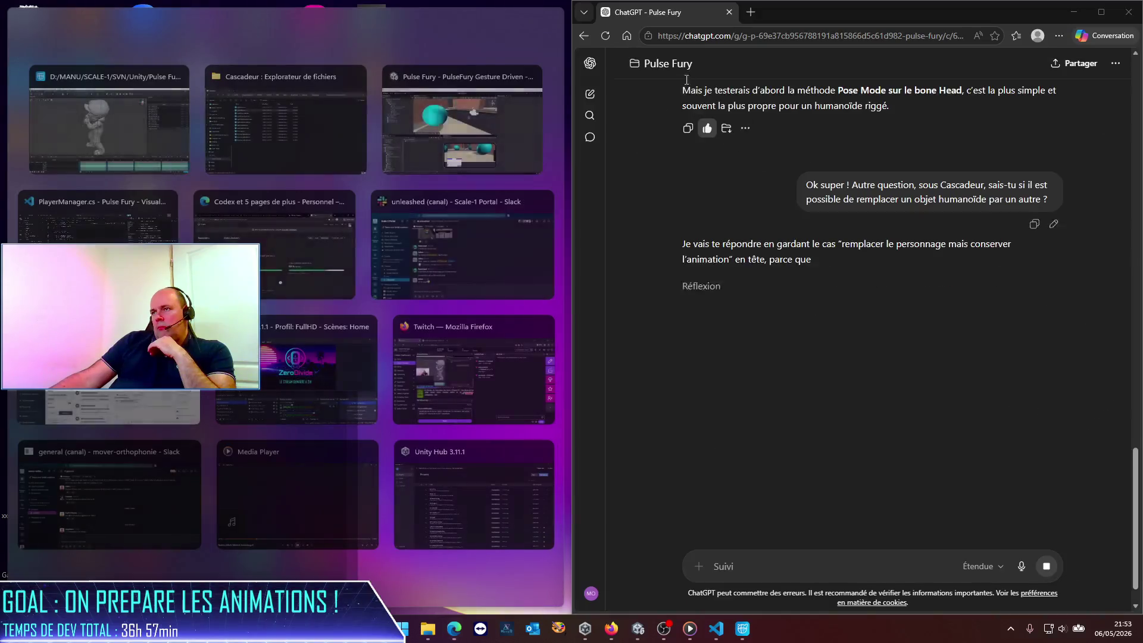
Scroll ChatGPT's reply to the same-skeleton mesh swap steps and its Retargeting section.
{"action": "left_click", "coordinate": [108, 126]}
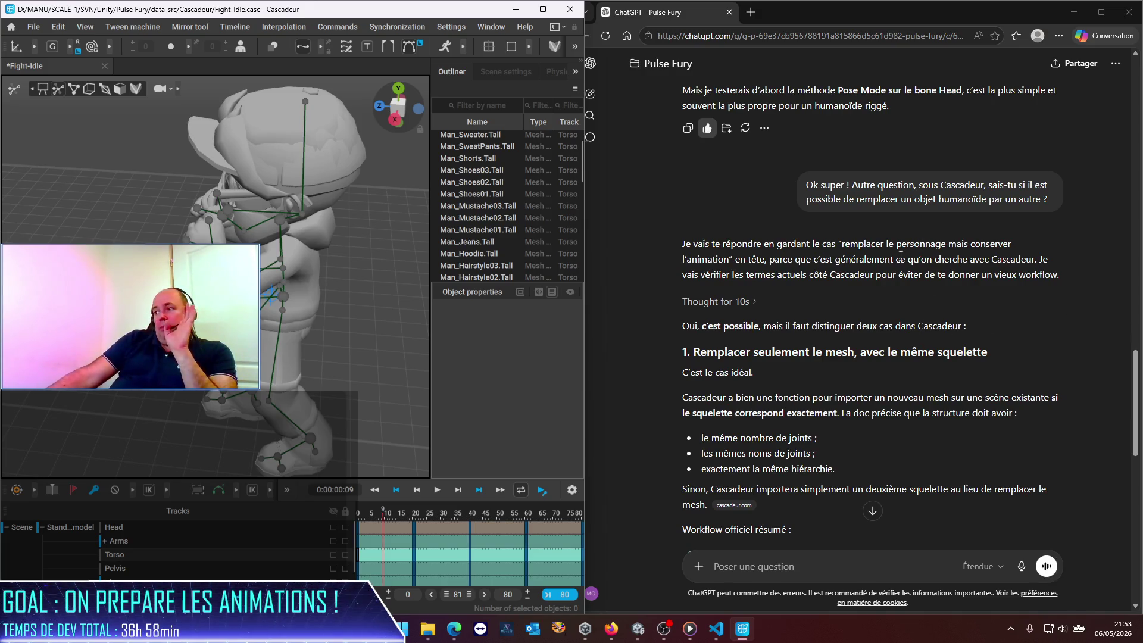
{"action": "scroll", "coordinate": [815, 402], "scroll_direction": "down", "scroll_amount": 2}
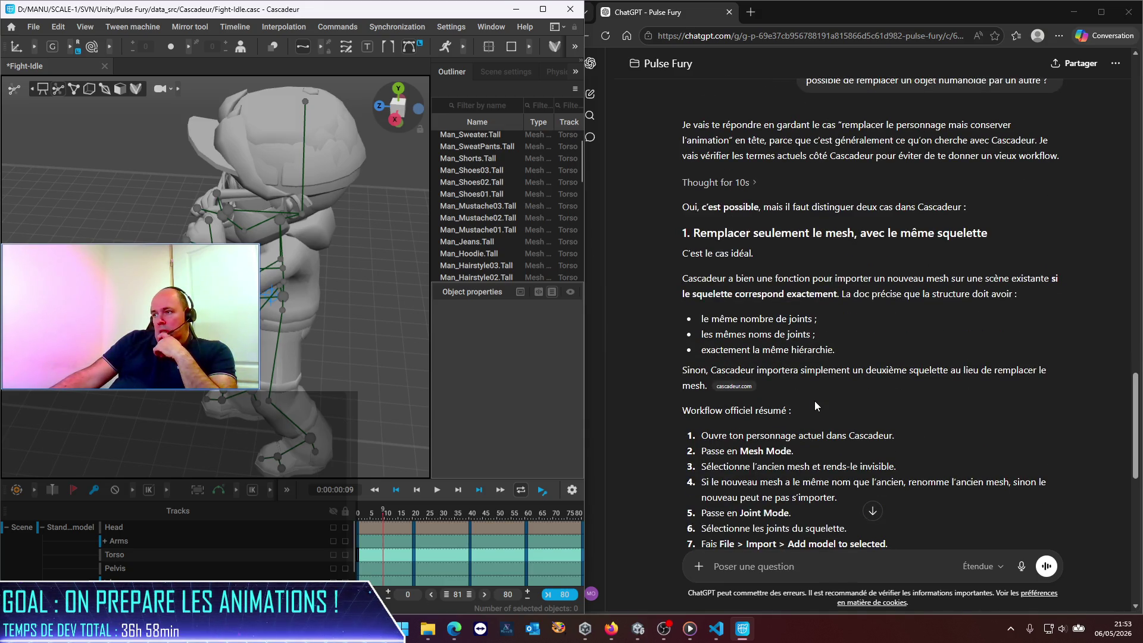
{"action": "left_click", "coordinate": [862, 337]}
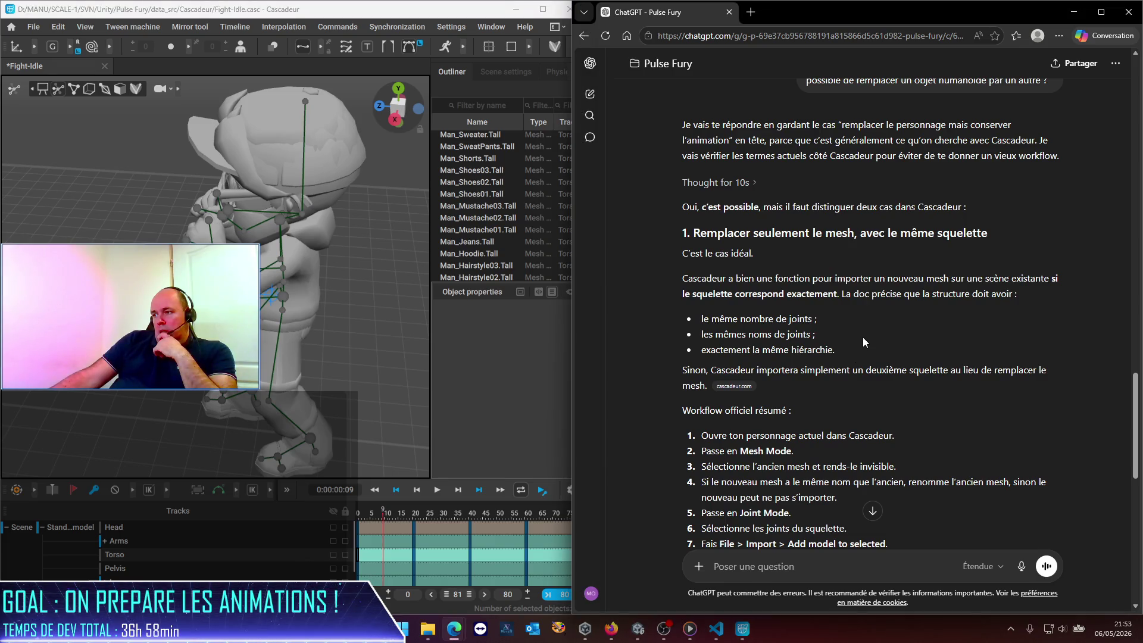
{"action": "scroll", "coordinate": [863, 337], "scroll_direction": "down", "scroll_amount": 3}
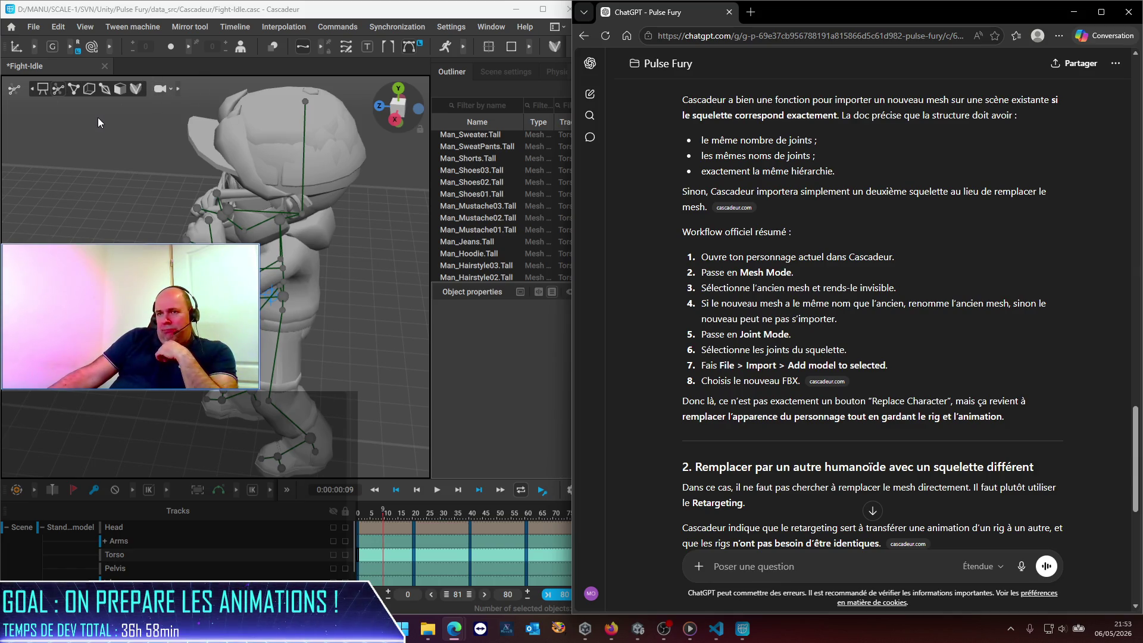
Browse Cascadeur's Synchronization, Edit and File menus, then maximize the Cascadeur window.
{"action": "left_click", "coordinate": [59, 89]}
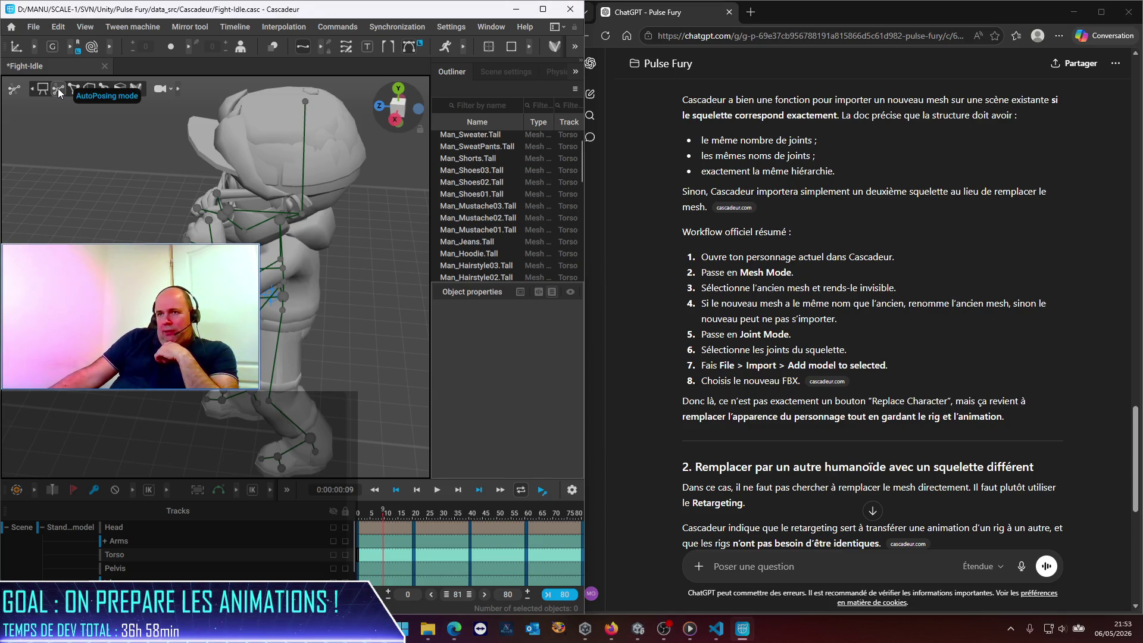
{"action": "left_click", "coordinate": [304, 47]}
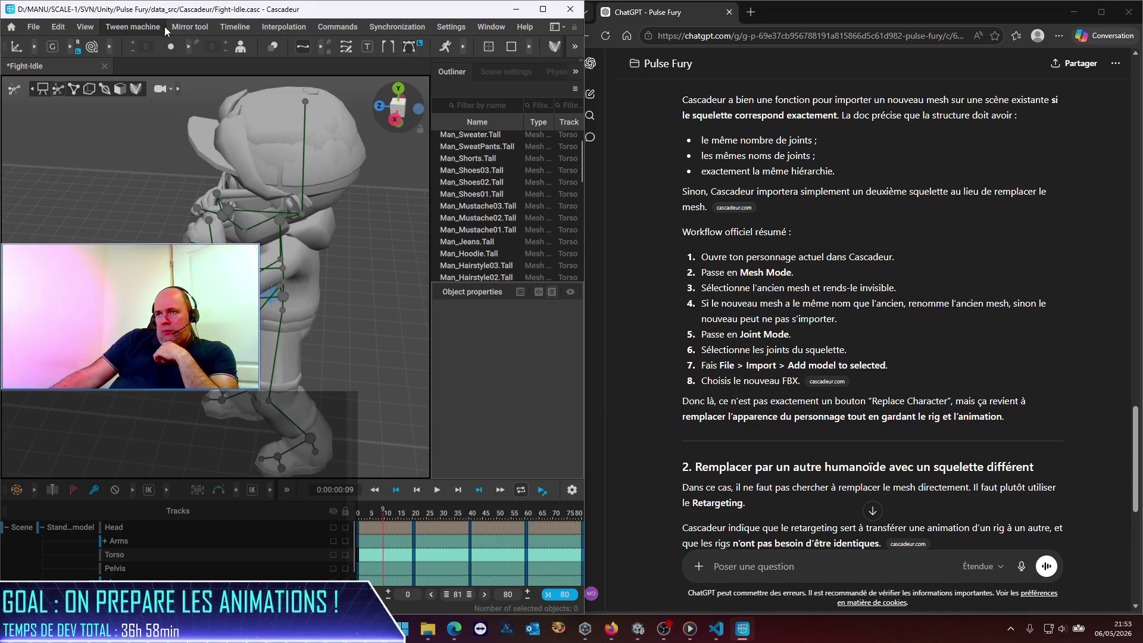
{"action": "left_click", "coordinate": [408, 26]}
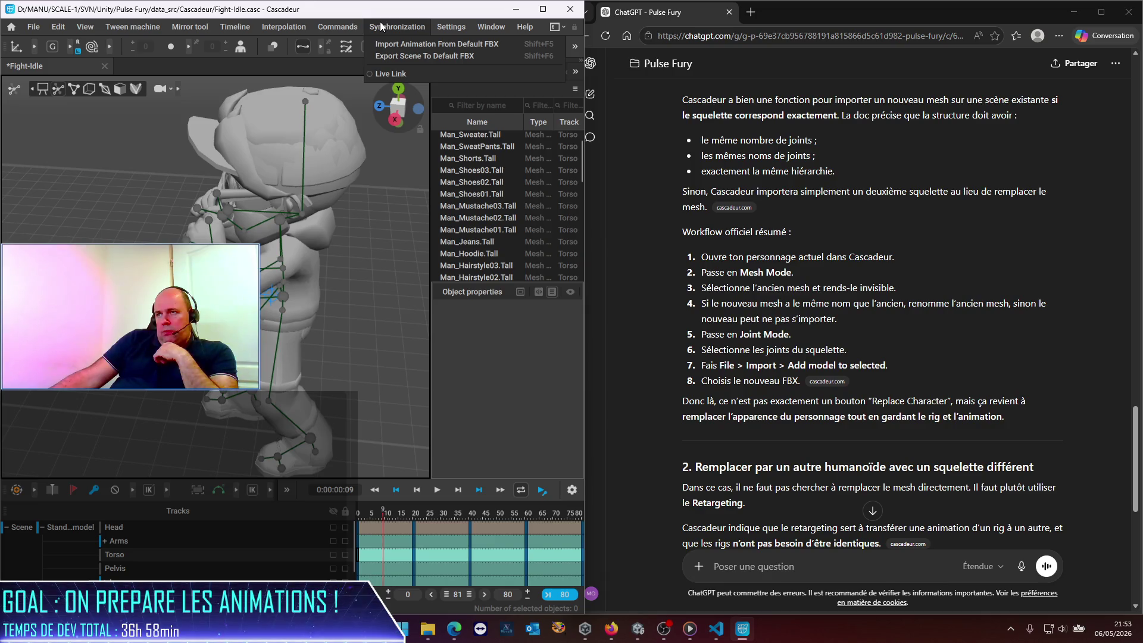
{"action": "mouse_move", "coordinate": [237, 25]}
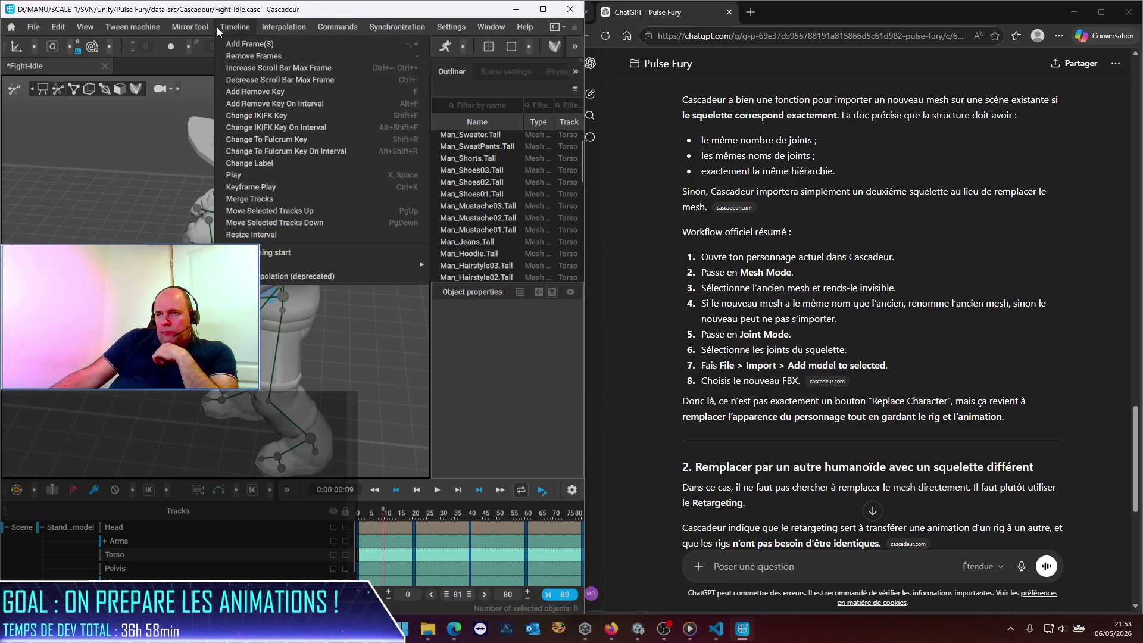
{"action": "mouse_move", "coordinate": [122, 29]}
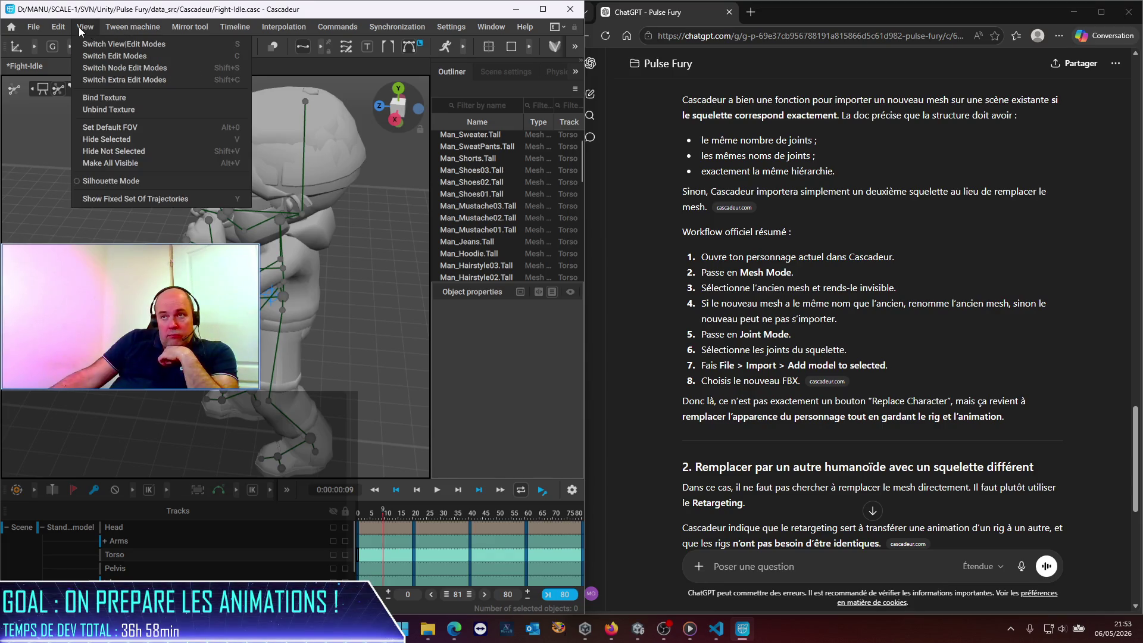
{"action": "mouse_move", "coordinate": [69, 27]}
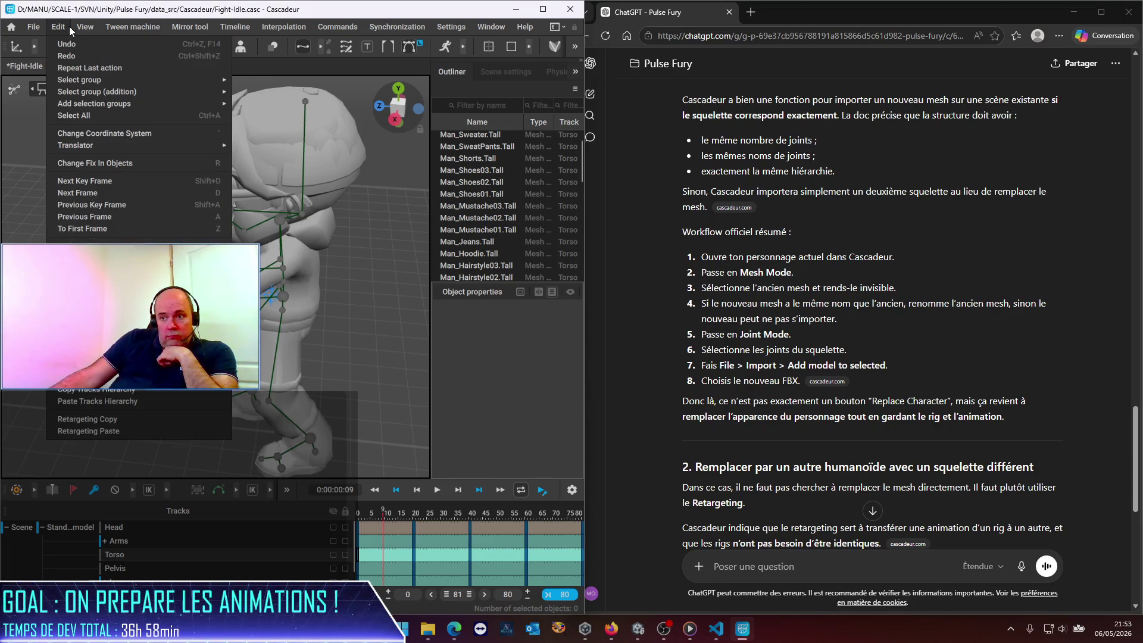
{"action": "left_click", "coordinate": [64, 26]}
{"action": "left_click", "coordinate": [22, 27]}
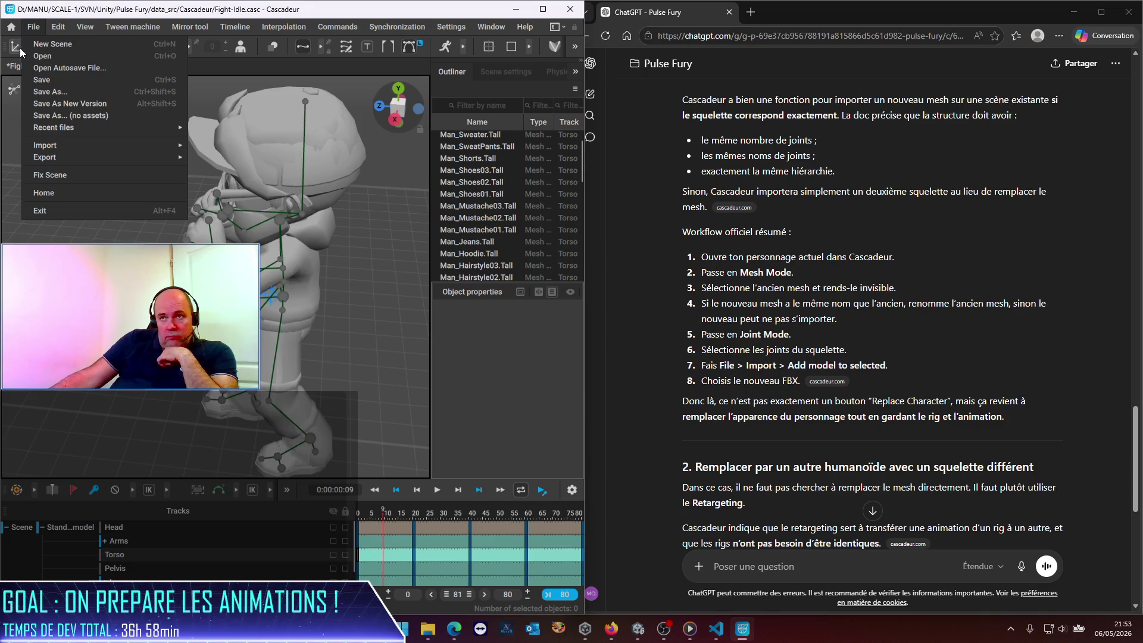
{"action": "left_click", "coordinate": [542, 12]}
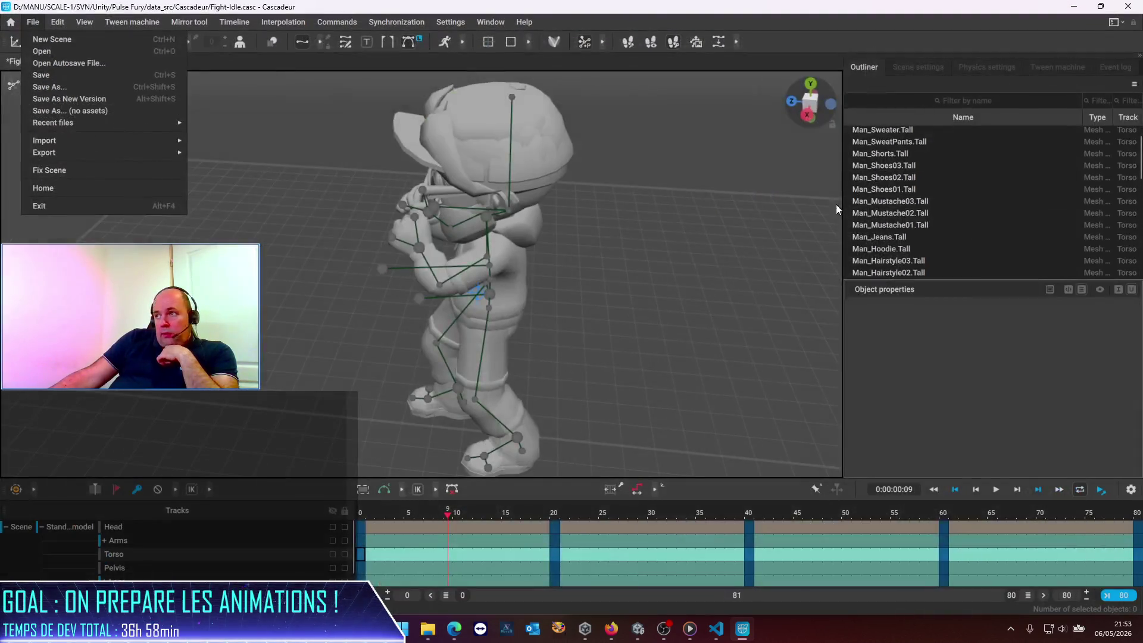
Expand the hidden tool groups and the extra interpolation tools on the toolbar.
{"action": "key", "text": "Escape"}
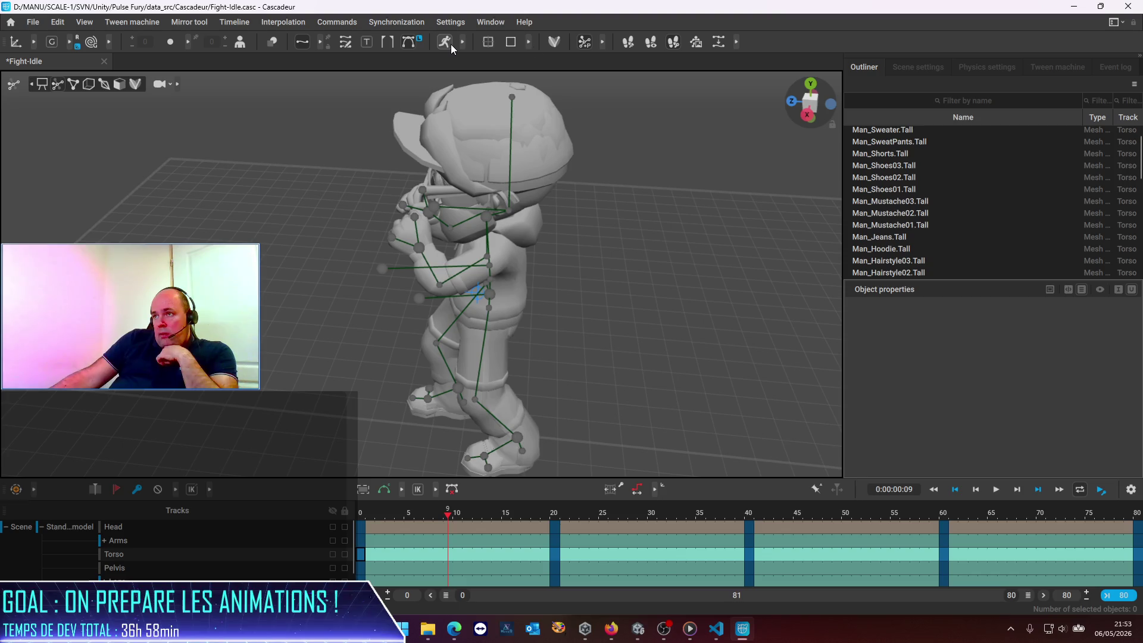
{"action": "left_click", "coordinate": [603, 43]}
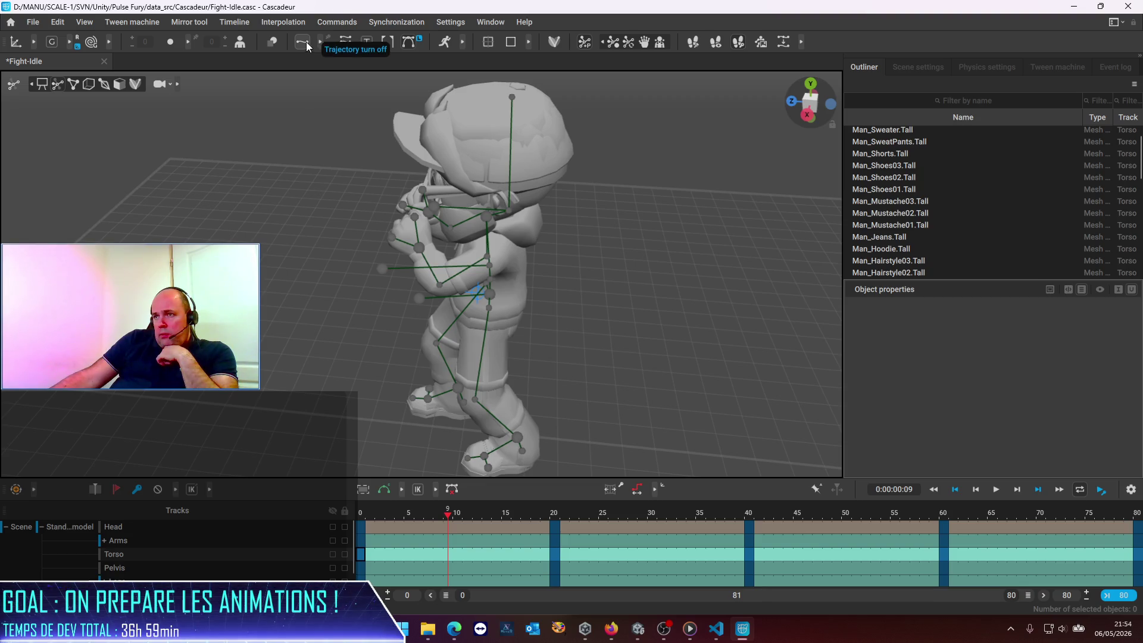
{"action": "left_click", "coordinate": [320, 41]}
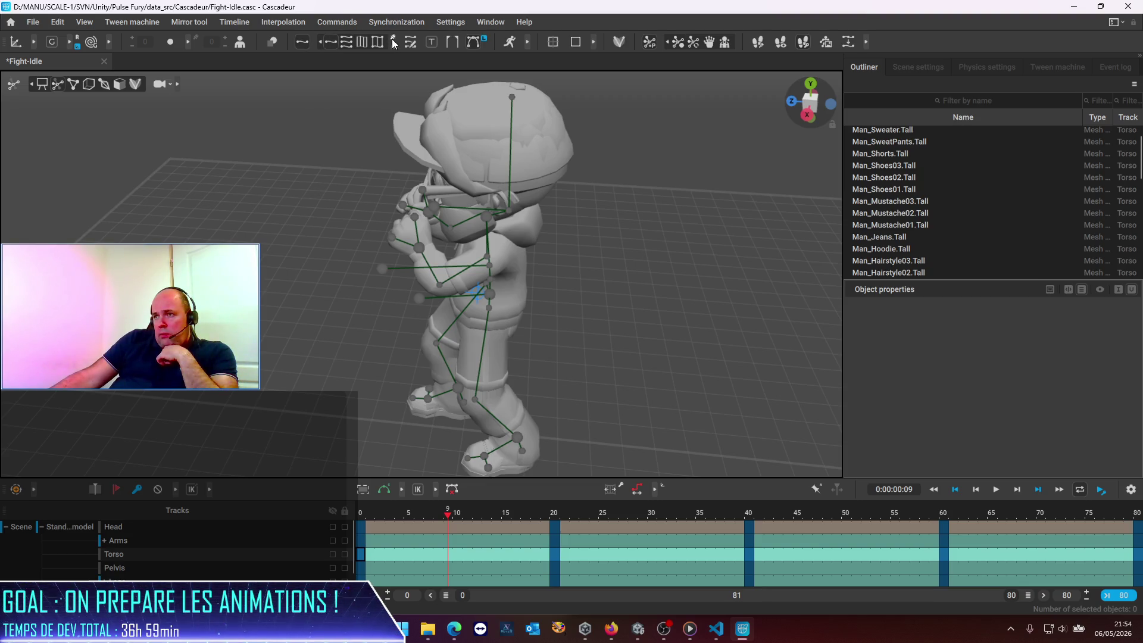
Set the ghost to outlined, toggle Silhouette and Local/Global coordinates back, then return to ChatGPT in Edge.
{"action": "left_click", "coordinate": [241, 40]}
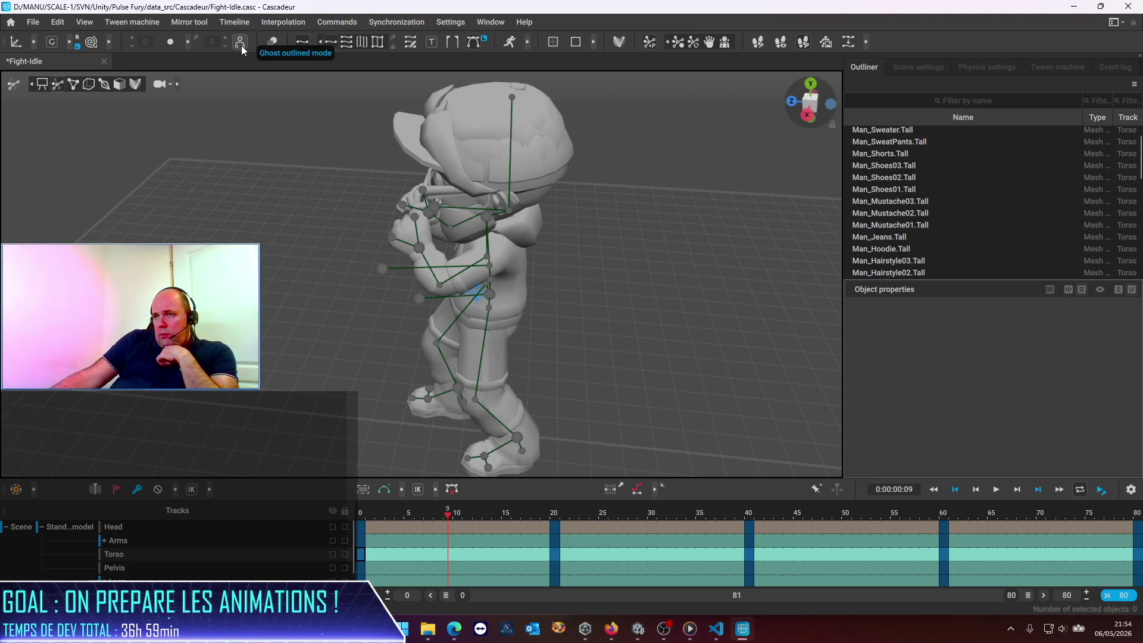
{"action": "left_click", "coordinate": [276, 42]}
{"action": "left_click", "coordinate": [277, 43]}
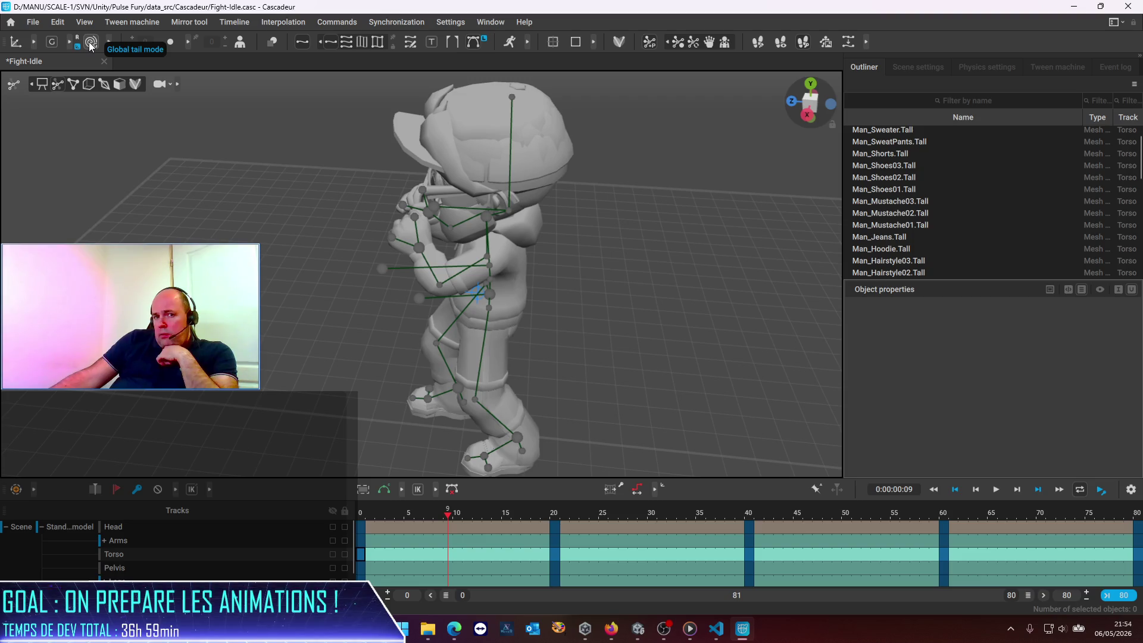
{"action": "left_click", "coordinate": [56, 39]}
{"action": "left_click", "coordinate": [55, 41]}
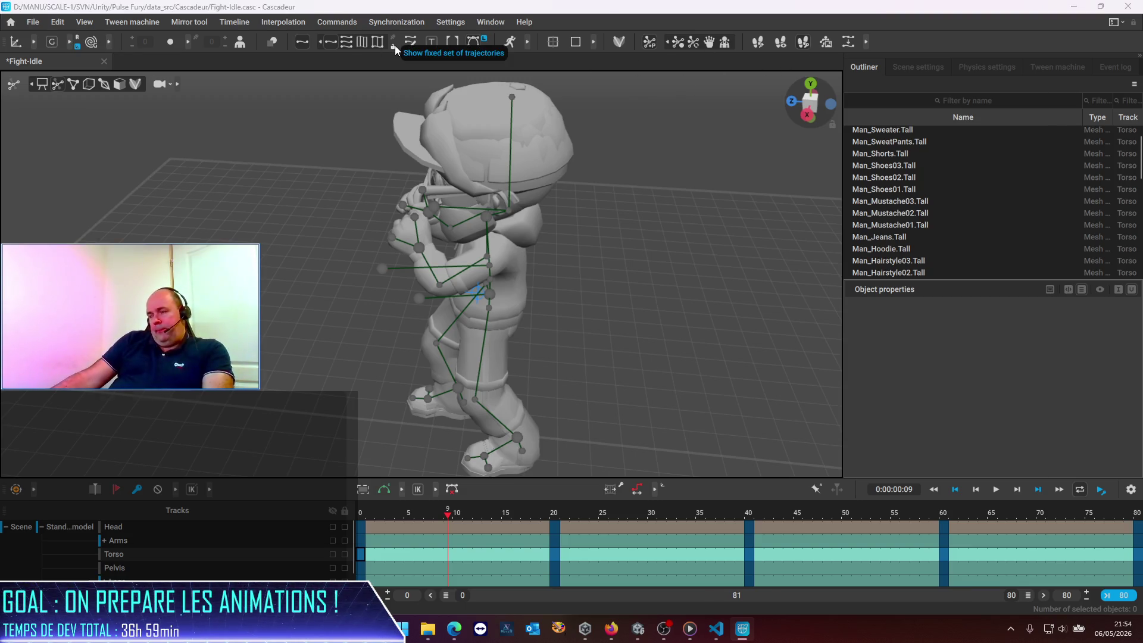
{"action": "key", "text": "alt+Tab"}
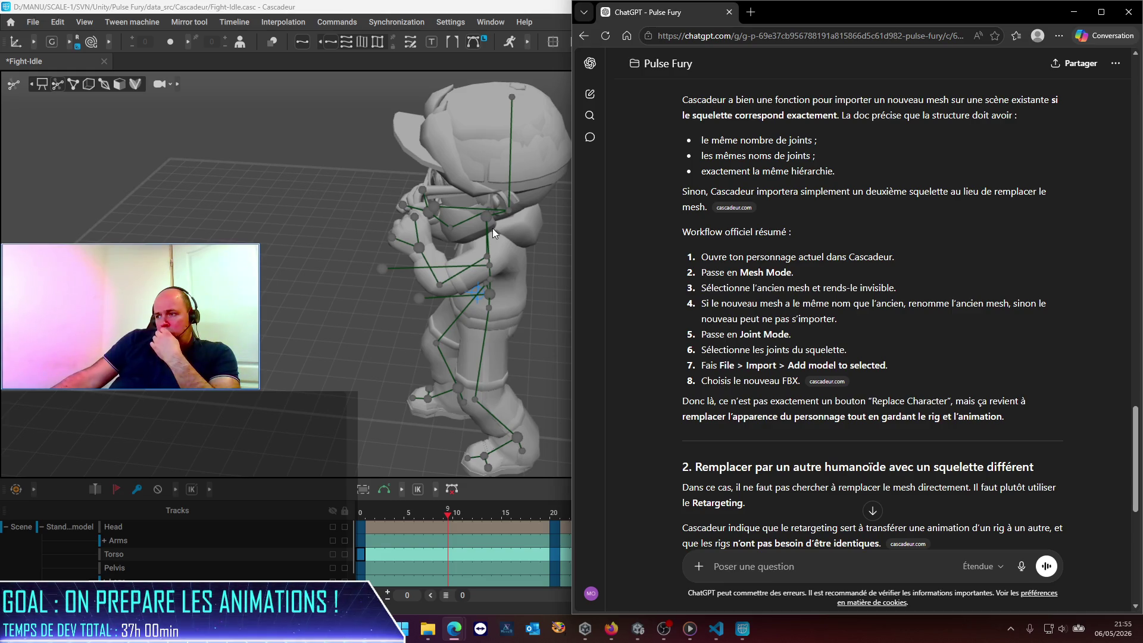
Import Guys_Man_Tall.fbx into the Fight-Idle scene with the Add model import preset.
{"action": "left_click", "coordinate": [364, 216]}
{"action": "left_click", "coordinate": [36, 23]}
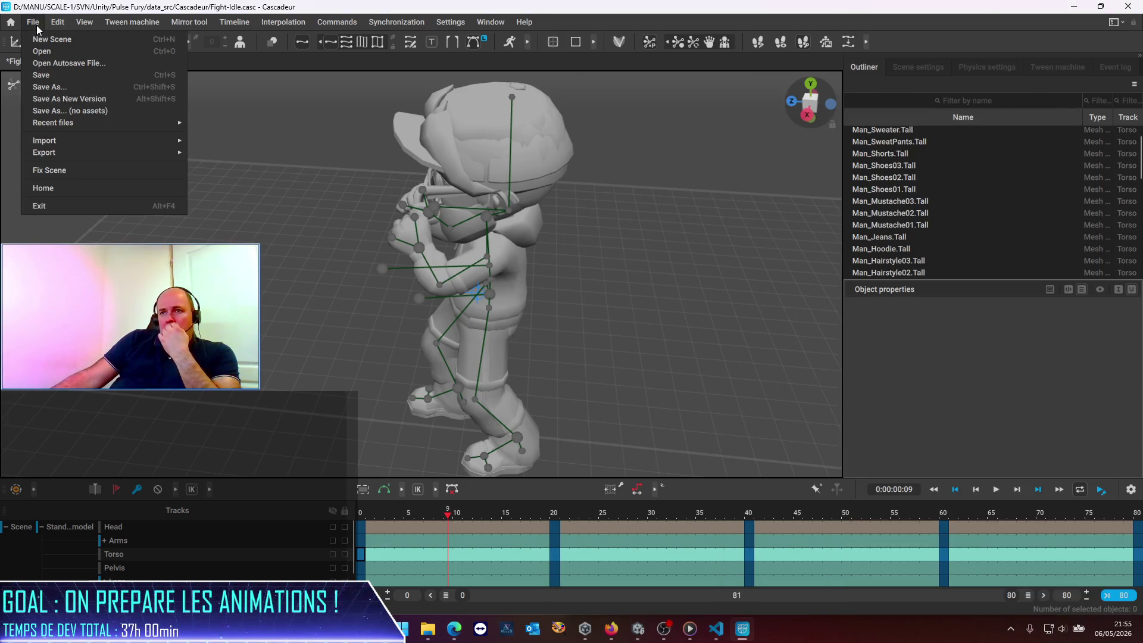
{"action": "mouse_move", "coordinate": [74, 145]}
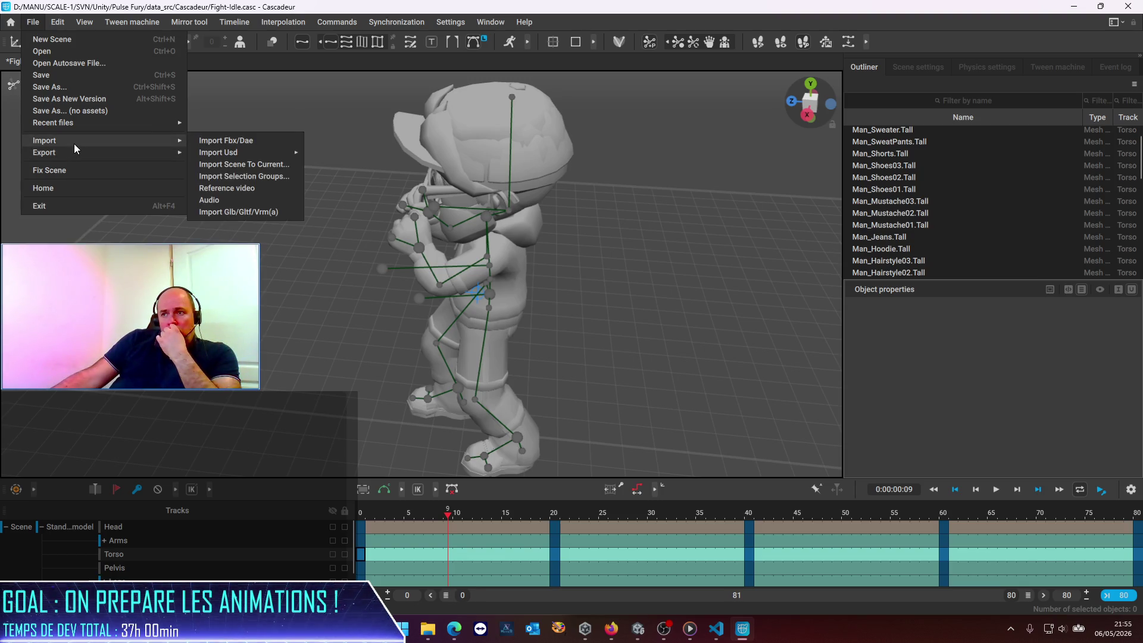
{"action": "left_click", "coordinate": [238, 142]}
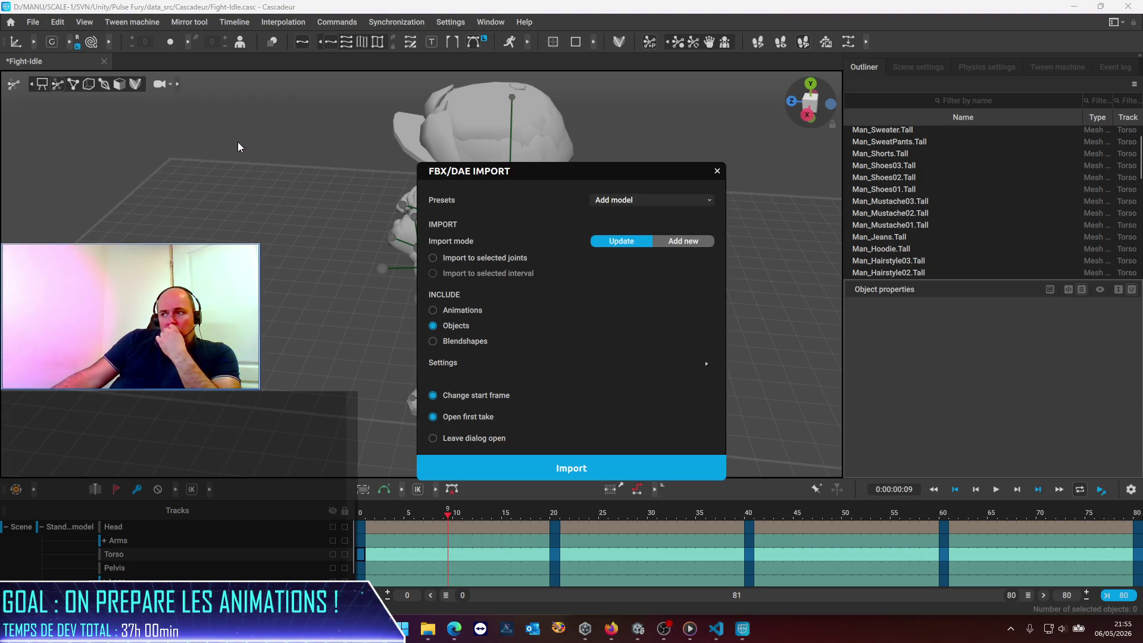
{"action": "left_click", "coordinate": [691, 200]}
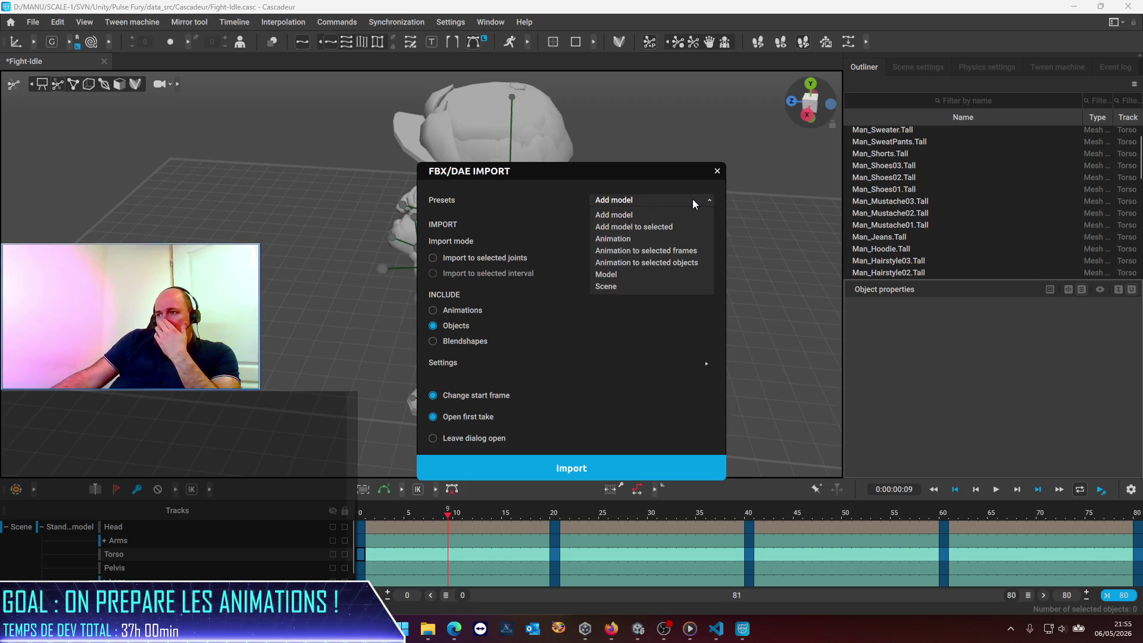
{"action": "left_click", "coordinate": [580, 171]}
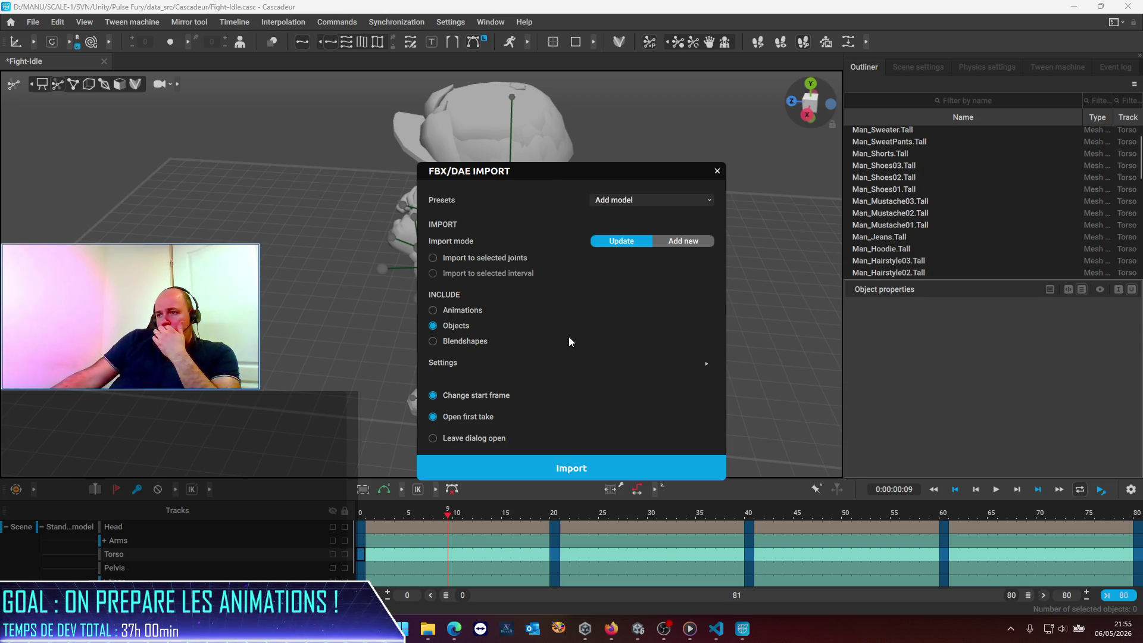
{"action": "left_click", "coordinate": [568, 476]}
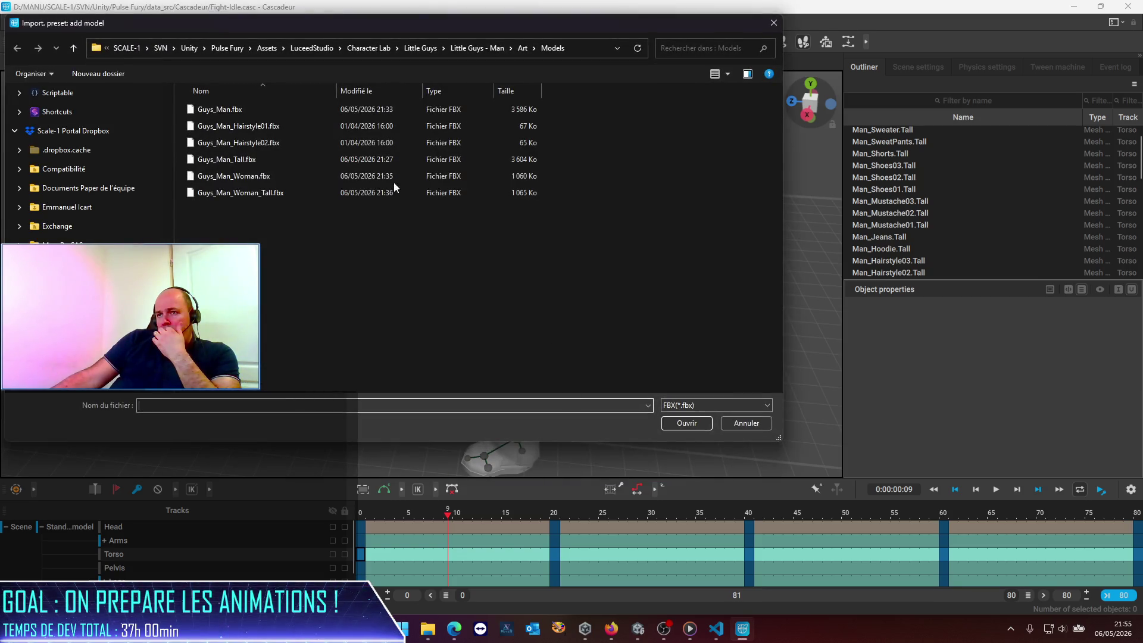
{"action": "double_click", "coordinate": [269, 160]}
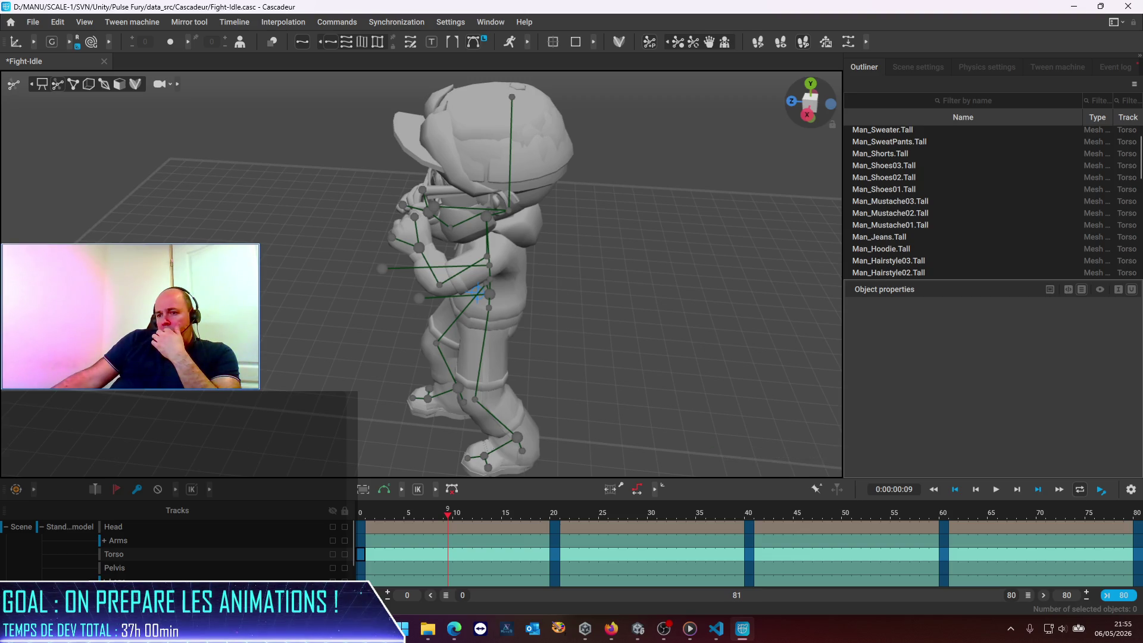
Scrub the timeline to frame 16, back to frame 0, then to frame 9.
{"action": "scroll", "coordinate": [262, 550], "scroll_direction": "down", "scroll_amount": 2}
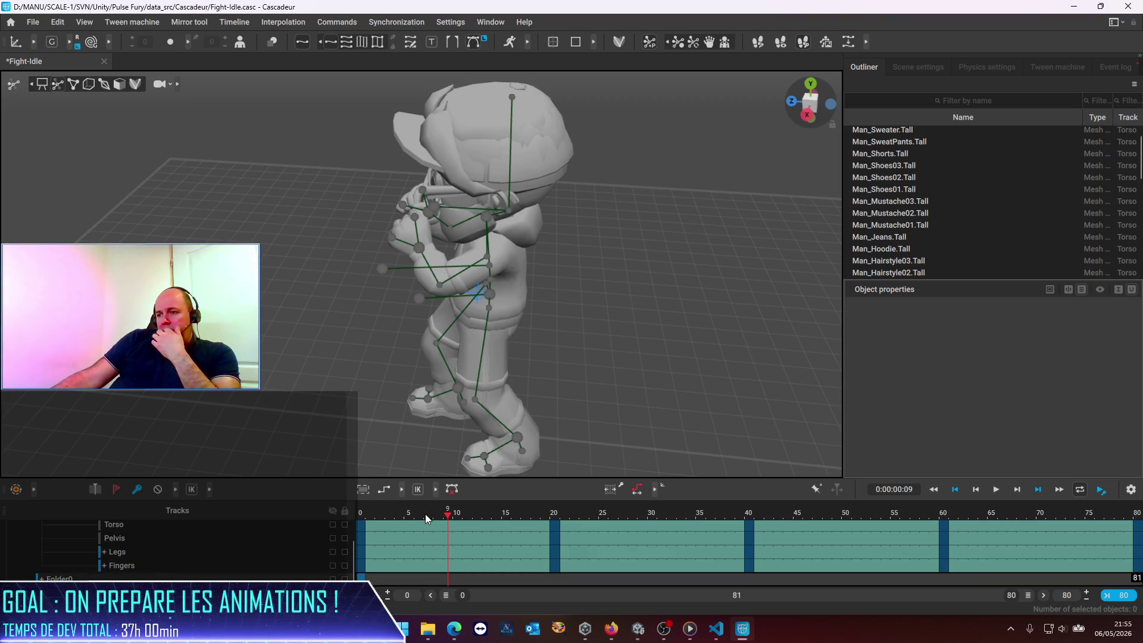
{"action": "left_click", "coordinate": [515, 515]}
{"action": "left_click_drag", "start_coordinate": [541, 523], "coordinate": [14, 552]}
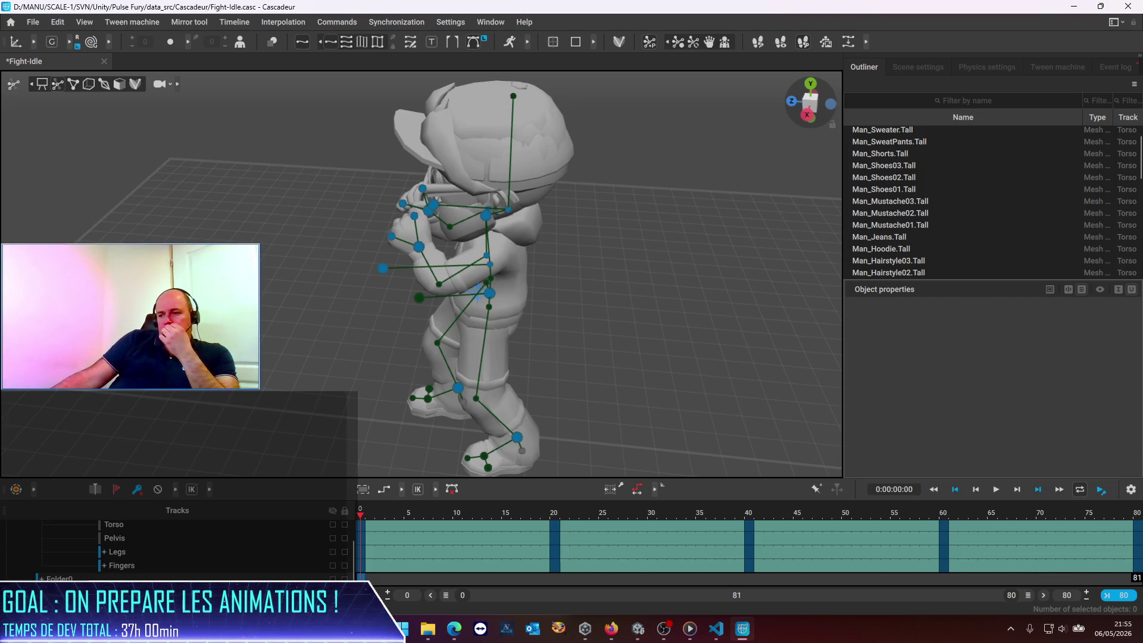
{"action": "left_click", "coordinate": [448, 524]}
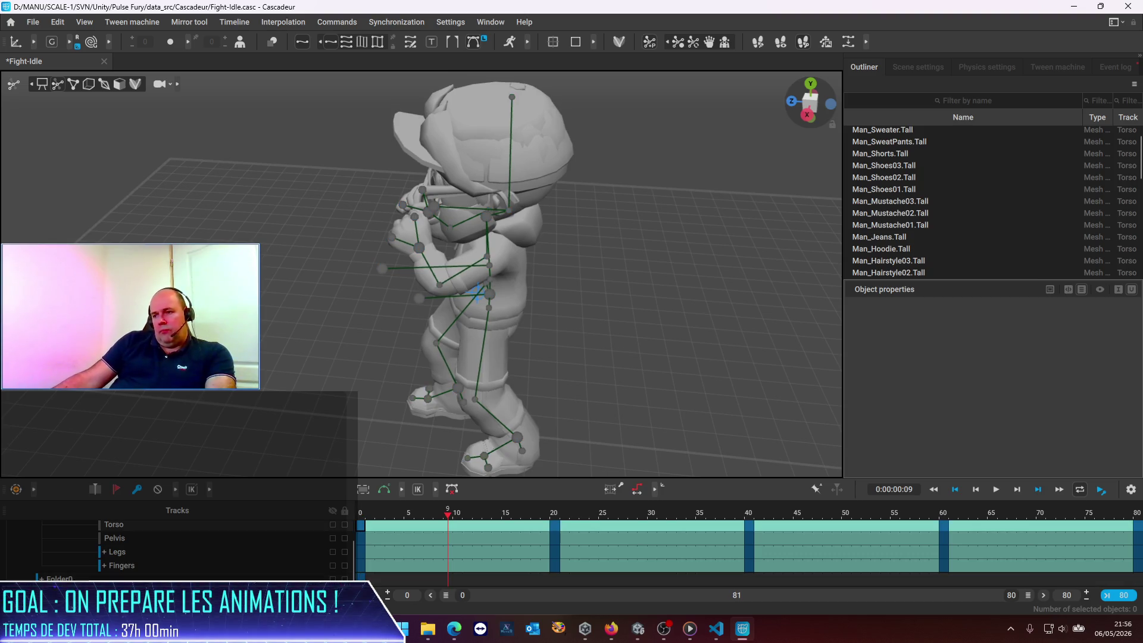
{"action": "scroll", "coordinate": [88, 560], "scroll_direction": "up", "scroll_amount": 1}
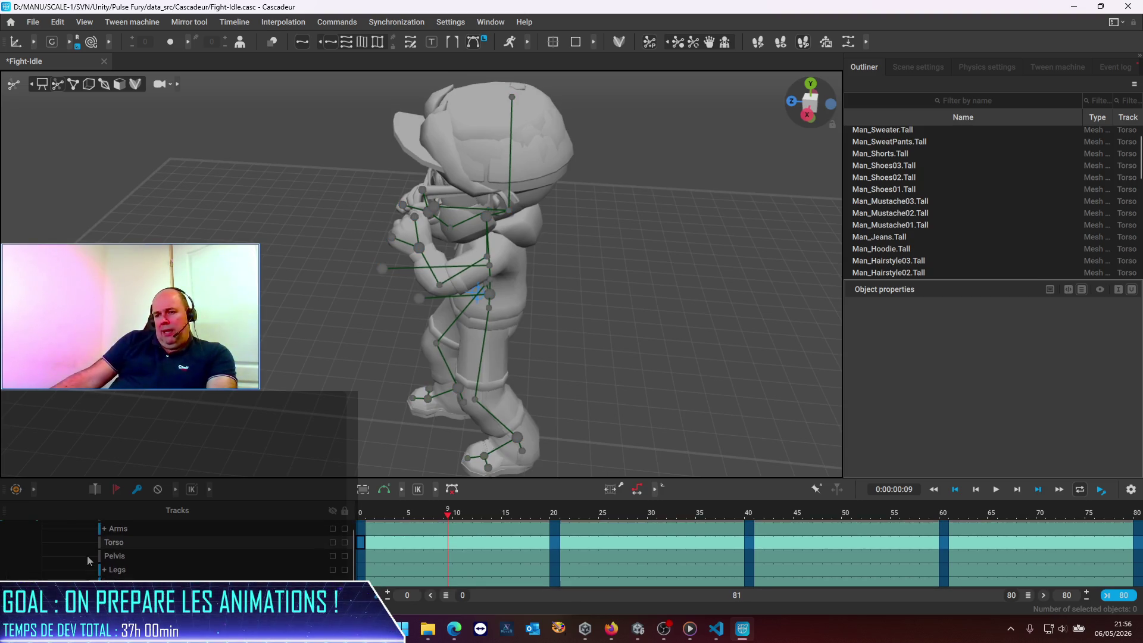
{"action": "scroll", "coordinate": [88, 560], "scroll_direction": "up", "scroll_amount": 1}
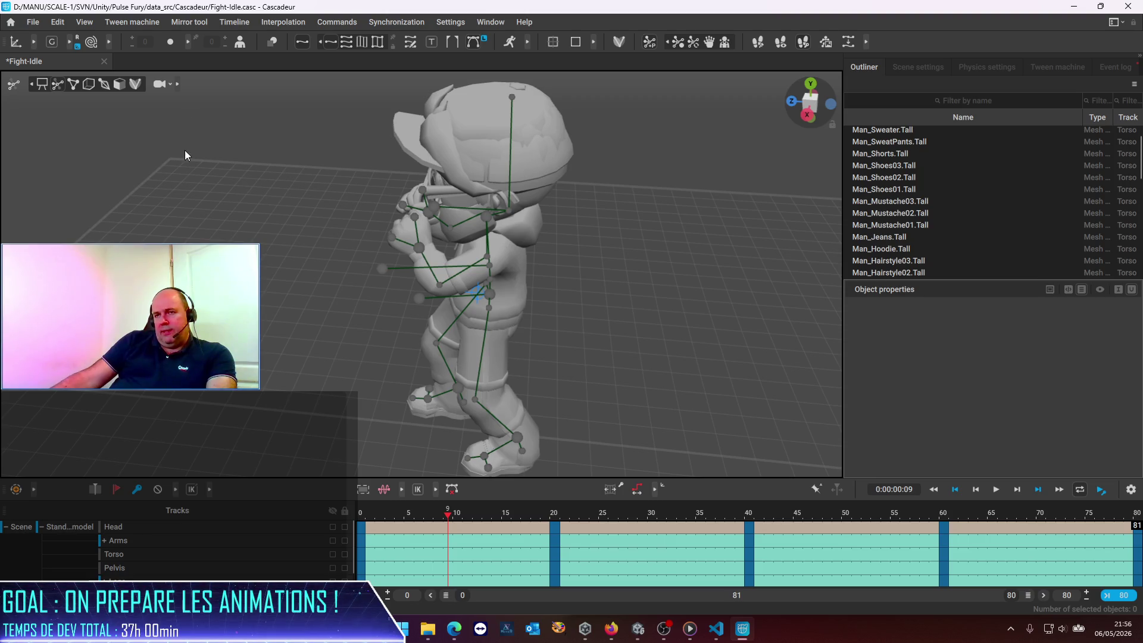
Set the FBX/DAE import to the Model preset in Update mode, importing to selected joints.
{"action": "left_click", "coordinate": [33, 22]}
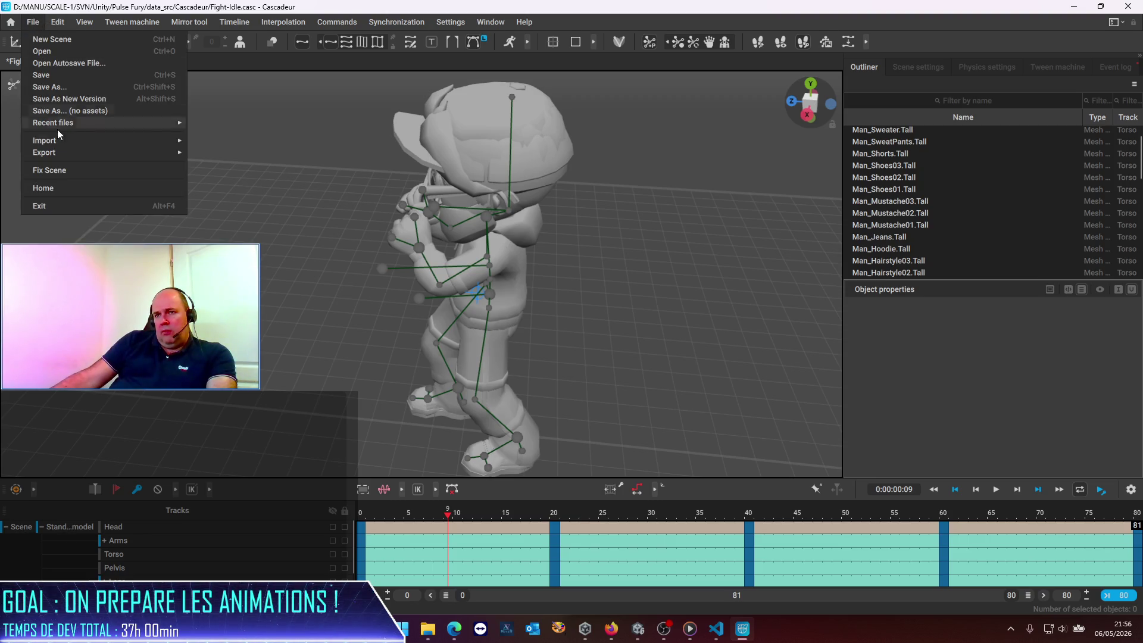
{"action": "mouse_move", "coordinate": [70, 142]}
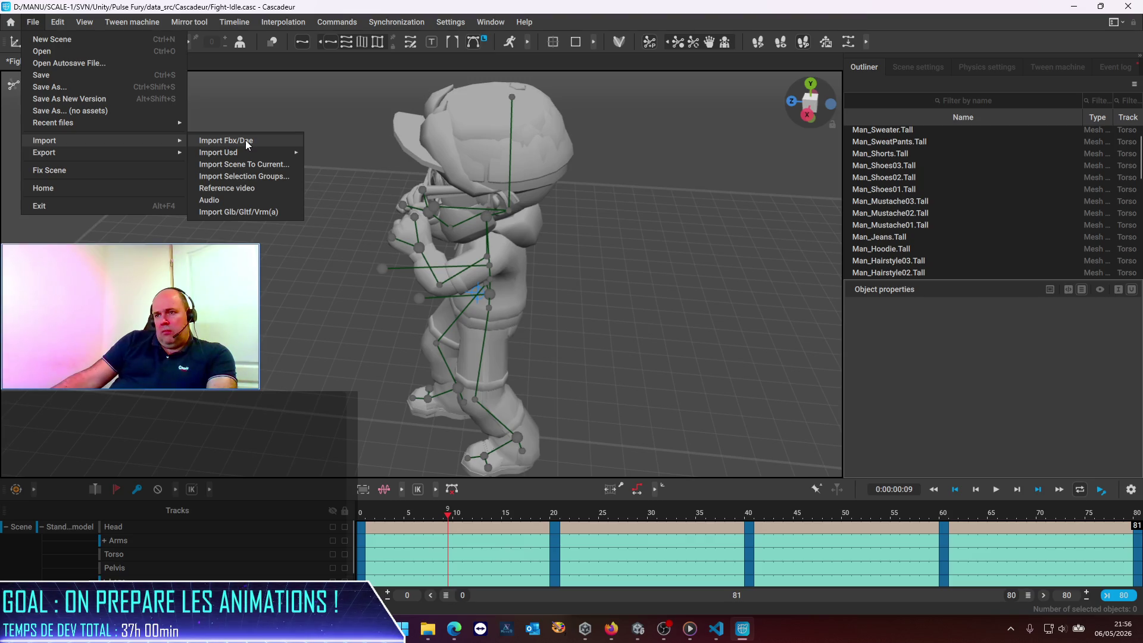
{"action": "left_click", "coordinate": [245, 142]}
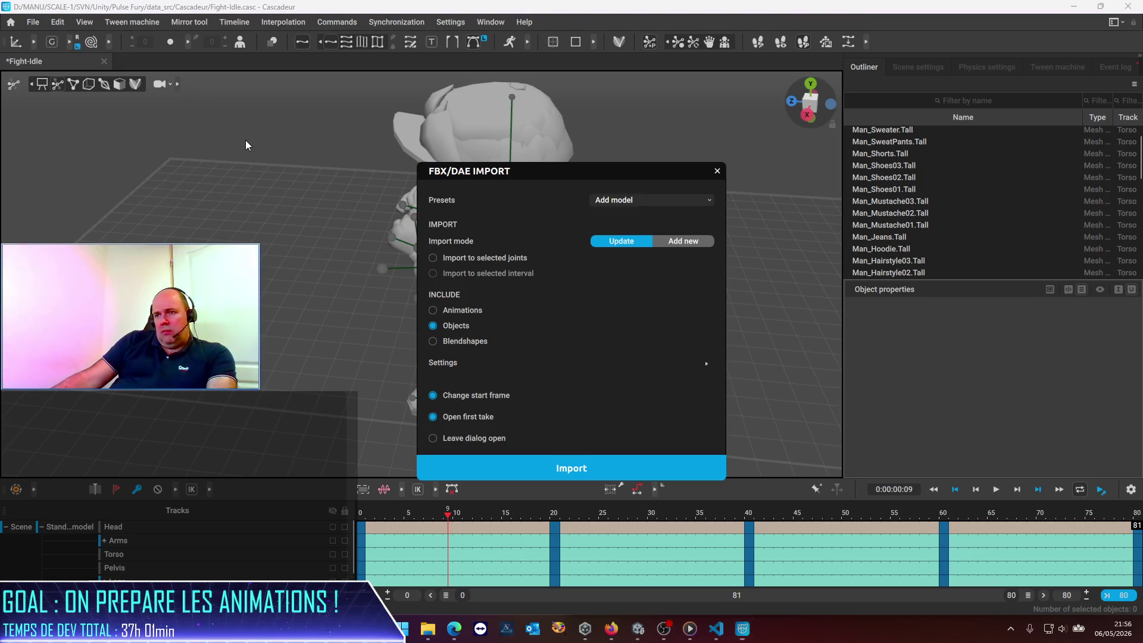
{"action": "left_click", "coordinate": [513, 262]}
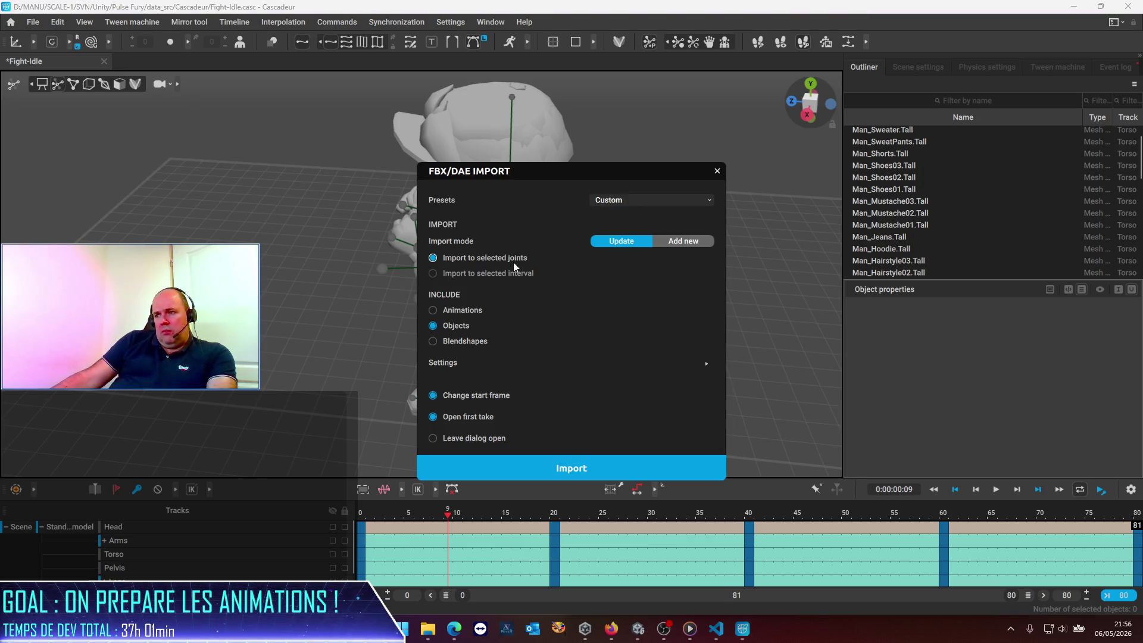
{"action": "left_click", "coordinate": [654, 202]}
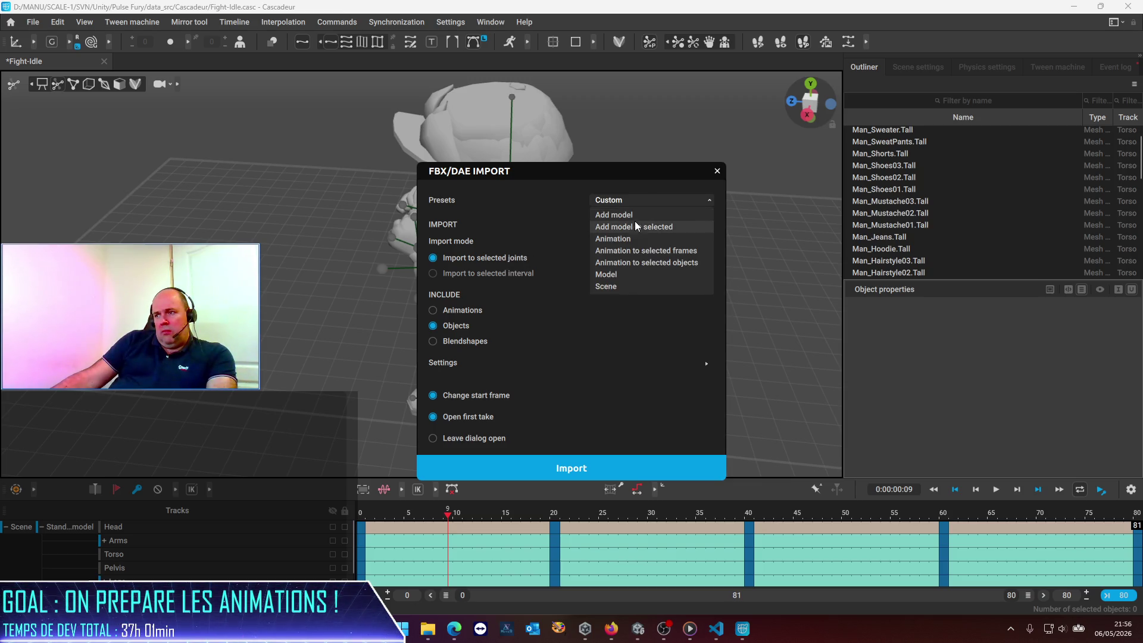
{"action": "left_click", "coordinate": [619, 275]}
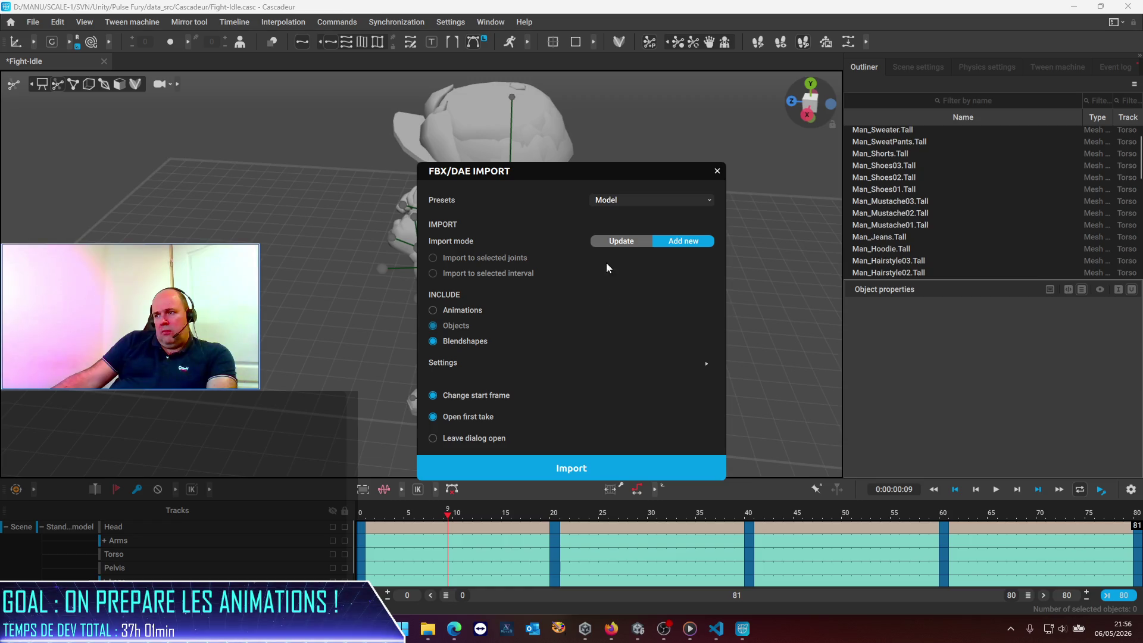
{"action": "left_click", "coordinate": [618, 243]}
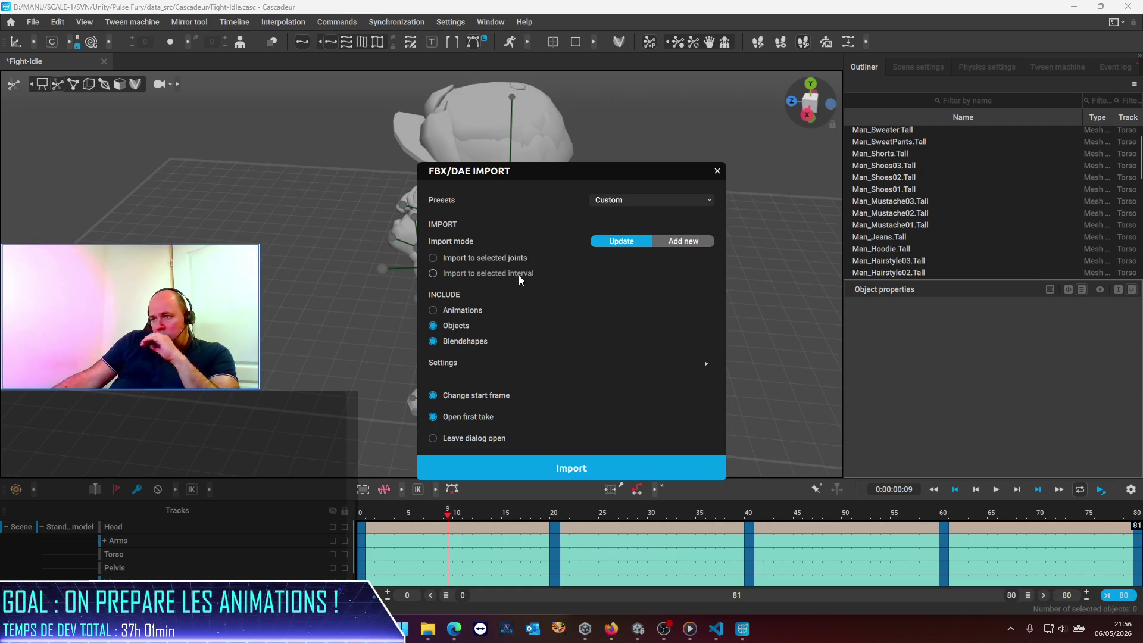
{"action": "left_click", "coordinate": [506, 259]}
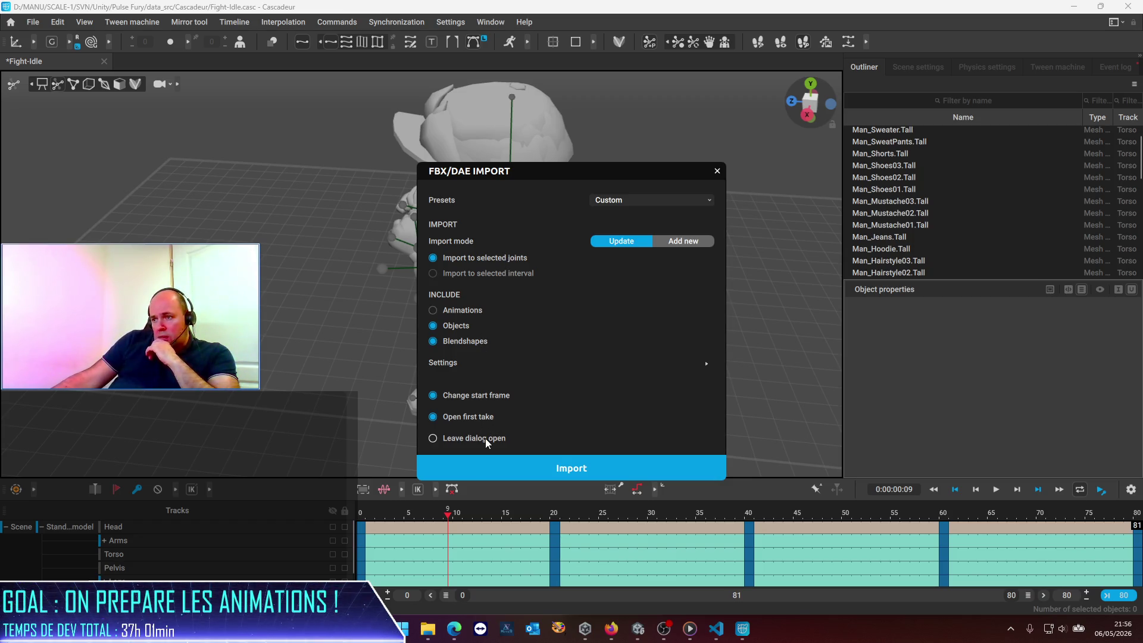
Turn off start-frame change and open-first-take, then import Guys_Man.fbx, which fails.
{"action": "left_click", "coordinate": [469, 396]}
{"action": "left_click", "coordinate": [473, 417]}
{"action": "left_click", "coordinate": [705, 362]}
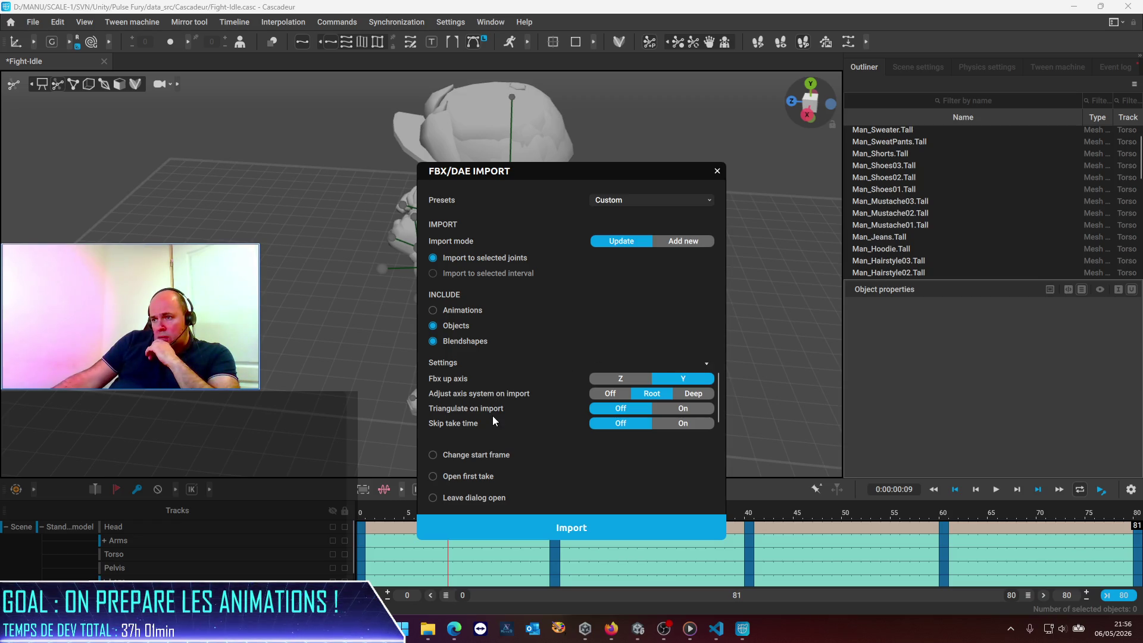
{"action": "left_click", "coordinate": [549, 535]}
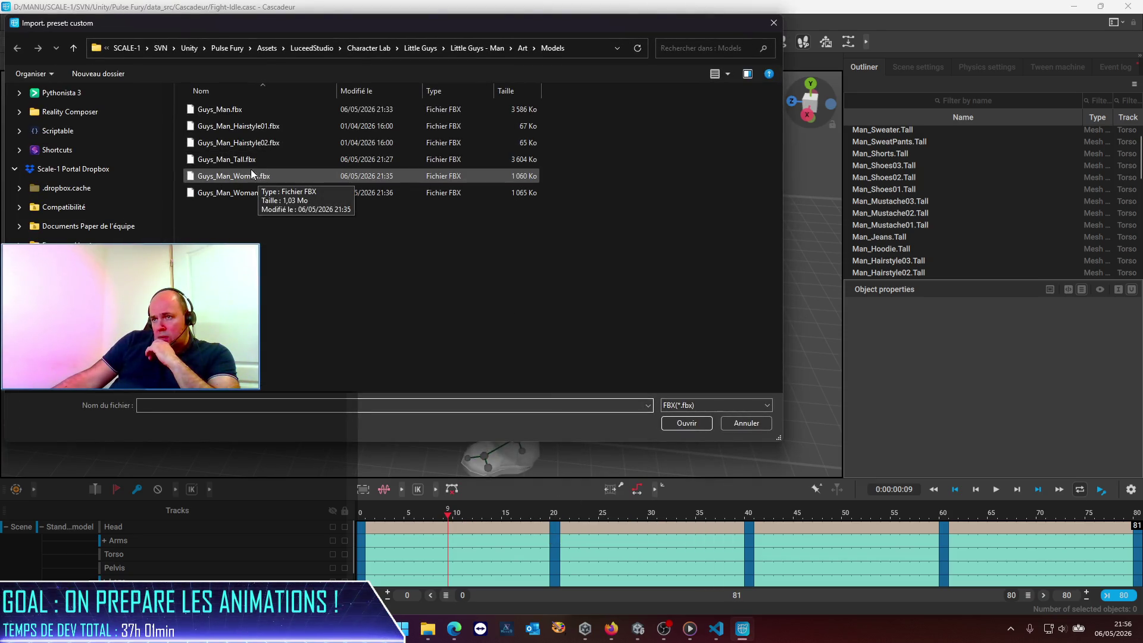
{"action": "double_click", "coordinate": [234, 112]}
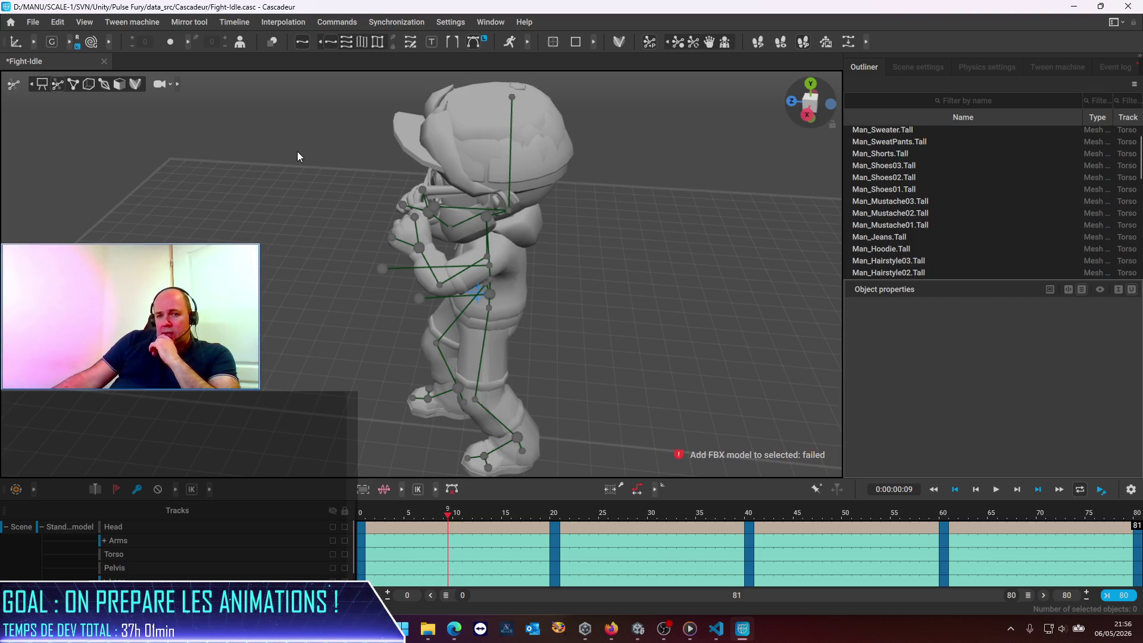
Read the import error in the Event log and marquee-select all the character's rig points.
{"action": "scroll", "coordinate": [201, 544], "scroll_direction": "down", "scroll_amount": 1}
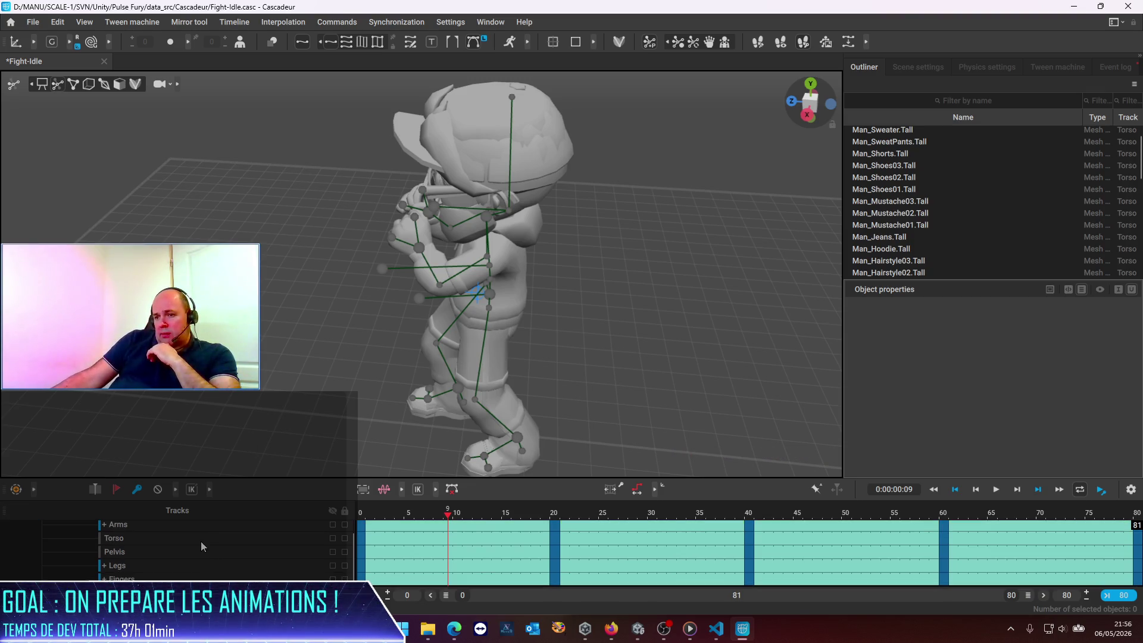
{"action": "scroll", "coordinate": [201, 541], "scroll_direction": "up", "scroll_amount": 1}
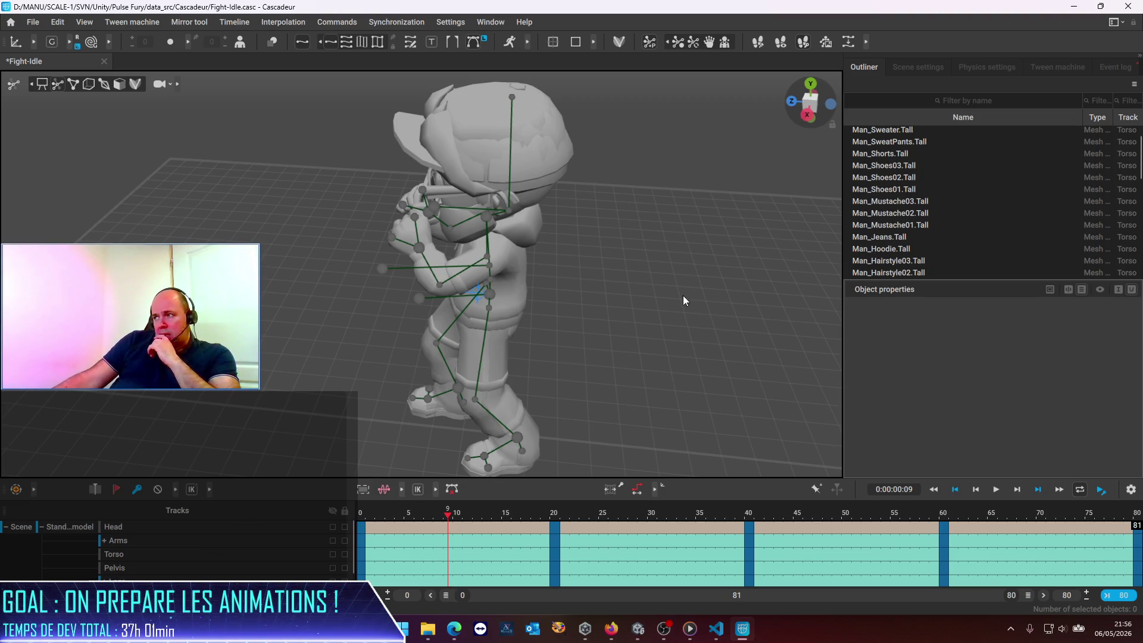
{"action": "left_click", "coordinate": [1105, 68]}
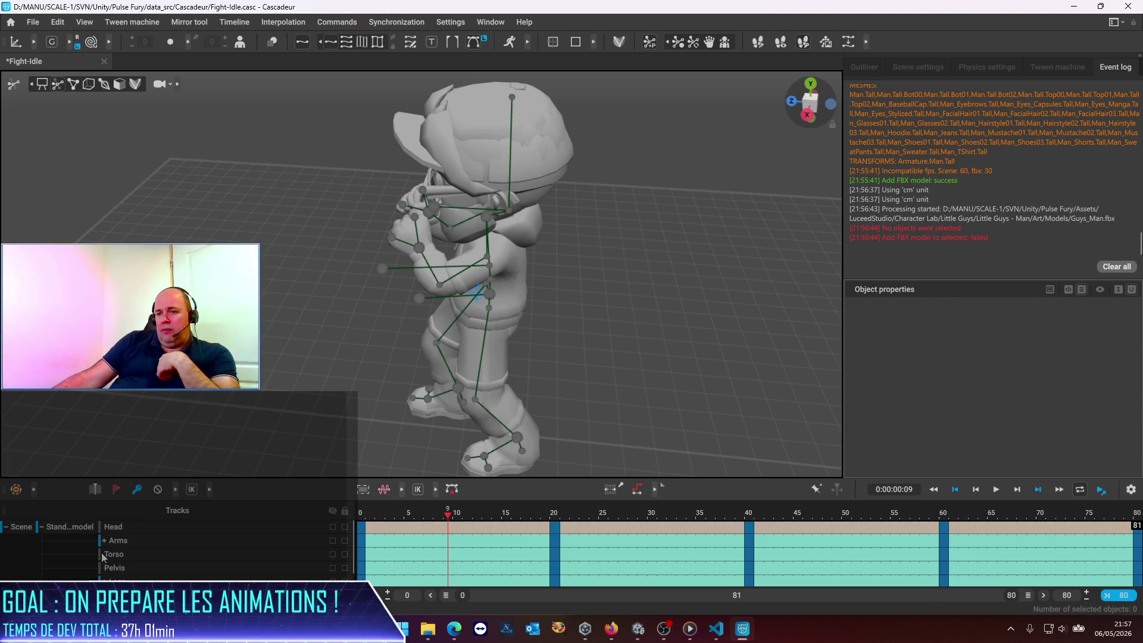
{"action": "left_click", "coordinate": [75, 528]}
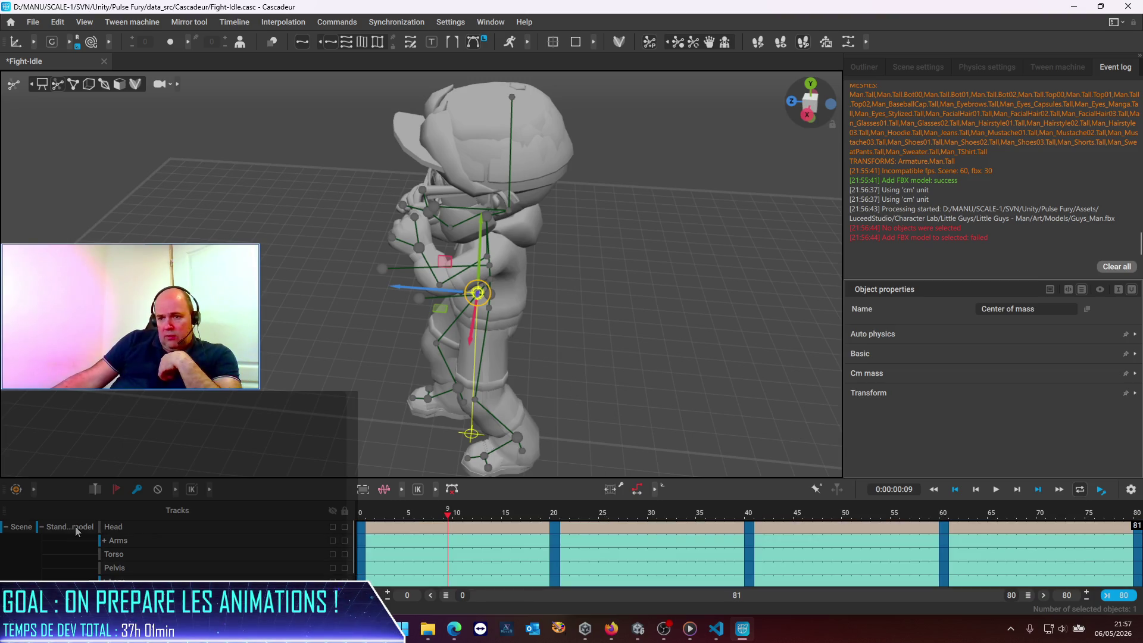
{"action": "left_click", "coordinate": [262, 319]}
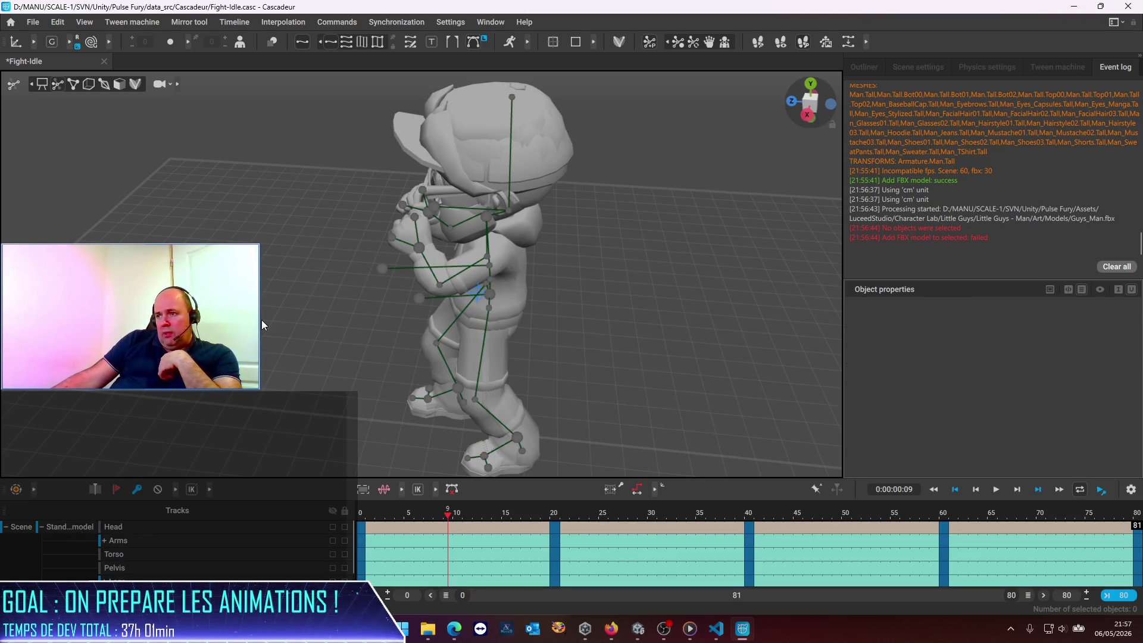
{"action": "scroll", "coordinate": [287, 184], "scroll_direction": "down", "scroll_amount": 3}
{"action": "left_click_drag", "start_coordinate": [298, 154], "coordinate": [584, 447]}
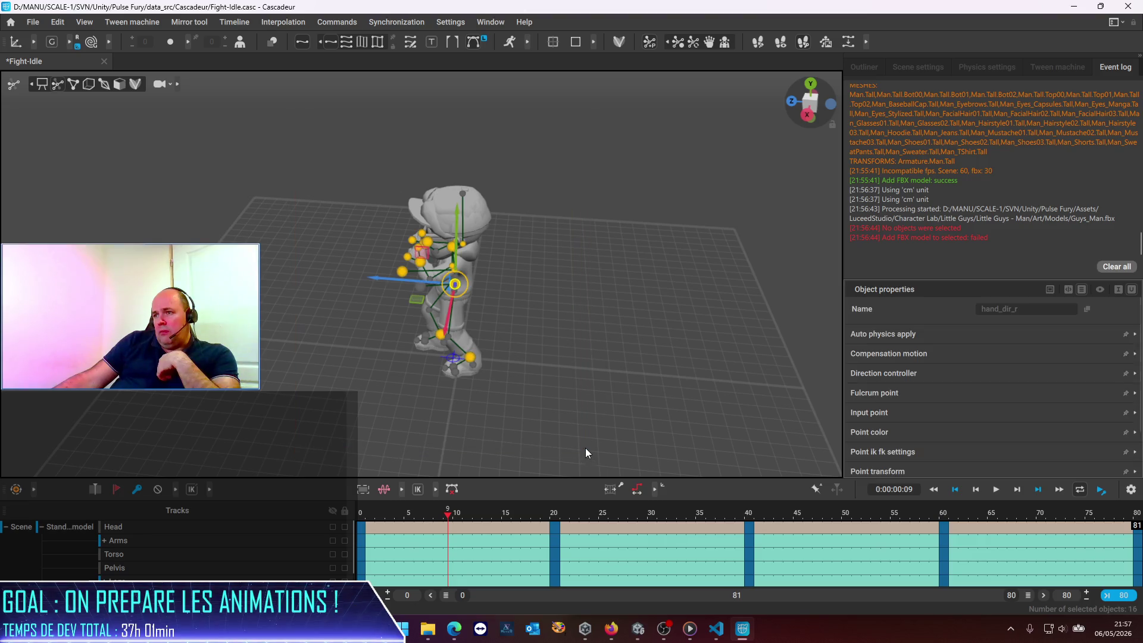
{"action": "scroll", "coordinate": [525, 402], "scroll_direction": "up", "scroll_amount": 3}
{"action": "scroll", "coordinate": [525, 400], "scroll_direction": "down", "scroll_amount": 2}
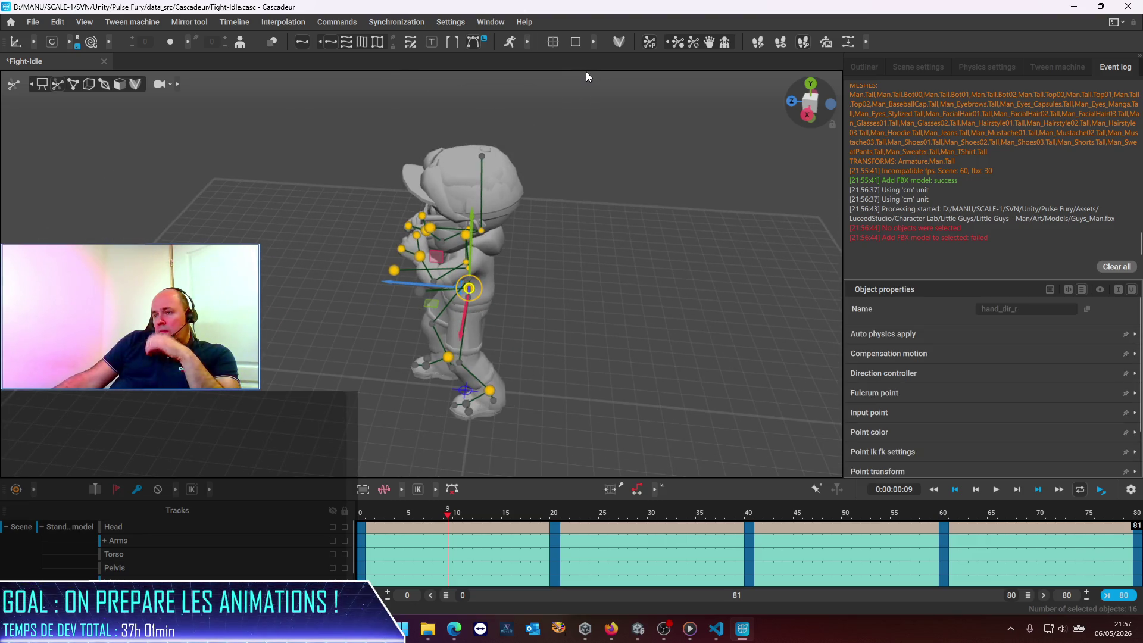
Turn on the Physics Assistant, select the center of mass, and show point controllers and rigging shapes.
{"action": "left_click", "coordinate": [510, 43]}
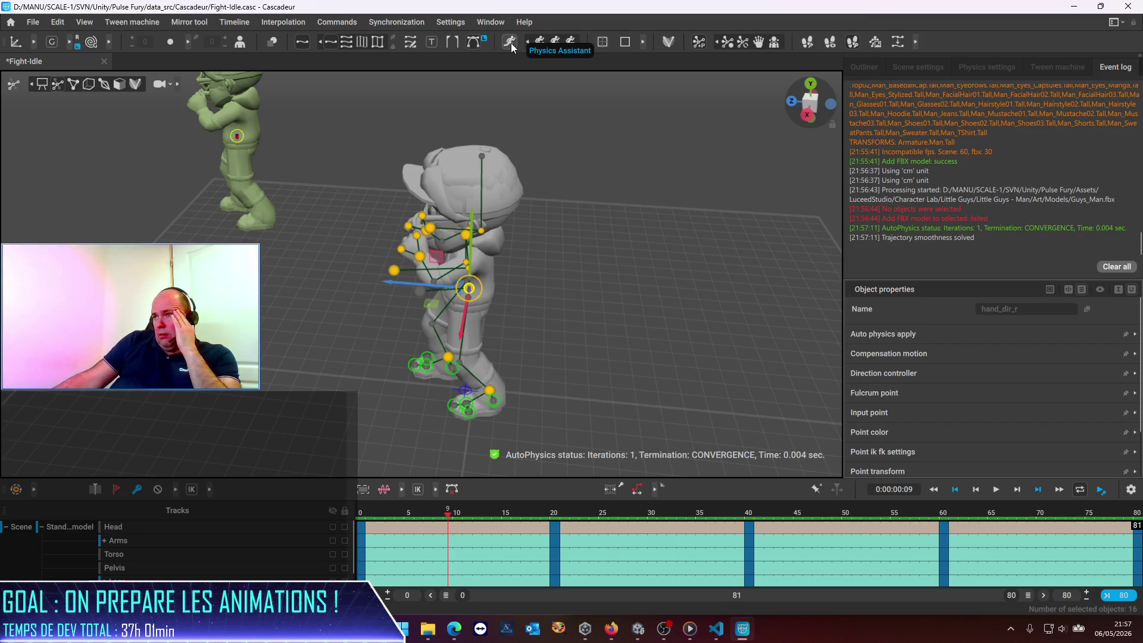
{"action": "key", "text": "Escape"}
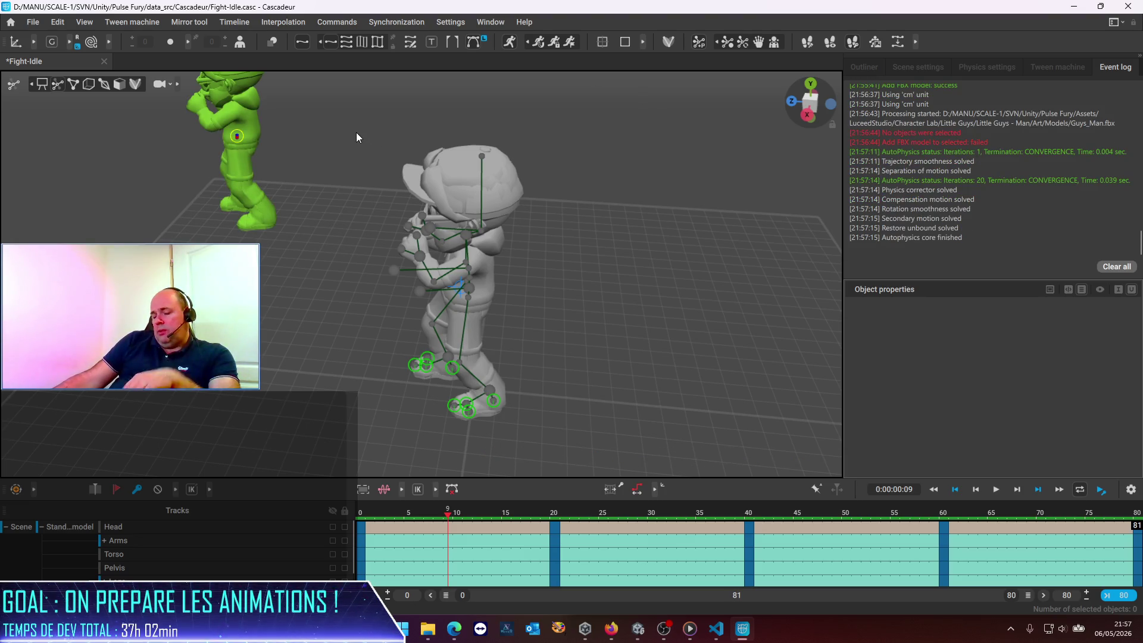
{"action": "key", "text": "c"}
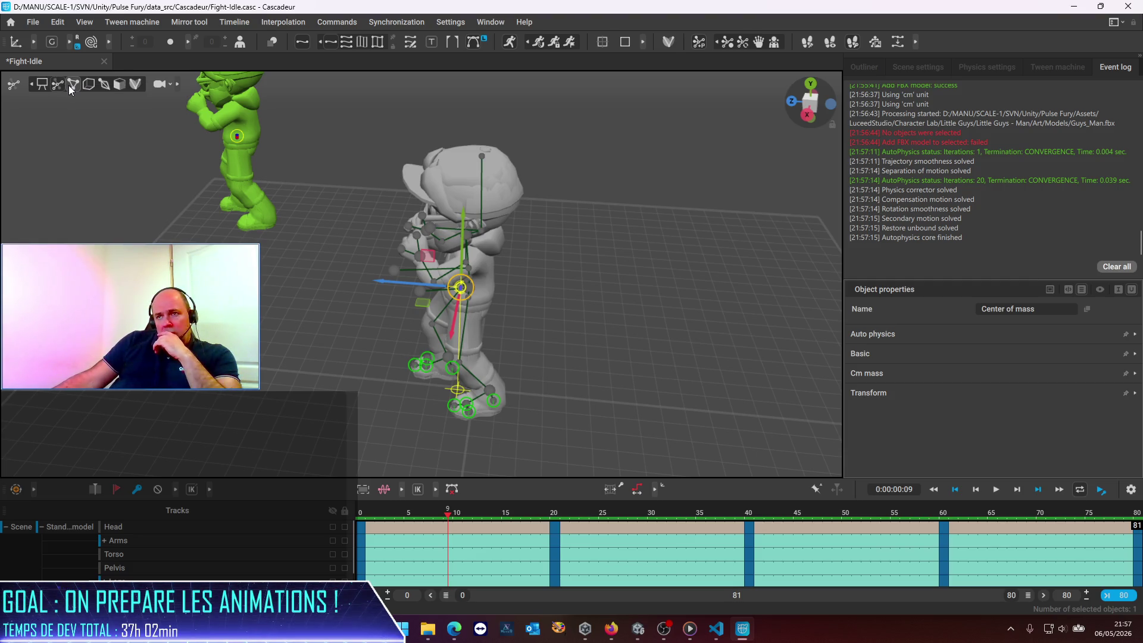
{"action": "left_click", "coordinate": [70, 85]}
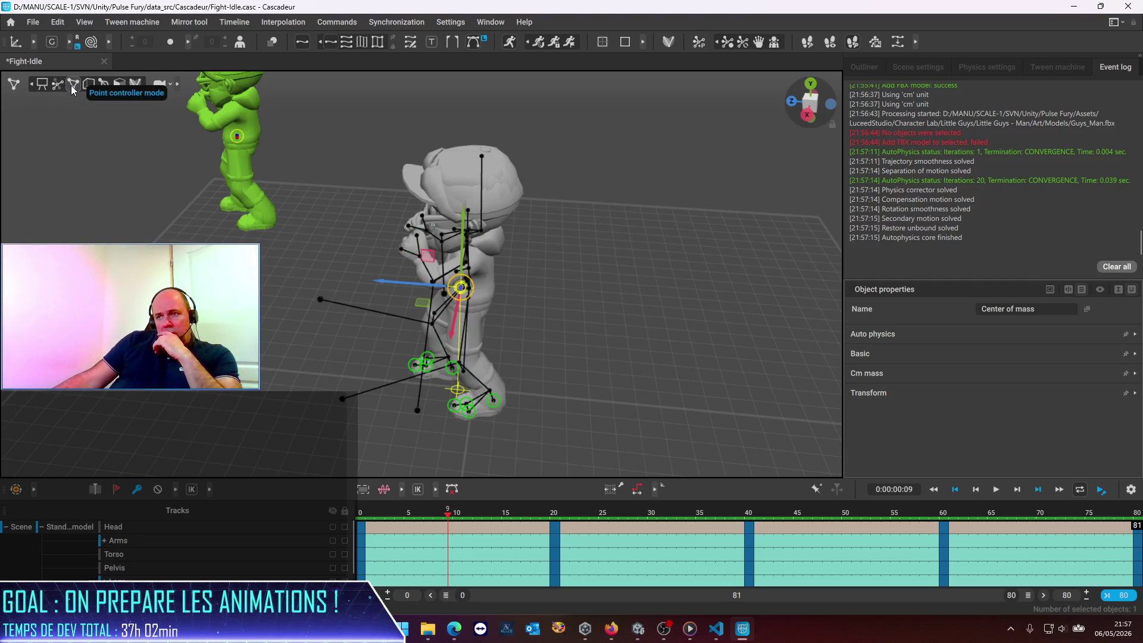
{"action": "left_click", "coordinate": [134, 84]}
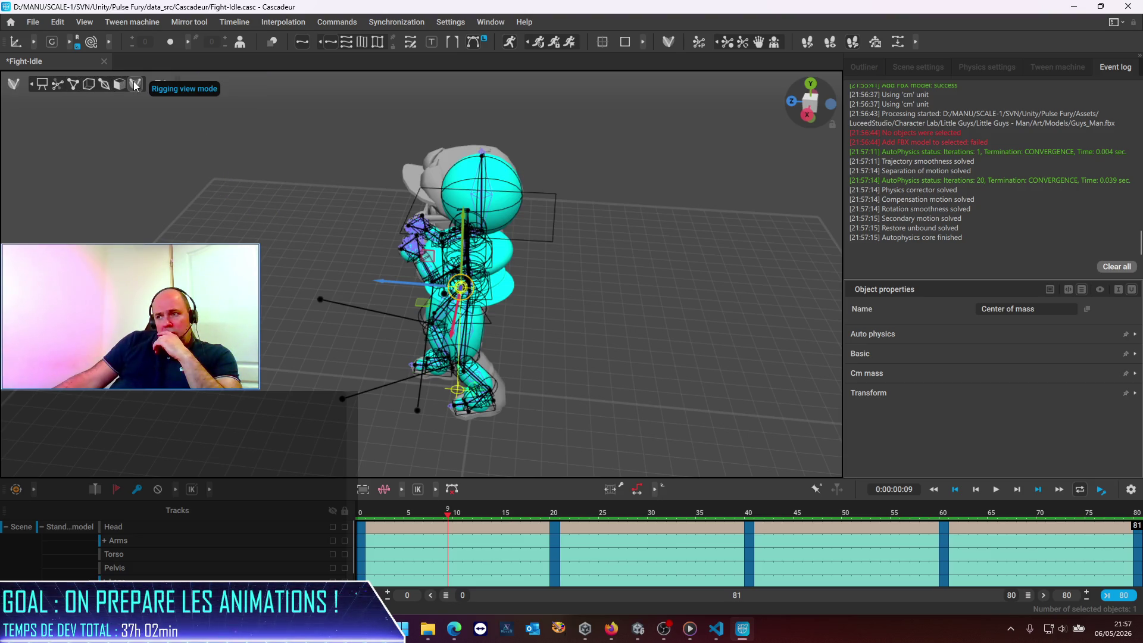
{"action": "left_click", "coordinate": [187, 172]}
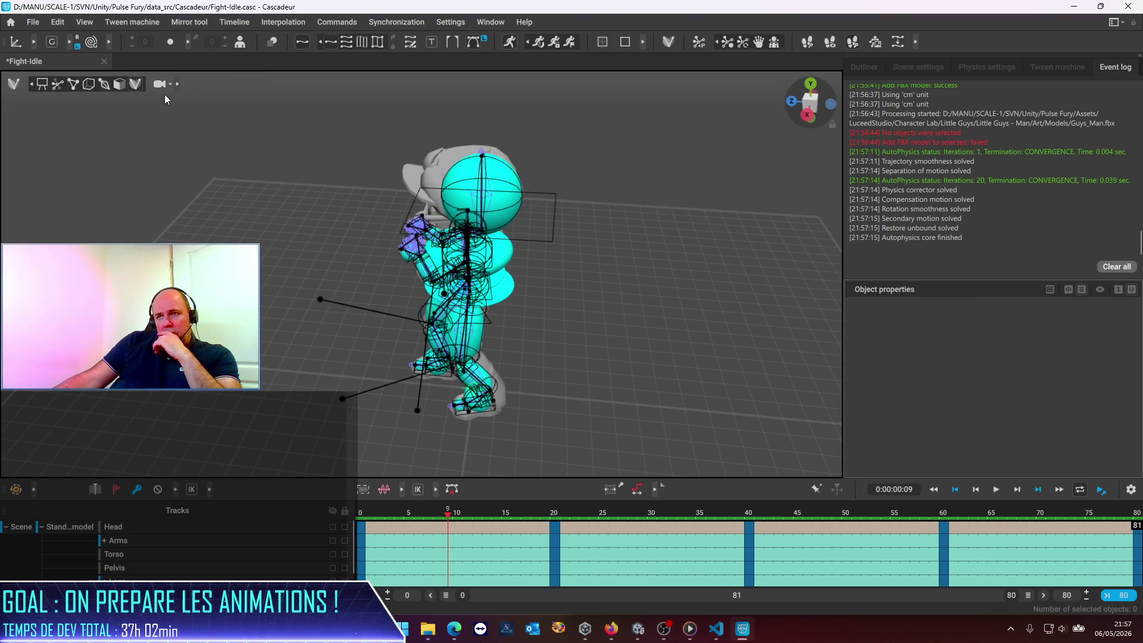
Switch the viewport to wireframe Mesh mode and marquee-select every mesh part of the character.
{"action": "left_click", "coordinate": [125, 86]}
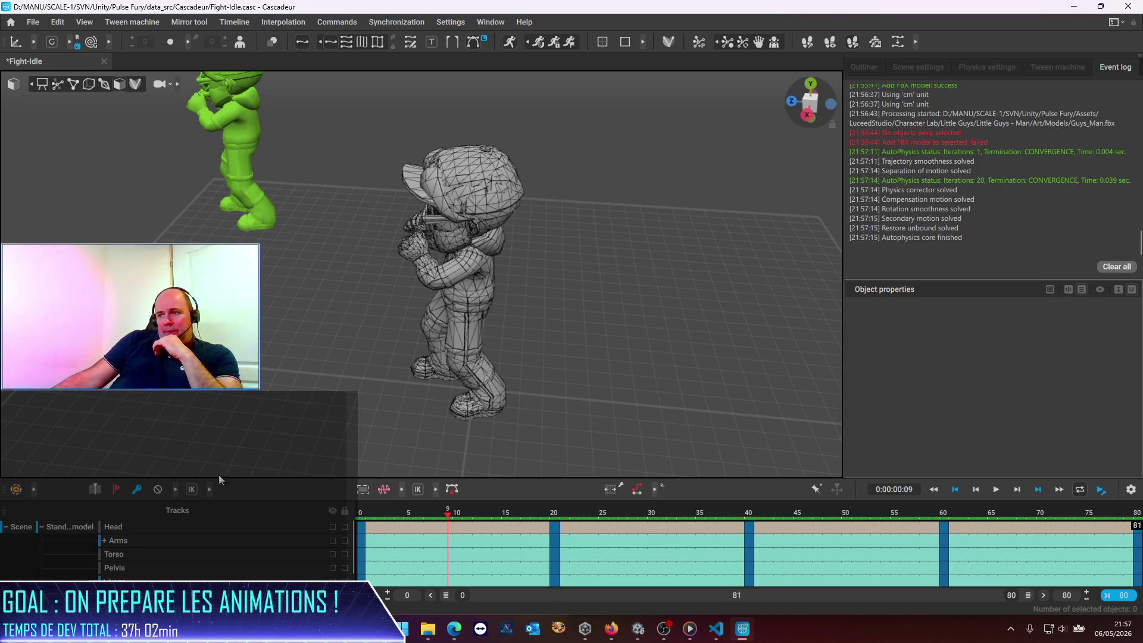
{"action": "left_click", "coordinate": [457, 200]}
{"action": "left_click", "coordinate": [565, 279]}
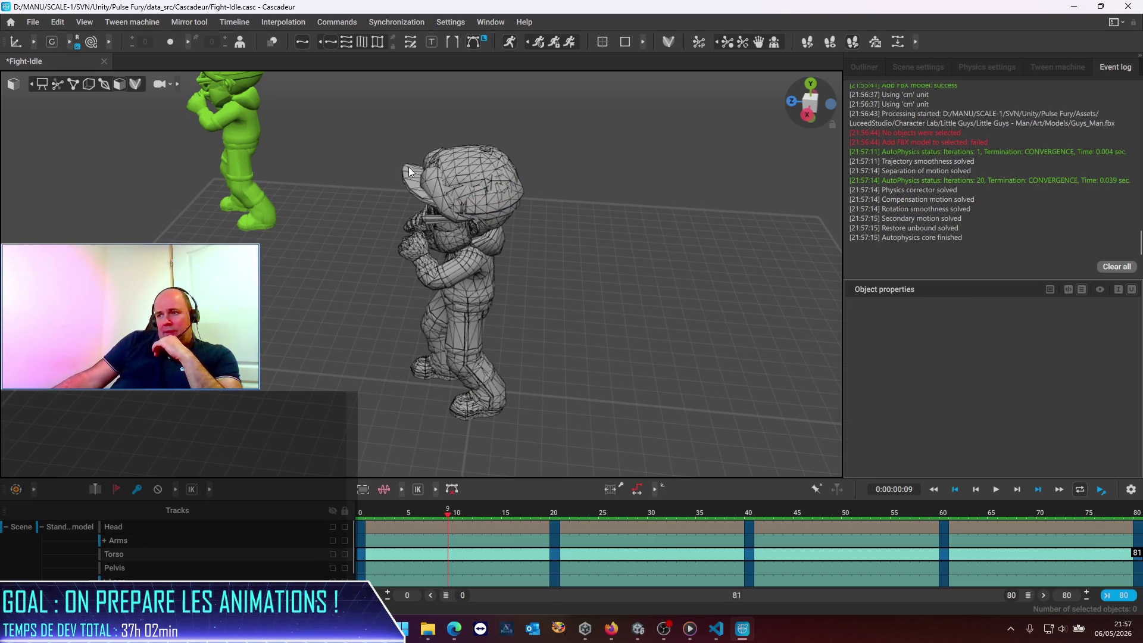
{"action": "left_click_drag", "start_coordinate": [373, 136], "coordinate": [575, 453]}
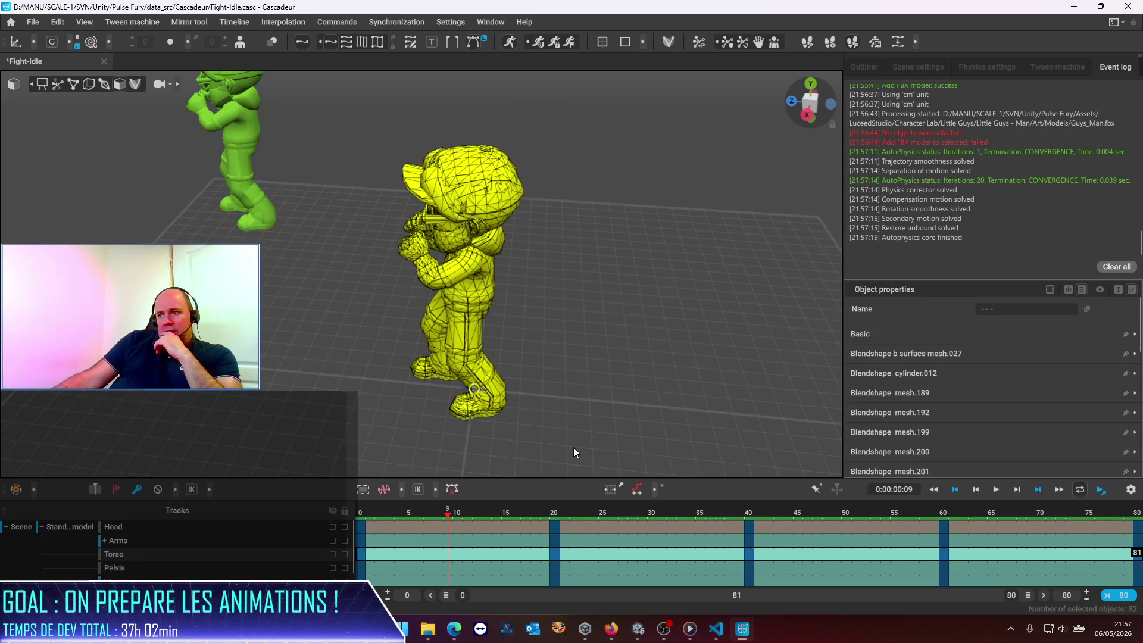
{"action": "left_click", "coordinate": [33, 22]}
Update the selected meshes from Guys_Man_Tall.fbx, then turn off the Physics Assistant preview.
{"action": "mouse_move", "coordinate": [48, 143]}
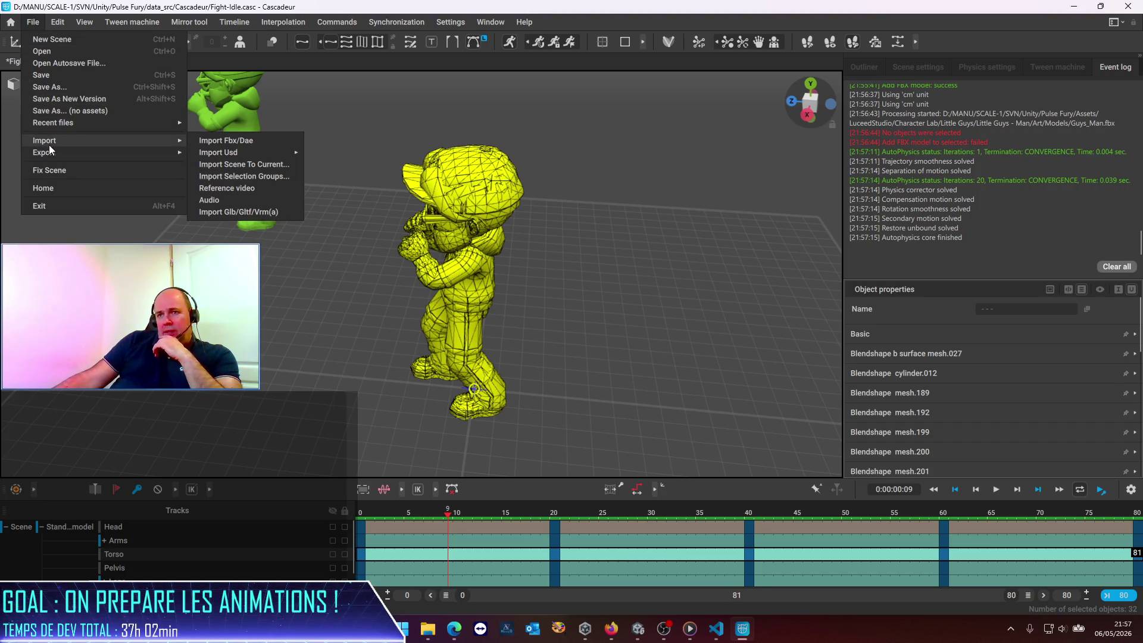
{"action": "left_click", "coordinate": [234, 142]}
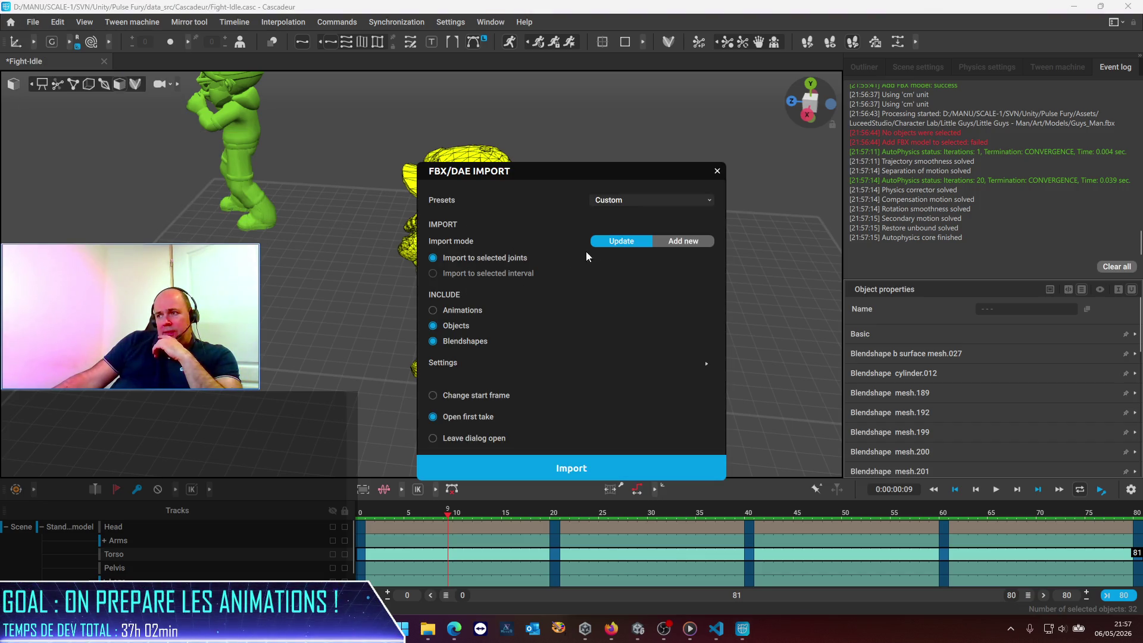
{"action": "left_click", "coordinate": [534, 465]}
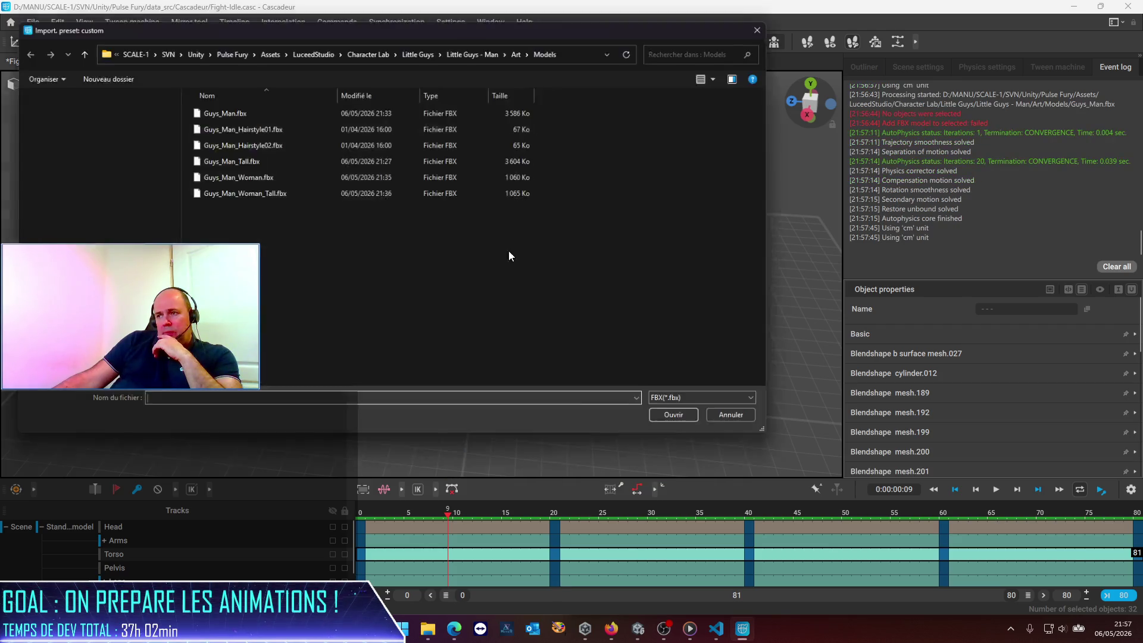
{"action": "double_click", "coordinate": [247, 160]}
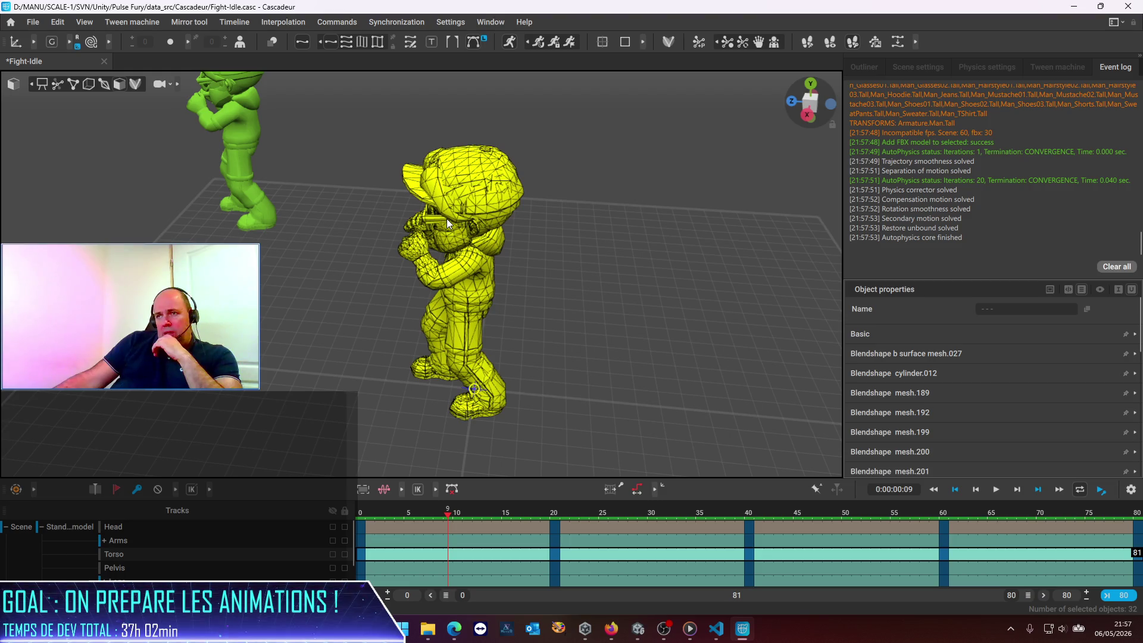
{"action": "left_click", "coordinate": [505, 55]}
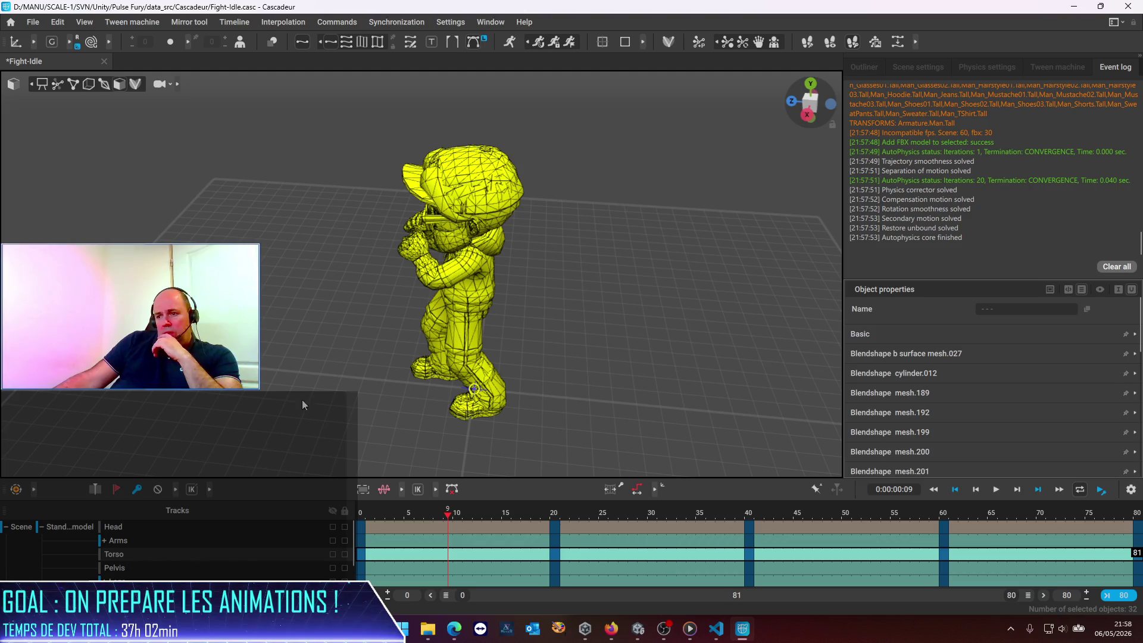
{"action": "scroll", "coordinate": [246, 570], "scroll_direction": "down", "scroll_amount": 2}
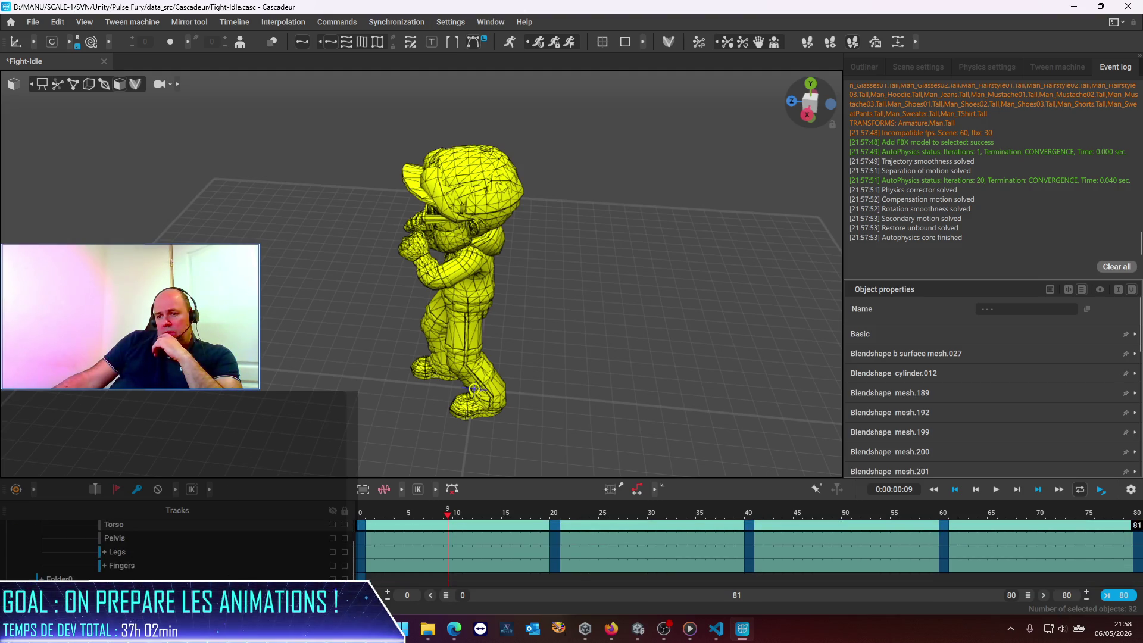
Try the Legs and Torso tracks, ending with all of the model's tracks selected.
{"action": "left_click", "coordinate": [56, 579]}
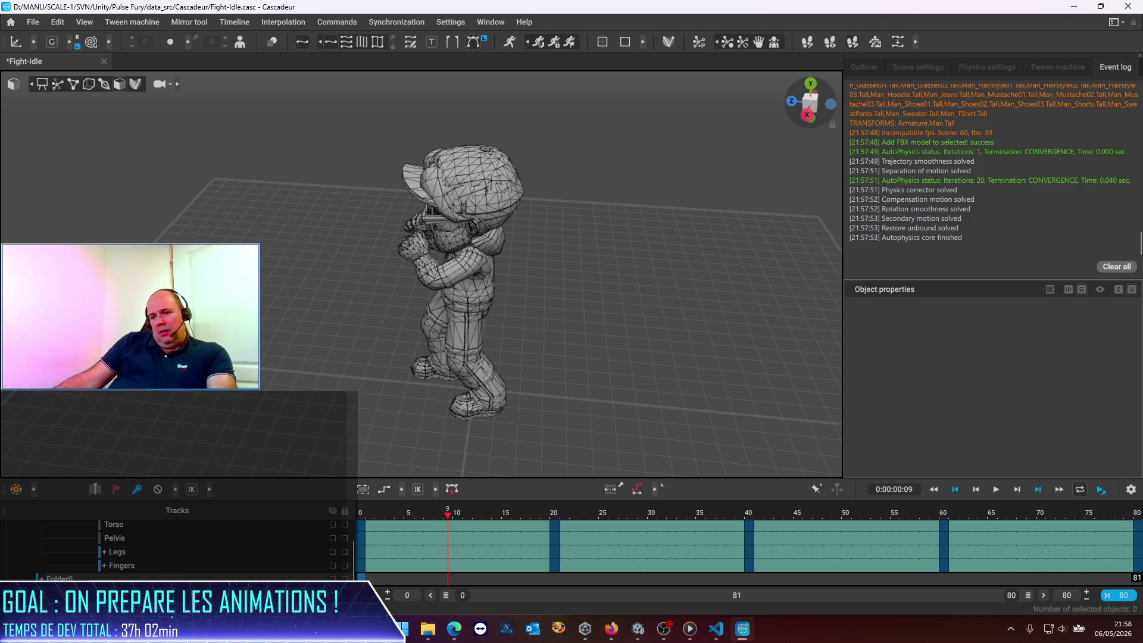
{"action": "left_click", "coordinate": [223, 551]}
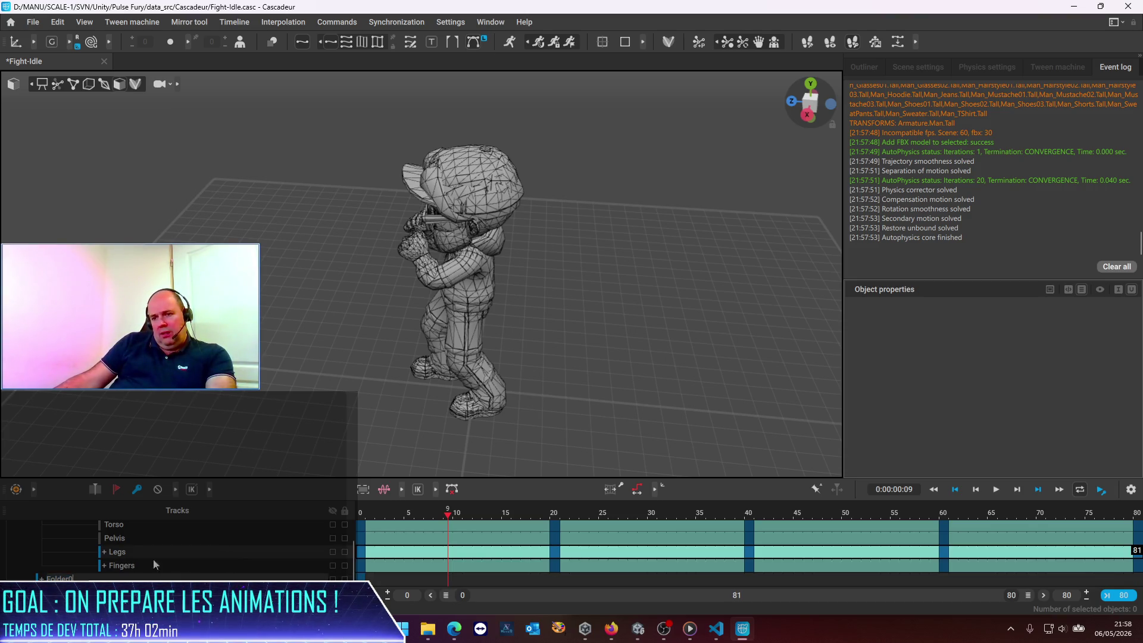
{"action": "left_click", "coordinate": [59, 557]}
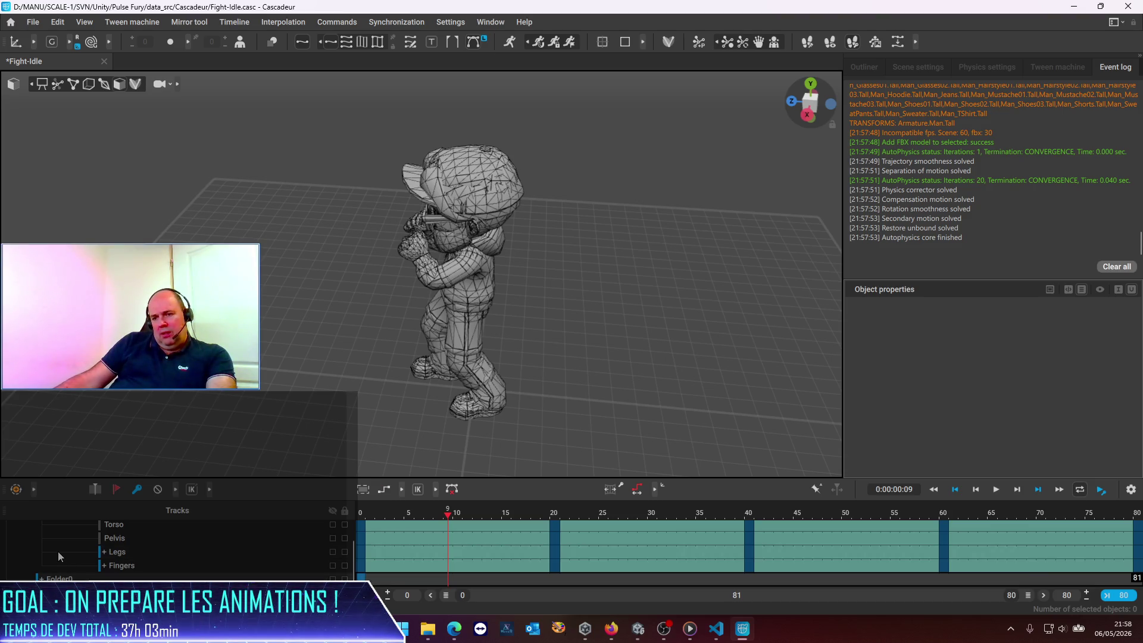
{"action": "left_click", "coordinate": [58, 557]}
{"action": "scroll", "coordinate": [58, 557], "scroll_direction": "up", "scroll_amount": 1}
{"action": "left_click", "coordinate": [58, 556]}
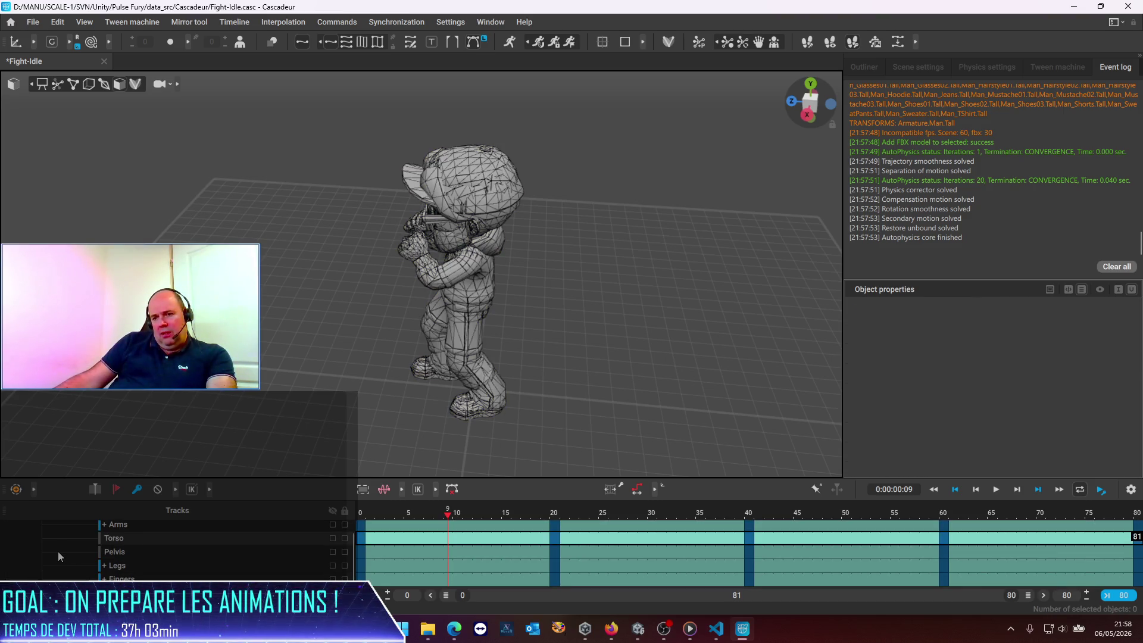
{"action": "scroll", "coordinate": [71, 547], "scroll_direction": "up", "scroll_amount": 1}
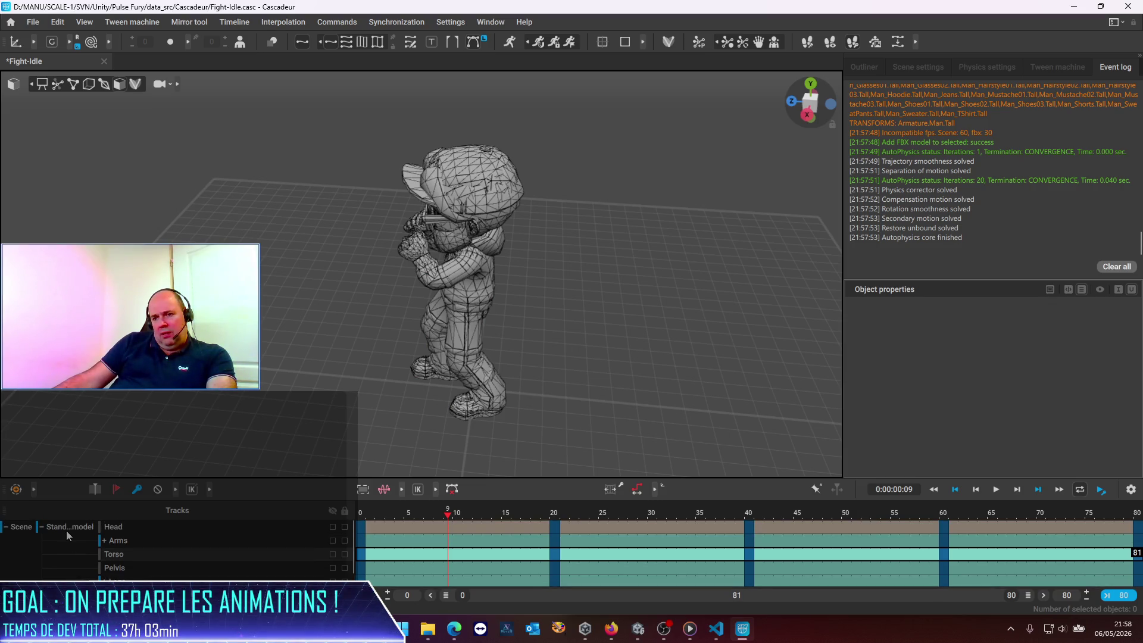
{"action": "left_click", "coordinate": [67, 531]}
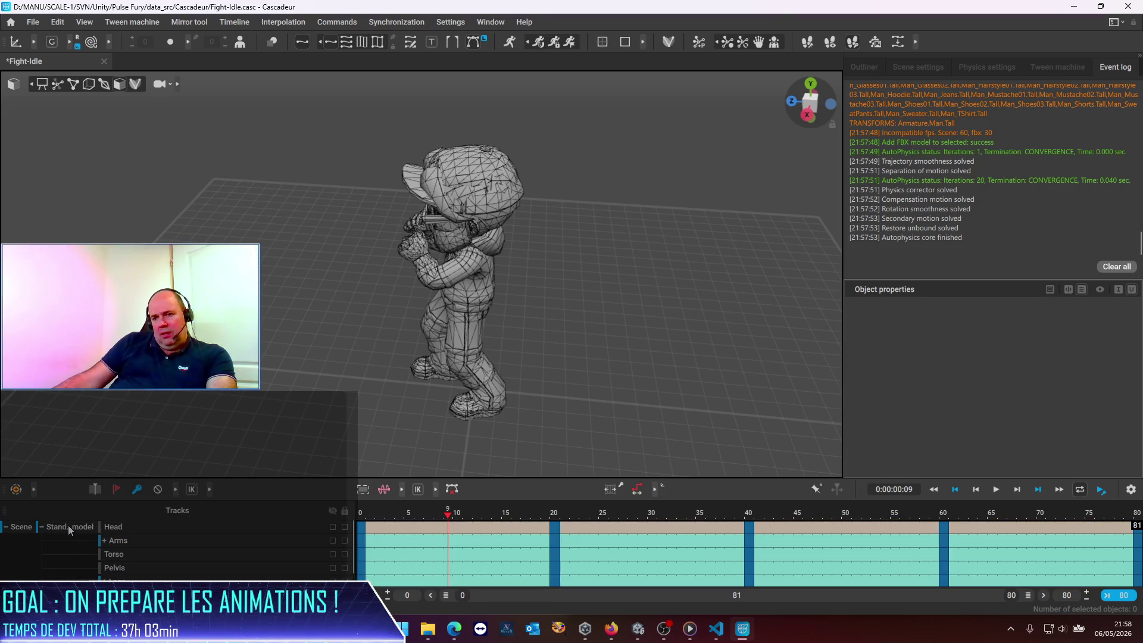
Import Guys_Man_Tall.fbx using the Model preset set to update the existing character.
{"action": "left_click", "coordinate": [33, 21]}
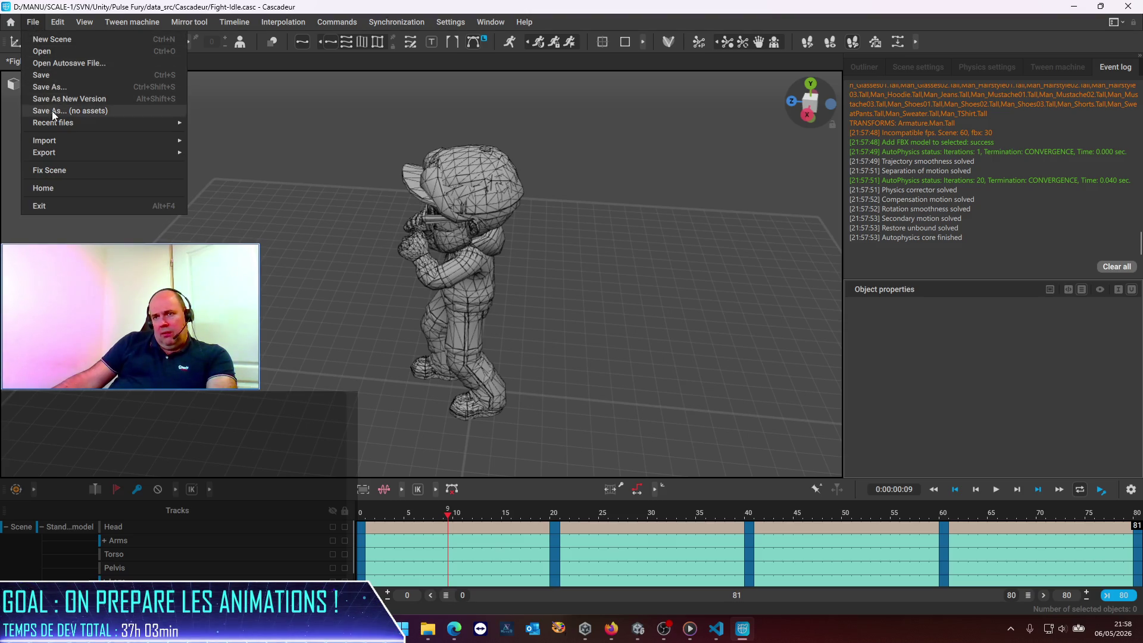
{"action": "mouse_move", "coordinate": [55, 144]}
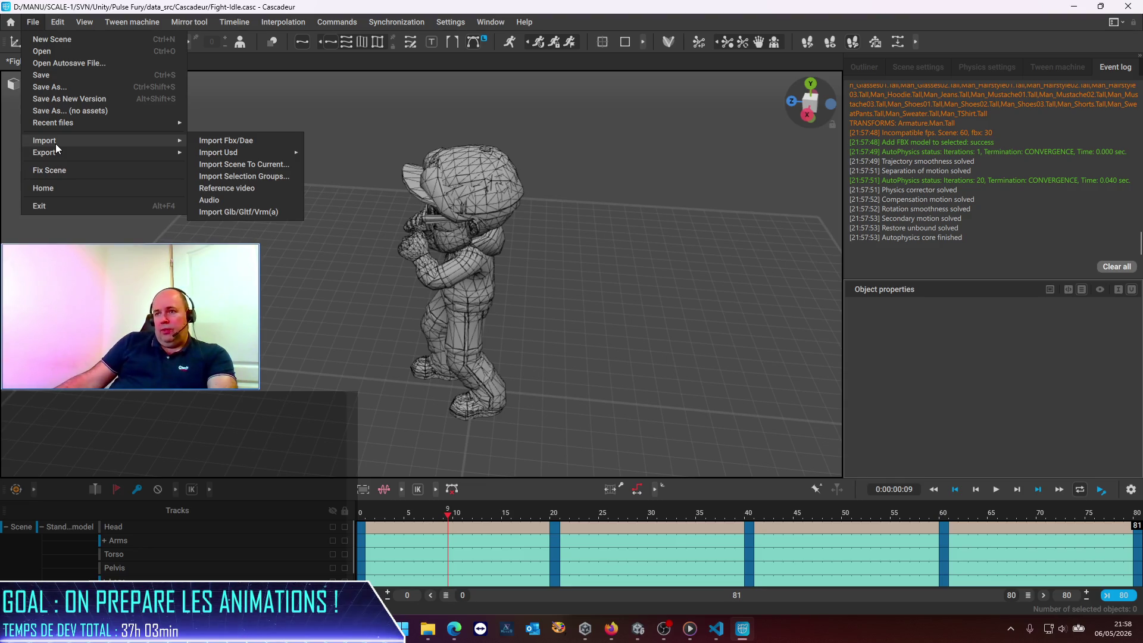
{"action": "mouse_move", "coordinate": [170, 142]}
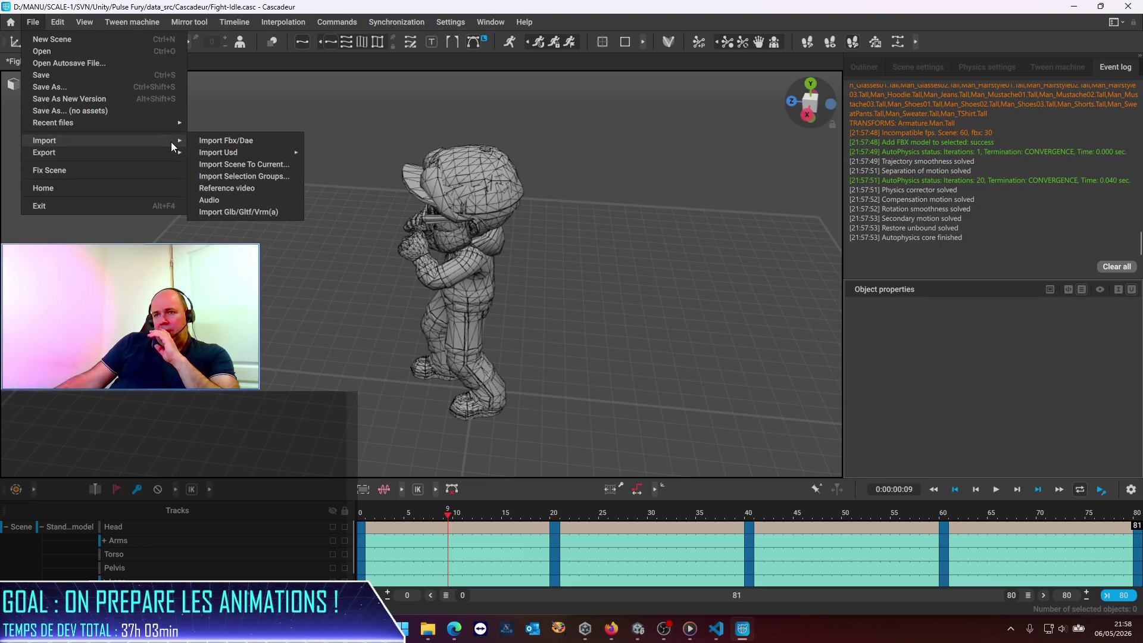
{"action": "left_click", "coordinate": [207, 143]}
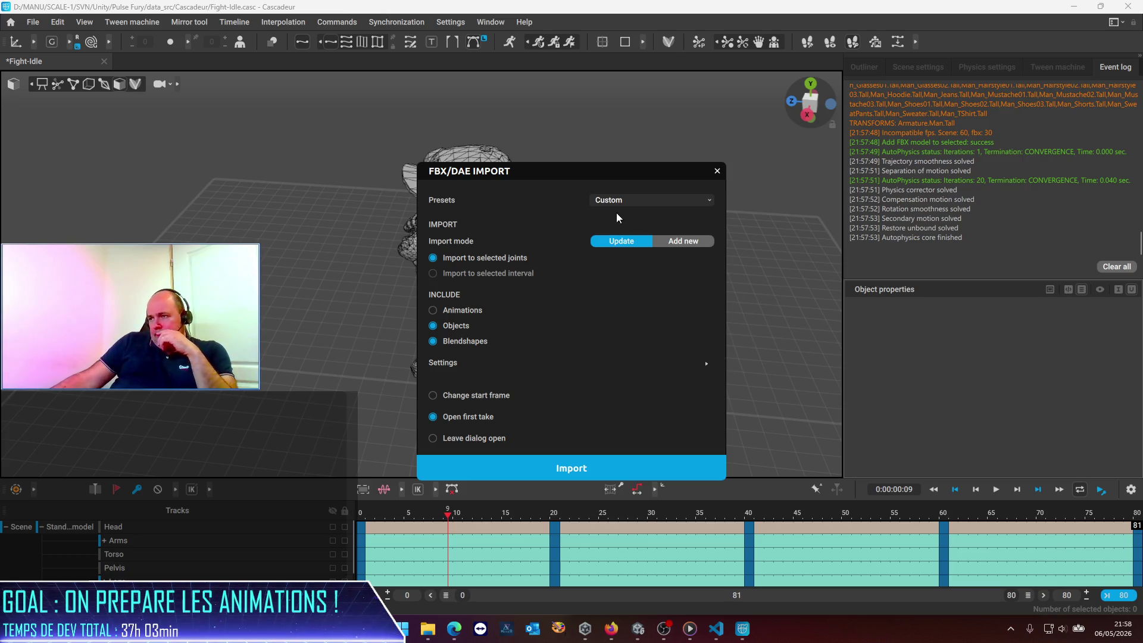
{"action": "left_click", "coordinate": [619, 196]}
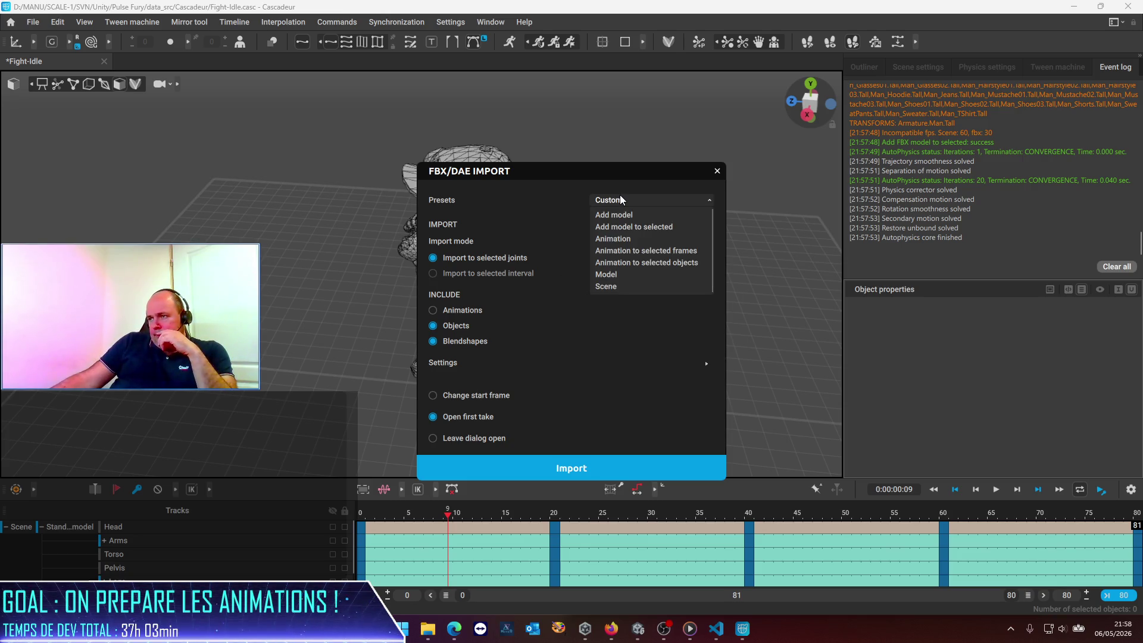
{"action": "left_click", "coordinate": [613, 274]}
{"action": "left_click", "coordinate": [610, 242]}
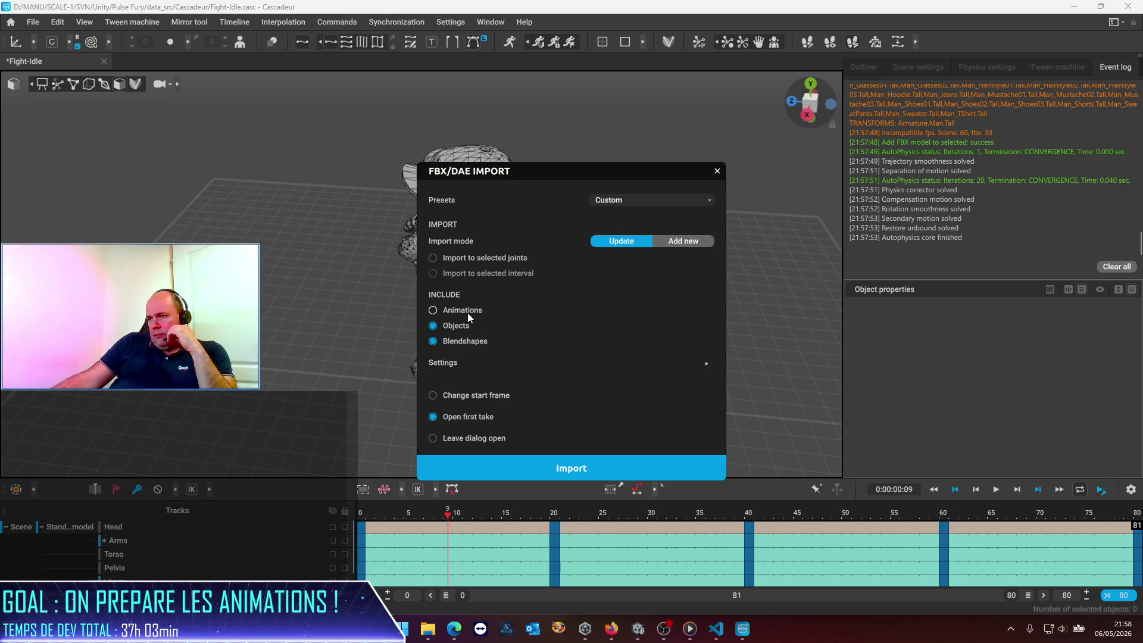
{"action": "left_click", "coordinate": [516, 465]}
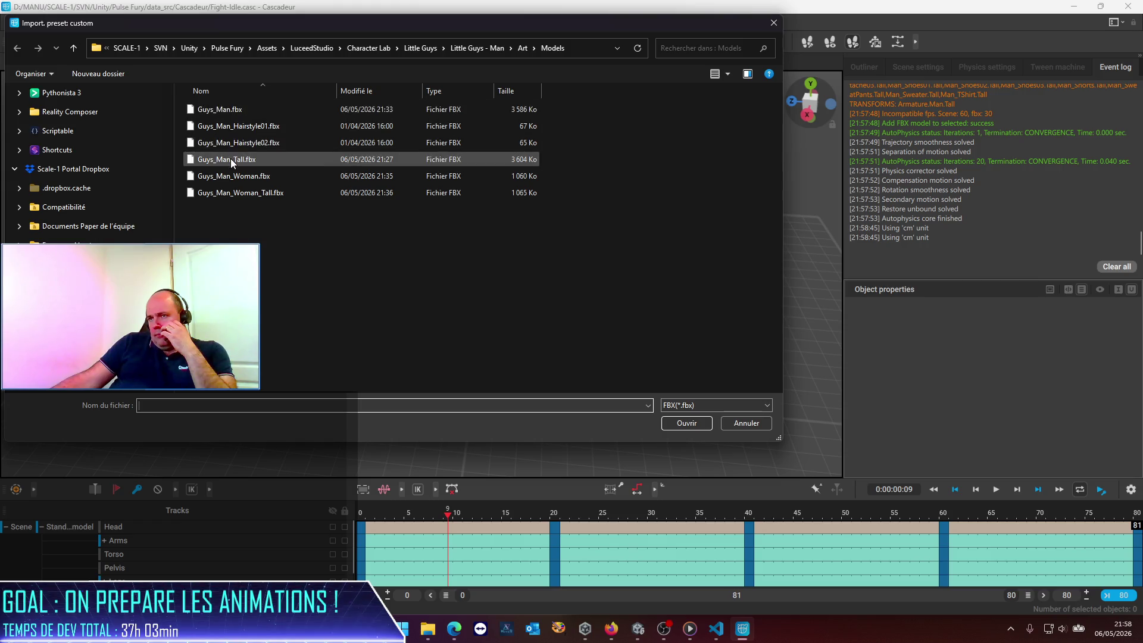
{"action": "double_click", "coordinate": [232, 159]}
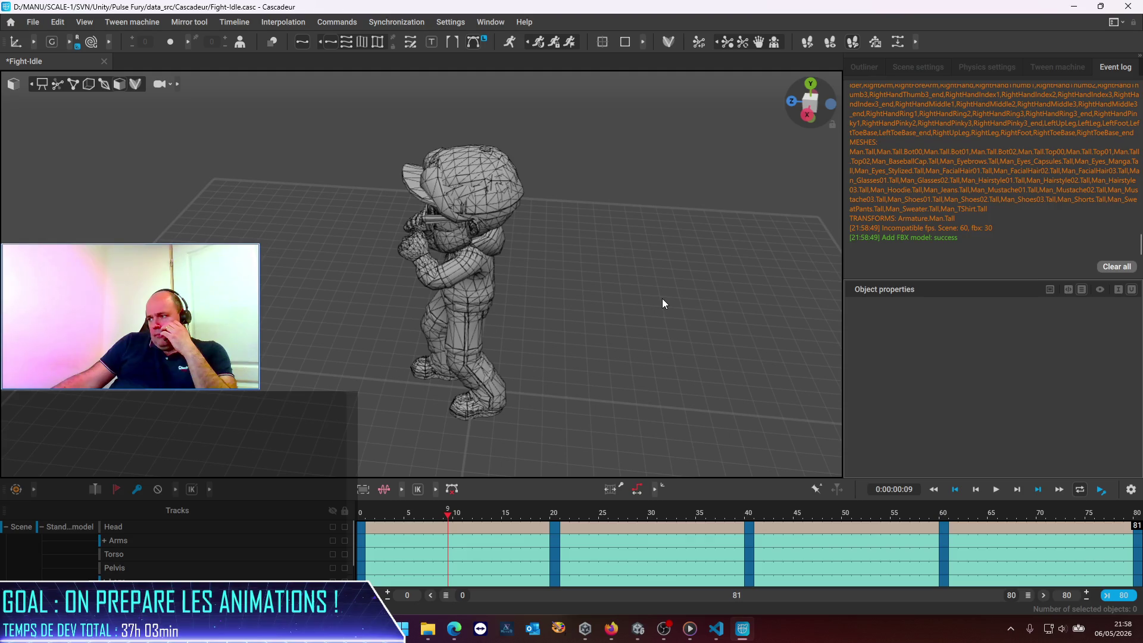
Re-import Guys_Man_Tall.fbx onto selected joints without opening the first take, then select the whole model.
{"action": "left_click", "coordinate": [31, 24]}
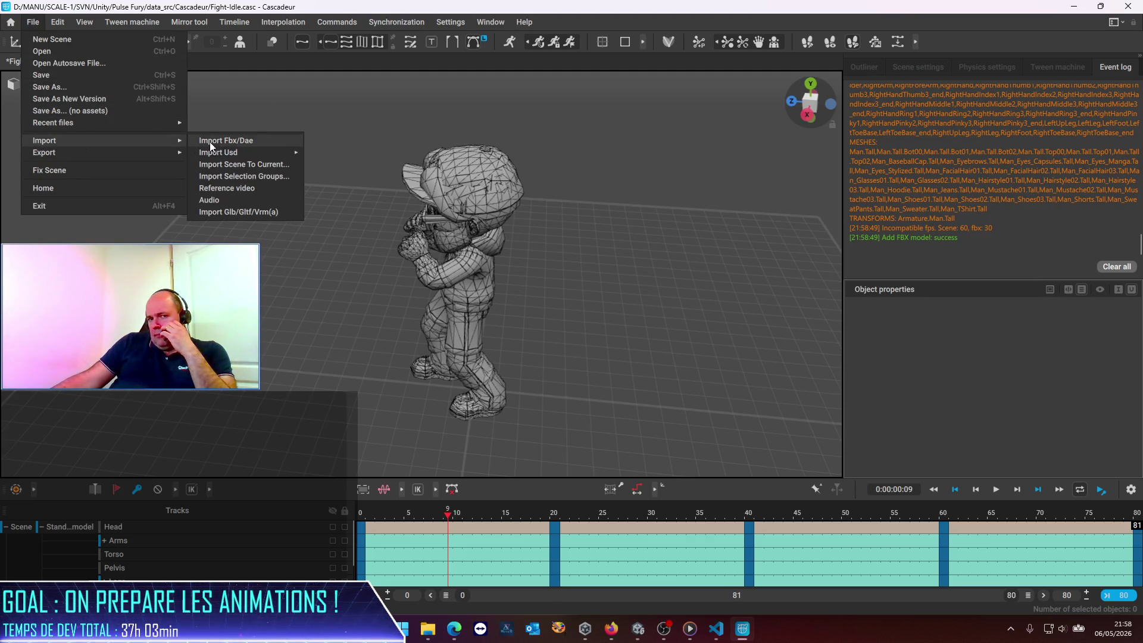
{"action": "left_click", "coordinate": [219, 141]}
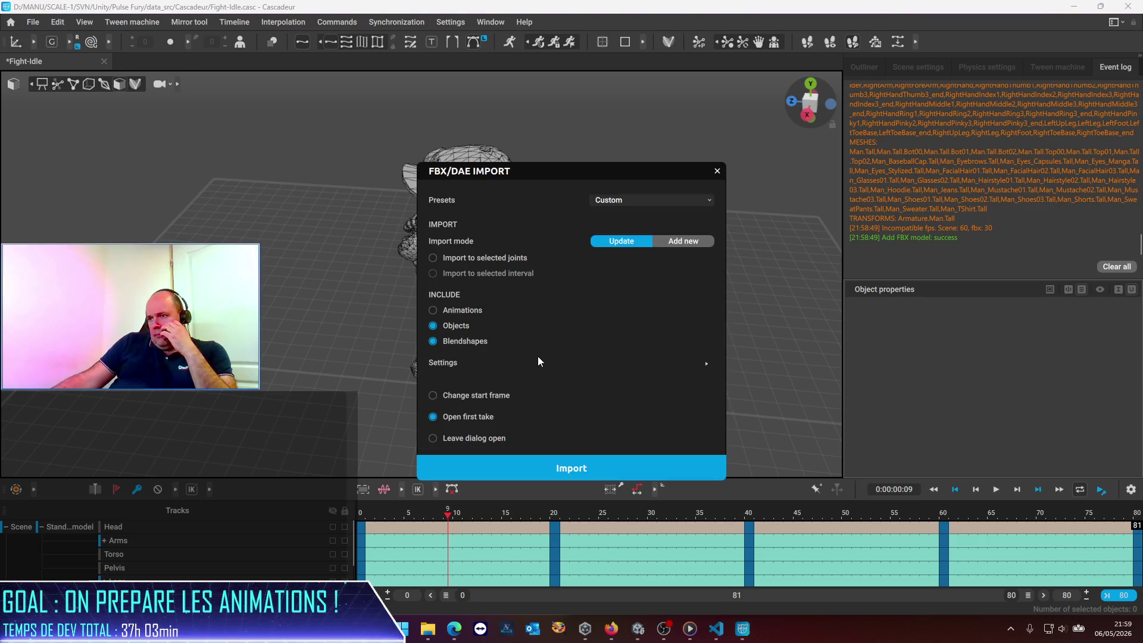
{"action": "left_click", "coordinate": [695, 361]}
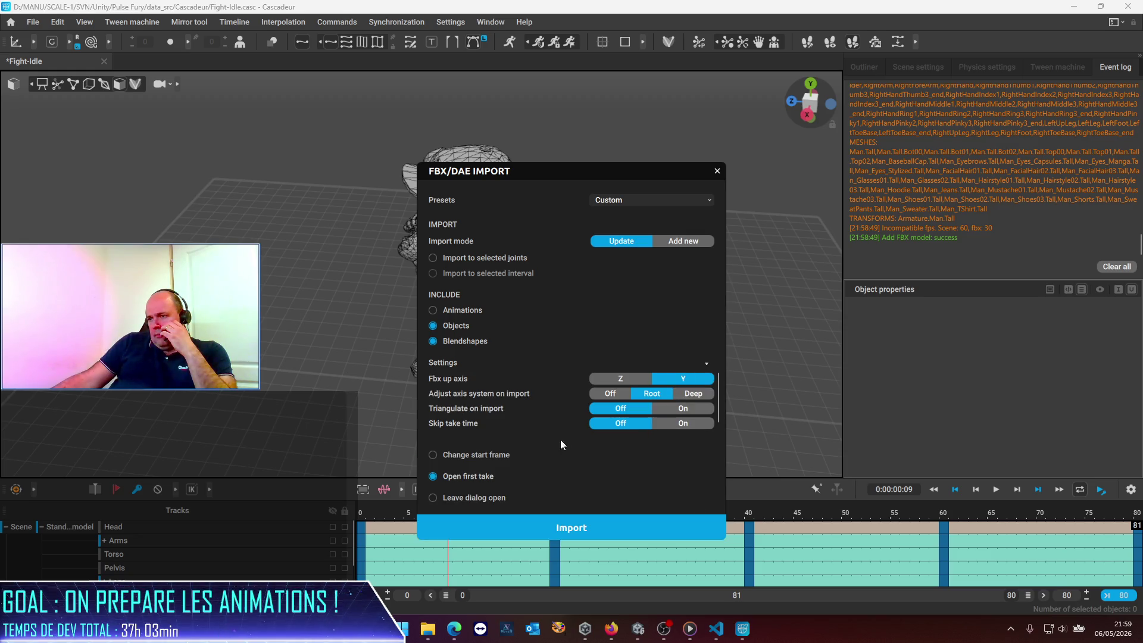
{"action": "left_click", "coordinate": [432, 311]}
{"action": "left_click", "coordinate": [431, 259]}
{"action": "left_click", "coordinate": [433, 326]}
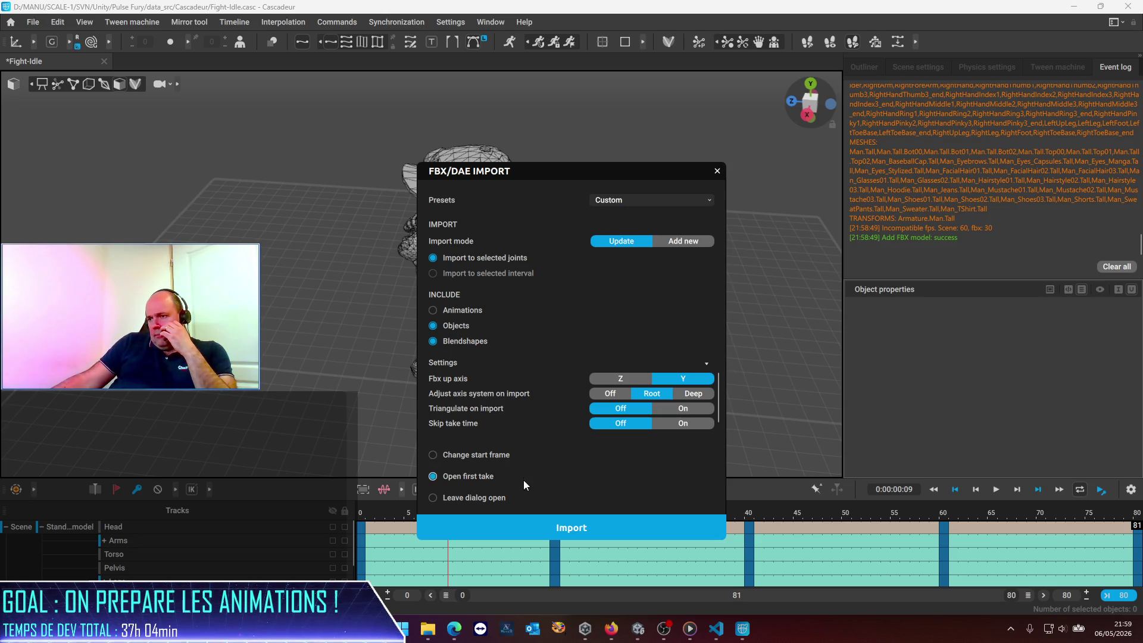
{"action": "left_click", "coordinate": [488, 499]}
{"action": "left_click", "coordinate": [447, 476]}
{"action": "left_click", "coordinate": [455, 497]}
{"action": "left_click", "coordinate": [553, 526]}
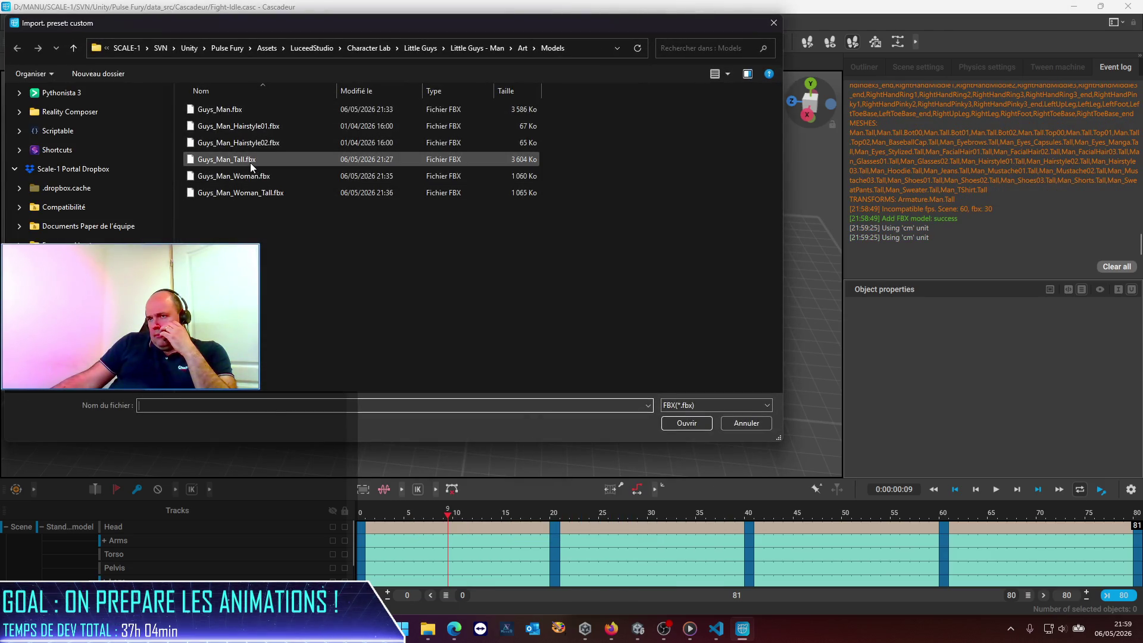
{"action": "double_click", "coordinate": [248, 161]}
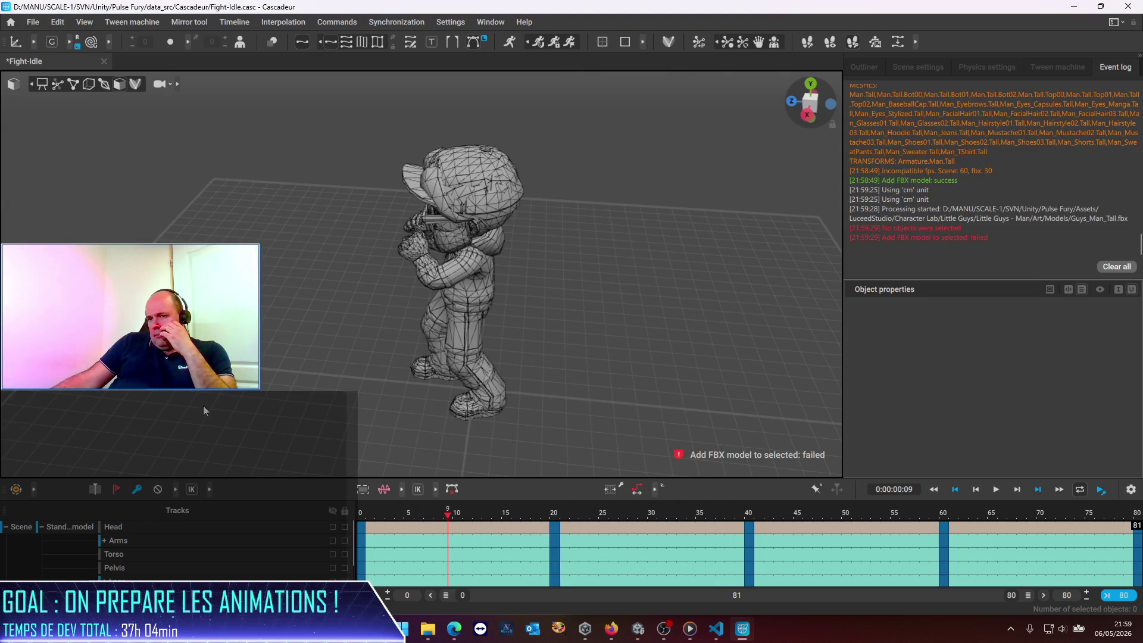
{"action": "left_click", "coordinate": [69, 527]}
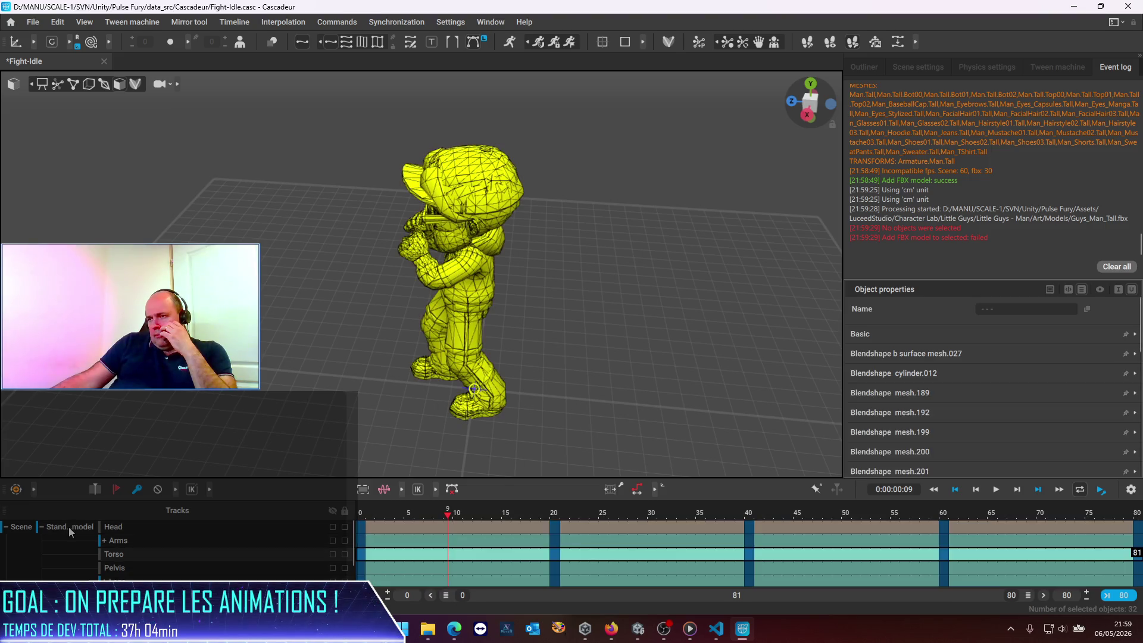
{"action": "left_click", "coordinate": [34, 27]}
{"action": "mouse_move", "coordinate": [67, 141]}
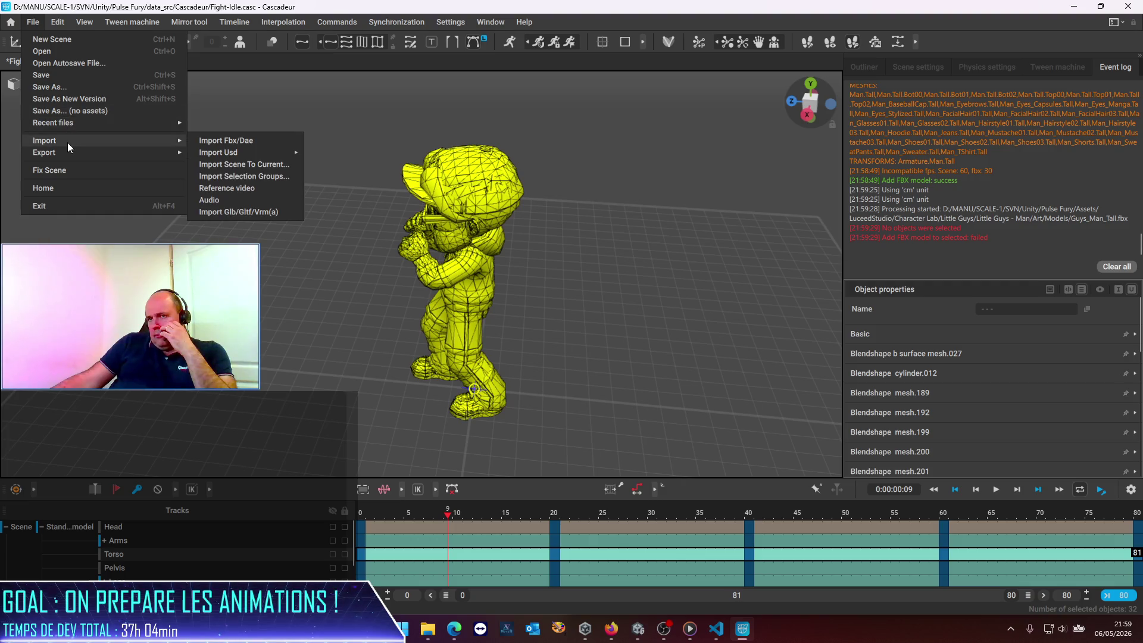
{"action": "left_click", "coordinate": [232, 142]}
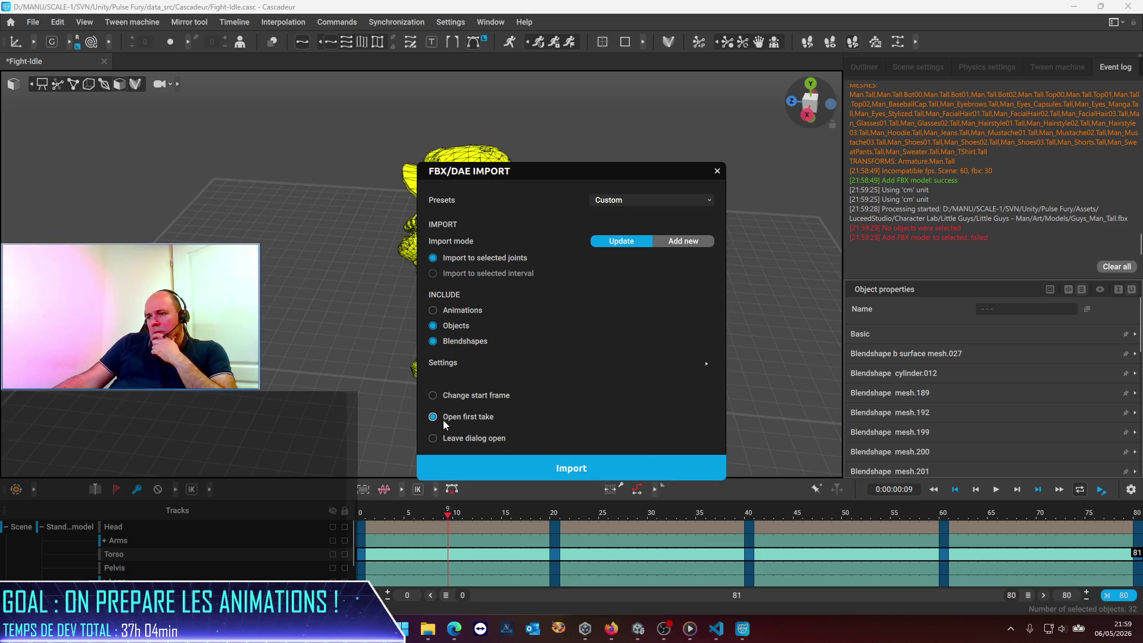
{"action": "left_click", "coordinate": [533, 470]}
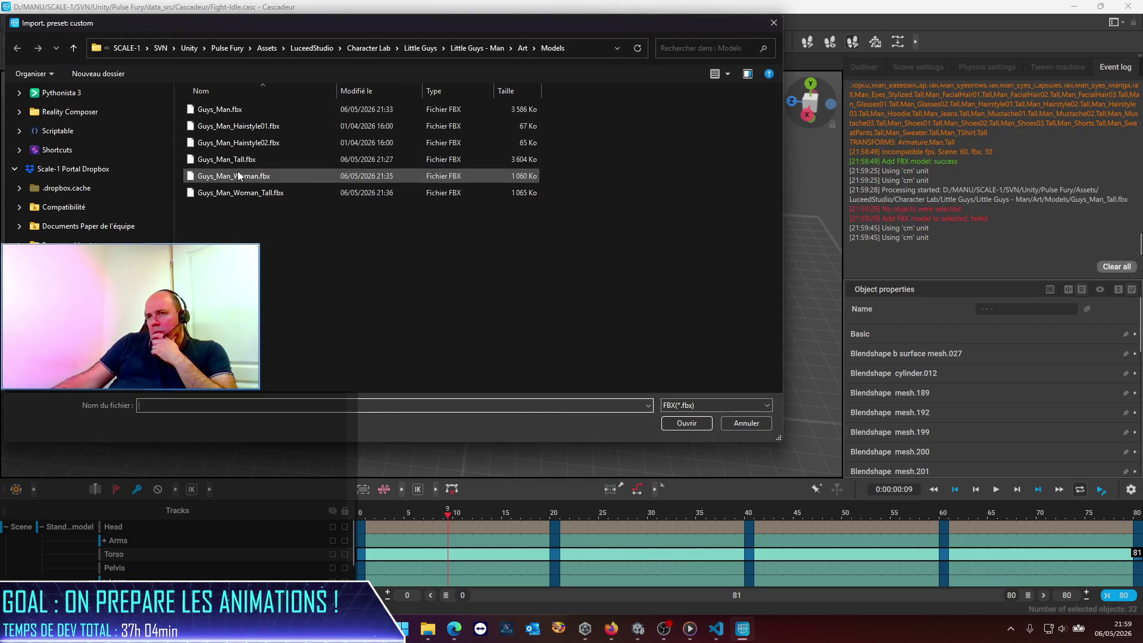
{"action": "double_click", "coordinate": [237, 161]}
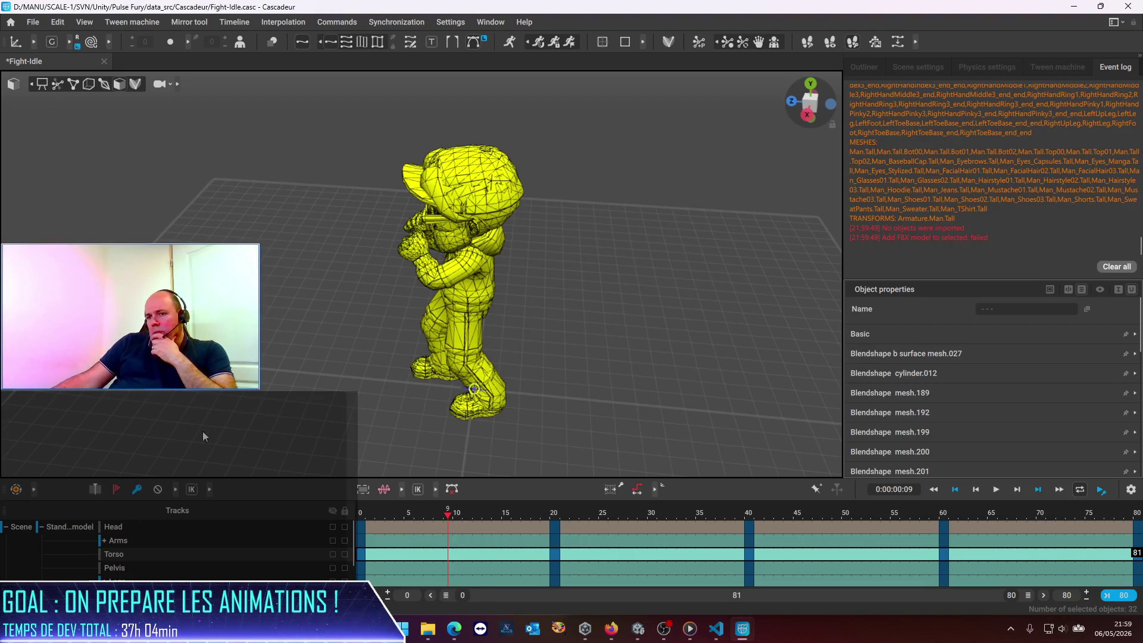
{"action": "left_click", "coordinate": [56, 530]}
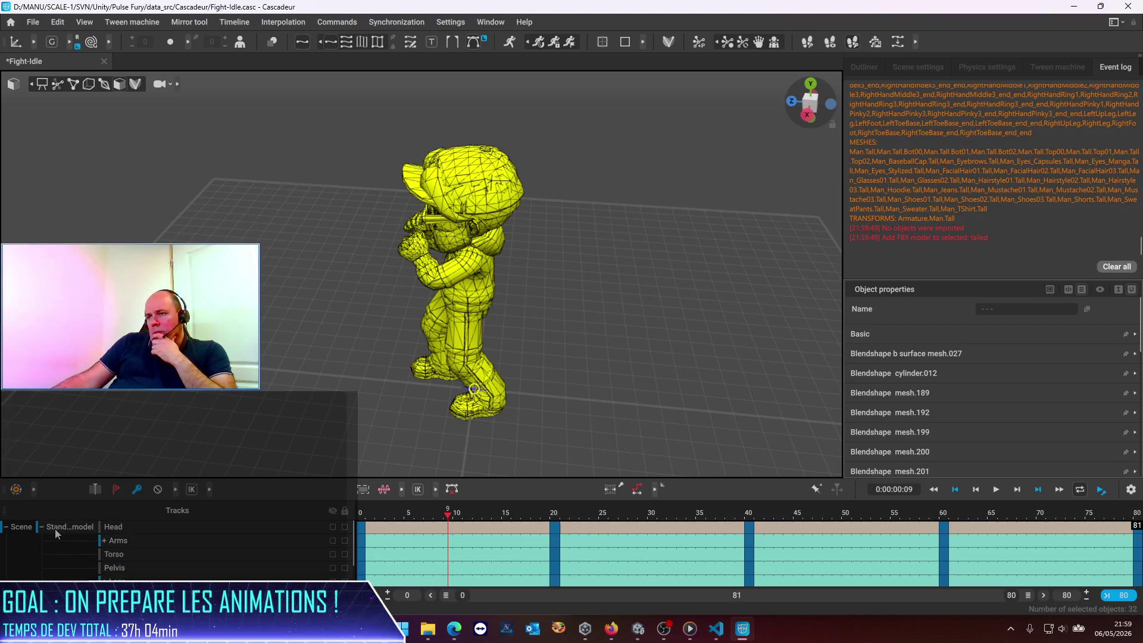
{"action": "left_click", "coordinate": [280, 276]}
{"action": "left_click_drag", "start_coordinate": [280, 134], "coordinate": [598, 475]}
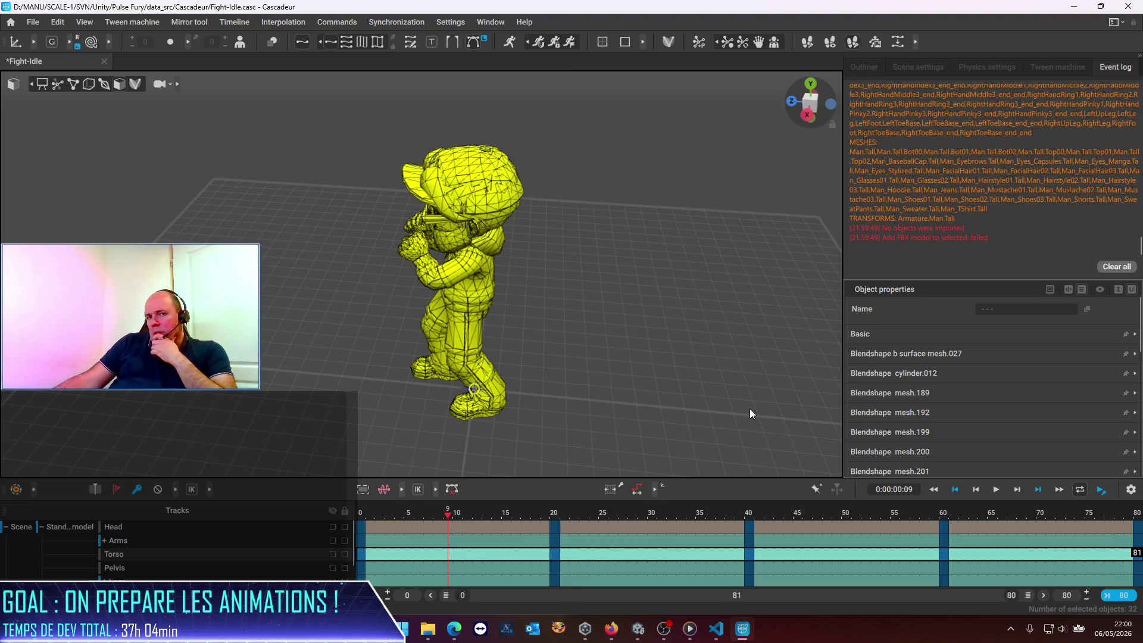
{"action": "scroll", "coordinate": [599, 315], "scroll_direction": "up", "scroll_amount": 1}
{"action": "scroll", "coordinate": [598, 315], "scroll_direction": "up", "scroll_amount": 2}
{"action": "scroll", "coordinate": [598, 315], "scroll_direction": "down", "scroll_amount": 1}
{"action": "scroll", "coordinate": [598, 313], "scroll_direction": "down", "scroll_amount": 2}
{"action": "right_click", "coordinate": [478, 213]}
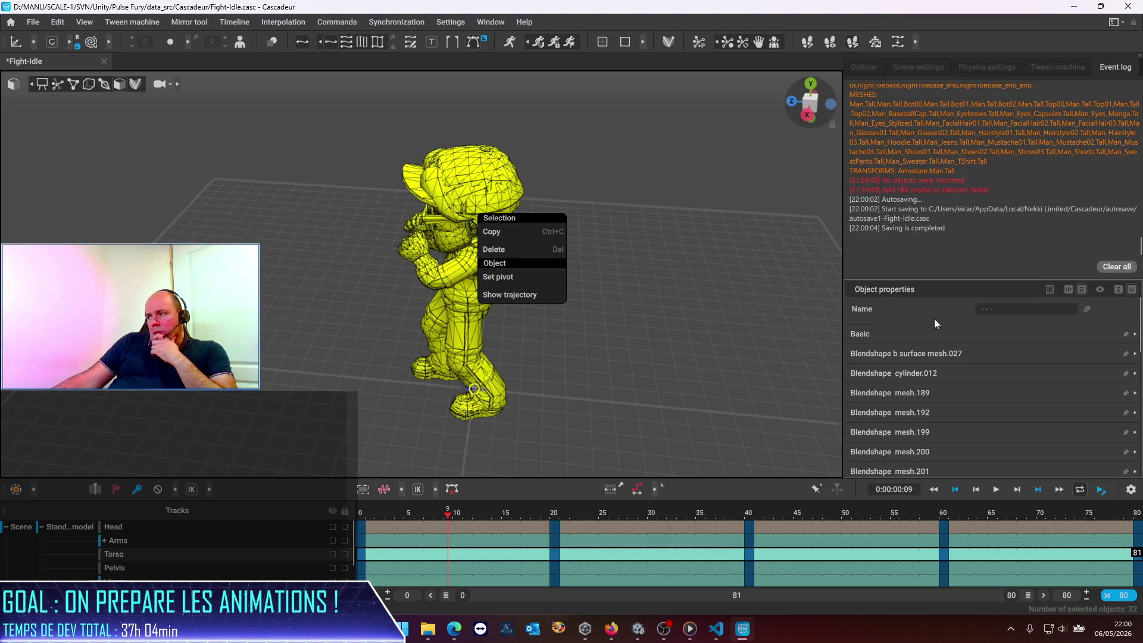
{"action": "left_click", "coordinate": [964, 312]}
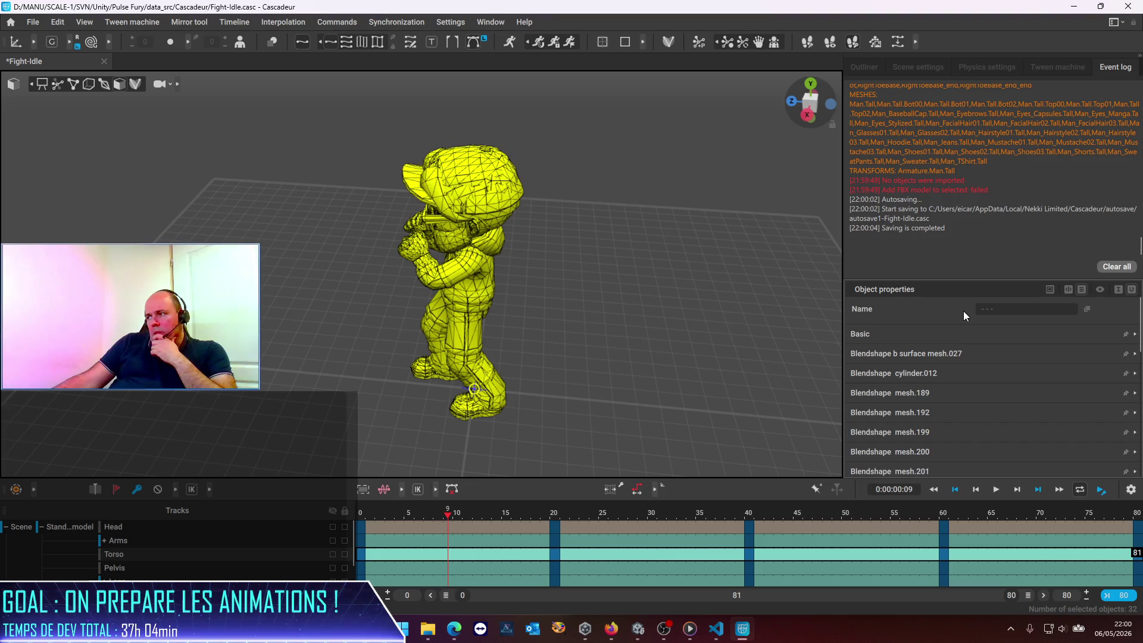
{"action": "left_click", "coordinate": [34, 22]}
{"action": "mouse_move", "coordinate": [79, 143]}
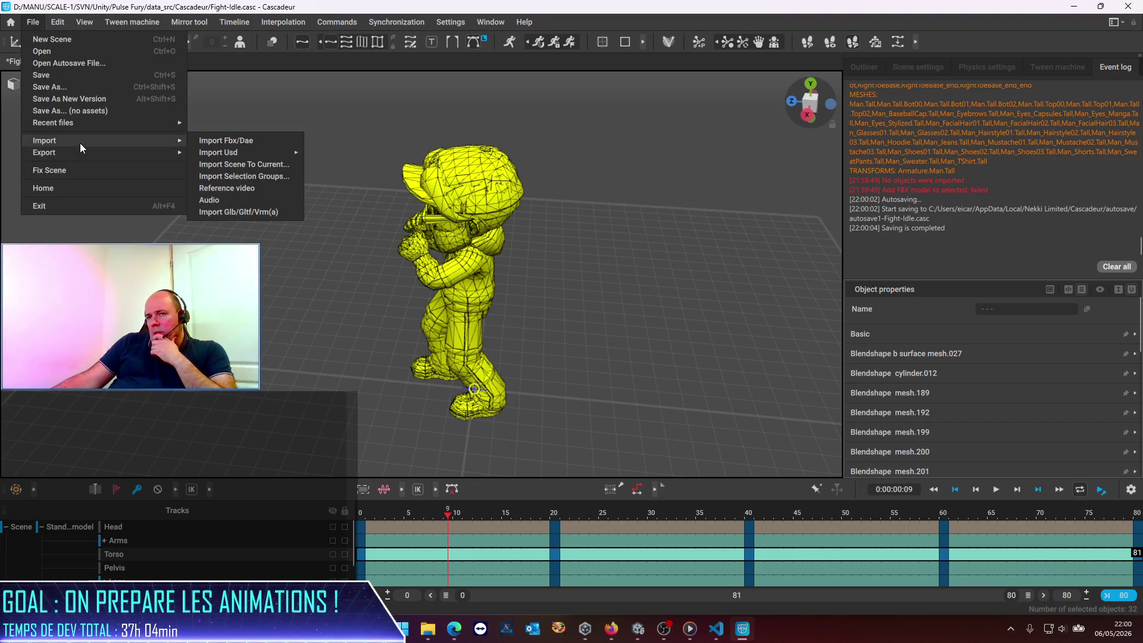
{"action": "left_click", "coordinate": [234, 143]}
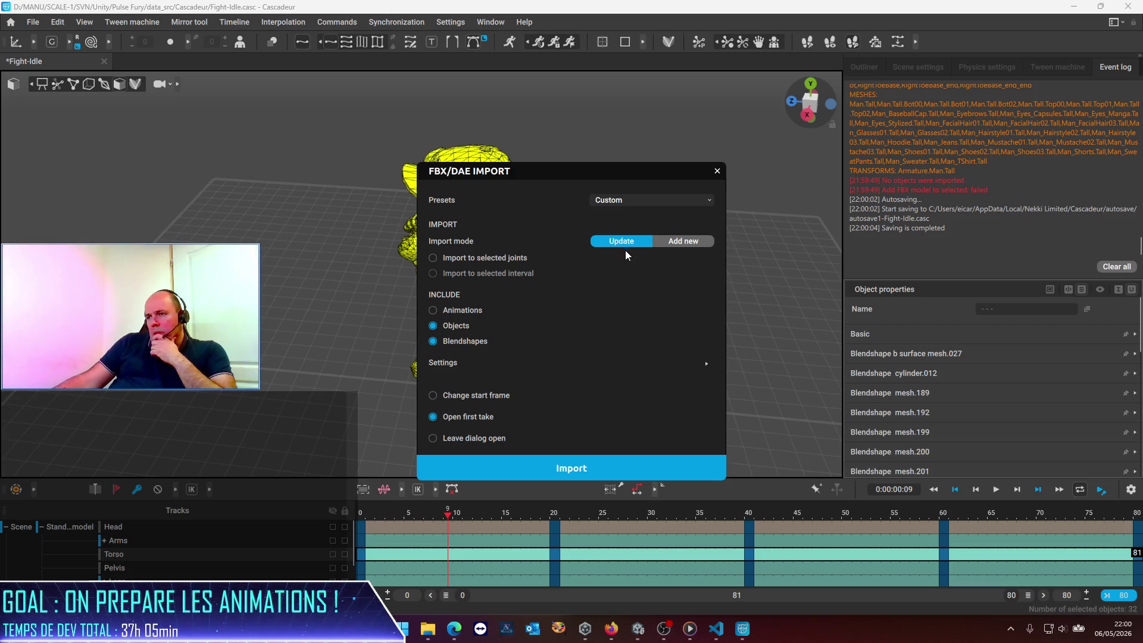
{"action": "left_click", "coordinate": [517, 473]}
{"action": "double_click", "coordinate": [213, 158]}
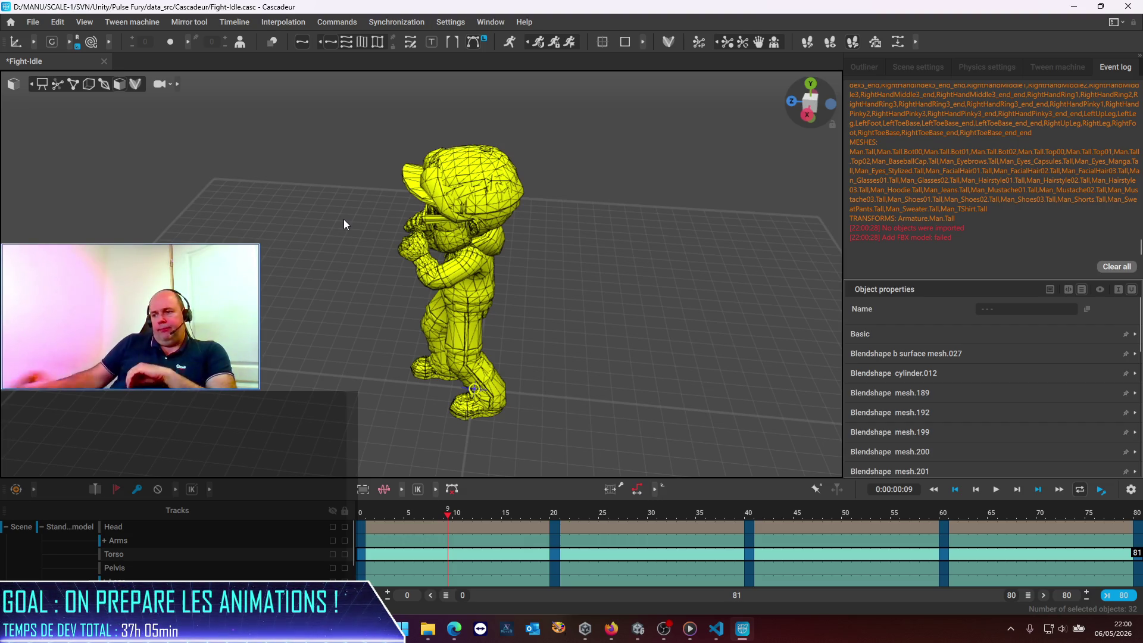
In Explorer, go up to Pulse Fury and into Assets > LuceedStudio > Character Lab.
{"action": "left_click", "coordinate": [441, 631]}
{"action": "left_click", "coordinate": [606, 503]}
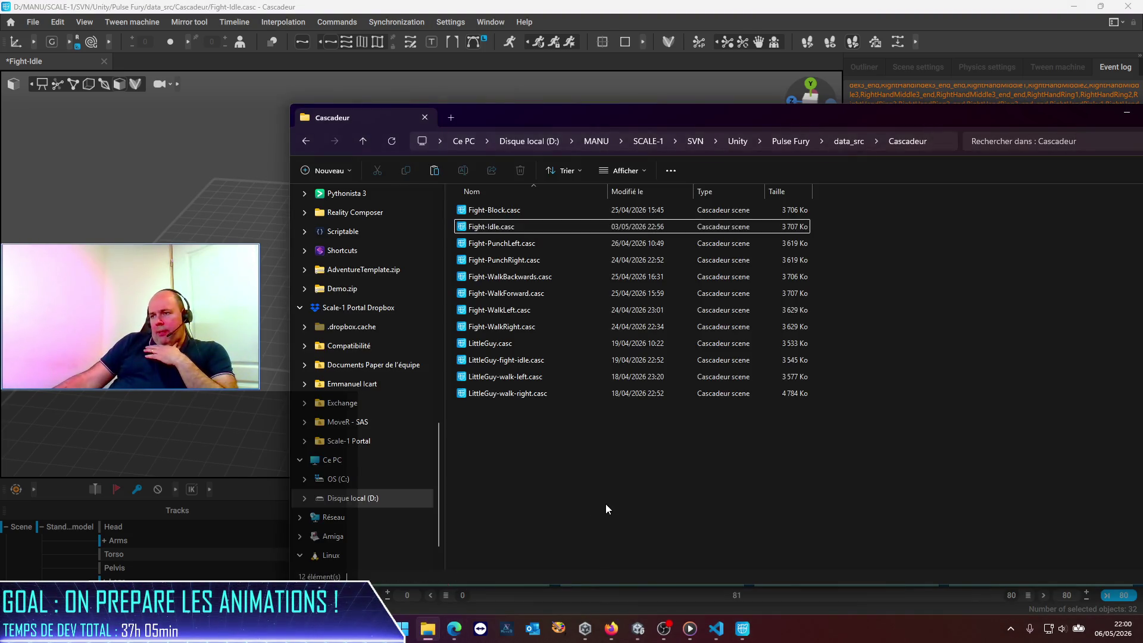
{"action": "left_click", "coordinate": [845, 141]}
{"action": "left_click", "coordinate": [790, 144]}
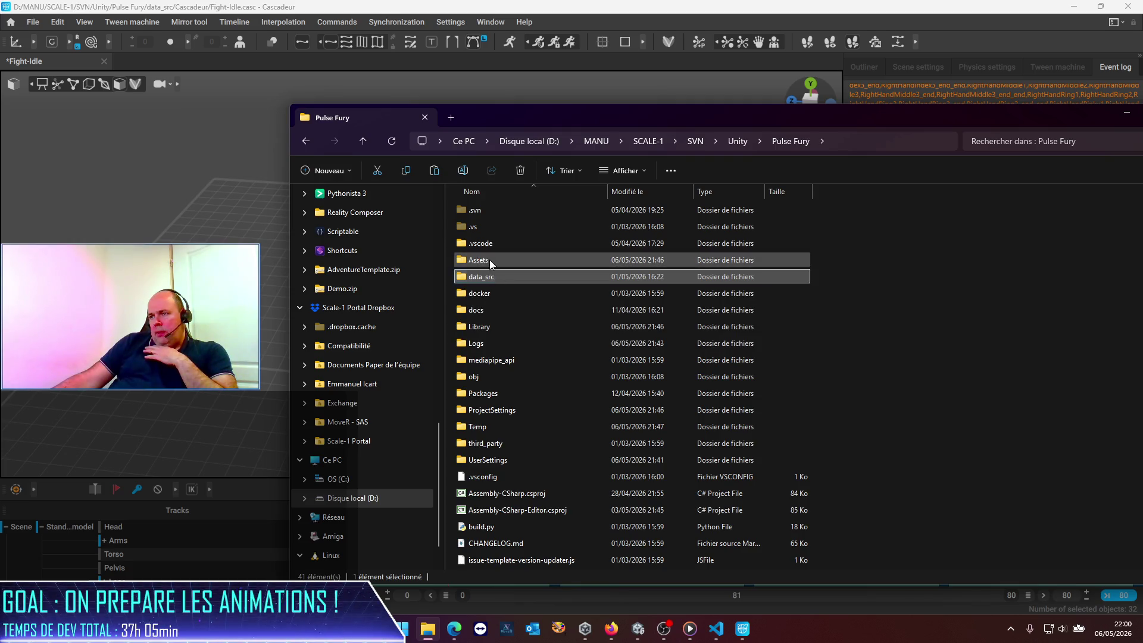
{"action": "double_click", "coordinate": [490, 259]}
{"action": "double_click", "coordinate": [490, 226]}
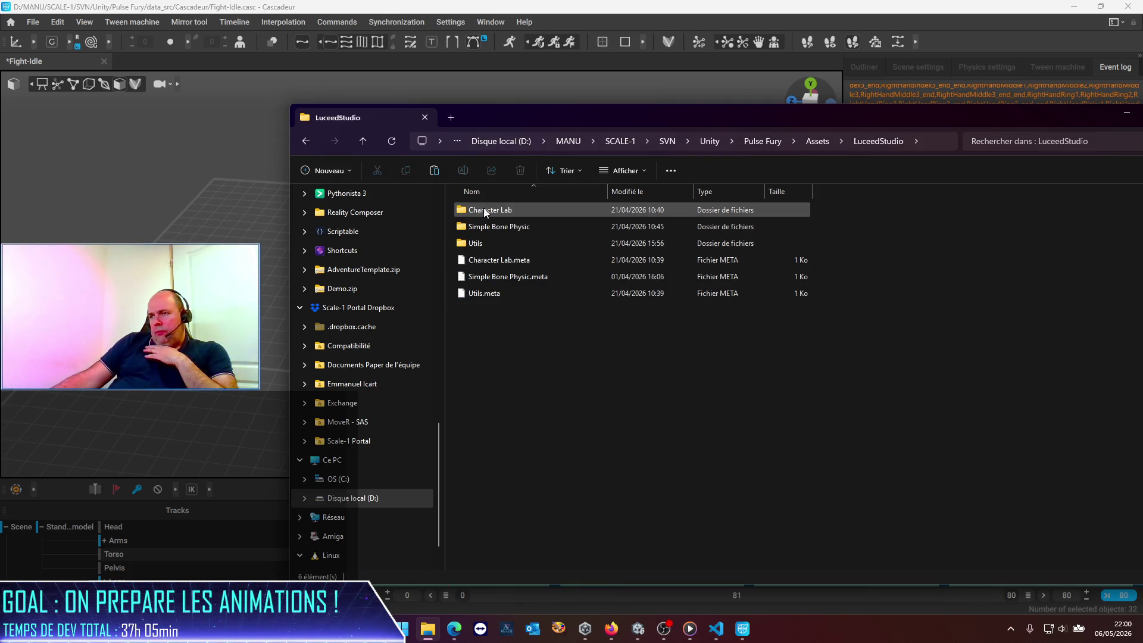
{"action": "double_click", "coordinate": [484, 209]}
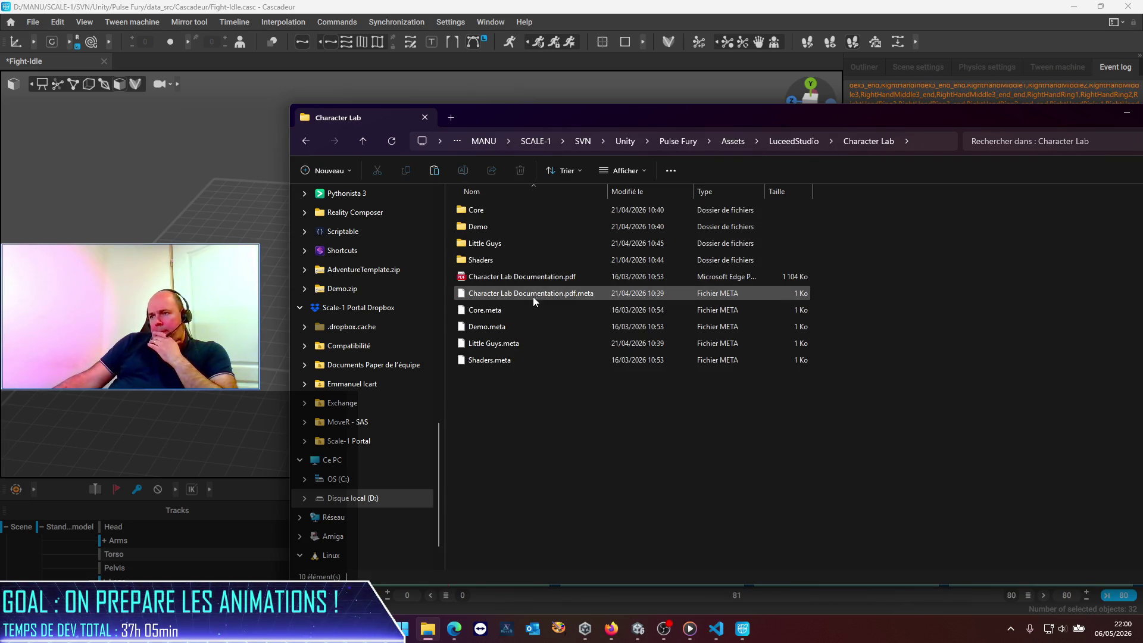
Go into Little Guys > Little Guys - Man > Art > Models and drag Guys_Man_Woman_Tall.fbx into Cascadeur.
{"action": "double_click", "coordinate": [485, 243]}
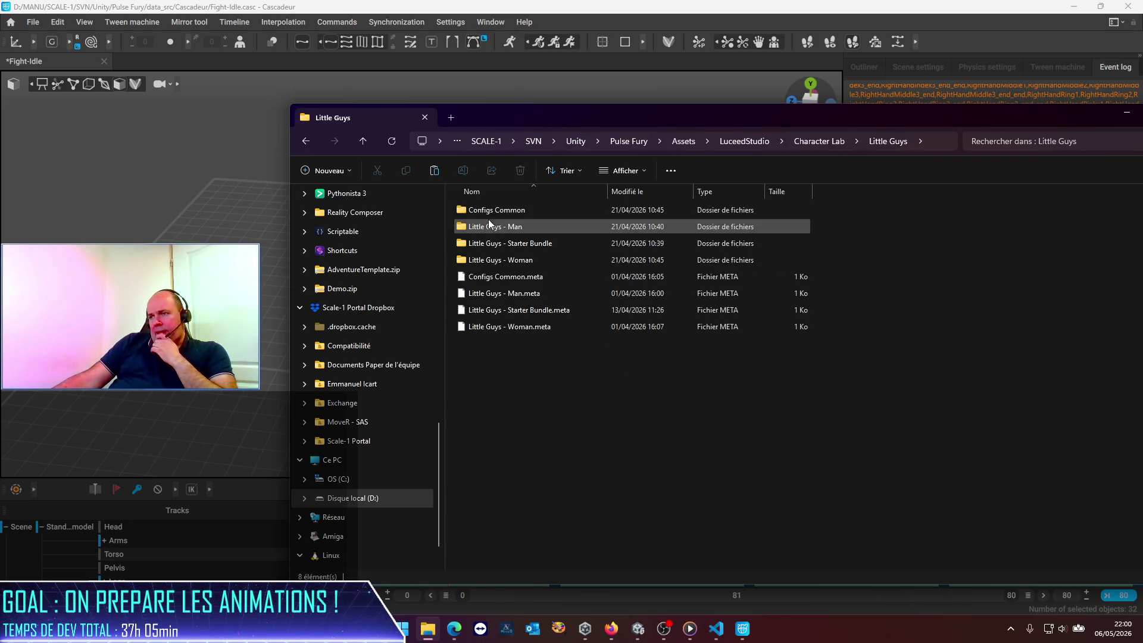
{"action": "double_click", "coordinate": [489, 226]}
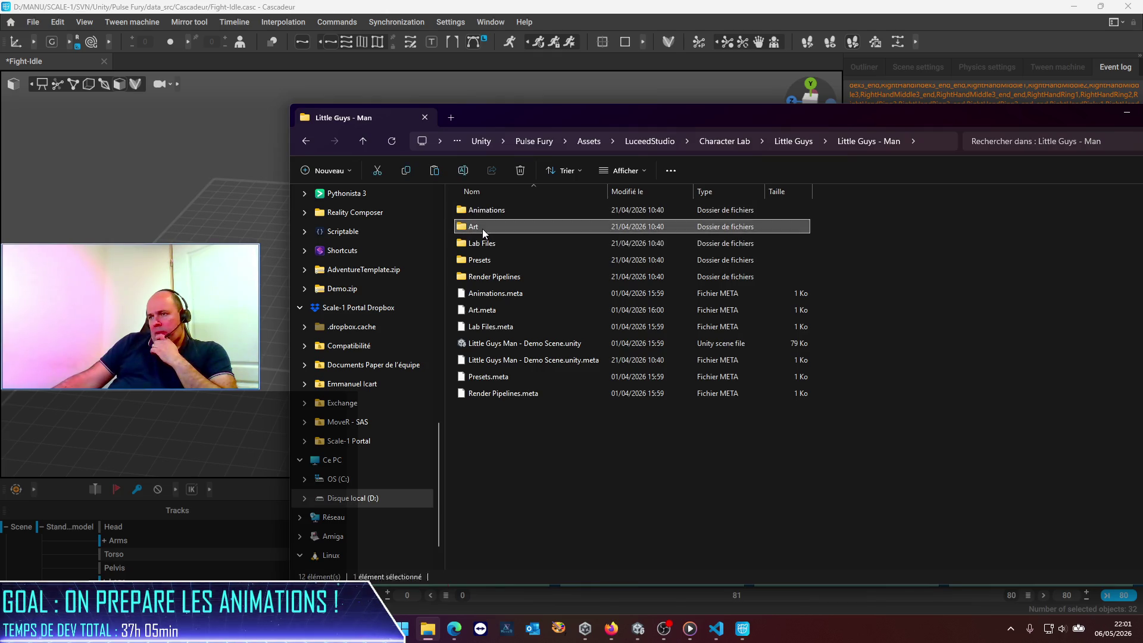
{"action": "double_click", "coordinate": [484, 230]}
{"action": "double_click", "coordinate": [484, 230]}
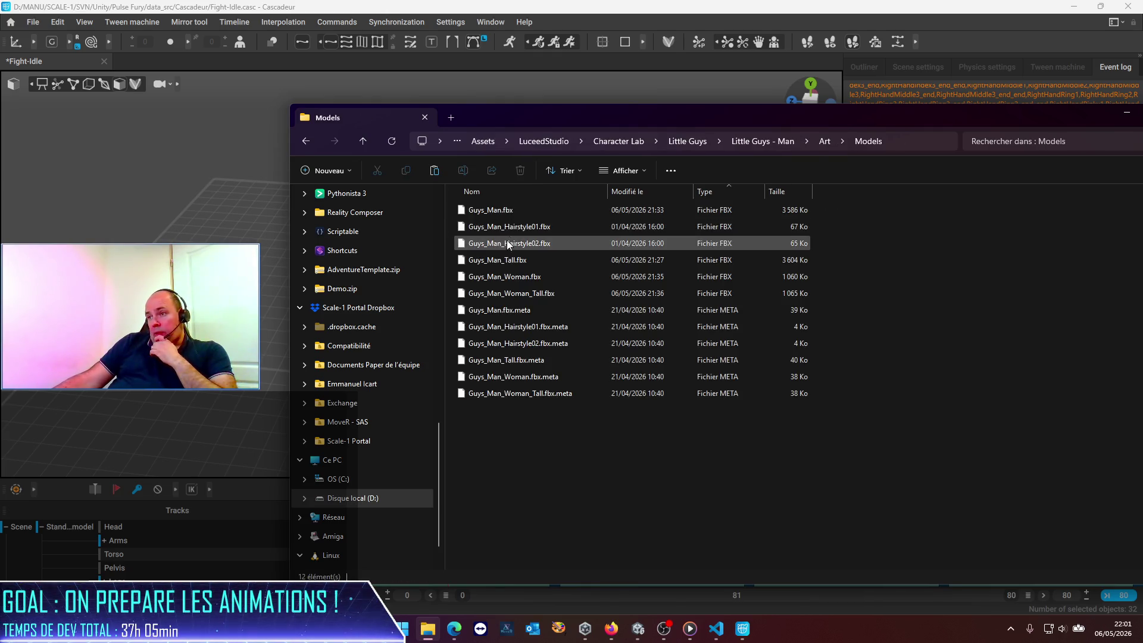
{"action": "left_click", "coordinate": [518, 293]}
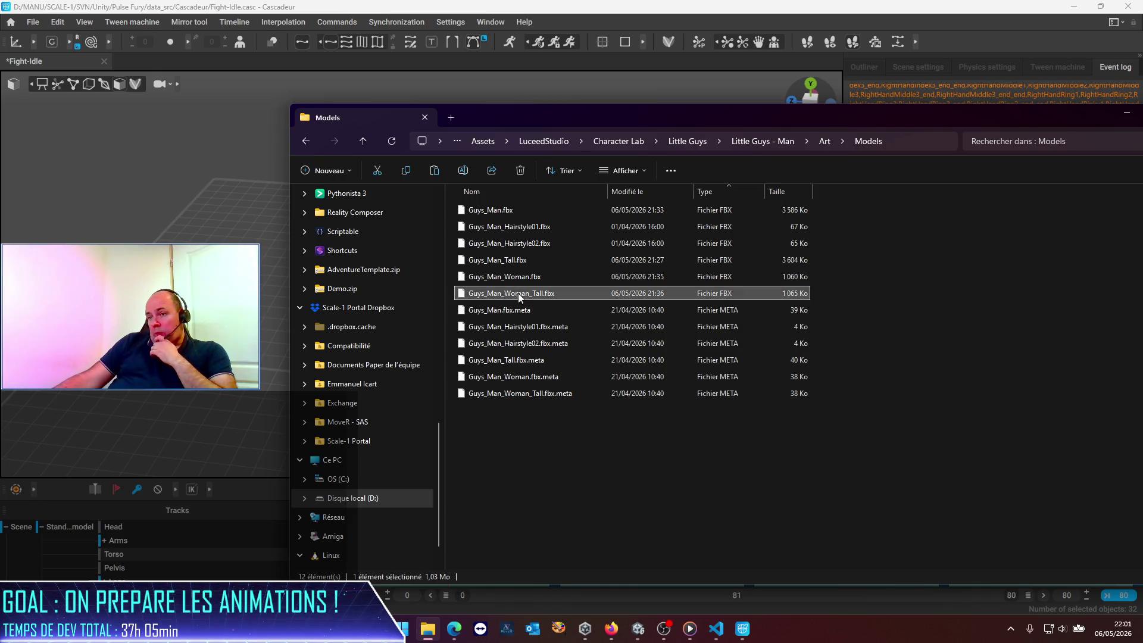
{"action": "left_click_drag", "start_coordinate": [518, 293], "coordinate": [281, 319]}
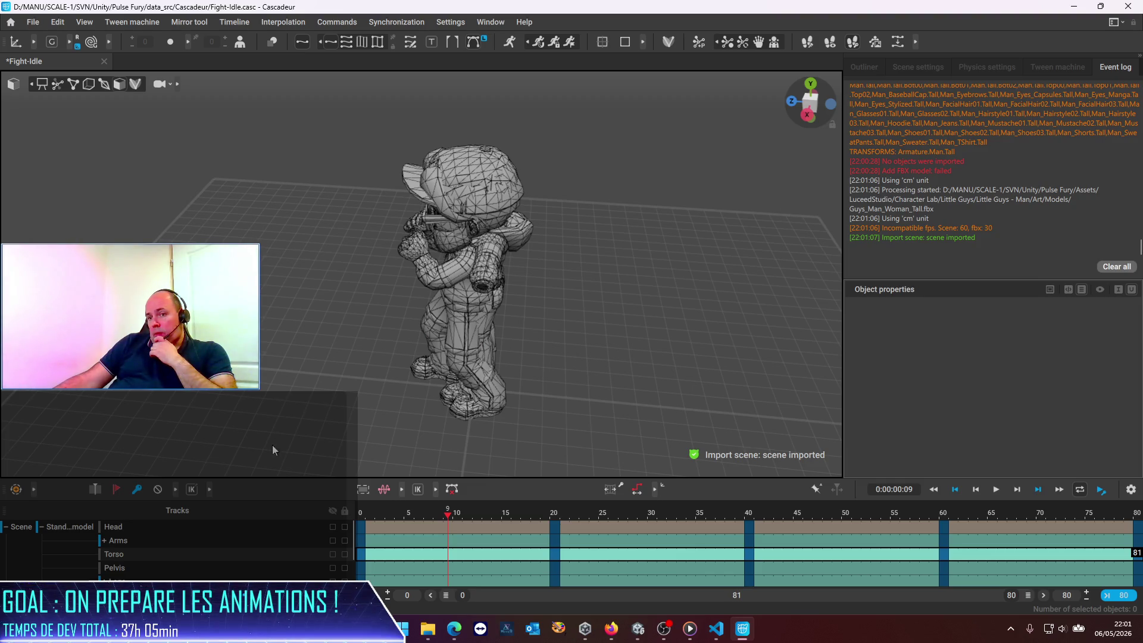
Select the hoodie mesh, frame it, and hide it from the character.
{"action": "left_click", "coordinate": [489, 254]}
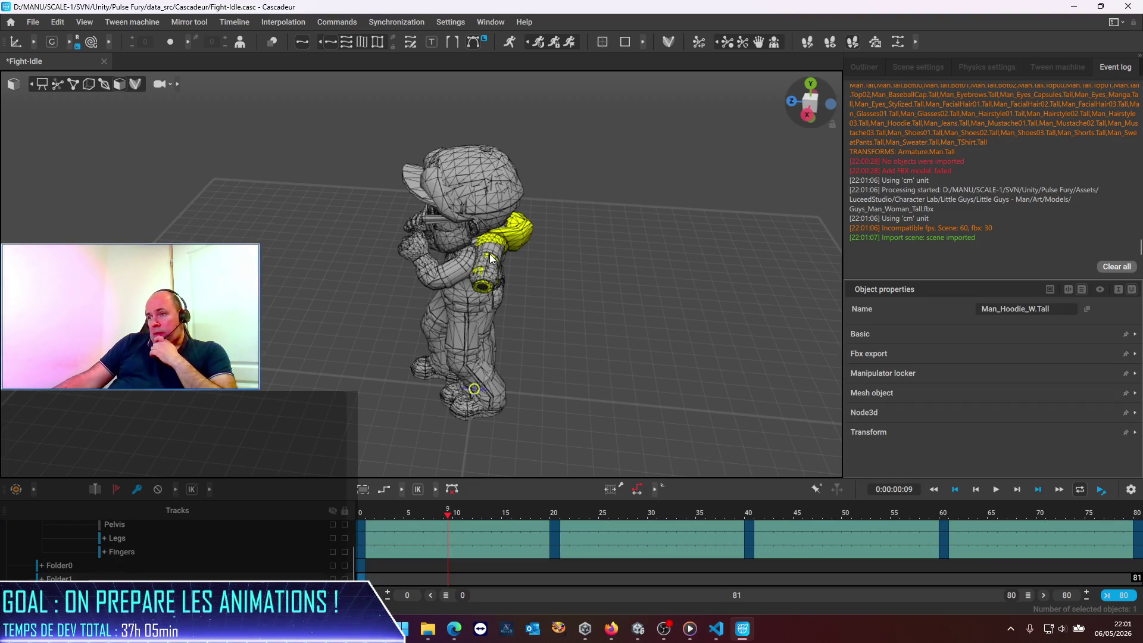
{"action": "key", "text": "f"}
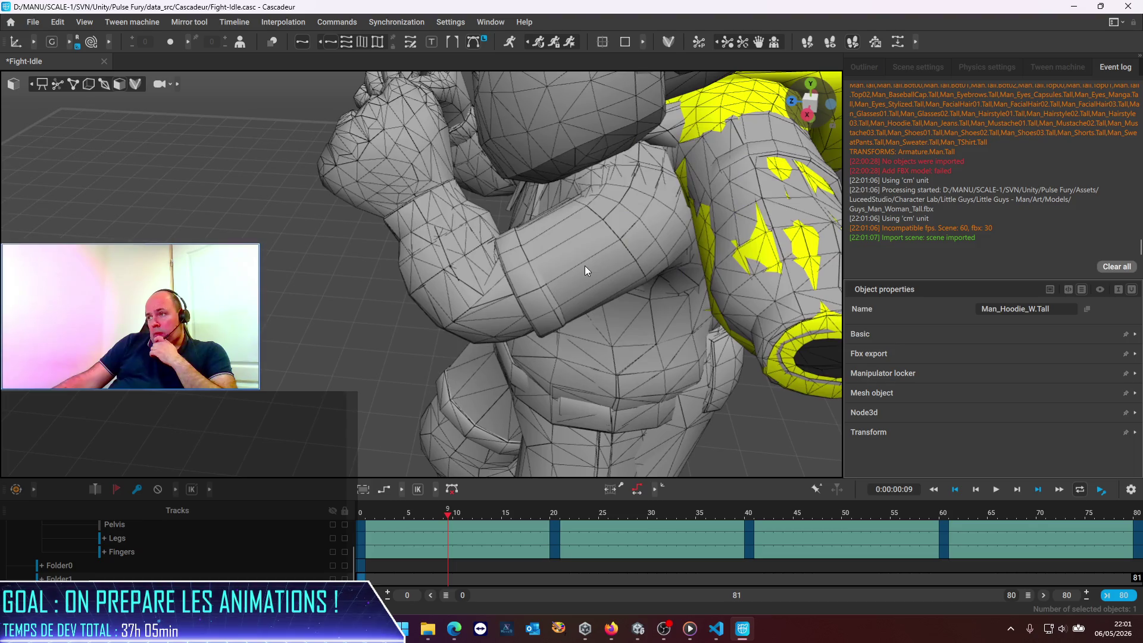
{"action": "scroll", "coordinate": [585, 267], "scroll_direction": "down", "scroll_amount": 5}
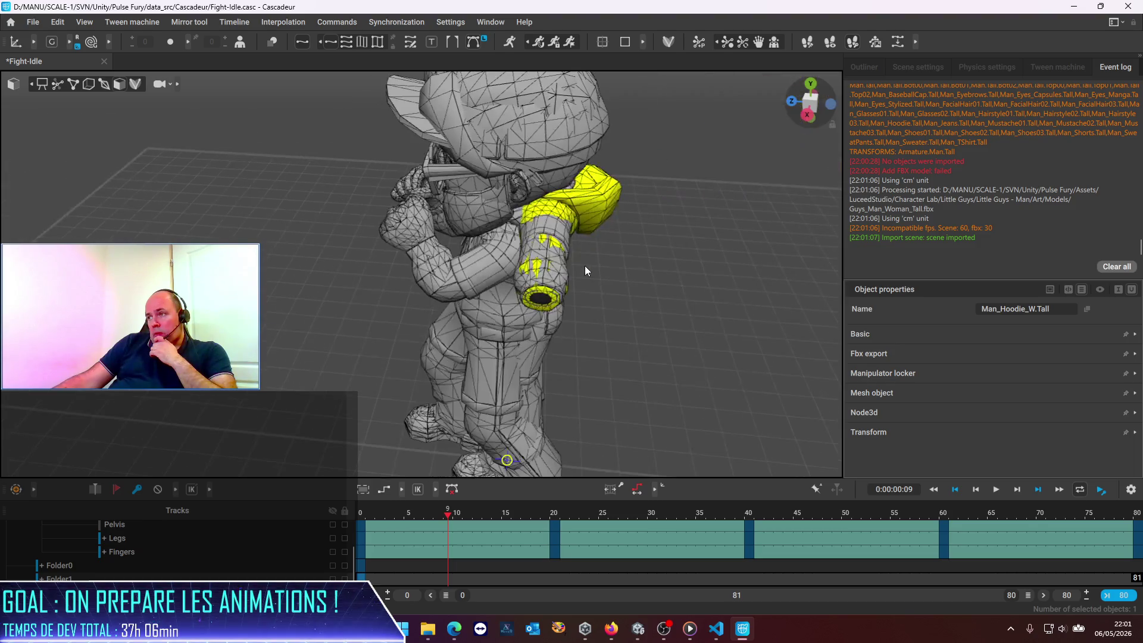
{"action": "key", "text": "ctrl+i"}
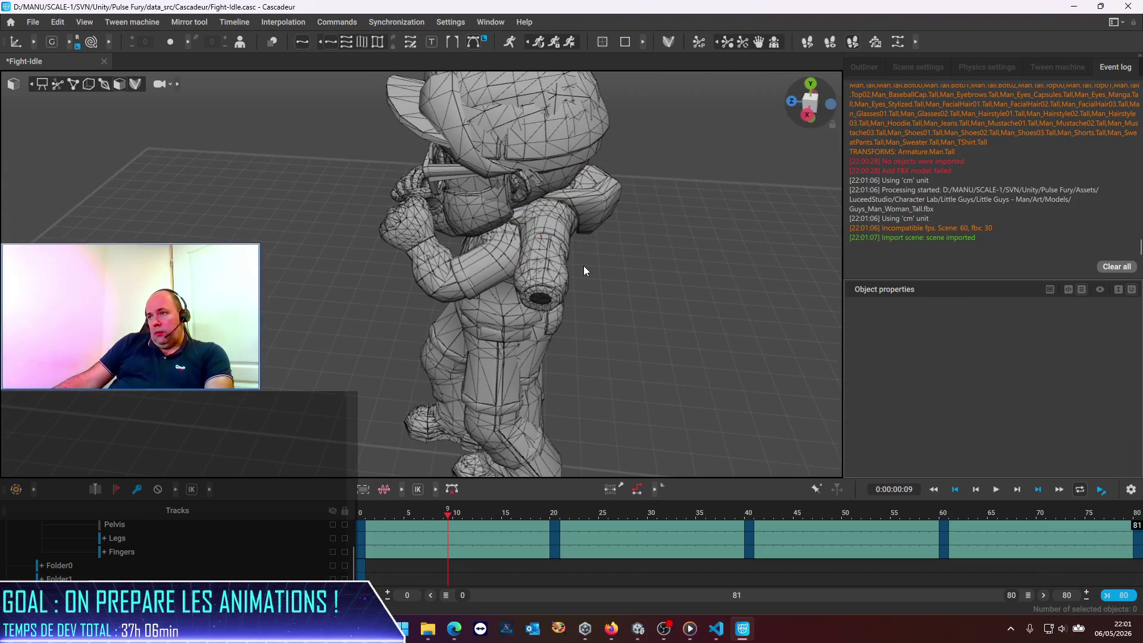
{"action": "key", "text": "shift+h"}
{"action": "left_click", "coordinate": [573, 288]}
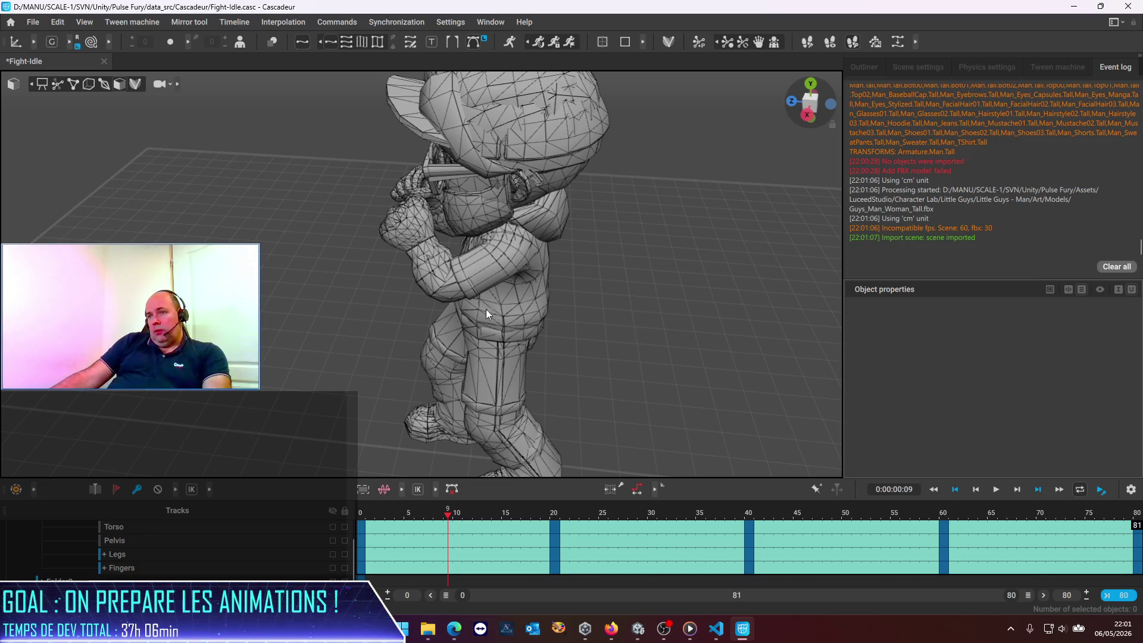
Select the whole character, show it solid with its skeleton, and pick the RightShoulder joint.
{"action": "key", "text": "ctrl+a"}
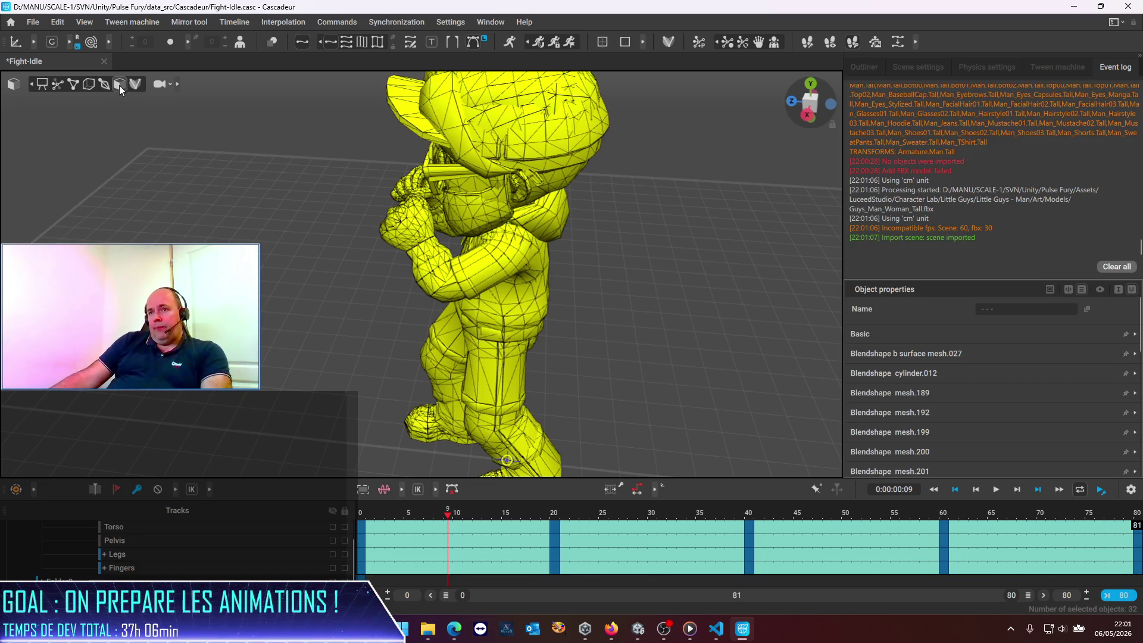
{"action": "left_click", "coordinate": [103, 88]}
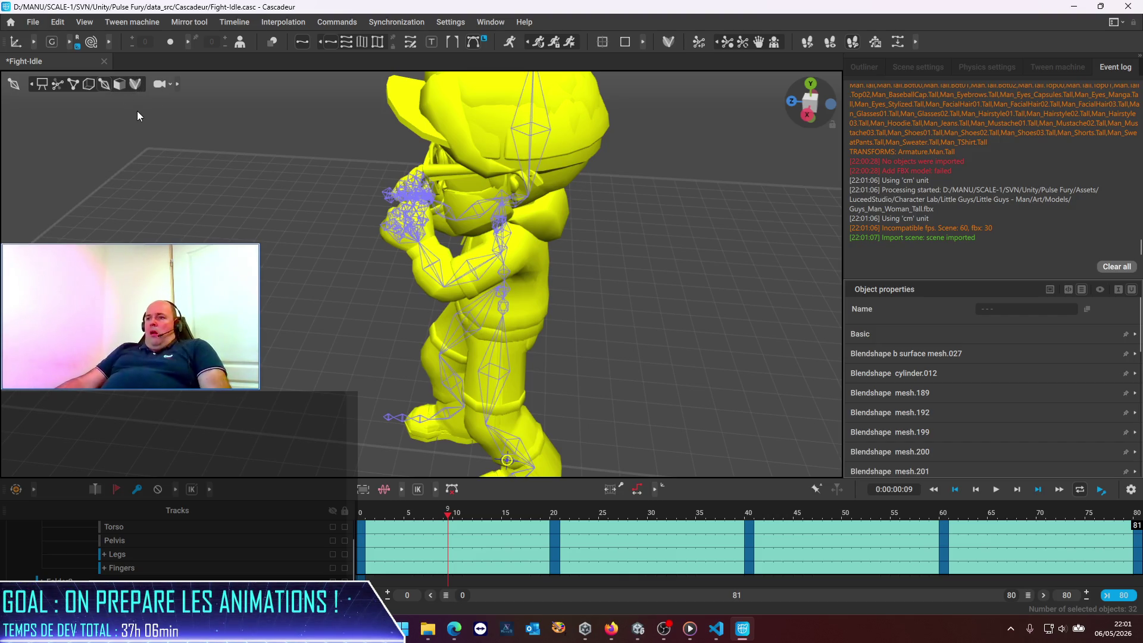
{"action": "scroll", "coordinate": [420, 220], "scroll_direction": "up", "scroll_amount": 5}
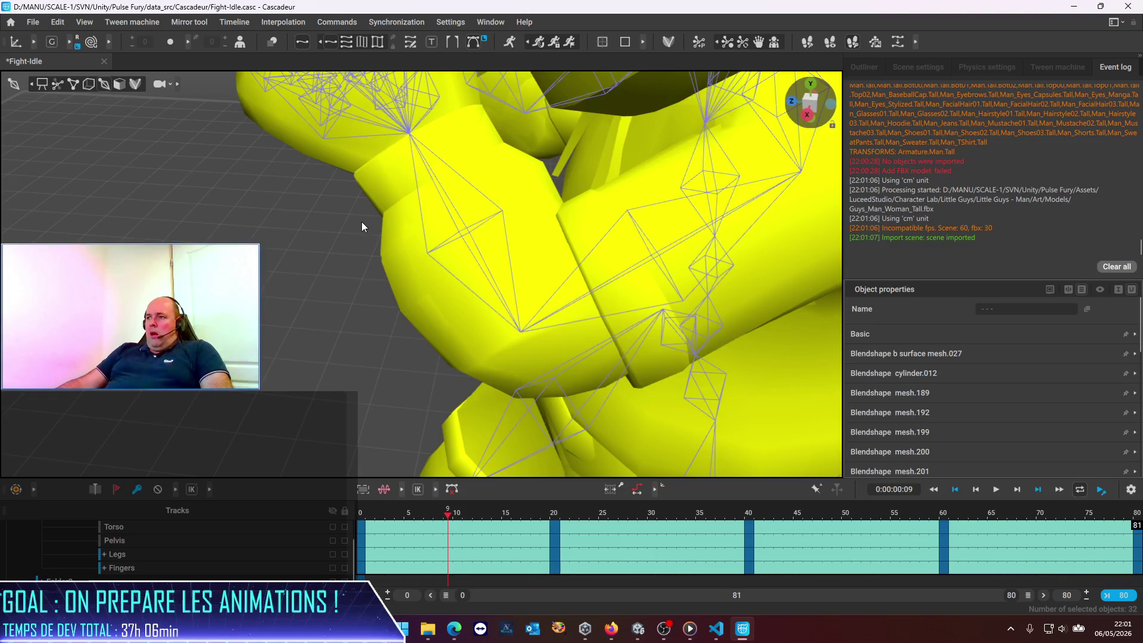
{"action": "scroll", "coordinate": [358, 225], "scroll_direction": "down", "scroll_amount": 5}
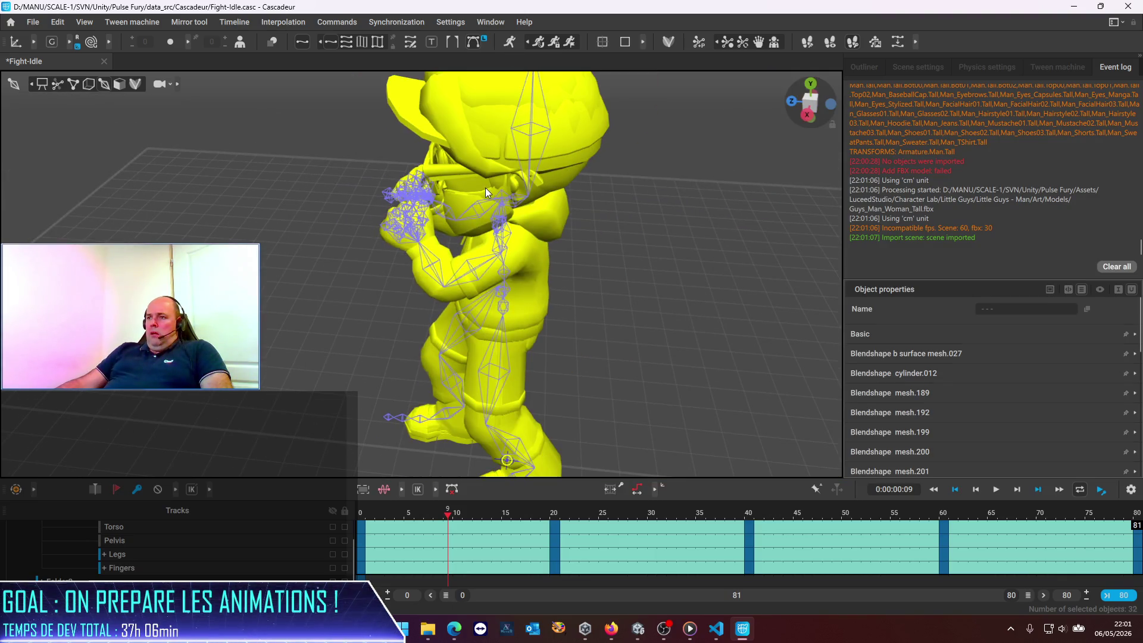
{"action": "left_click", "coordinate": [505, 198]}
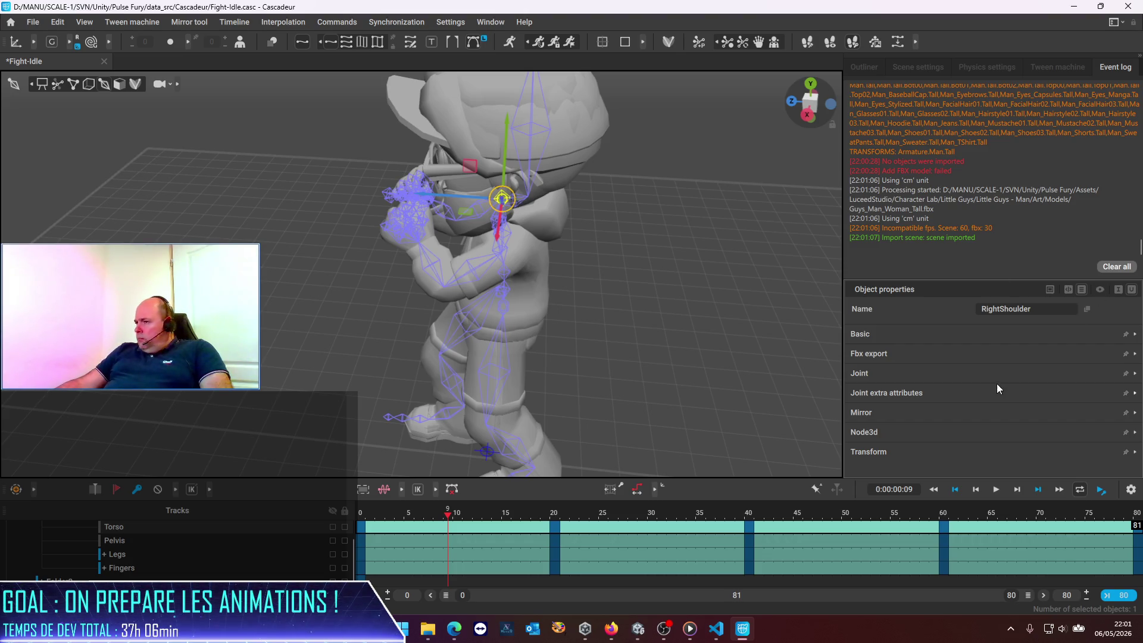
{"action": "left_click", "coordinate": [1085, 337]}
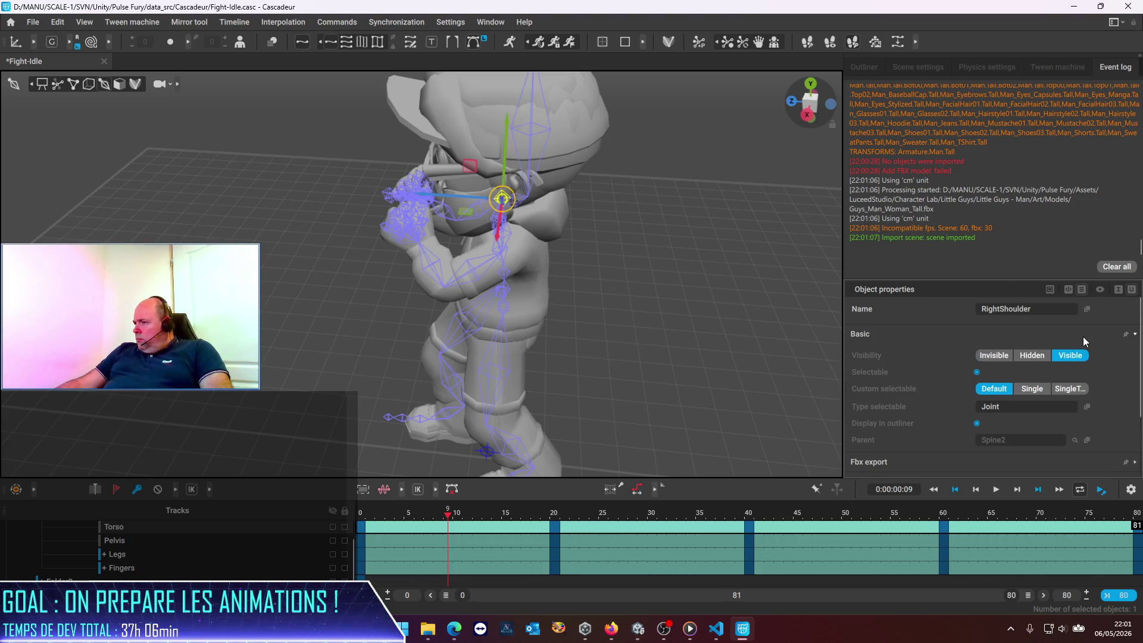
{"action": "scroll", "coordinate": [972, 342], "scroll_direction": "down", "scroll_amount": 2}
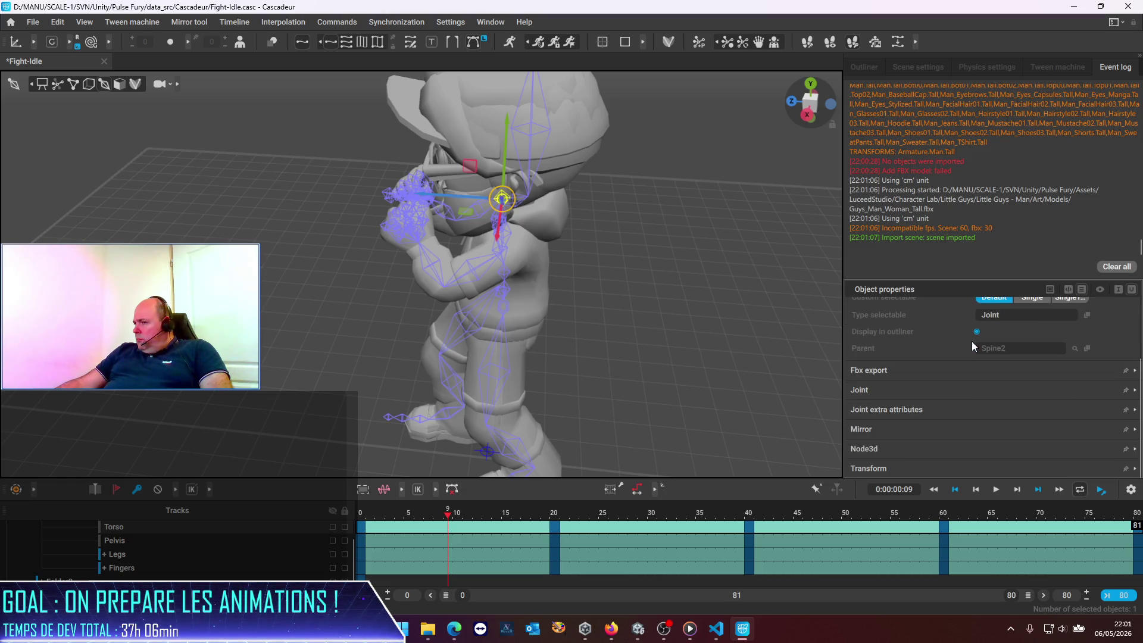
{"action": "left_click", "coordinate": [941, 469]}
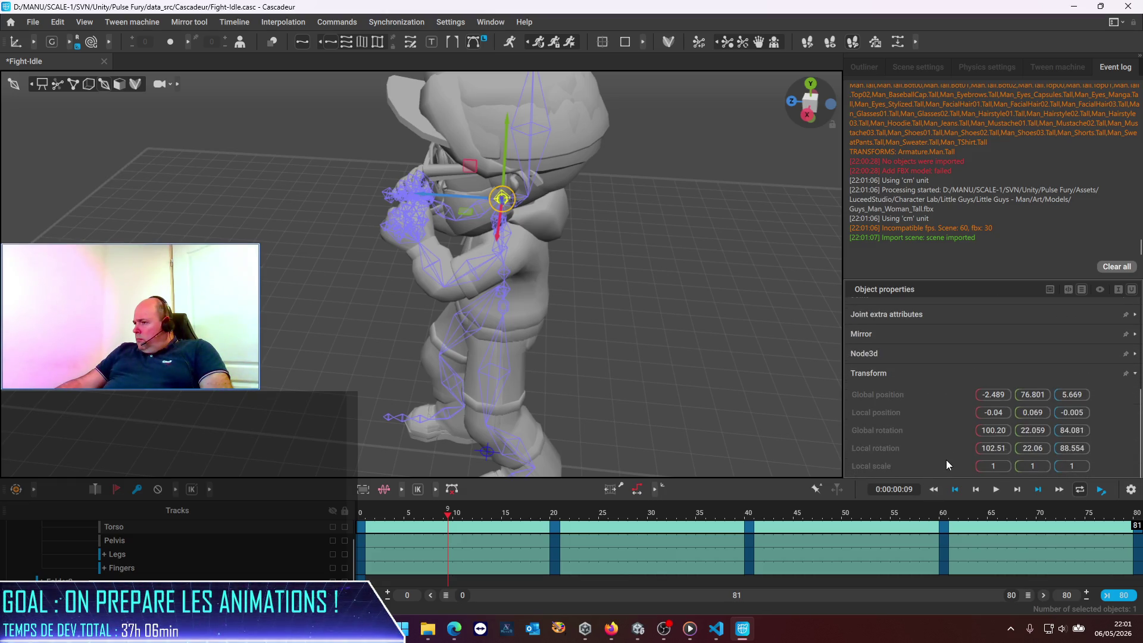
{"action": "type", "text": "0.5"}
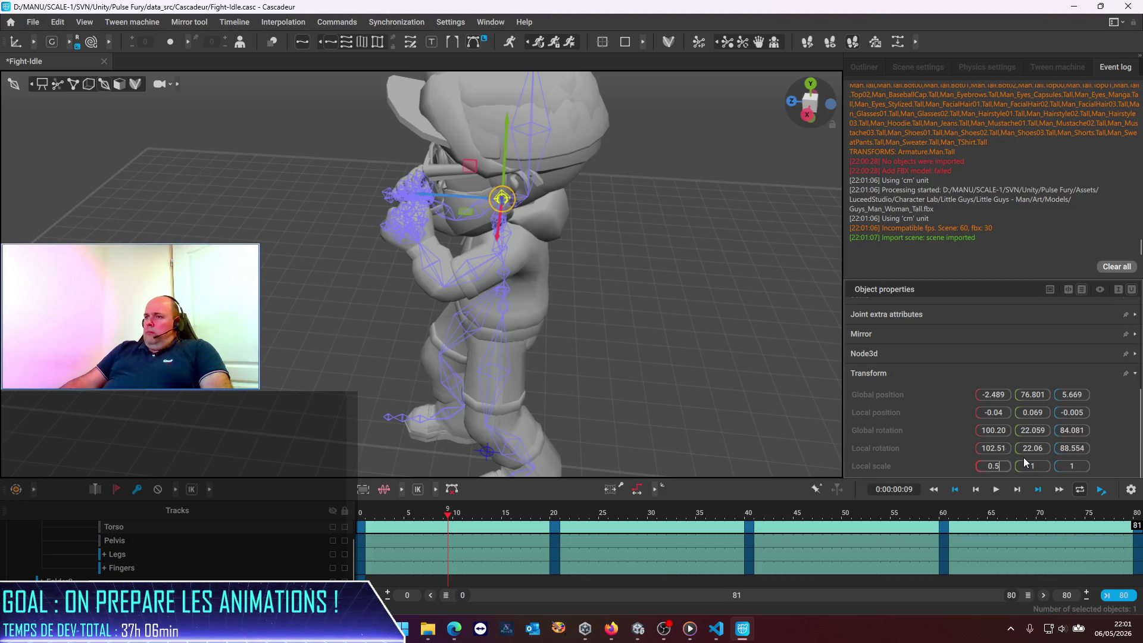
{"action": "key", "text": "BackSpace"}
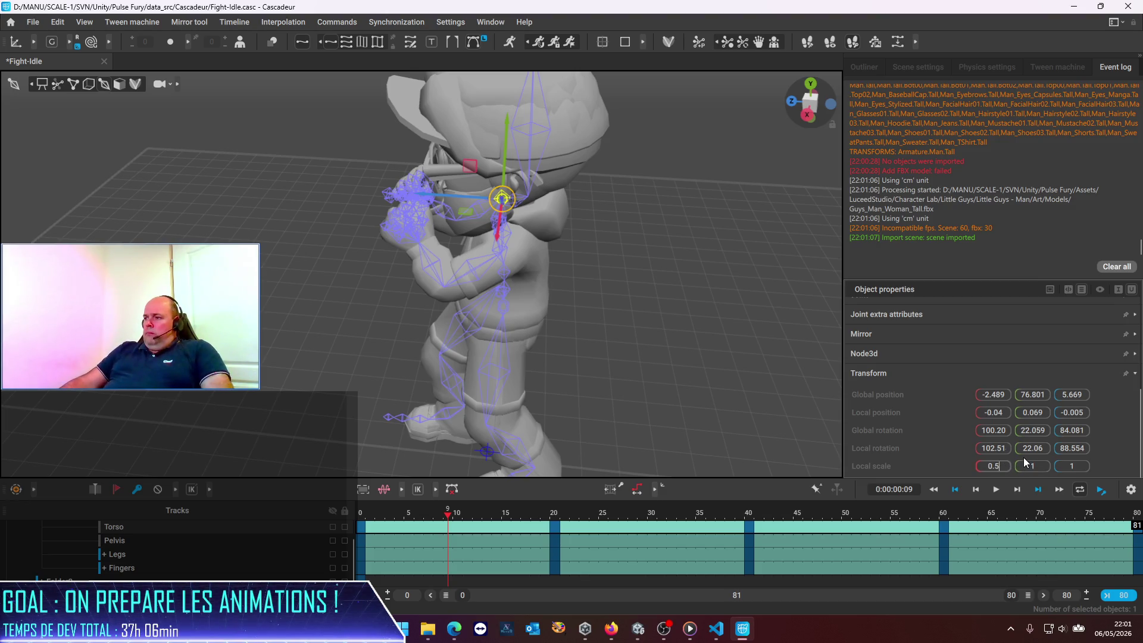
{"action": "key", "text": "Tab"}
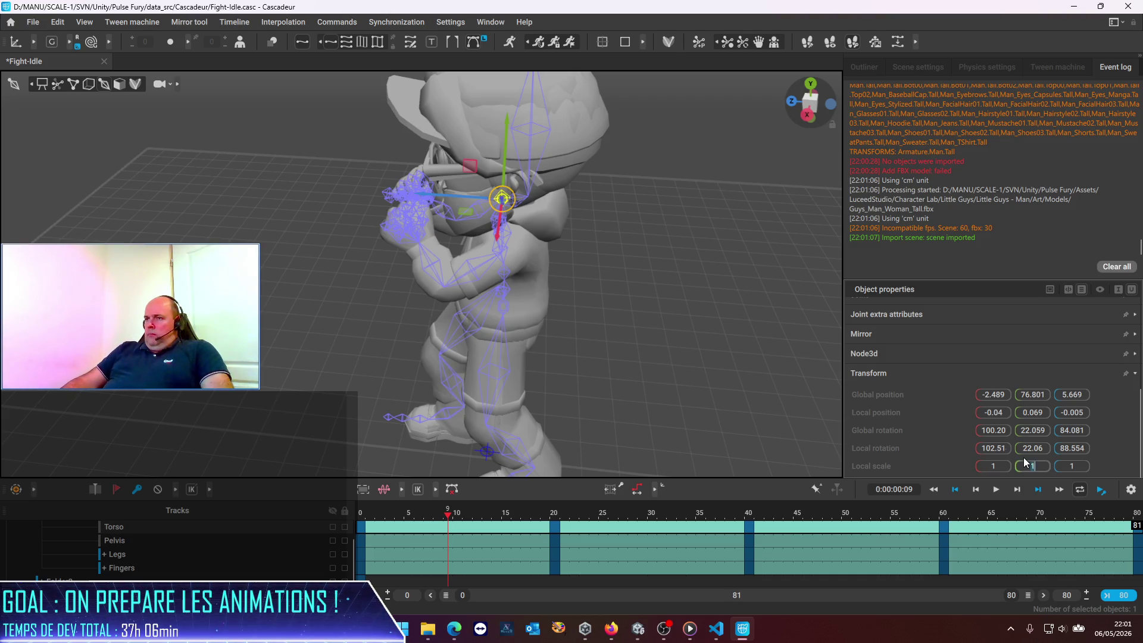
{"action": "type", "text": "0."}
{"action": "key", "text": "Tab"}
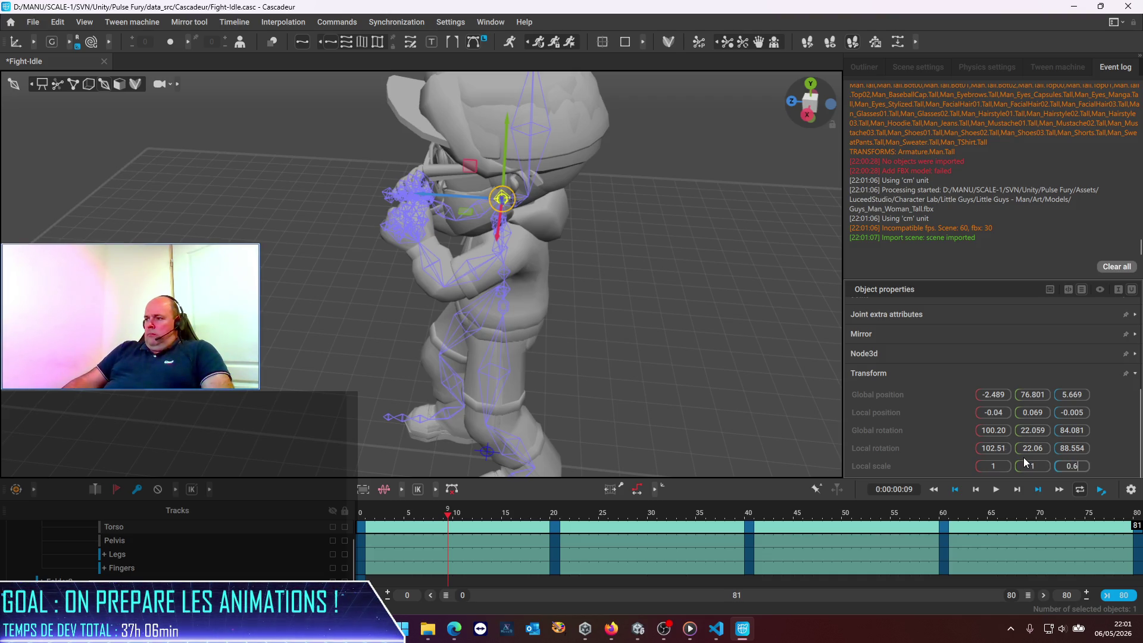
{"action": "left_click", "coordinate": [994, 467]}
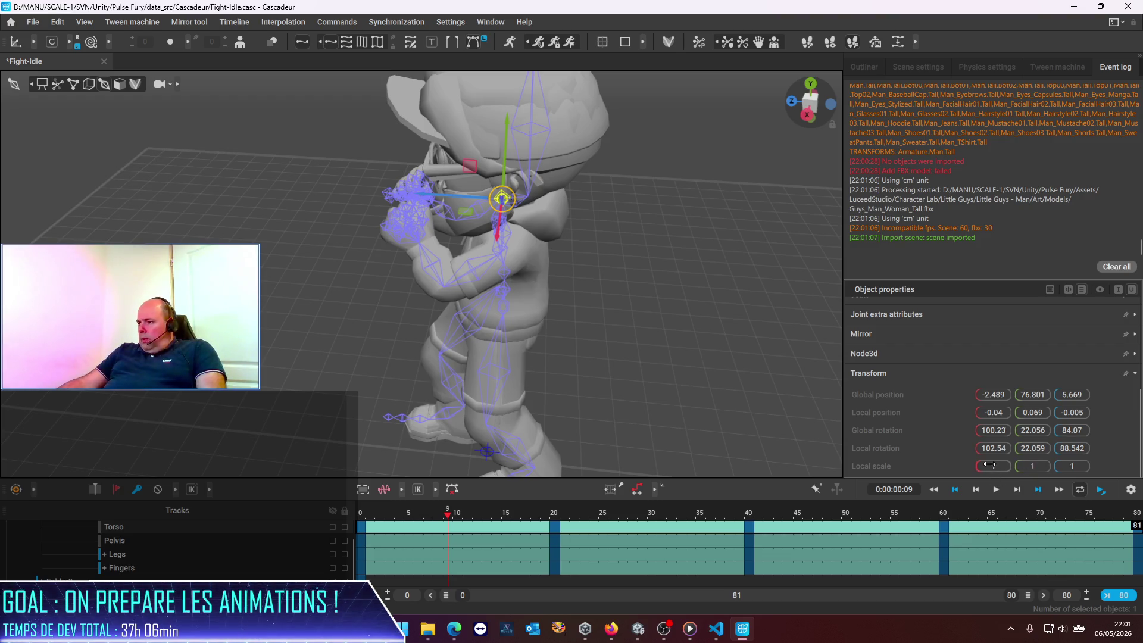
{"action": "type", "text": "0.6"}
{"action": "key", "text": "Return"}
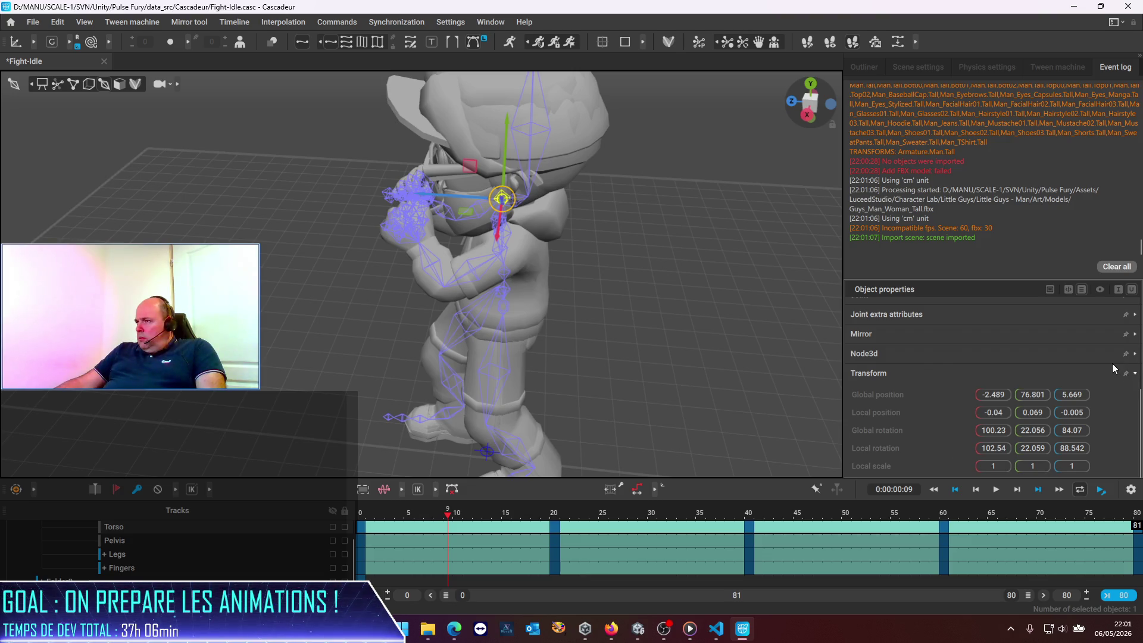
{"action": "left_click", "coordinate": [598, 205]}
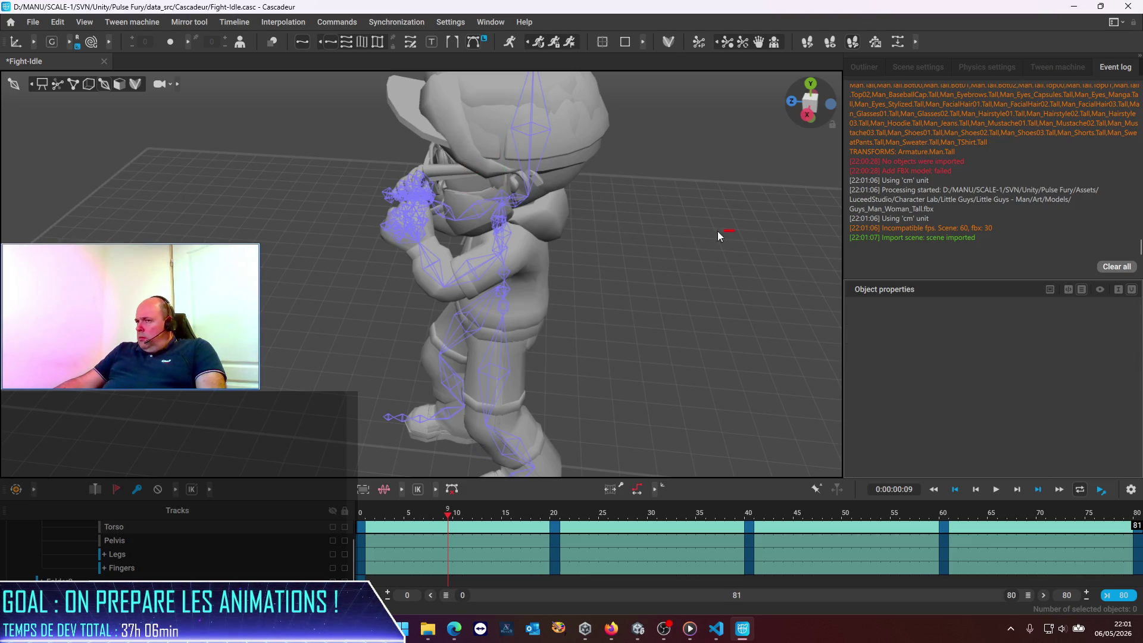
Select the Head joint, move the playhead to frame 0, and start editing its Local scale X.
{"action": "left_click", "coordinate": [543, 133]}
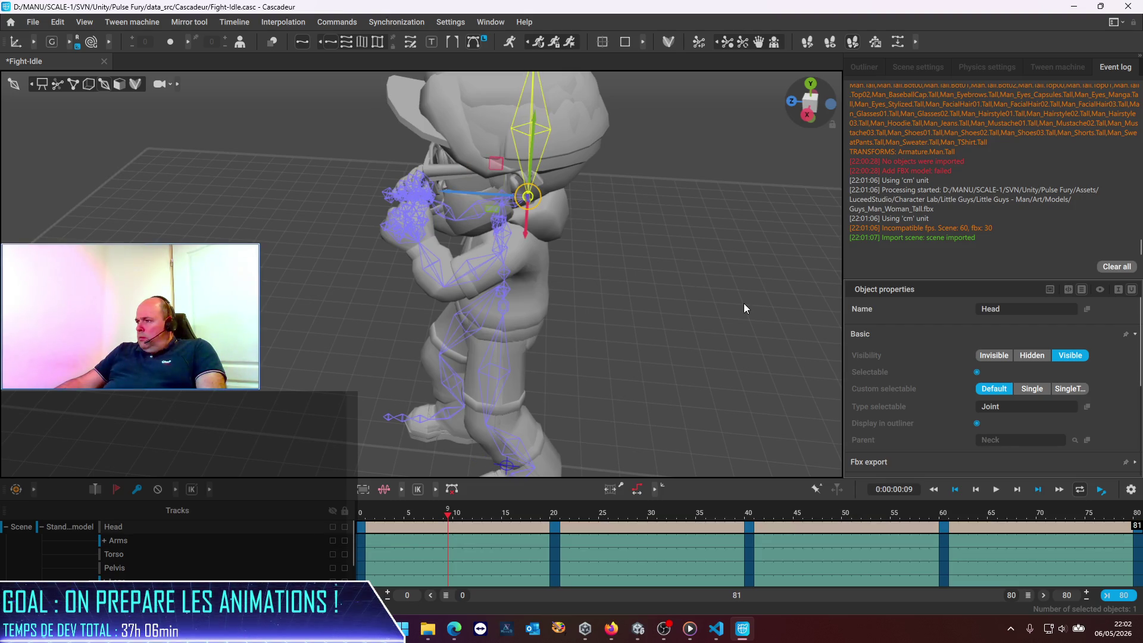
{"action": "scroll", "coordinate": [1028, 424], "scroll_direction": "down", "scroll_amount": 2}
{"action": "scroll", "coordinate": [1027, 424], "scroll_direction": "down", "scroll_amount": 2}
{"action": "scroll", "coordinate": [1027, 424], "scroll_direction": "down", "scroll_amount": 2}
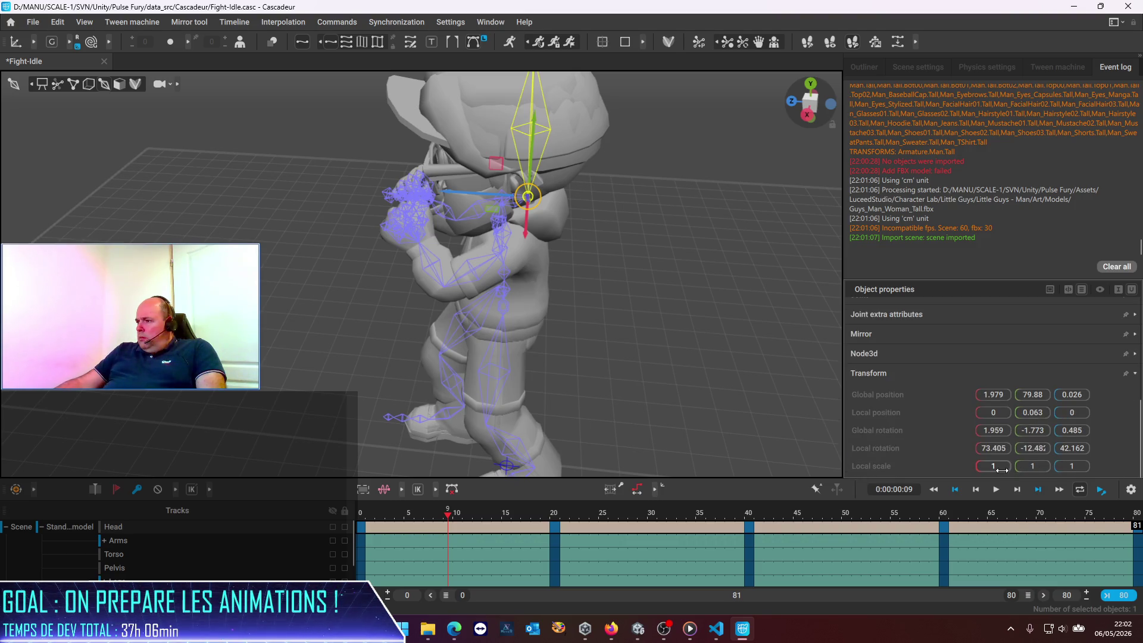
{"action": "type", "text": "0"}
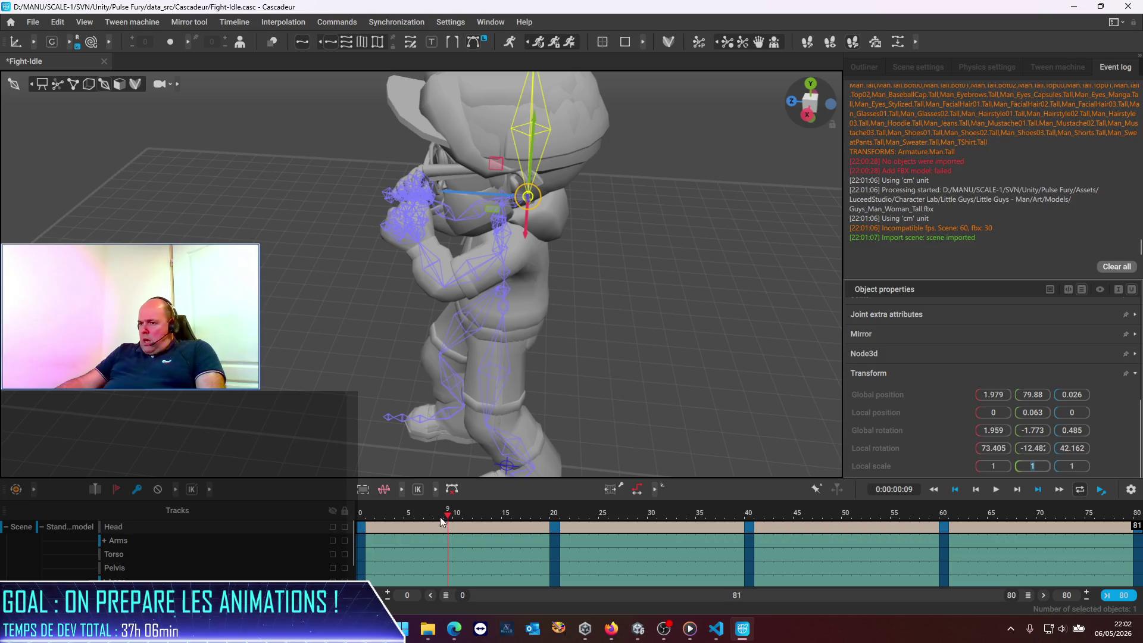
{"action": "left_click_drag", "start_coordinate": [443, 516], "coordinate": [349, 516]}
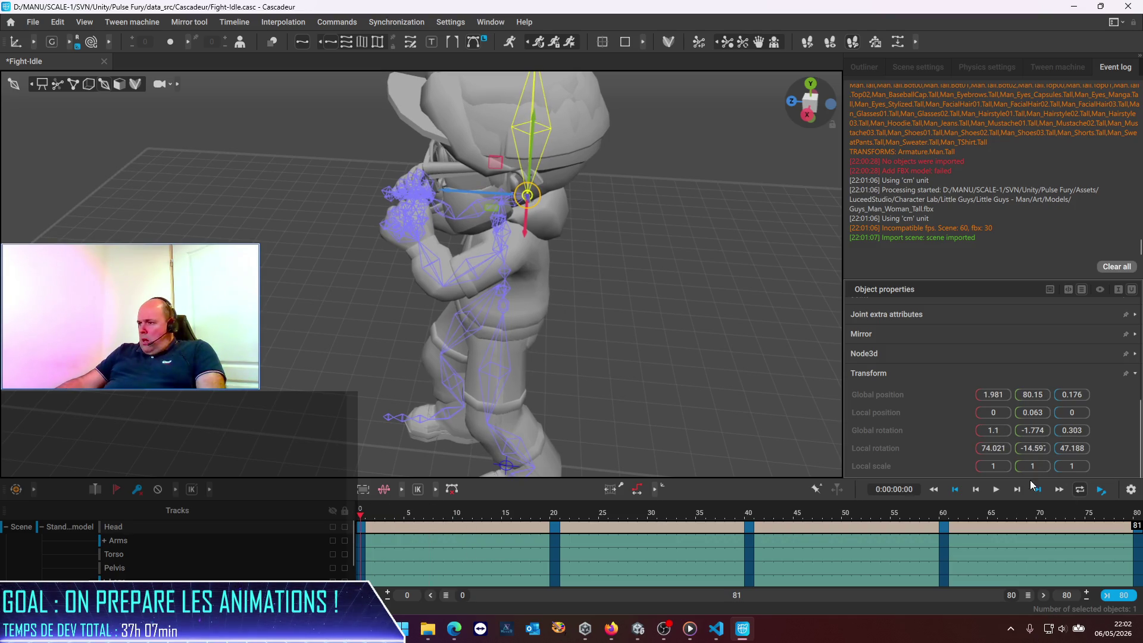
{"action": "left_click", "coordinate": [994, 466]}
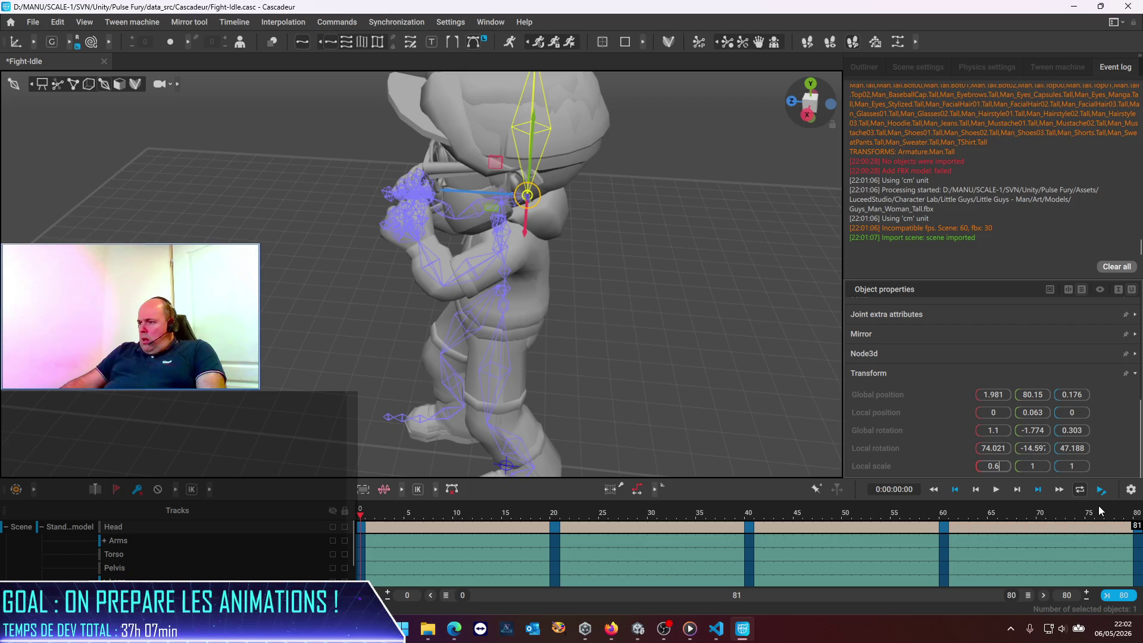
Finish setting the head's local scale to 0.6 at frame 0, then scrub through the animation.
{"action": "key", "text": "Tab"}
{"action": "type", "text": "0"}
{"action": "key", "text": "Tab"}
{"action": "type", "text": "0"}
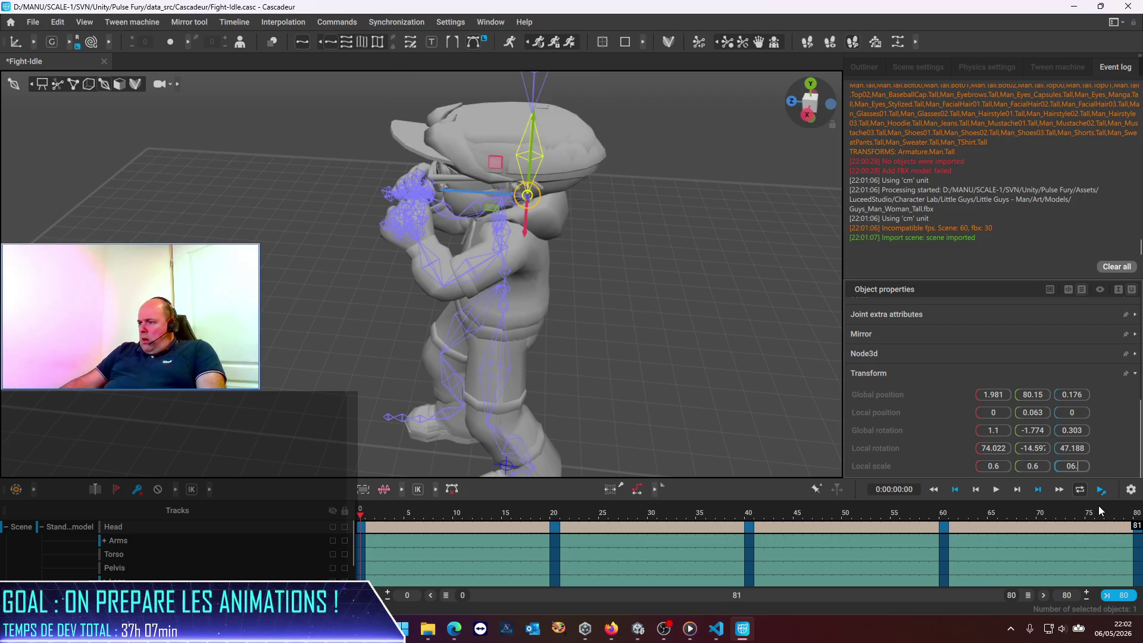
{"action": "key", "text": "BackSpace"}
{"action": "type", "text": ".0"}
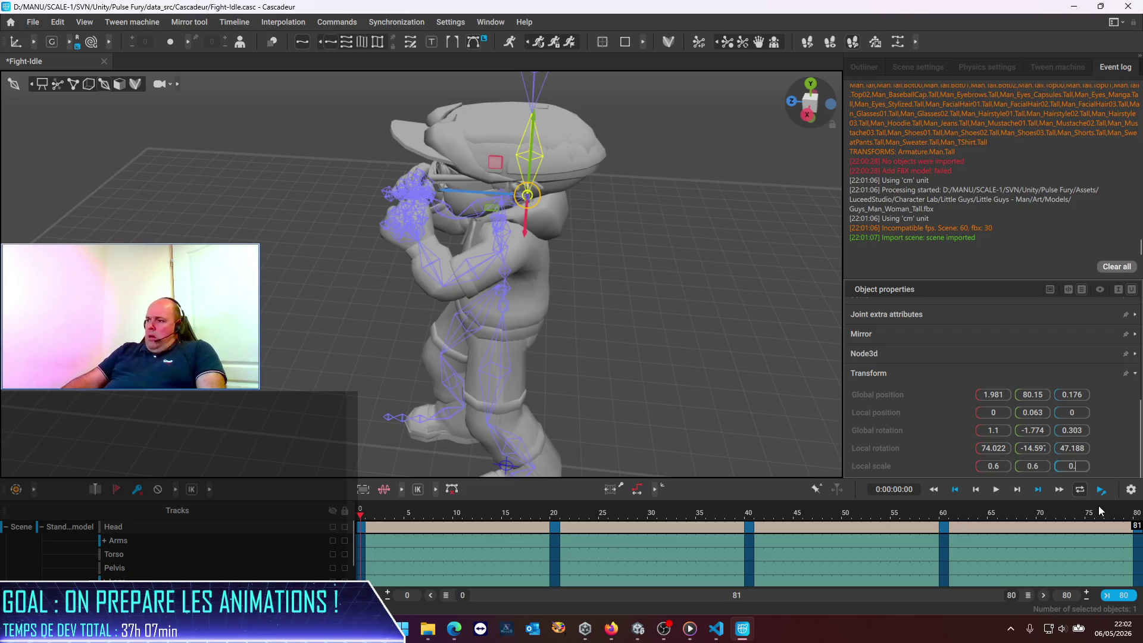
{"action": "type", "text": "6"}
{"action": "key", "text": "Return"}
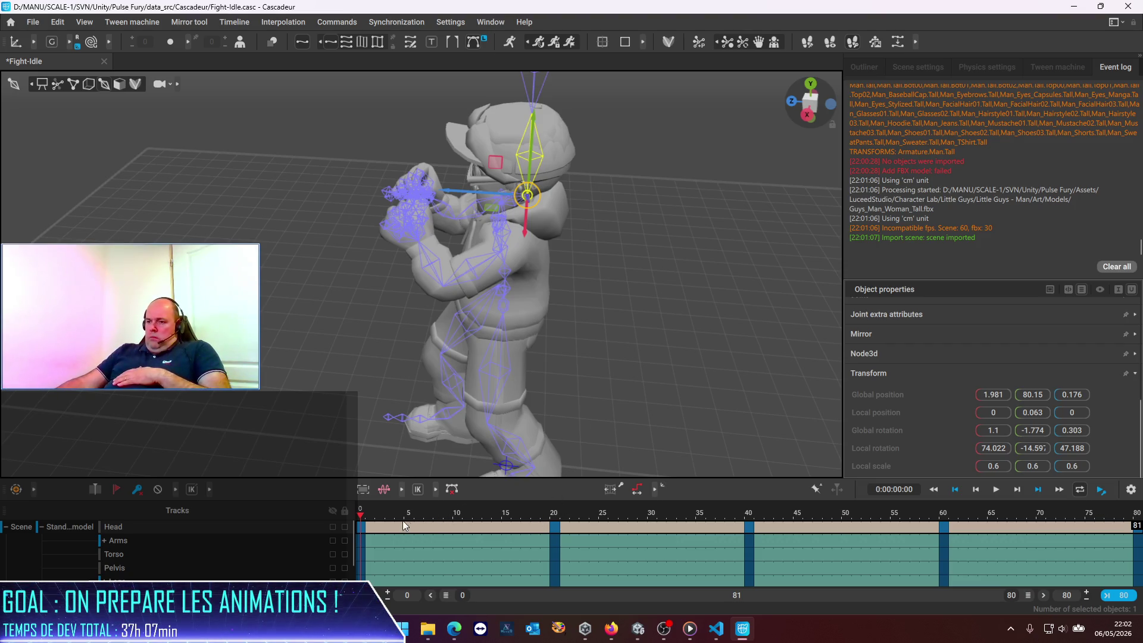
{"action": "left_click_drag", "start_coordinate": [364, 522], "coordinate": [991, 570]}
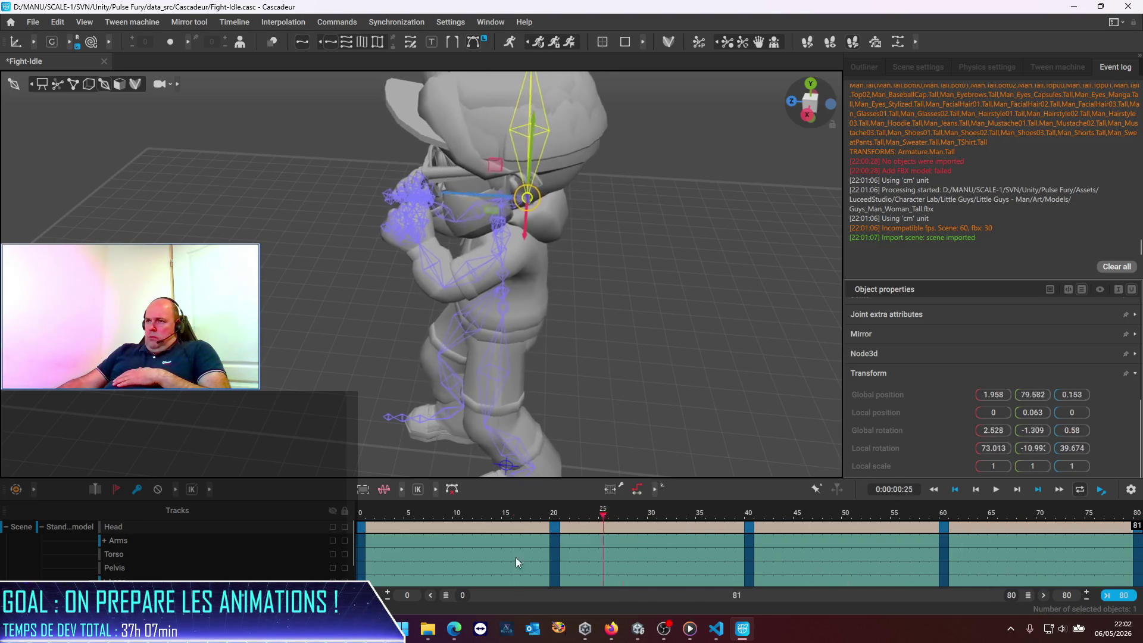
{"action": "left_click_drag", "start_coordinate": [992, 570], "coordinate": [1, 557]}
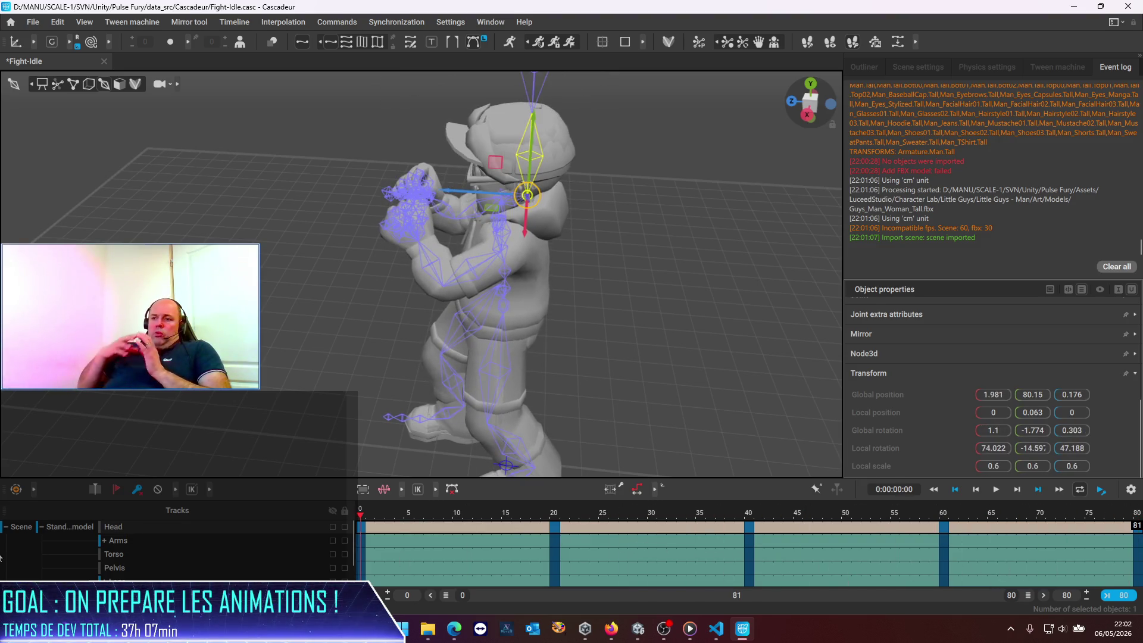
Set the head's local X, Y and Z scale to 0.6 on the frame 20 key.
{"action": "left_click", "coordinate": [555, 526]}
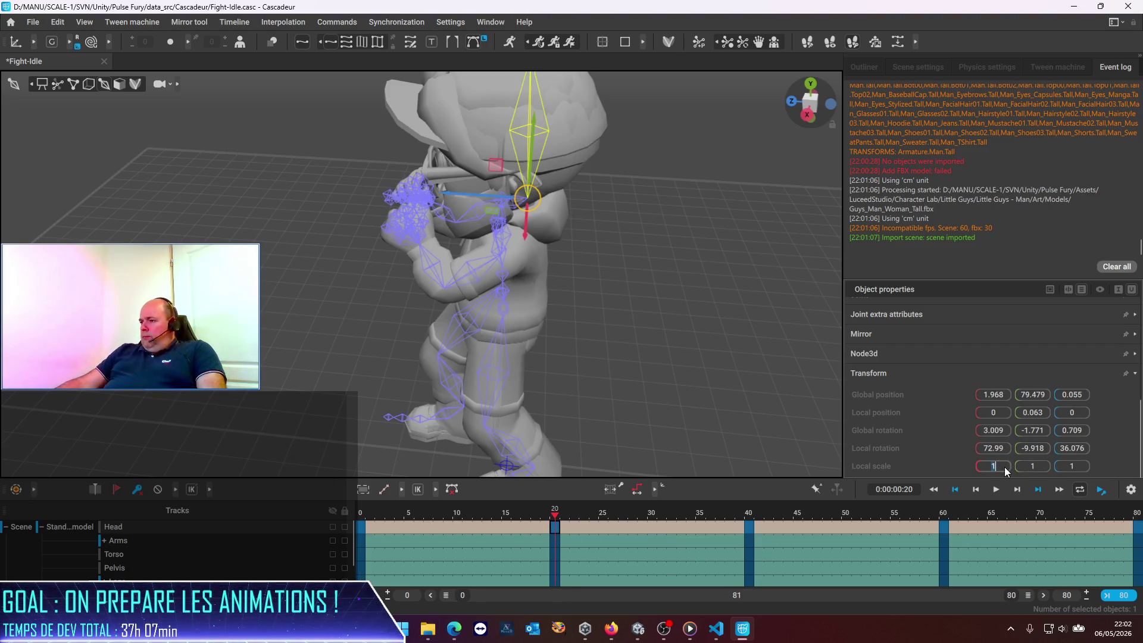
{"action": "type", "text": "6"}
{"action": "key", "text": "Tab"}
{"action": "type", "text": "0.6"}
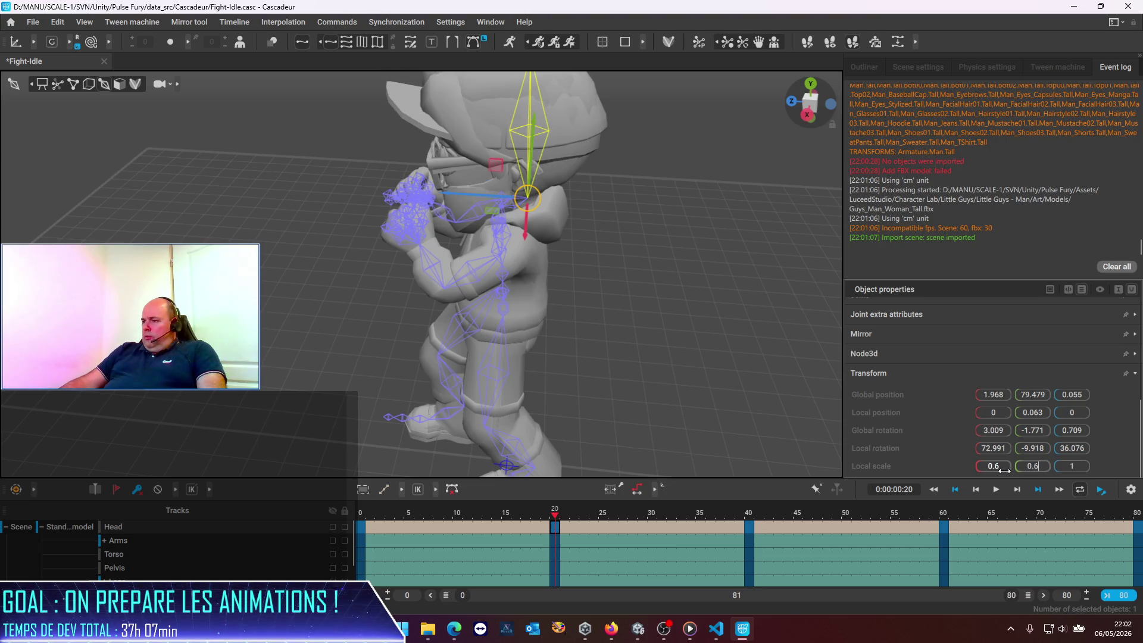
{"action": "key", "text": "Tab"}
{"action": "type", "text": "0.6"}
{"action": "key", "text": "Tab"}
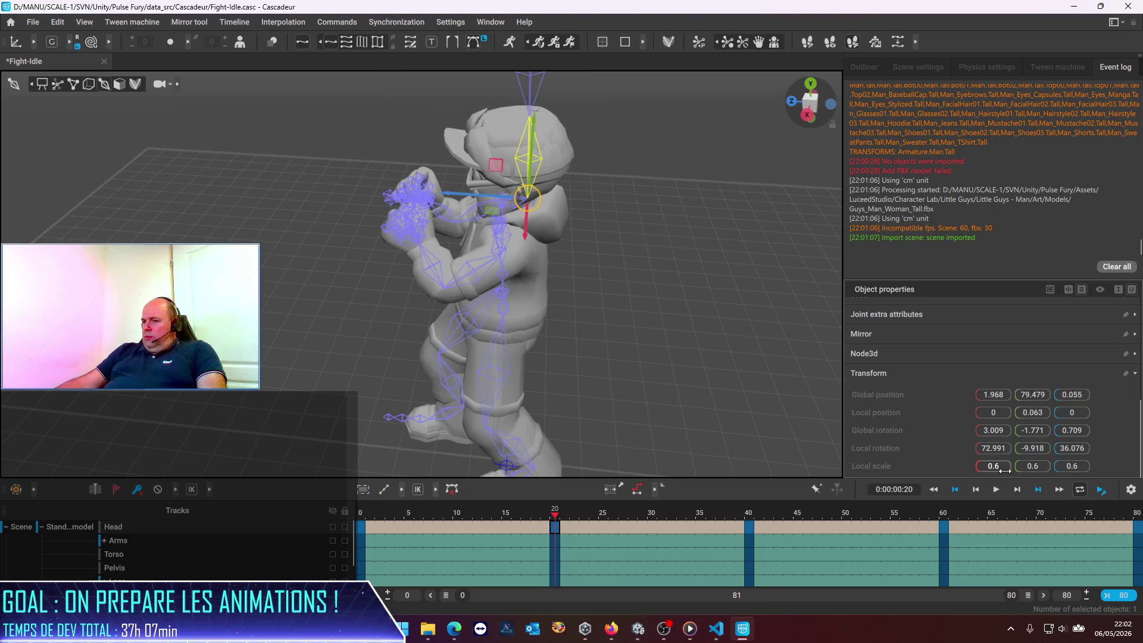
Preview the pose around frames 40–47, then close Cascadeur with Alt+F4.
{"action": "left_click", "coordinate": [749, 528]}
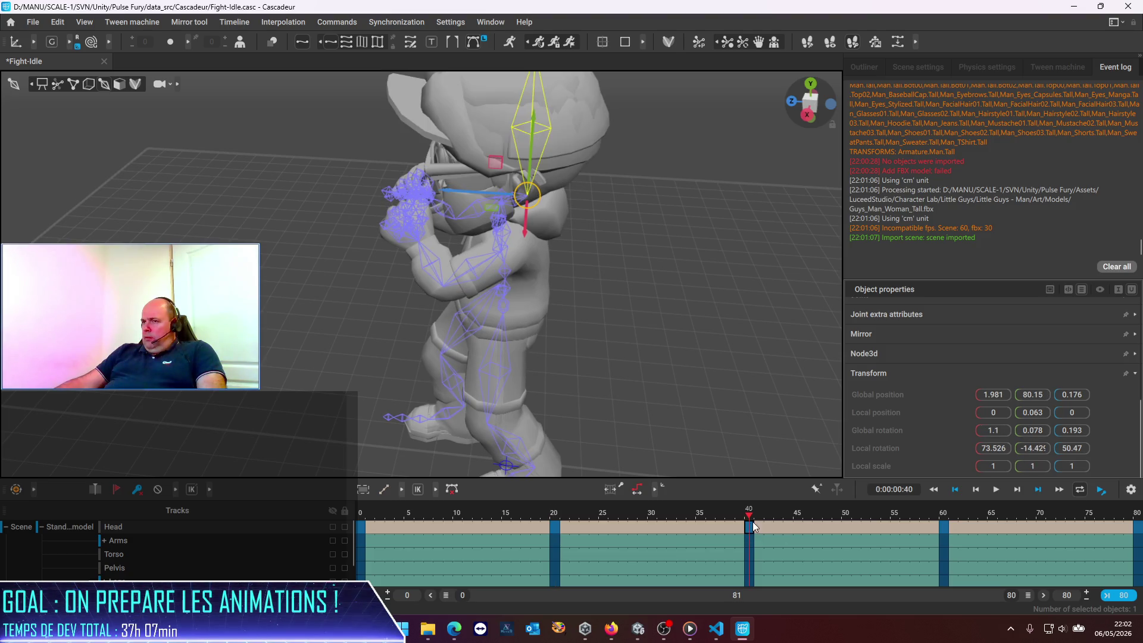
{"action": "mouse_move", "coordinate": [419, 510]}
{"action": "left_mouse_down"}
{"action": "mouse_move", "coordinate": [829, 545]}
{"action": "mouse_move", "coordinate": [9, 446]}
{"action": "left_mouse_up"}
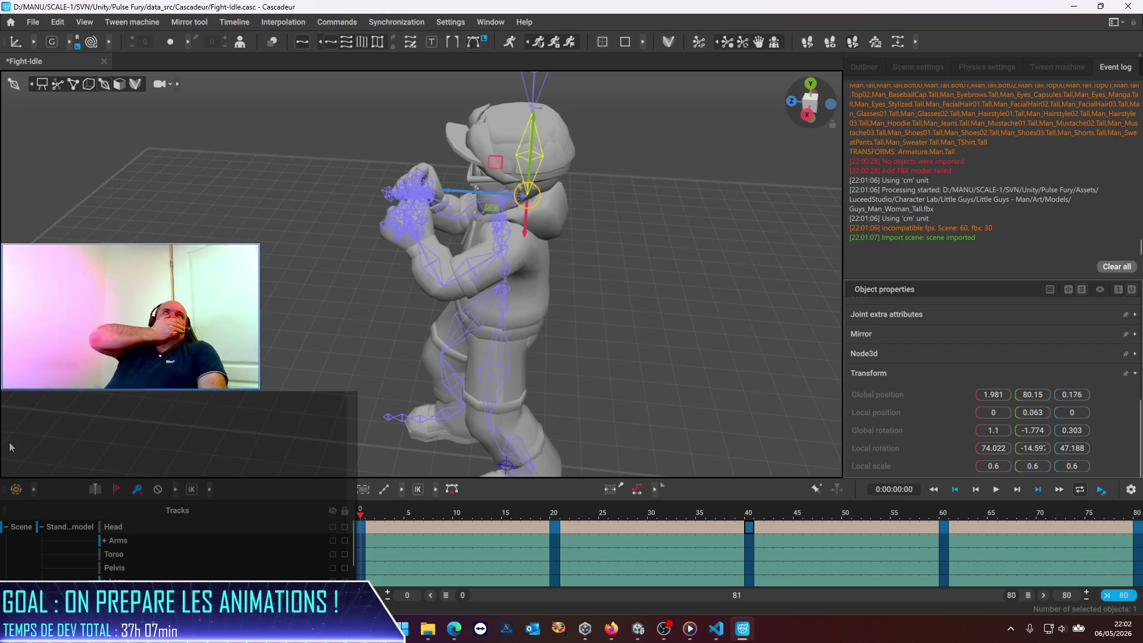
{"action": "key", "text": "alt+F4"}
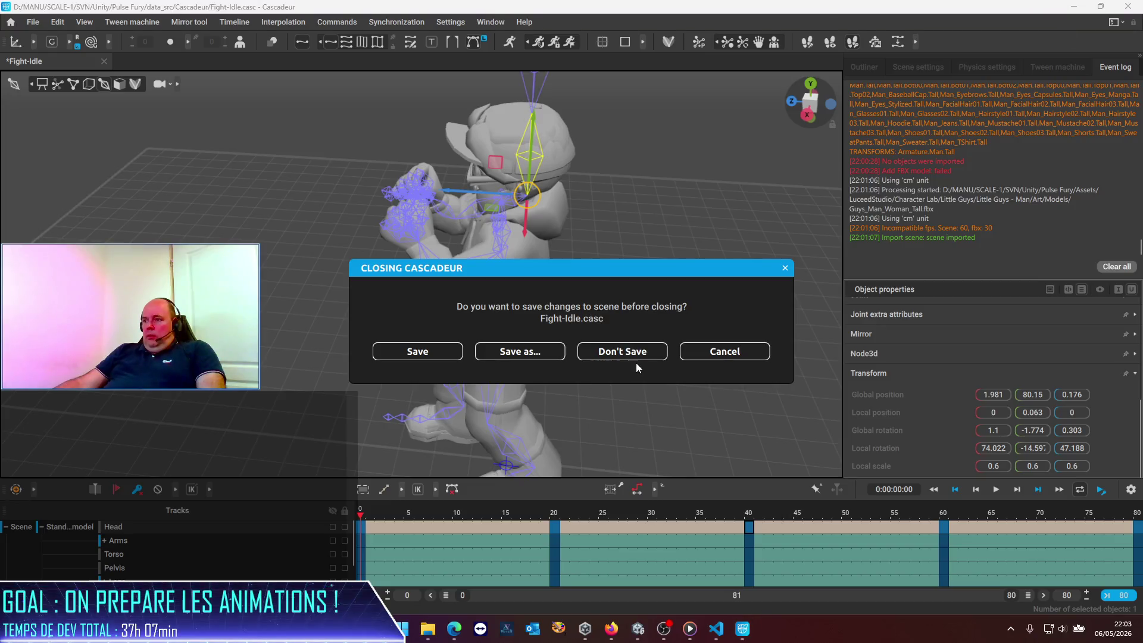
Quit Cascadeur without saving and revert all nine modified LuceedStudio files with TortoiseSVN.
{"action": "left_click", "coordinate": [620, 358]}
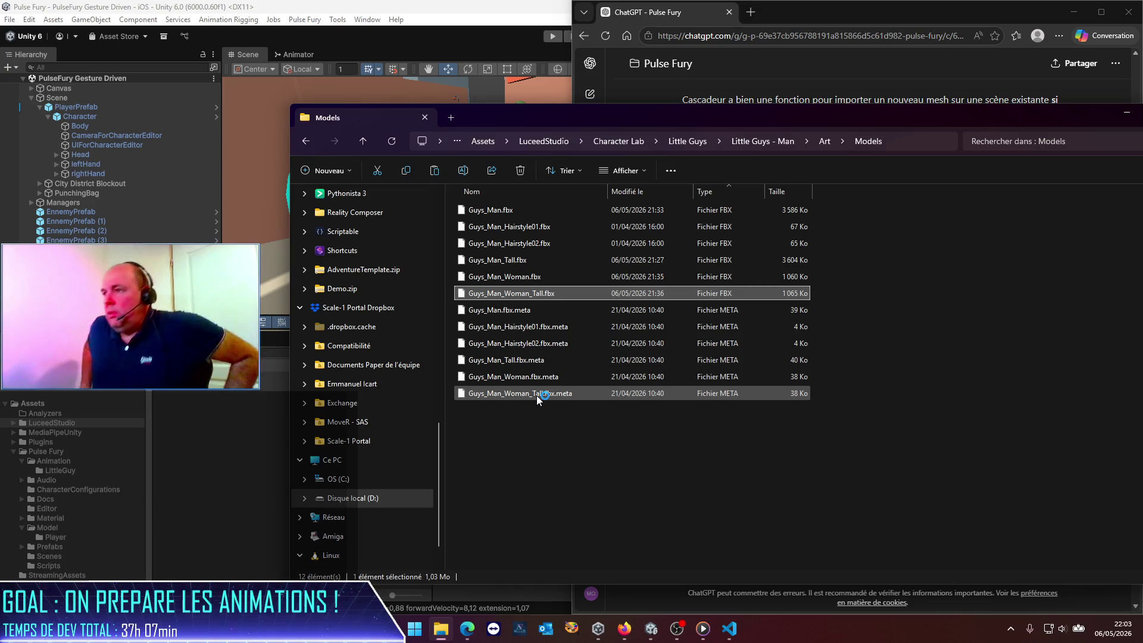
{"action": "left_click", "coordinate": [483, 141]}
{"action": "right_click", "coordinate": [481, 230]}
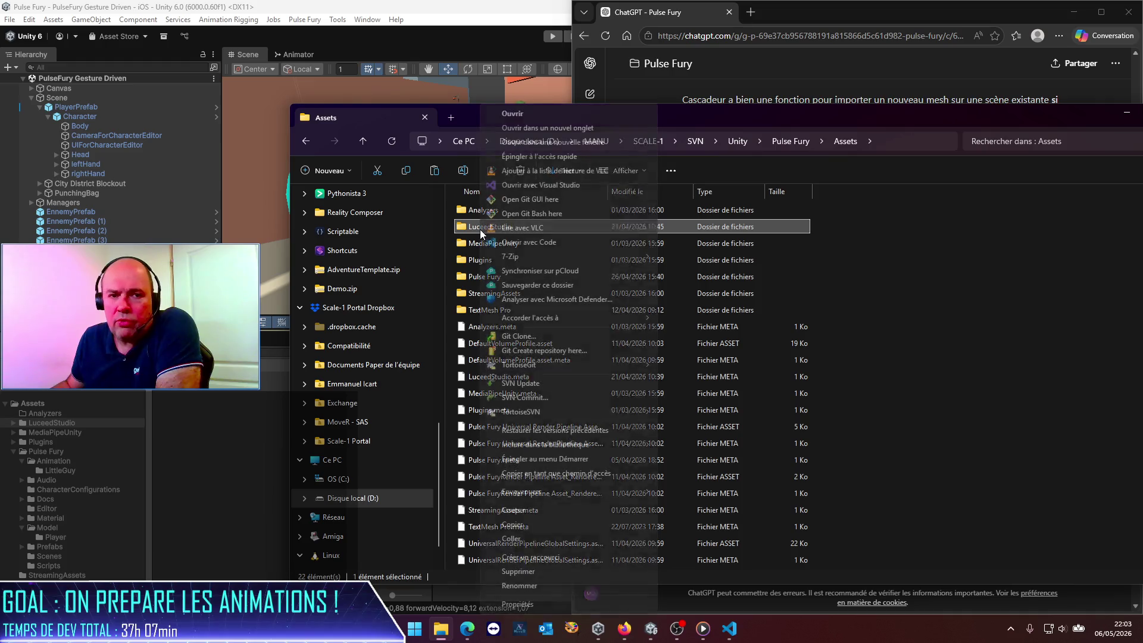
{"action": "mouse_move", "coordinate": [577, 415]}
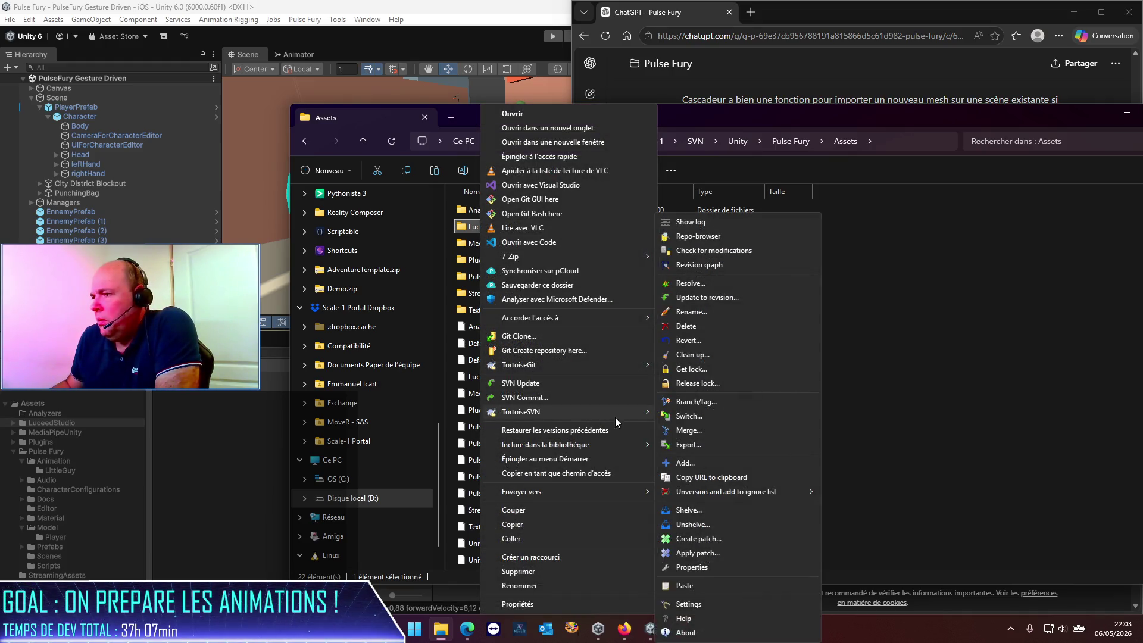
{"action": "left_click", "coordinate": [705, 339]}
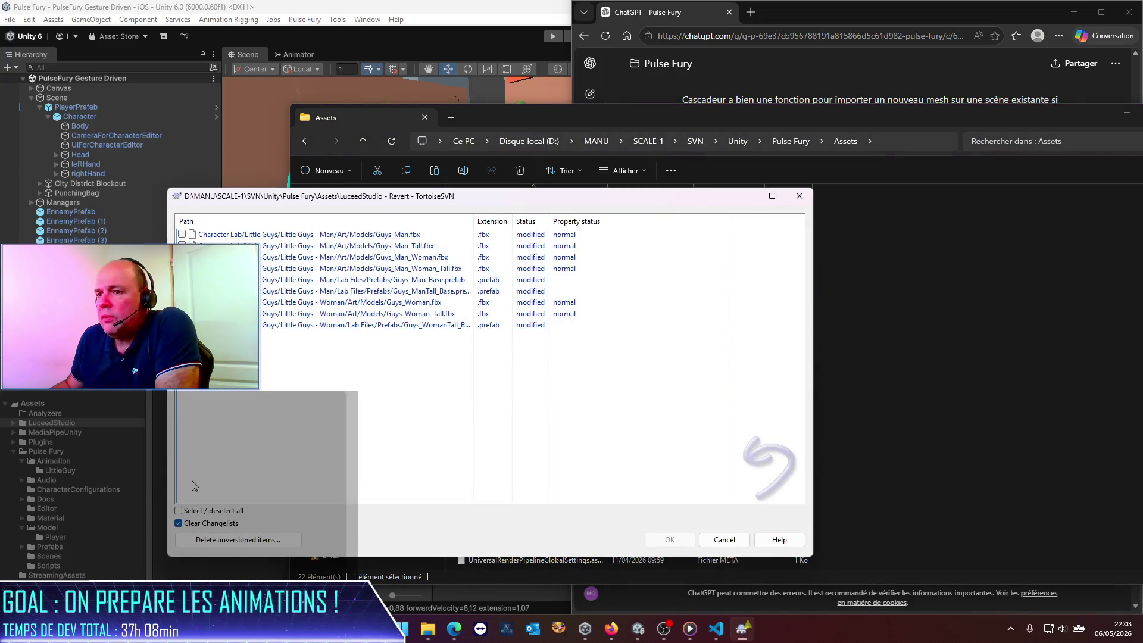
{"action": "left_click", "coordinate": [178, 510]}
{"action": "left_click", "coordinate": [649, 546]}
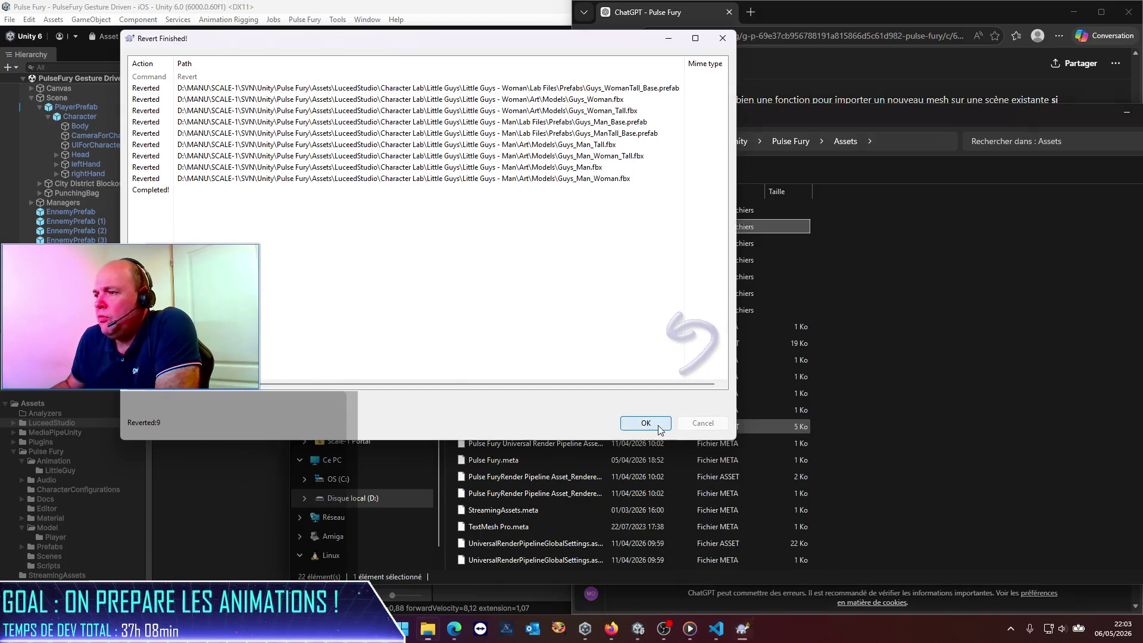
{"action": "left_click", "coordinate": [646, 423]}
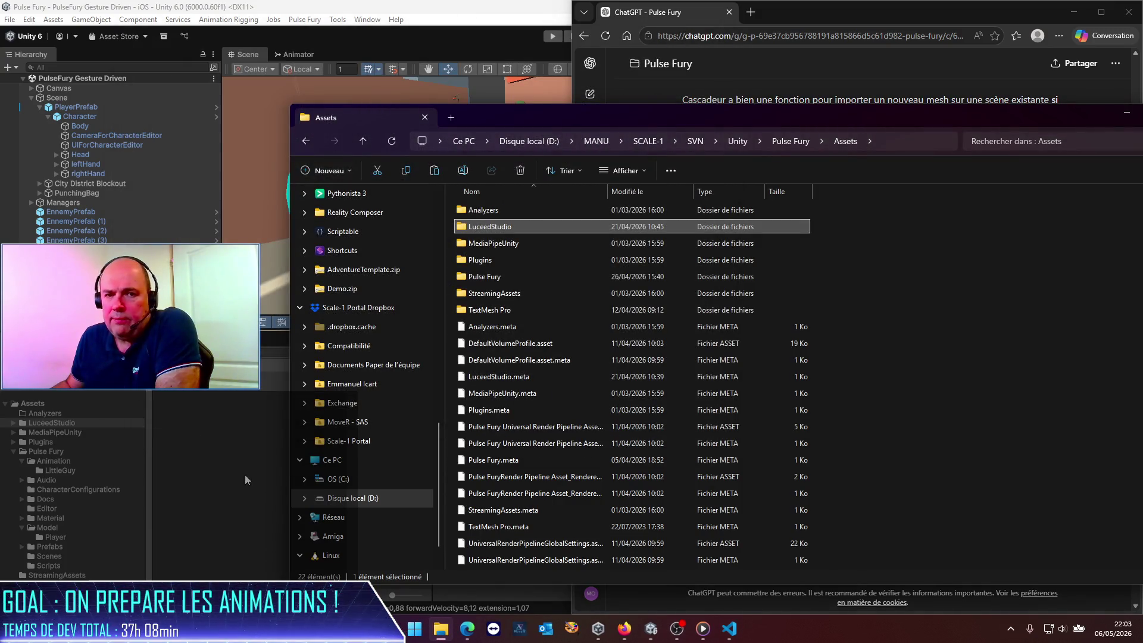
{"action": "left_click", "coordinate": [246, 479]}
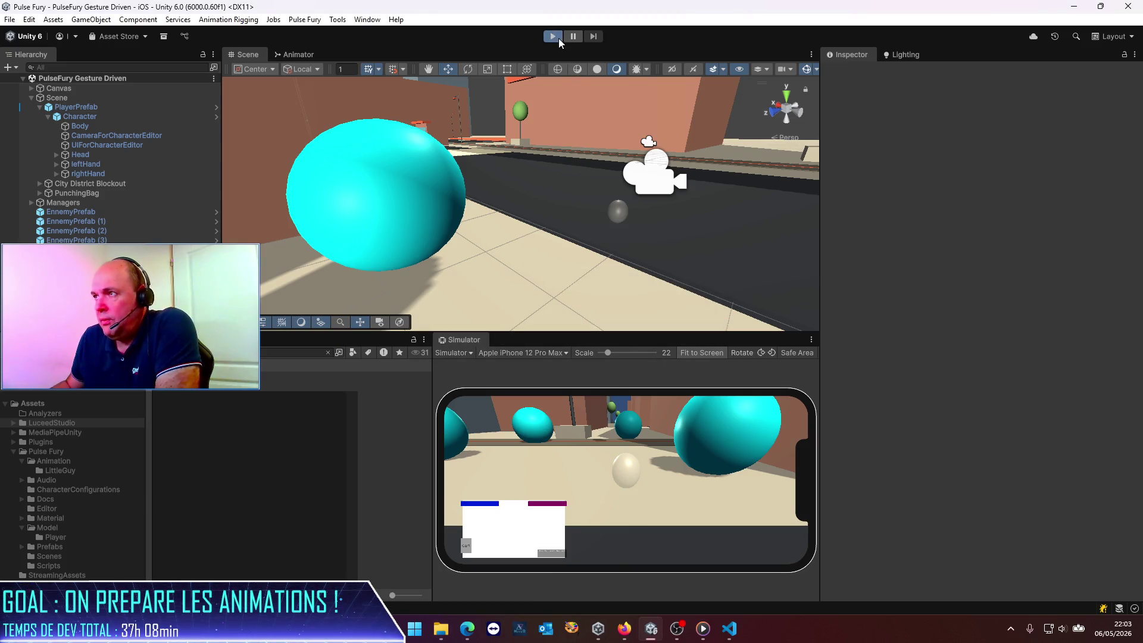
Run the Unity scene briefly to preview the player character, then stop it.
{"action": "left_click", "coordinate": [559, 38]}
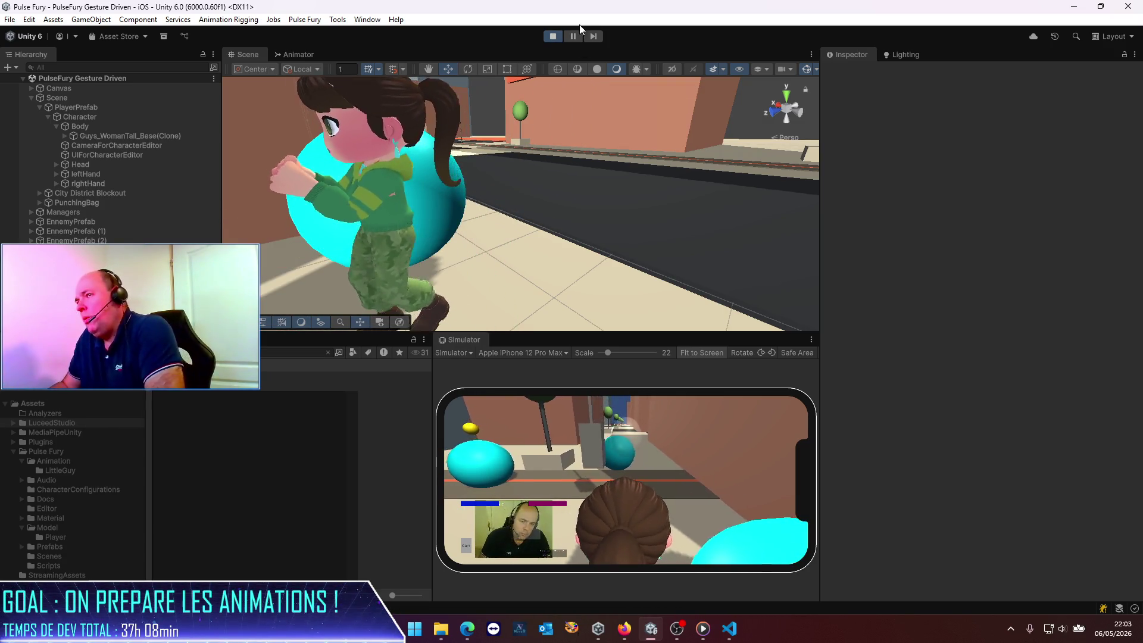
{"action": "left_click", "coordinate": [552, 37]}
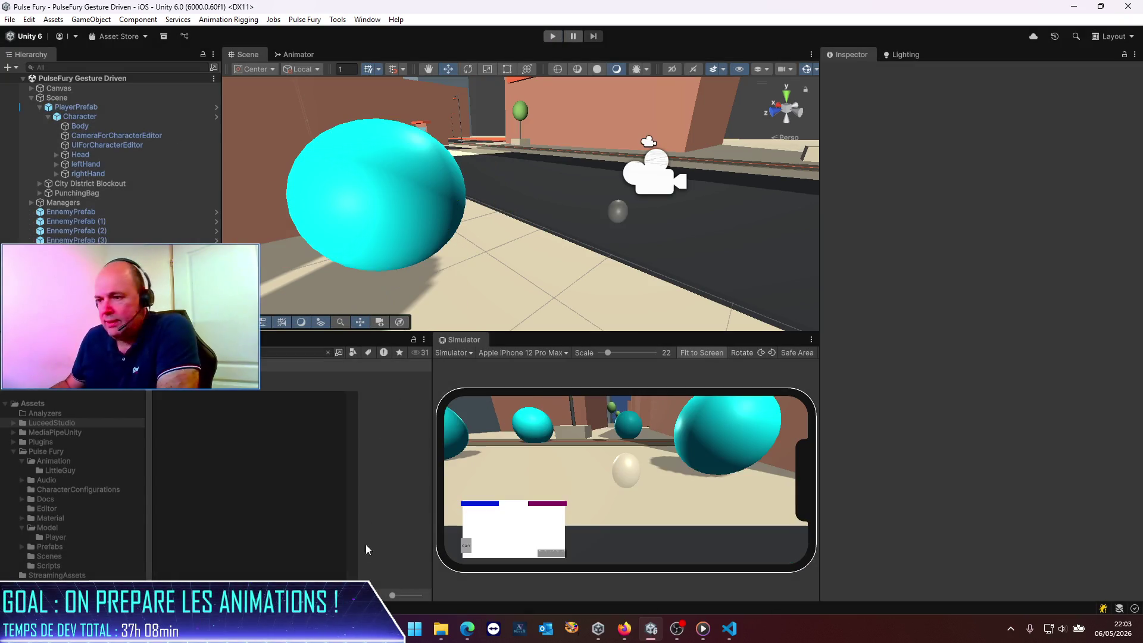
{"action": "left_click", "coordinate": [441, 628]}
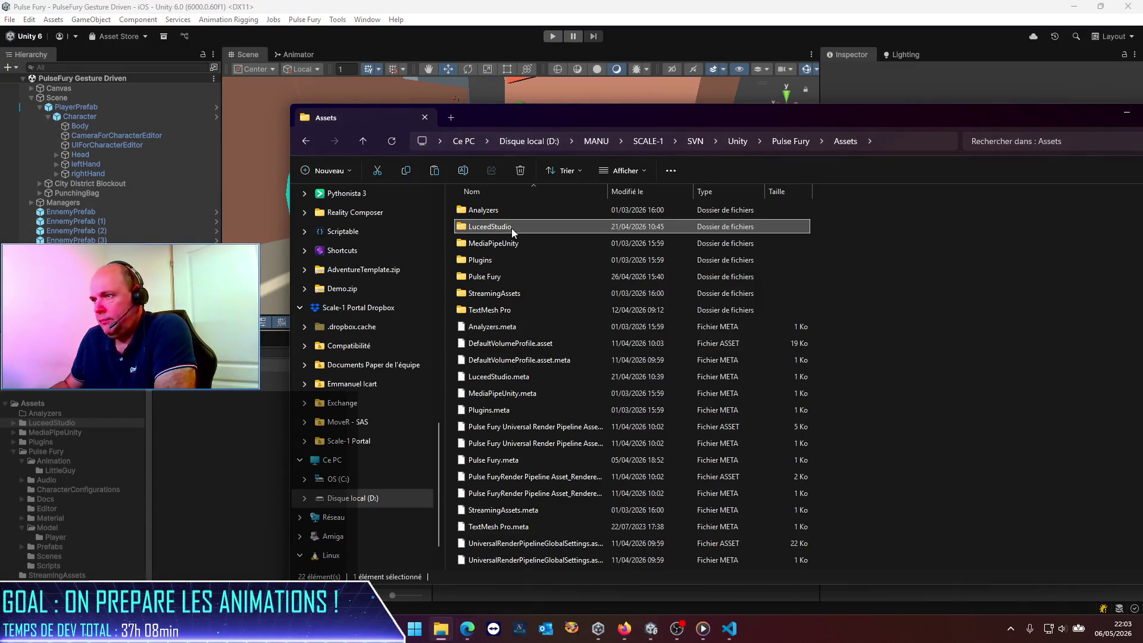
Delete the four LittleGuy .casc scenes from data_src\Cascadeur and reopen Fight-Idle.casc.
{"action": "left_click", "coordinate": [783, 143]}
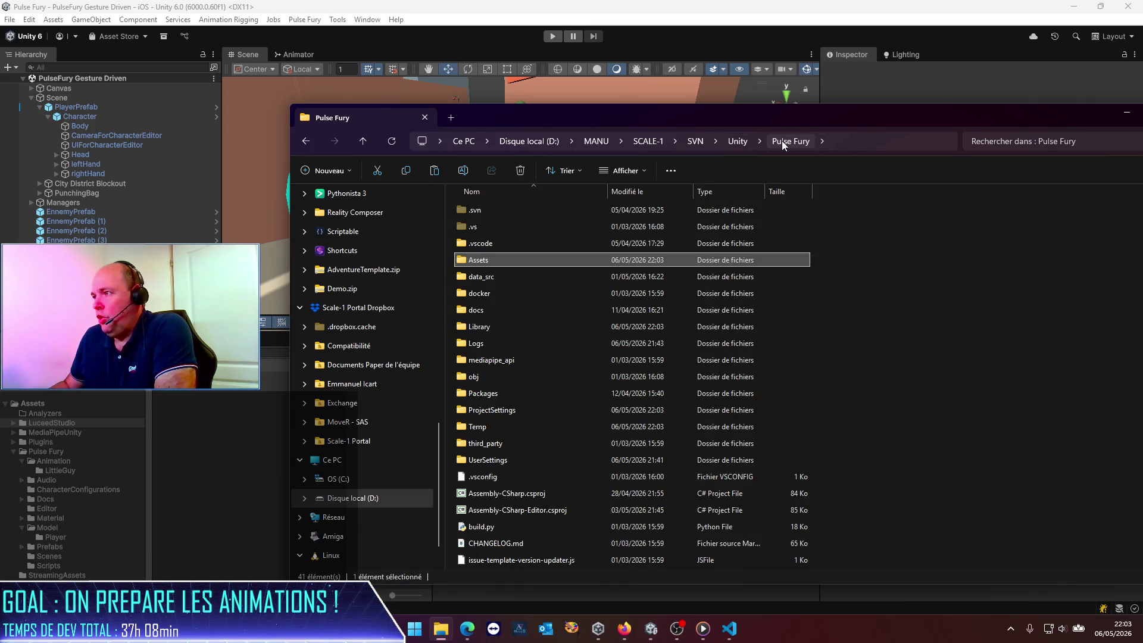
{"action": "double_click", "coordinate": [480, 277]}
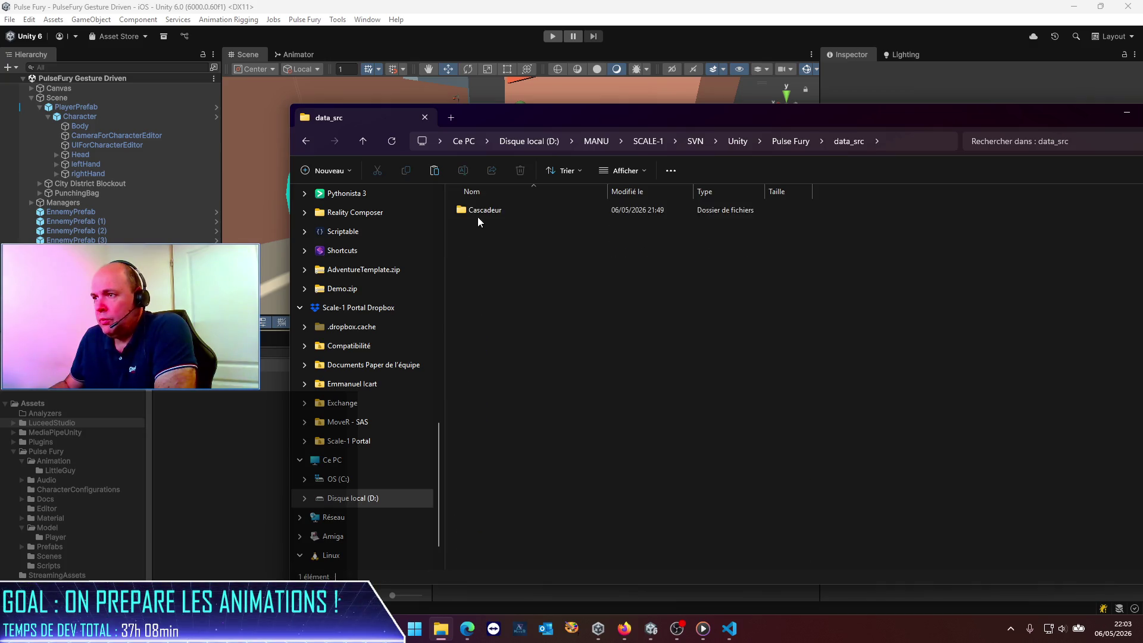
{"action": "double_click", "coordinate": [479, 213]}
{"action": "left_click_drag", "start_coordinate": [539, 446], "coordinate": [485, 348]}
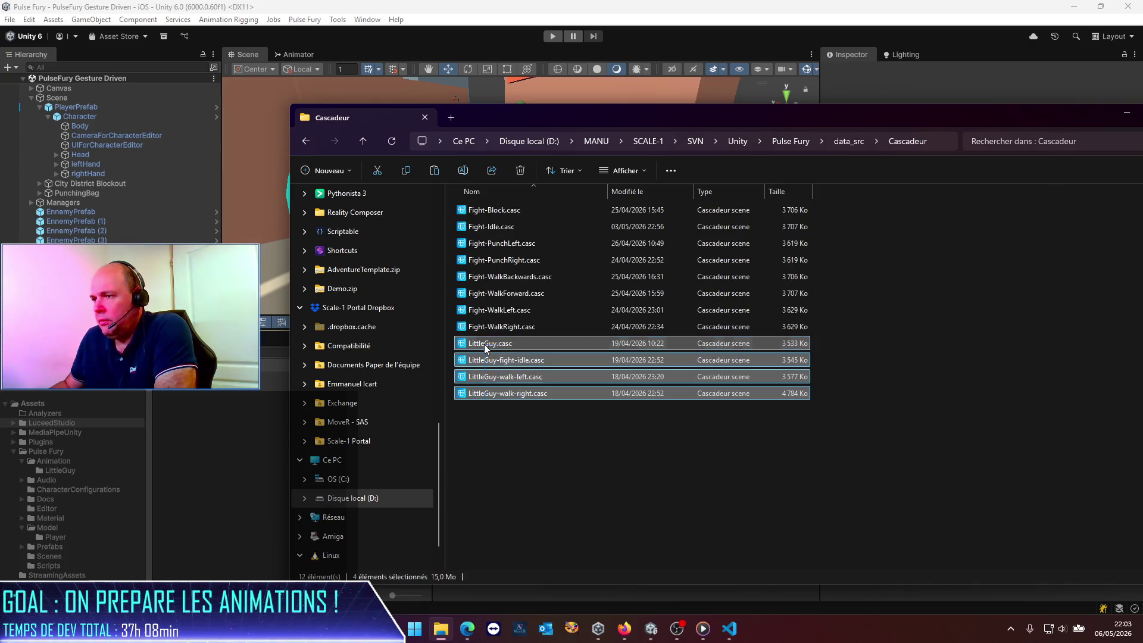
{"action": "key", "text": "Delete"}
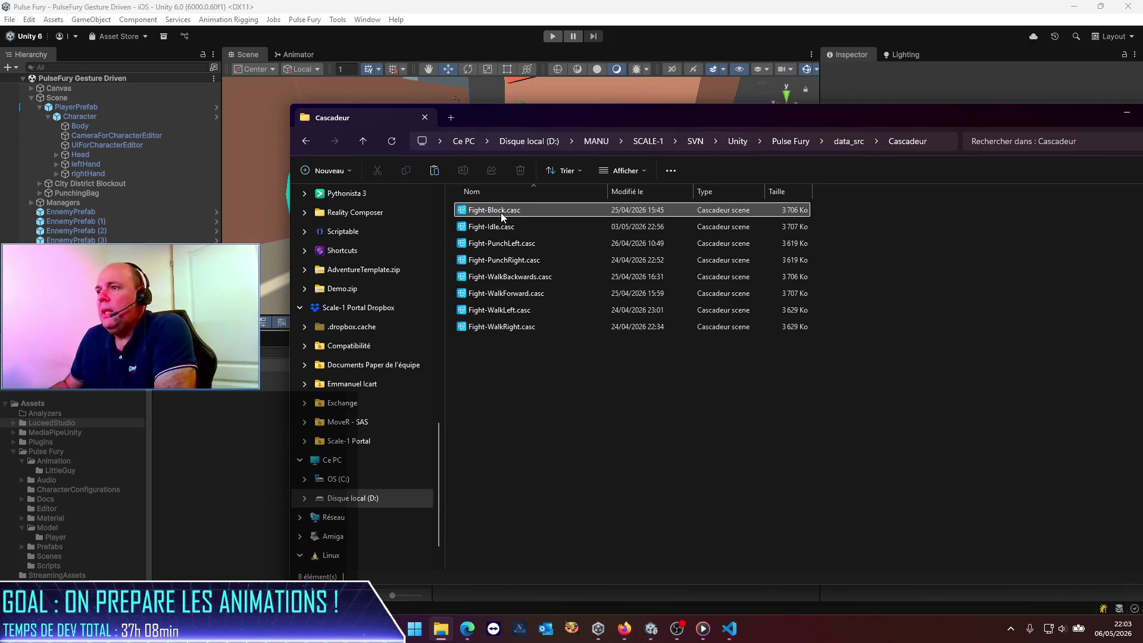
{"action": "double_click", "coordinate": [497, 230]}
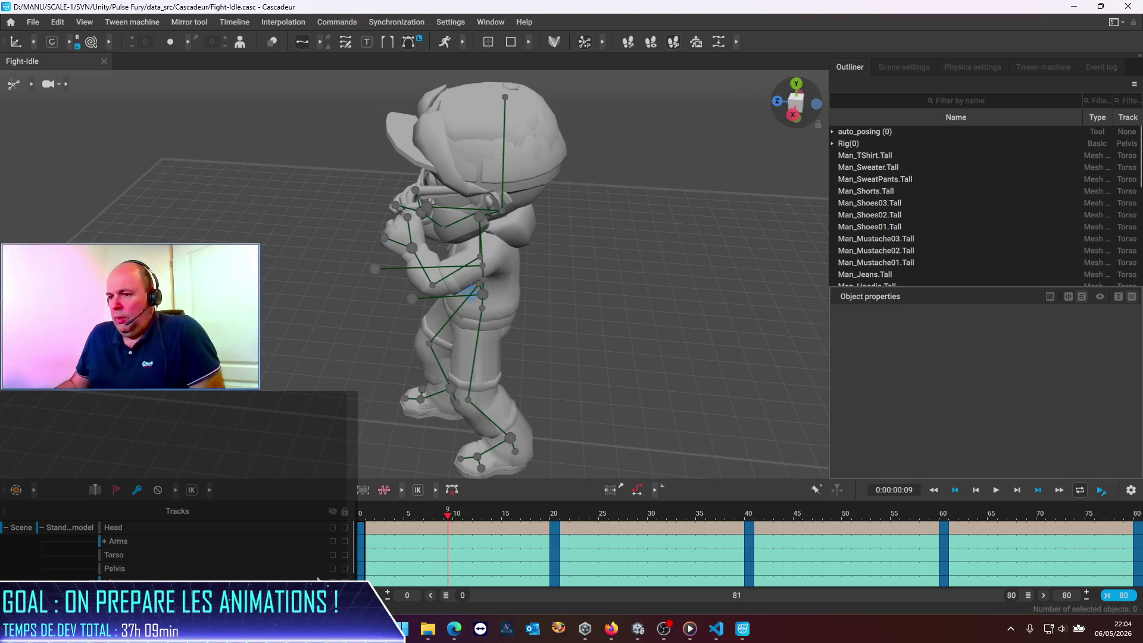
Check frames 0 and 21, and cancel switching the scene into rig mode.
{"action": "key", "text": "Home"}
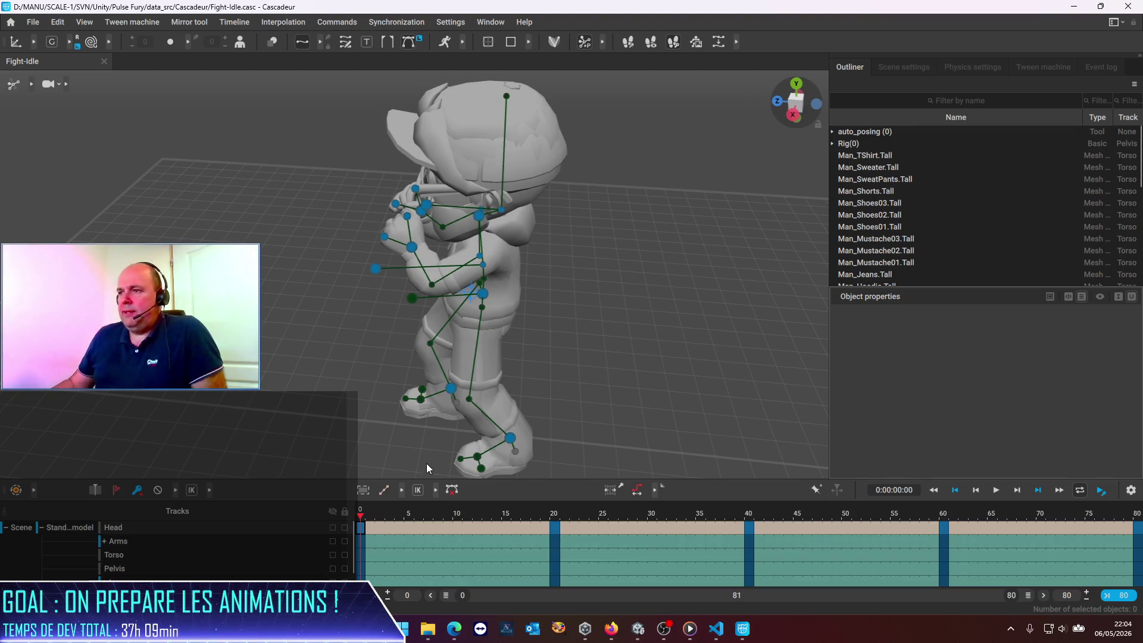
{"action": "left_click", "coordinate": [562, 525]}
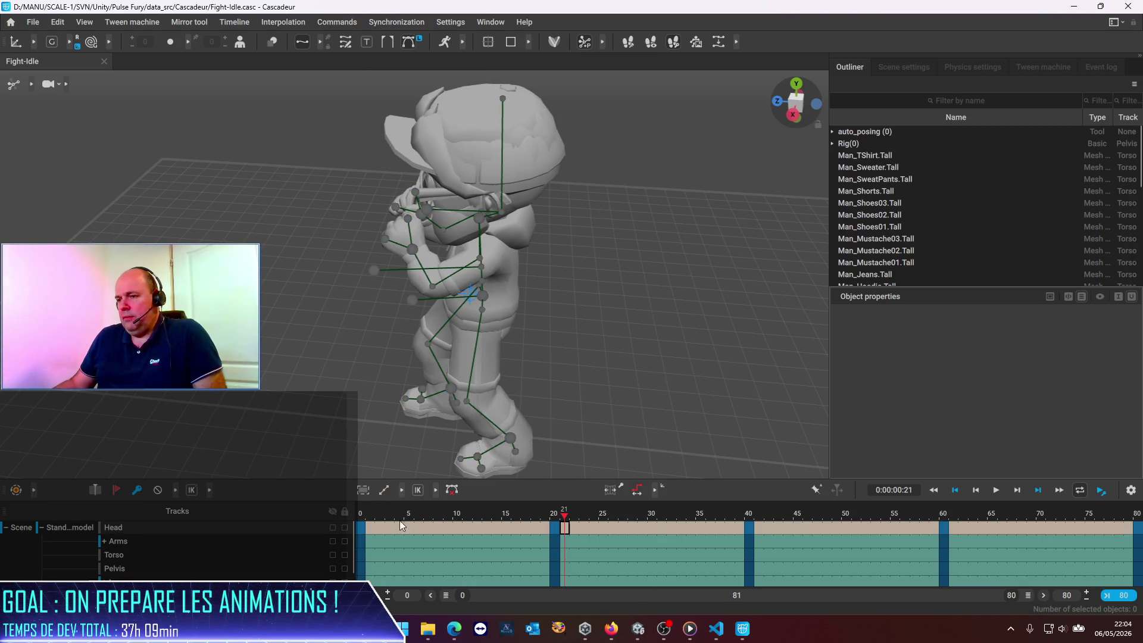
{"action": "left_click", "coordinate": [361, 527]}
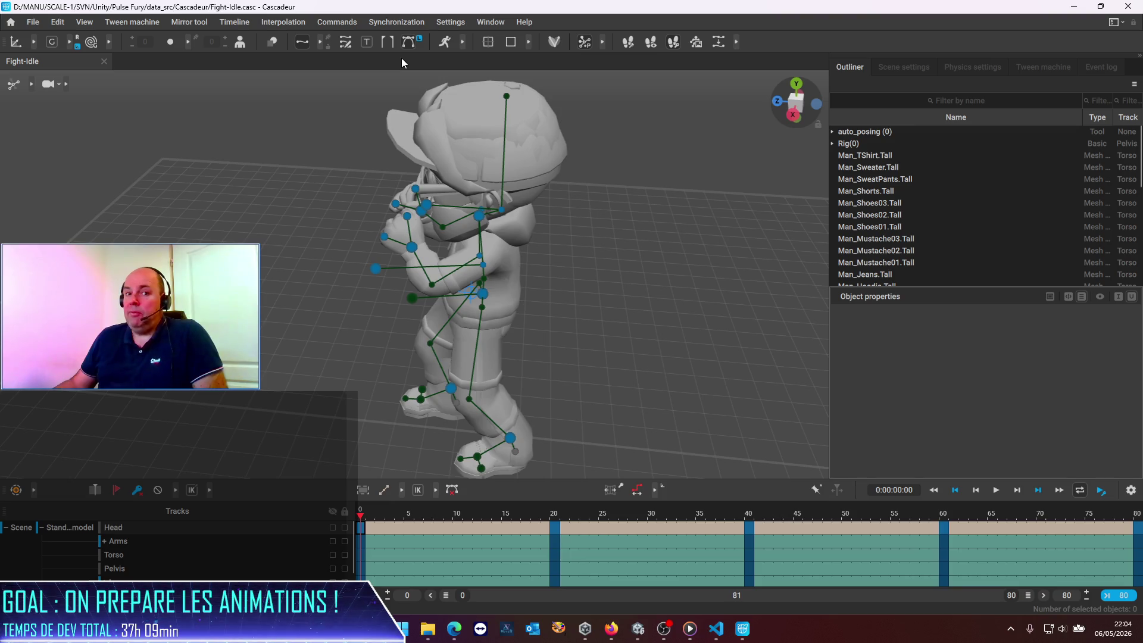
{"action": "left_click", "coordinate": [555, 44]}
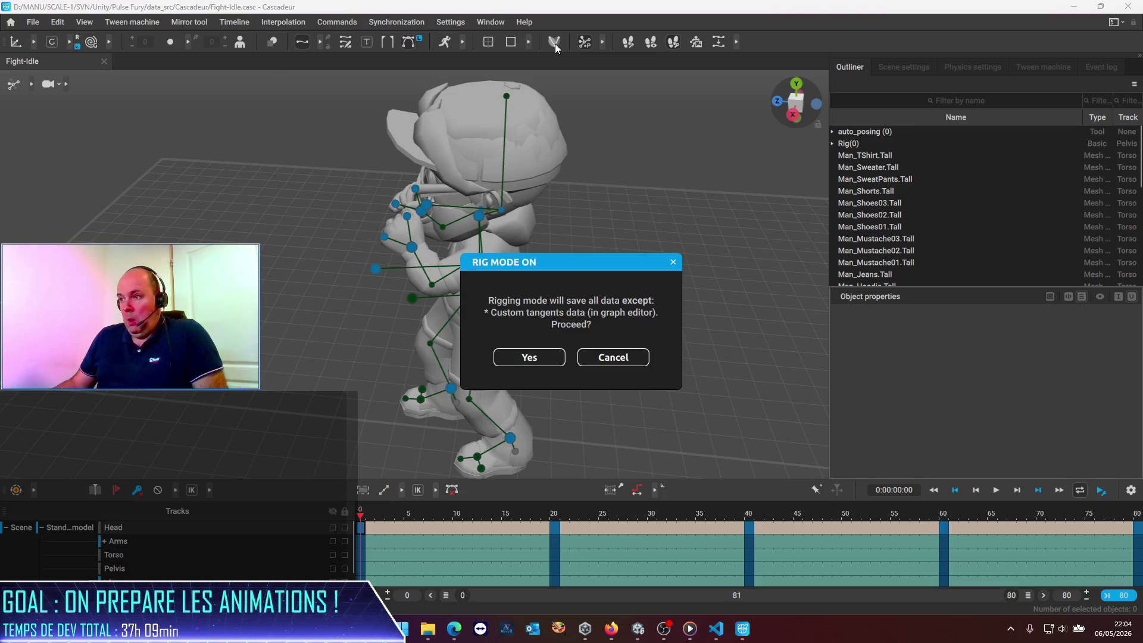
{"action": "left_click", "coordinate": [610, 357]}
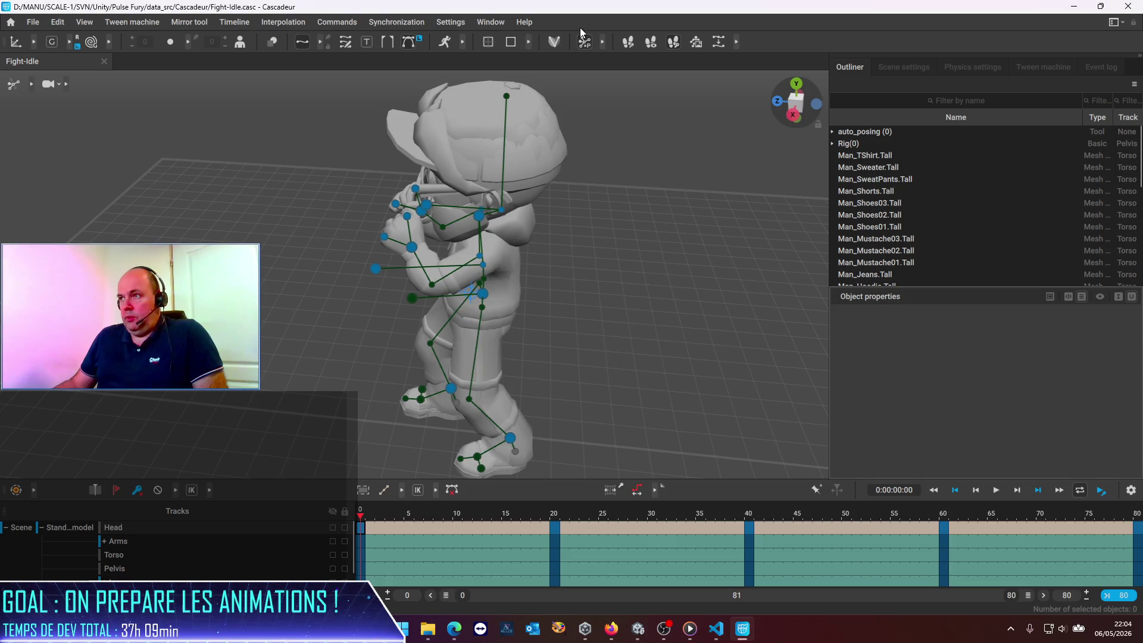
Toggle AutoPosing off, cycle the viewport display to Joint mode, and select the Head joint.
{"action": "left_click", "coordinate": [586, 45]}
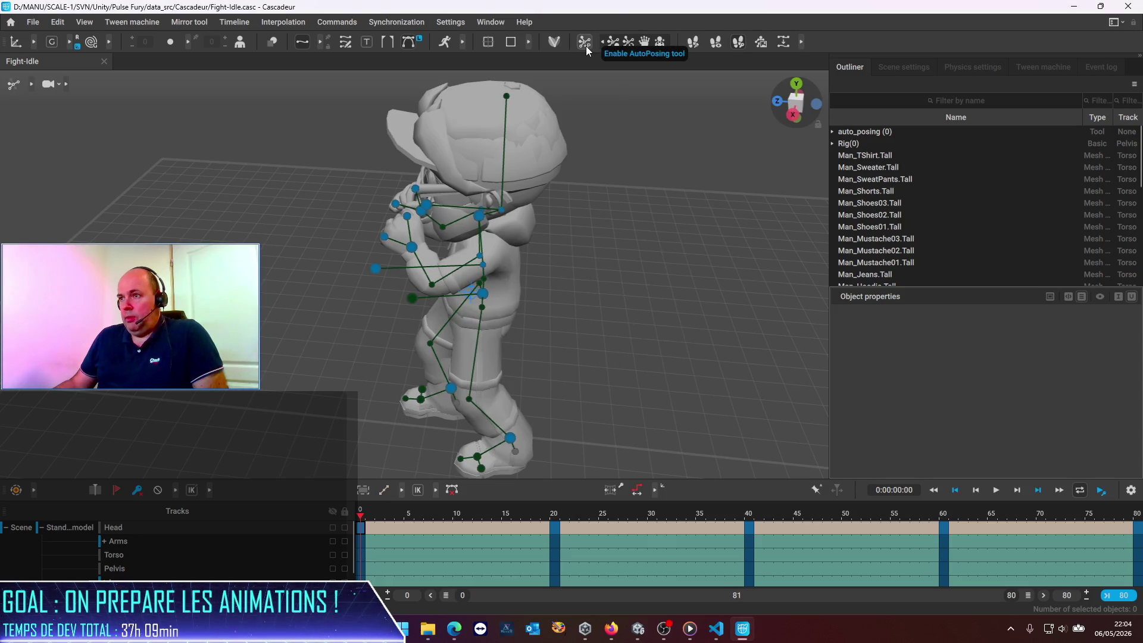
{"action": "left_click", "coordinate": [15, 88]}
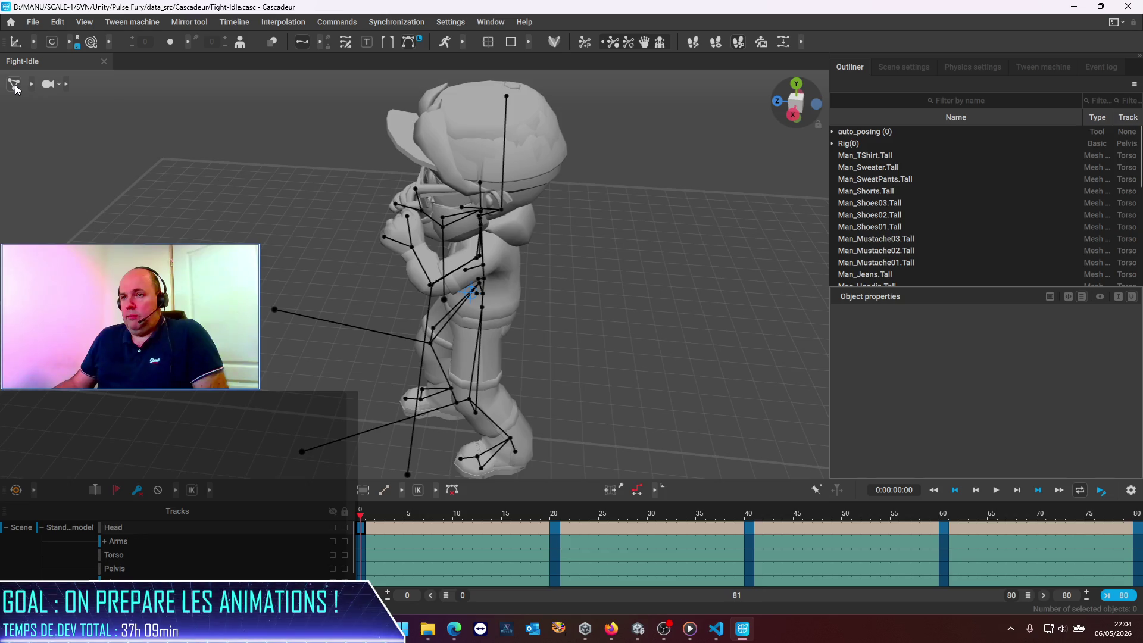
{"action": "left_click", "coordinate": [14, 89]}
{"action": "left_click", "coordinate": [15, 89]}
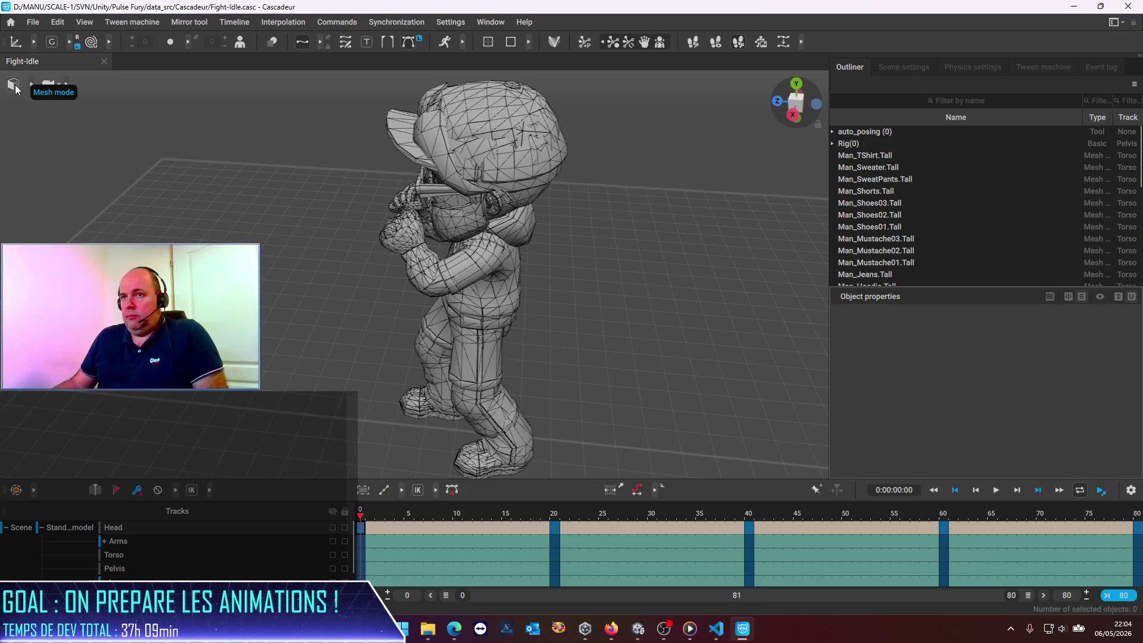
{"action": "left_click", "coordinate": [15, 88]}
{"action": "left_click", "coordinate": [15, 88]}
{"action": "left_click", "coordinate": [15, 88]}
{"action": "left_click", "coordinate": [14, 88]}
{"action": "left_click", "coordinate": [15, 88]}
{"action": "left_click", "coordinate": [15, 88]}
{"action": "left_click", "coordinate": [15, 88]}
{"action": "left_click", "coordinate": [15, 88]}
{"action": "left_click", "coordinate": [14, 88]}
{"action": "left_click", "coordinate": [15, 88]}
{"action": "left_click", "coordinate": [15, 88]}
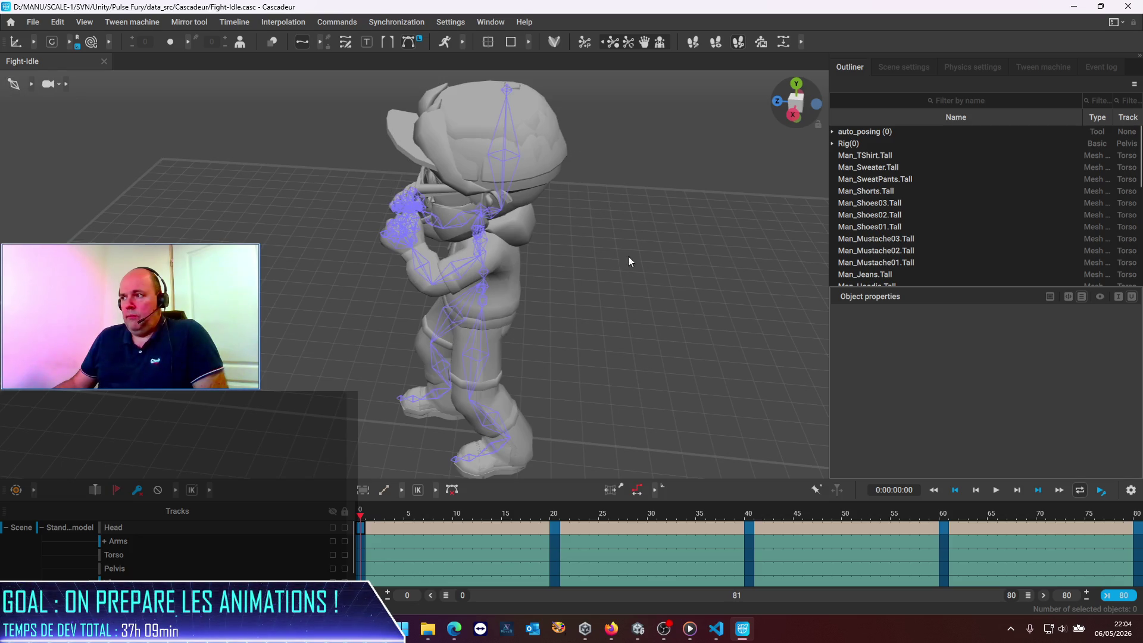
{"action": "left_click", "coordinate": [503, 205]}
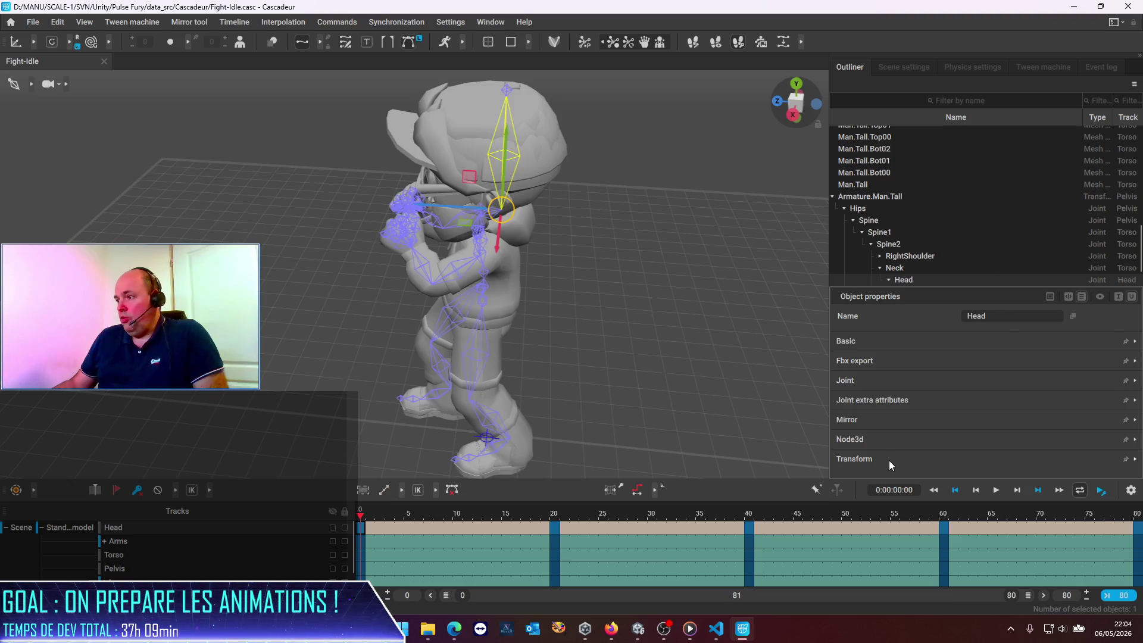
Expand the Head joint's Transform and set its local scale to 0.6/0.6/0.6 at frame 0.
{"action": "left_click", "coordinate": [1135, 461]}
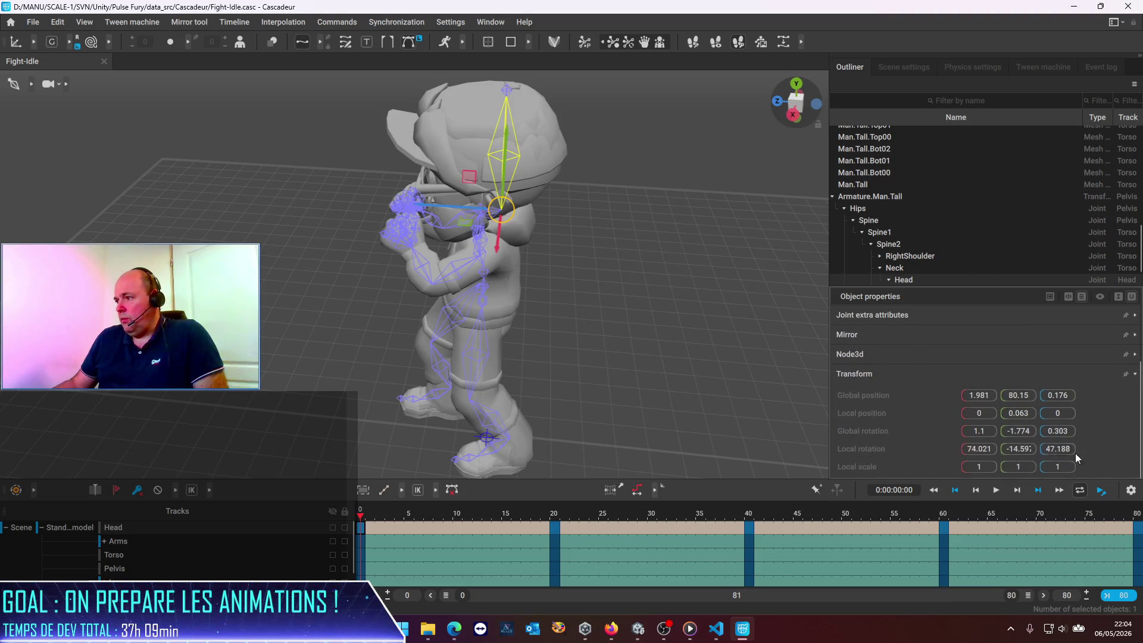
{"action": "left_click", "coordinate": [981, 468]}
{"action": "type", "text": "0.6"}
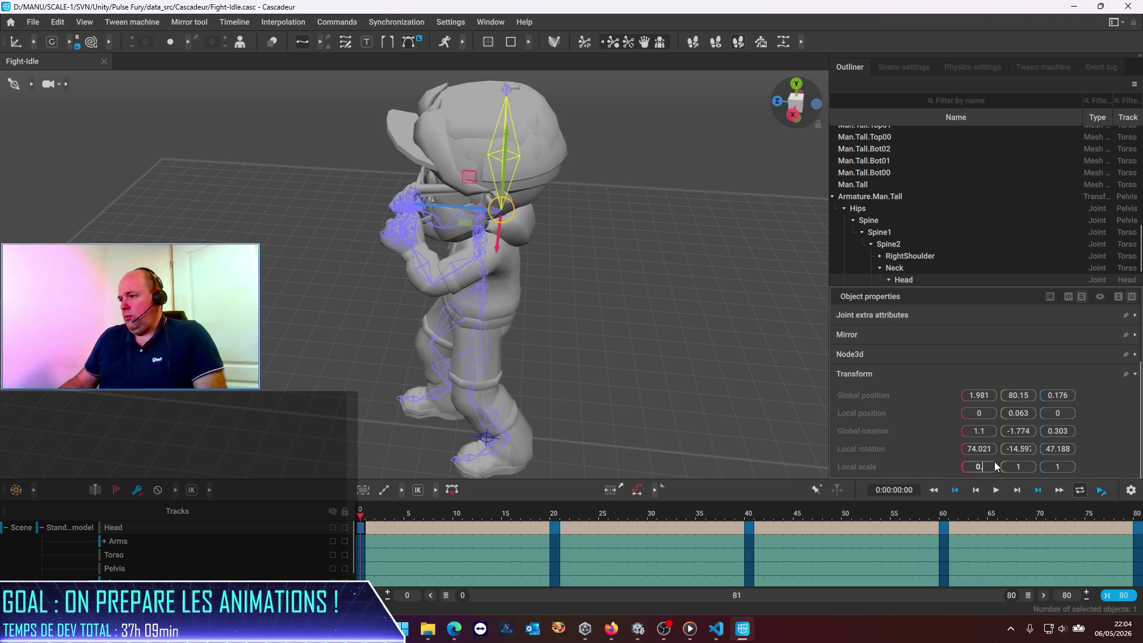
{"action": "key", "text": "Tab"}
{"action": "type", "text": ".6"}
{"action": "key", "text": "Tab"}
{"action": "type", "text": "0"}
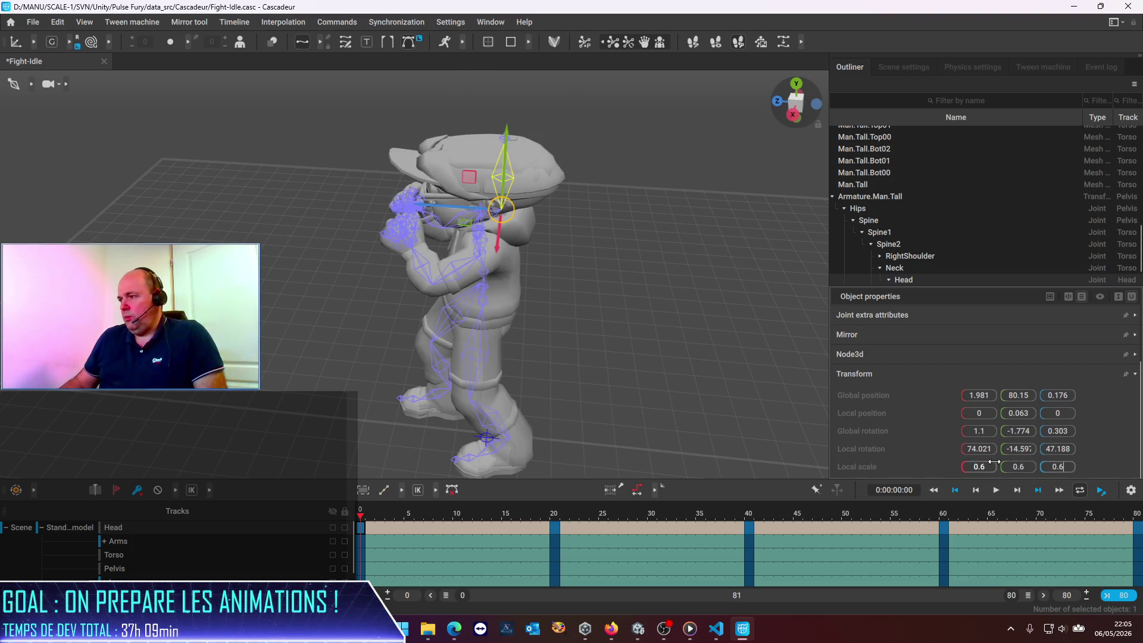
{"action": "key", "text": "Return"}
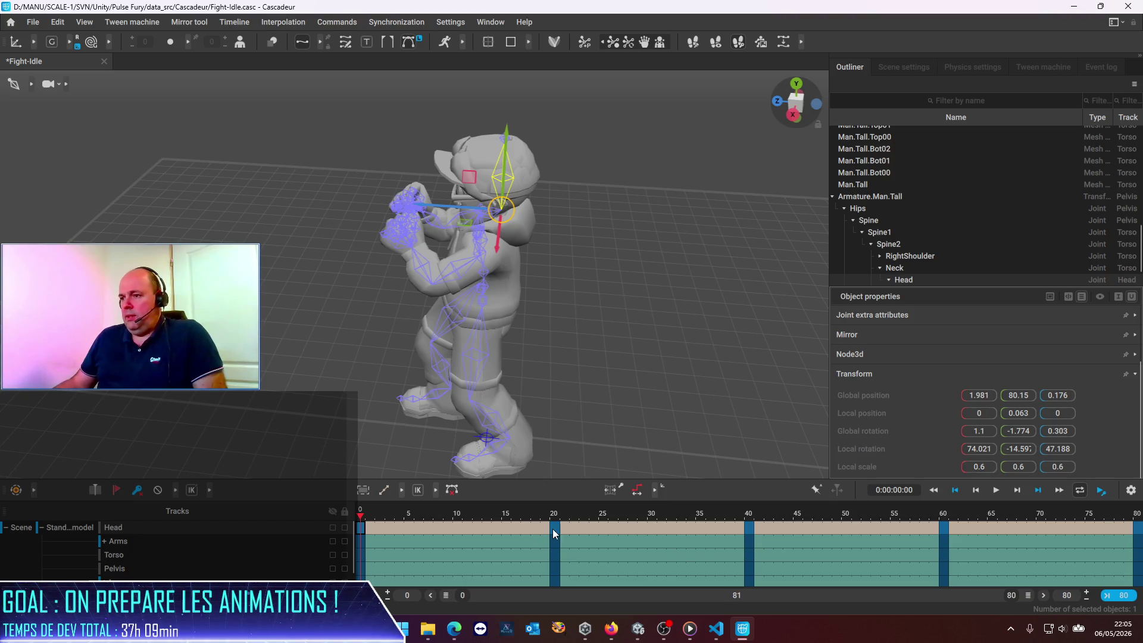
Set the head's local scale to 0.6 on all axes at the frame 20 and 40 keys.
{"action": "left_click", "coordinate": [555, 529]}
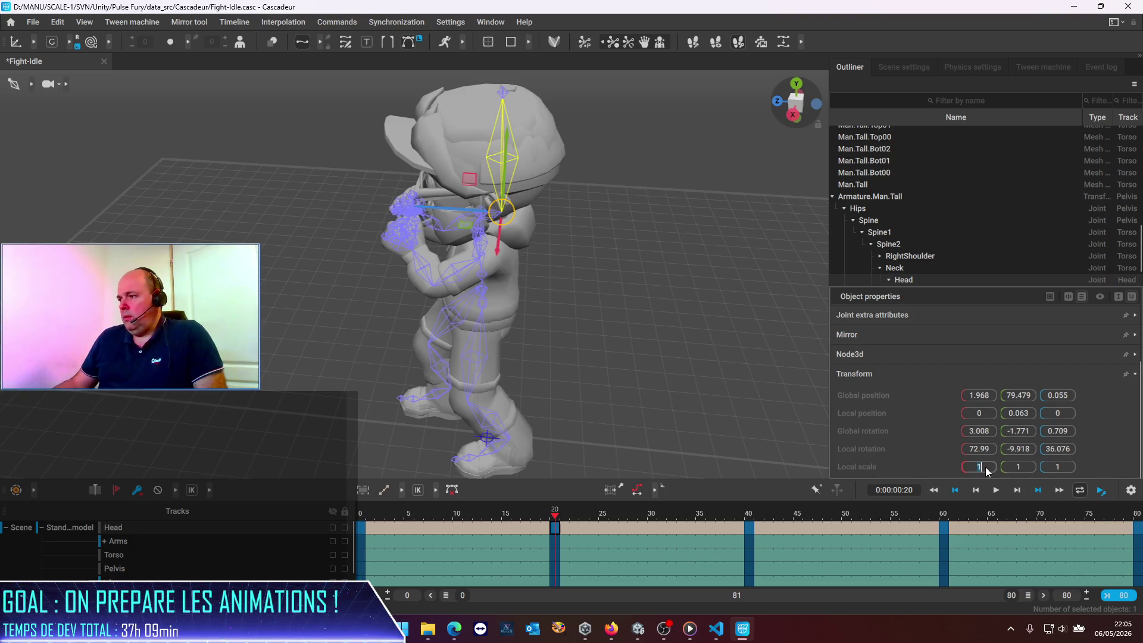
{"action": "type", "text": "0.6"}
{"action": "key", "text": "Tab"}
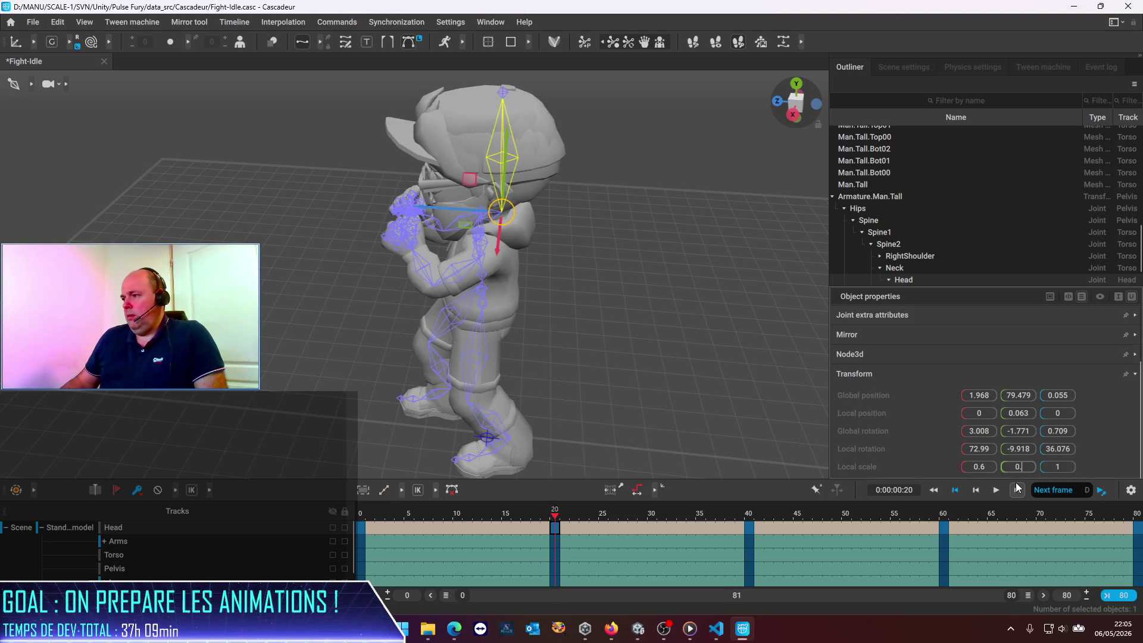
{"action": "type", "text": ".6"}
{"action": "key", "text": "Tab"}
{"action": "key", "text": "Return"}
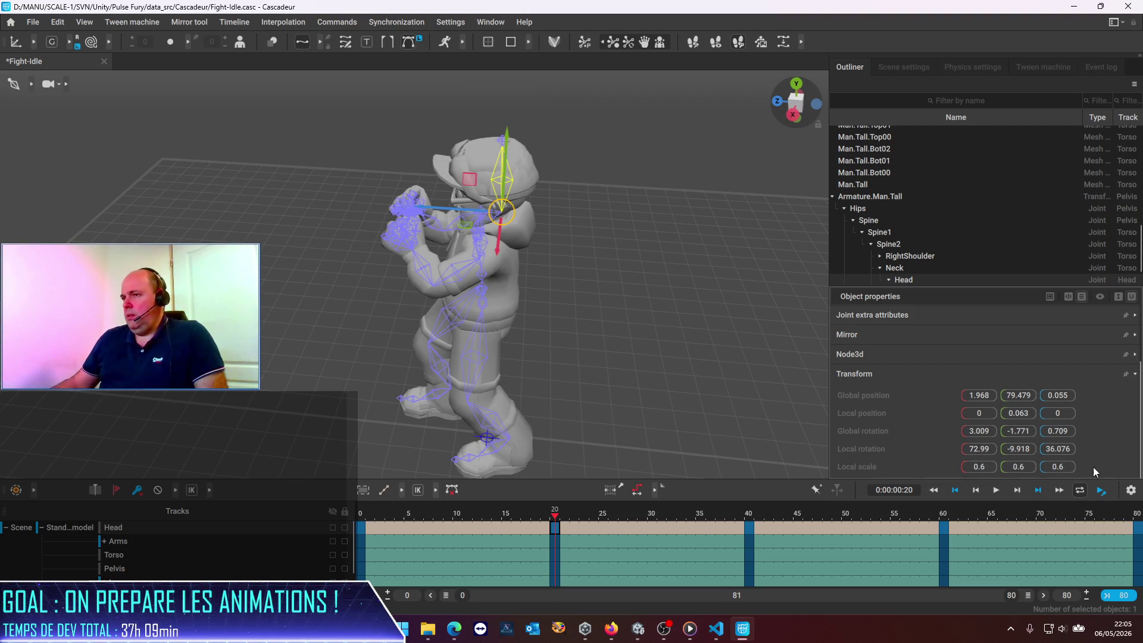
{"action": "left_click", "coordinate": [750, 526]}
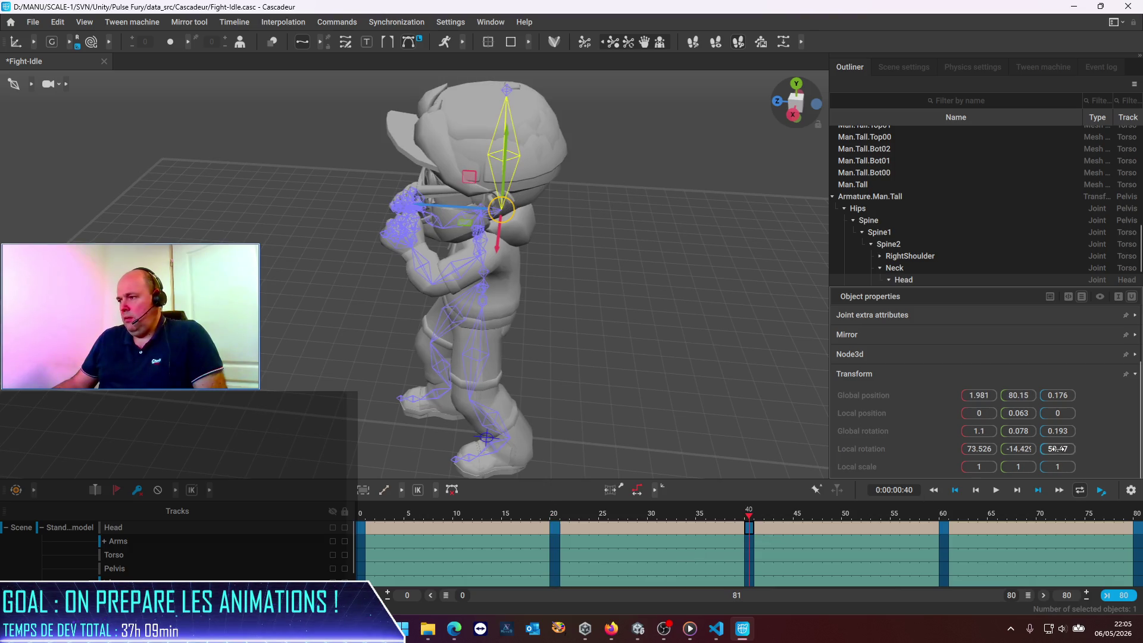
{"action": "type", "text": "0.6"}
{"action": "key", "text": "Tab"}
{"action": "type", "text": "0.6"}
{"action": "key", "text": "Tab"}
{"action": "type", "text": "0"}
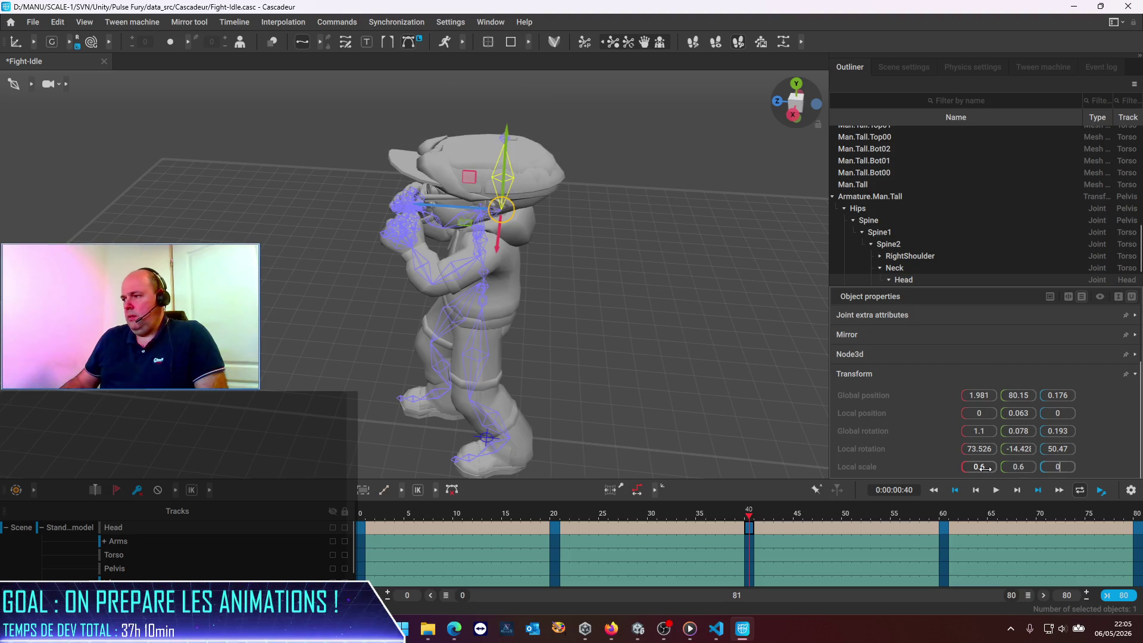
{"action": "type", "text": ".6"}
{"action": "key", "text": "Return"}
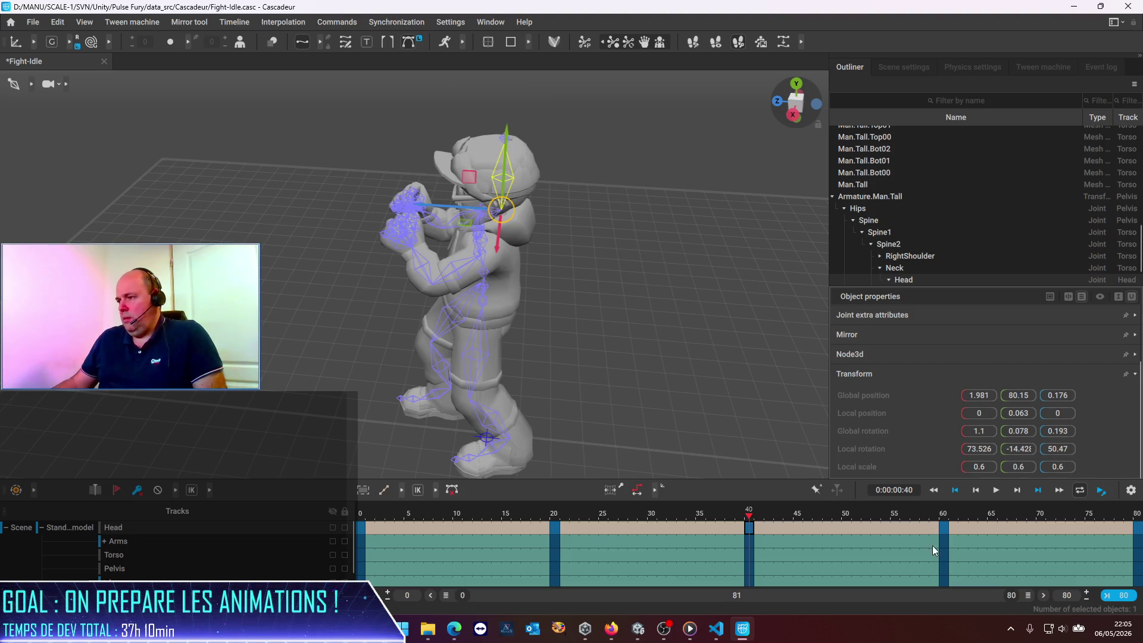
Set the head's local scale to 0.6 on all axes at the frame 60 and 80 keys.
{"action": "left_click", "coordinate": [943, 527]}
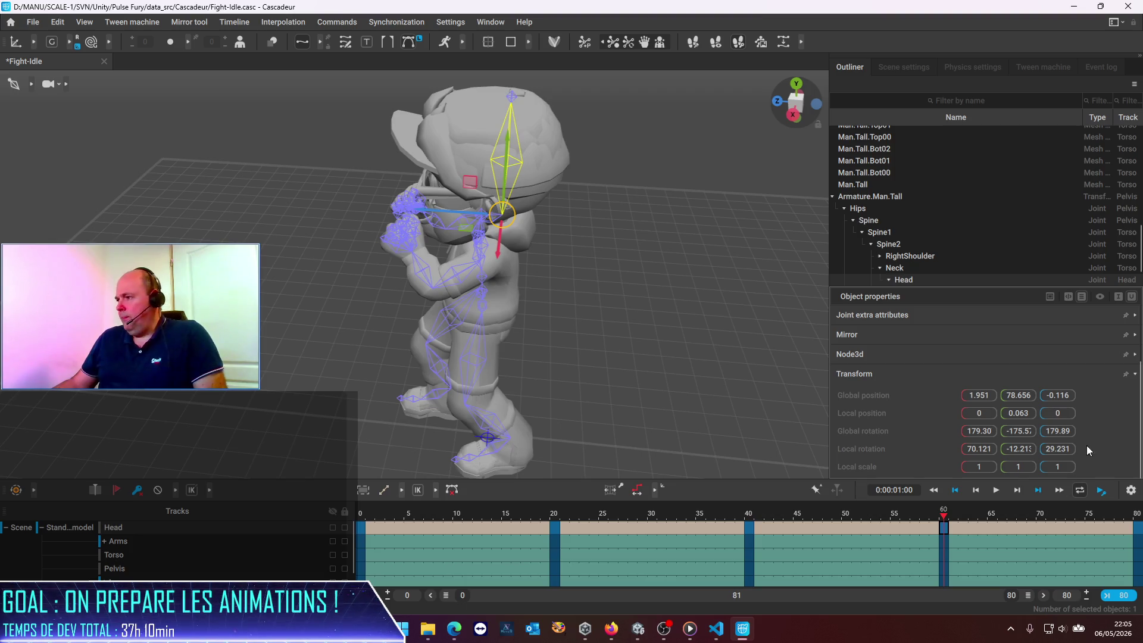
{"action": "type", "text": "0.6"}
{"action": "key", "text": "Tab"}
{"action": "type", "text": "0.6"}
{"action": "key", "text": "Tab"}
{"action": "type", "text": "0.6"}
{"action": "key", "text": "Return"}
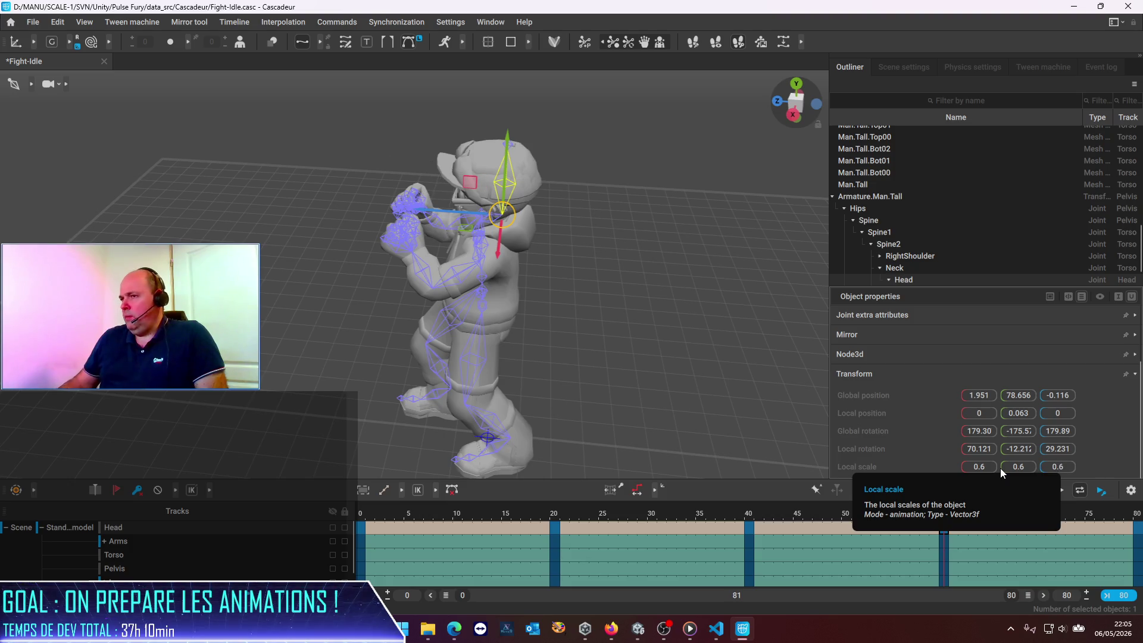
{"action": "left_click", "coordinate": [1137, 538]}
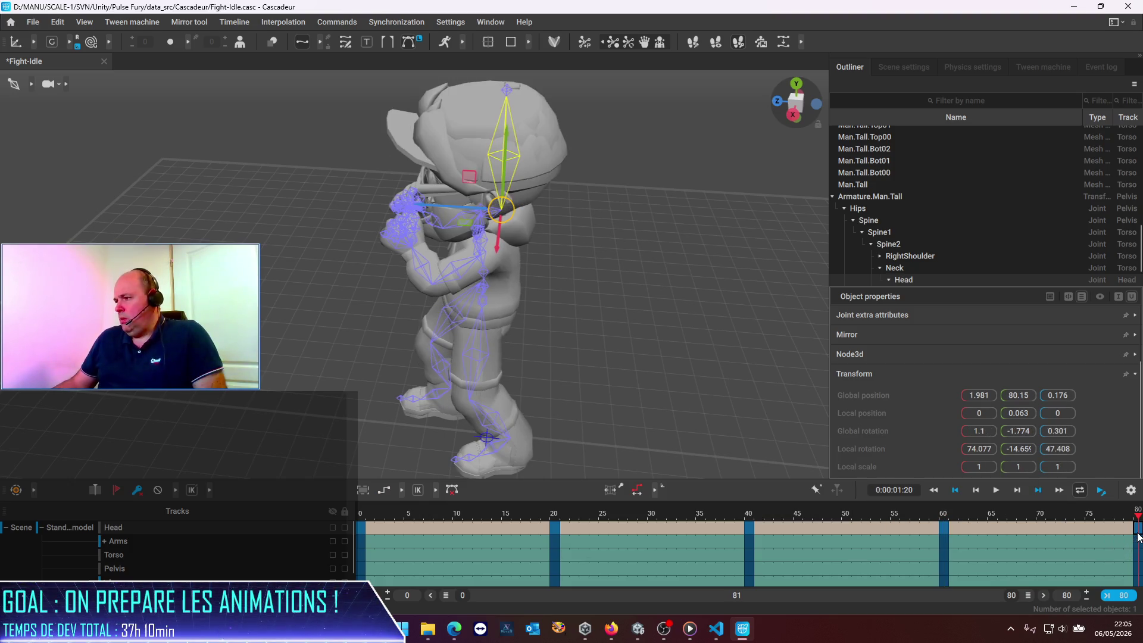
{"action": "left_click", "coordinate": [986, 466]}
{"action": "type", "text": "0.6"}
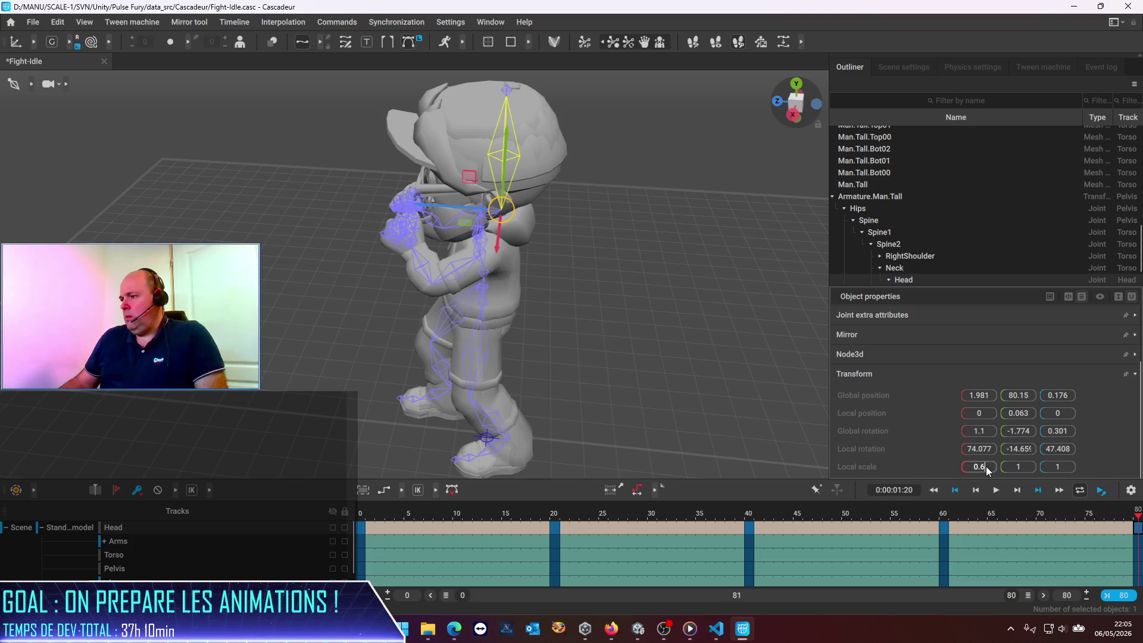
{"action": "key", "text": "Tab"}
{"action": "type", "text": "0.6"}
{"action": "key", "text": "Tab"}
{"action": "type", "text": "0"}
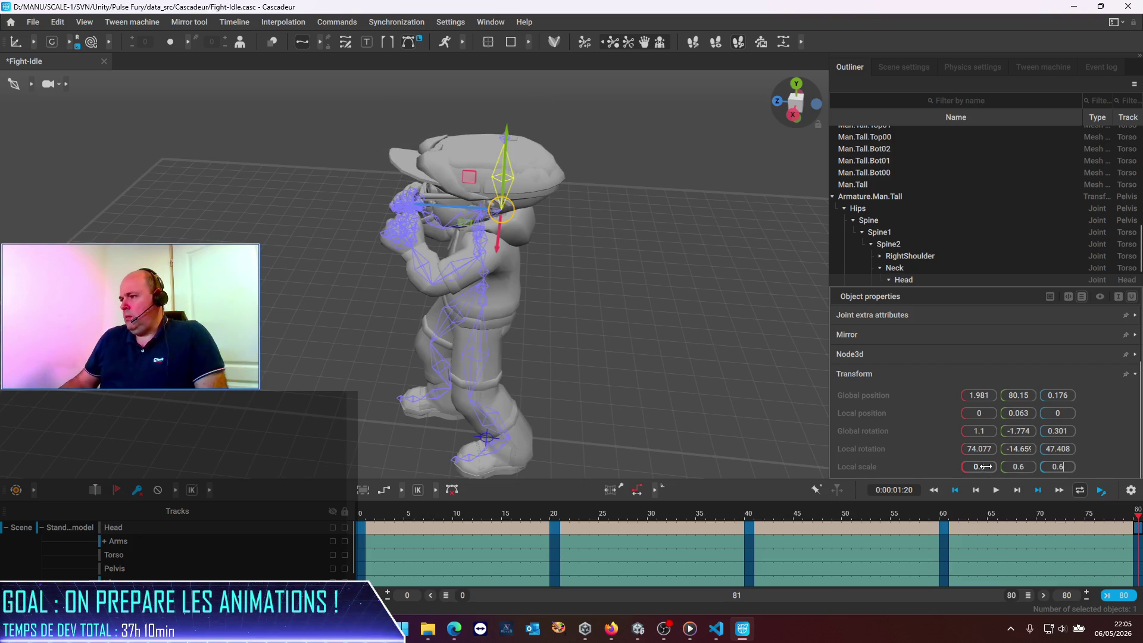
{"action": "key", "text": "Return"}
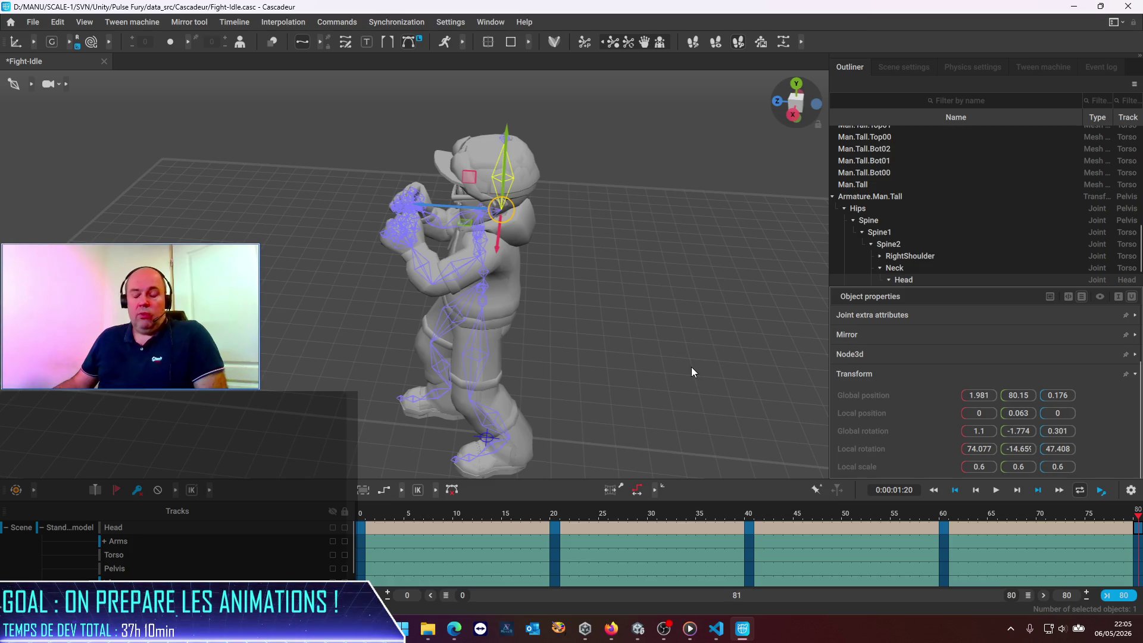
Save the Fight-Idle scene with Ctrl+S and play back the animation to check the smaller head.
{"action": "key", "text": "ctrl+s"}
{"action": "mouse_move", "coordinate": [424, 514]}
{"action": "left_mouse_down"}
{"action": "mouse_move", "coordinate": [389, 515]}
{"action": "mouse_move", "coordinate": [787, 539]}
{"action": "left_mouse_up"}
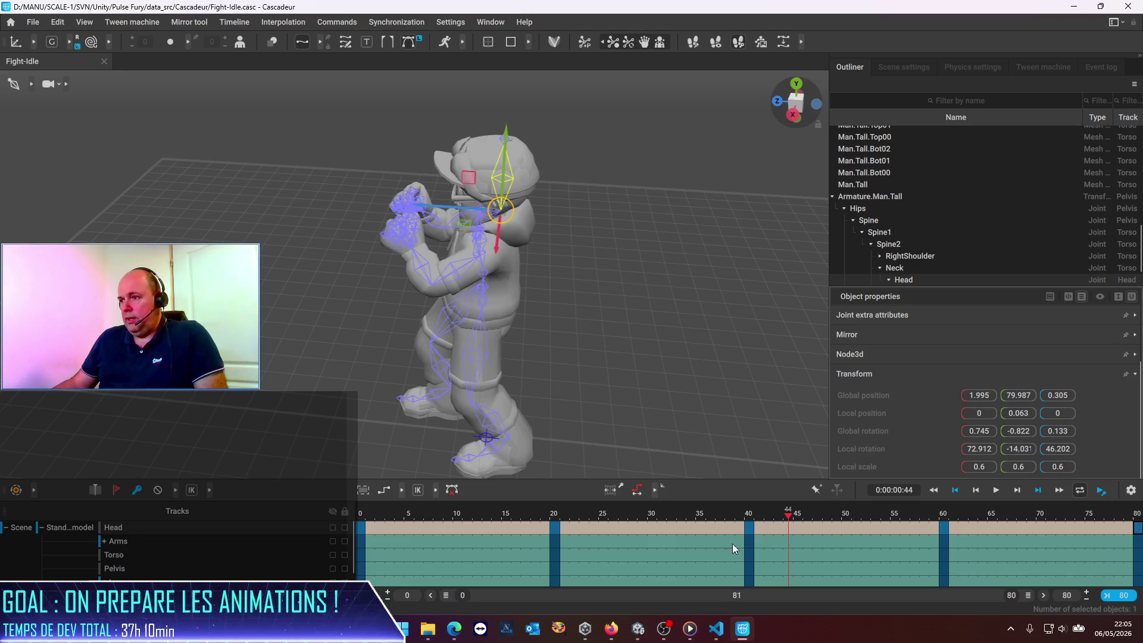
{"action": "key", "text": "space"}
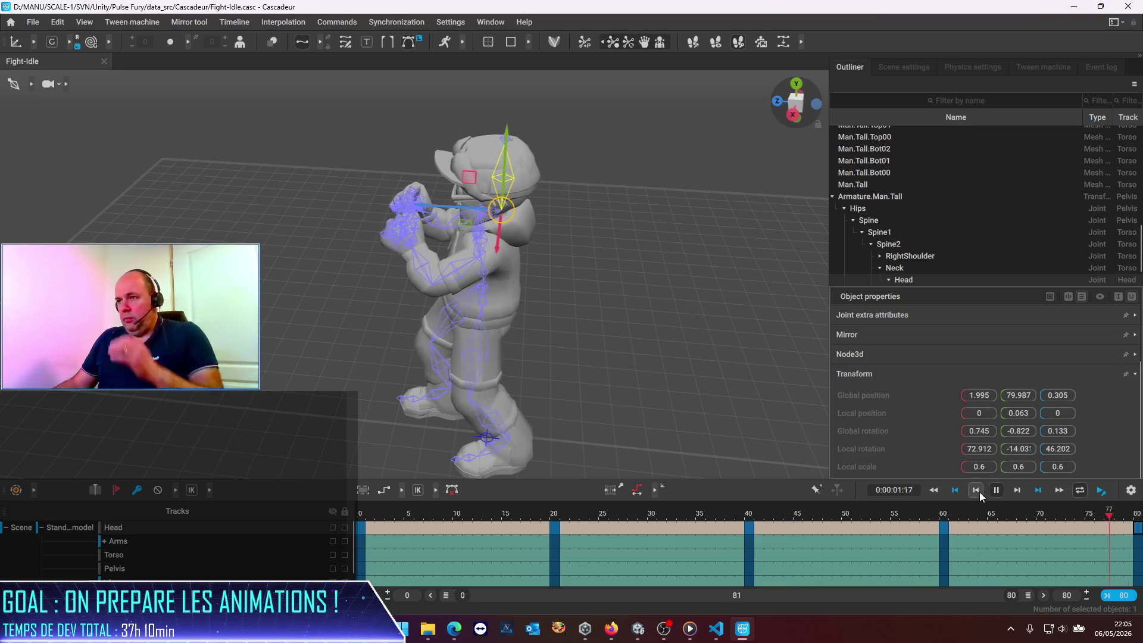
{"action": "left_click", "coordinate": [564, 311]}
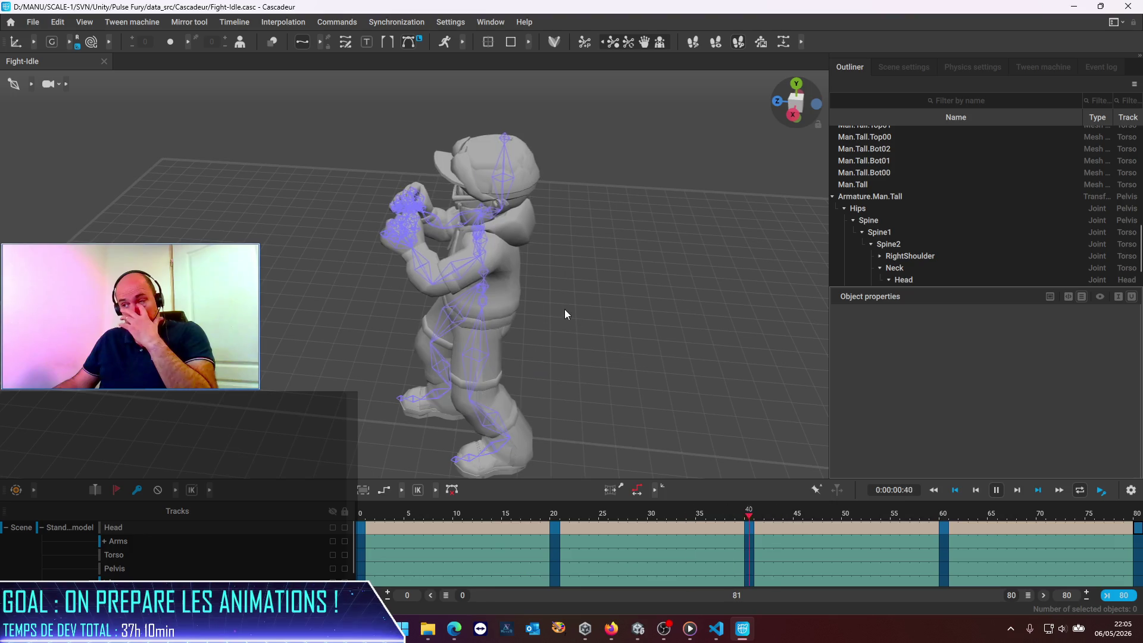
{"action": "mouse_move", "coordinate": [595, 283]}
{"action": "right_mouse_down"}
{"action": "mouse_move", "coordinate": [715, 290]}
{"action": "mouse_move", "coordinate": [763, 235]}
{"action": "mouse_move", "coordinate": [632, 170]}
{"action": "mouse_move", "coordinate": [440, 166]}
{"action": "mouse_move", "coordinate": [319, 261]}
{"action": "right_mouse_up"}
{"action": "mouse_move", "coordinate": [361, 312]}
{"action": "right_mouse_down"}
{"action": "mouse_move", "coordinate": [737, 284]}
{"action": "mouse_move", "coordinate": [400, 155]}
{"action": "right_mouse_up"}
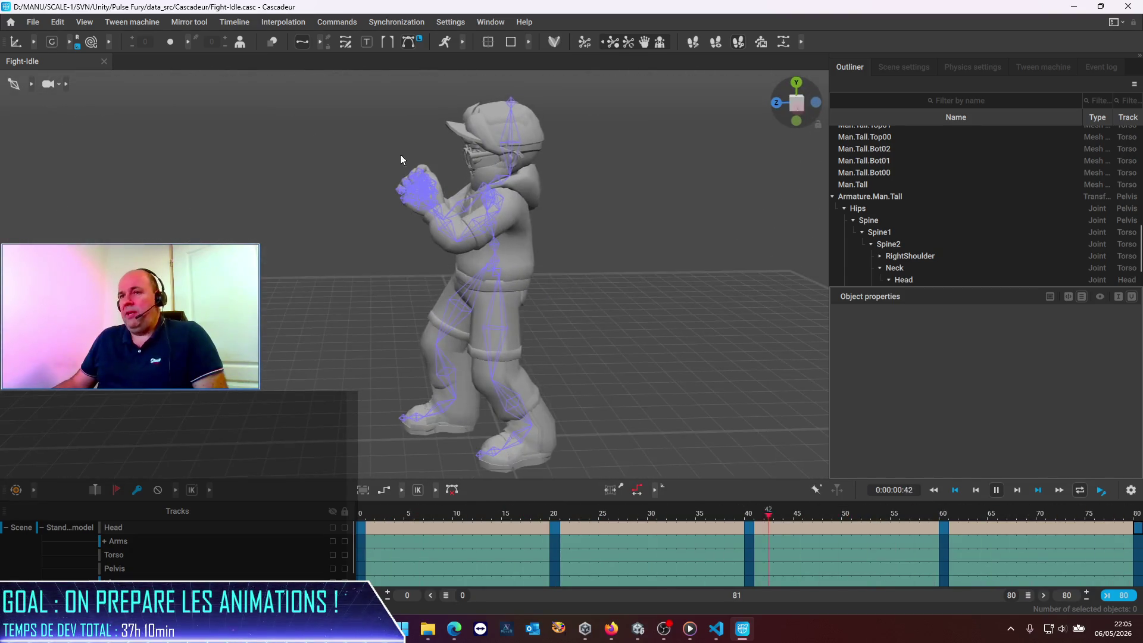
Export the animation as FBX with the Animation preset, overwriting fight-idle.fbx in the LittleGuy folder.
{"action": "left_click", "coordinate": [31, 22]}
{"action": "mouse_move", "coordinate": [58, 148]}
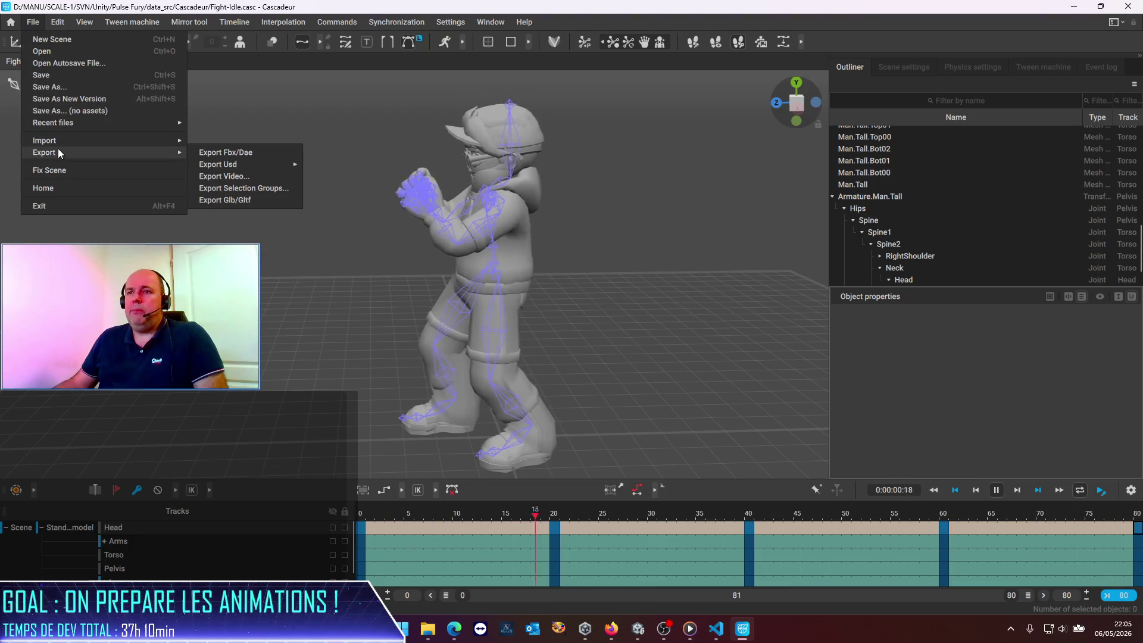
{"action": "left_click", "coordinate": [235, 156]}
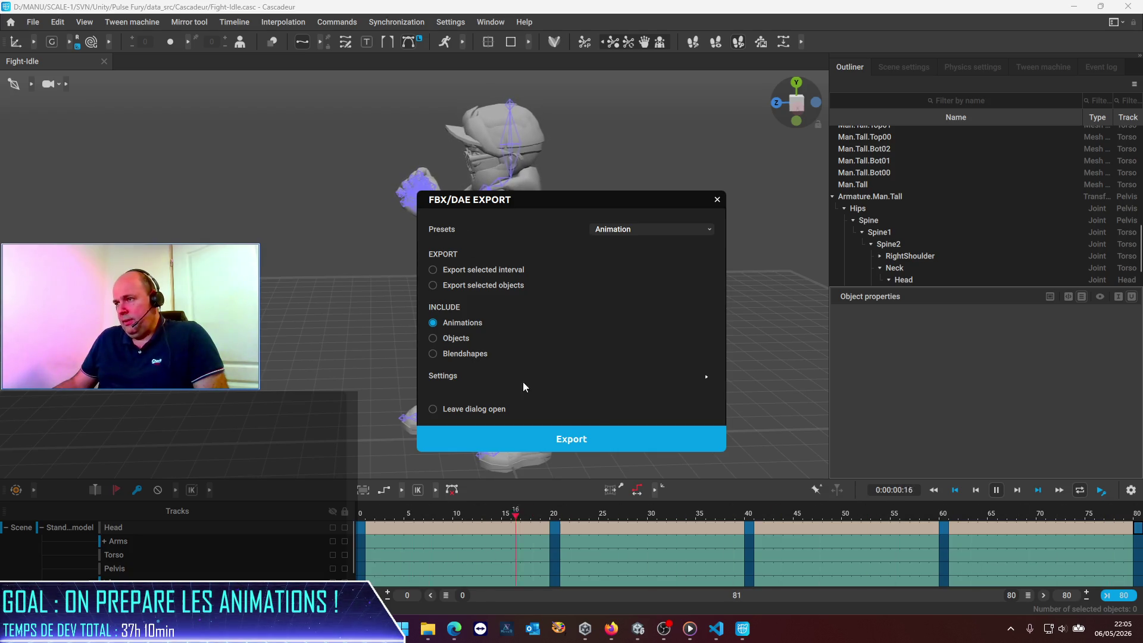
{"action": "left_click", "coordinate": [588, 437]}
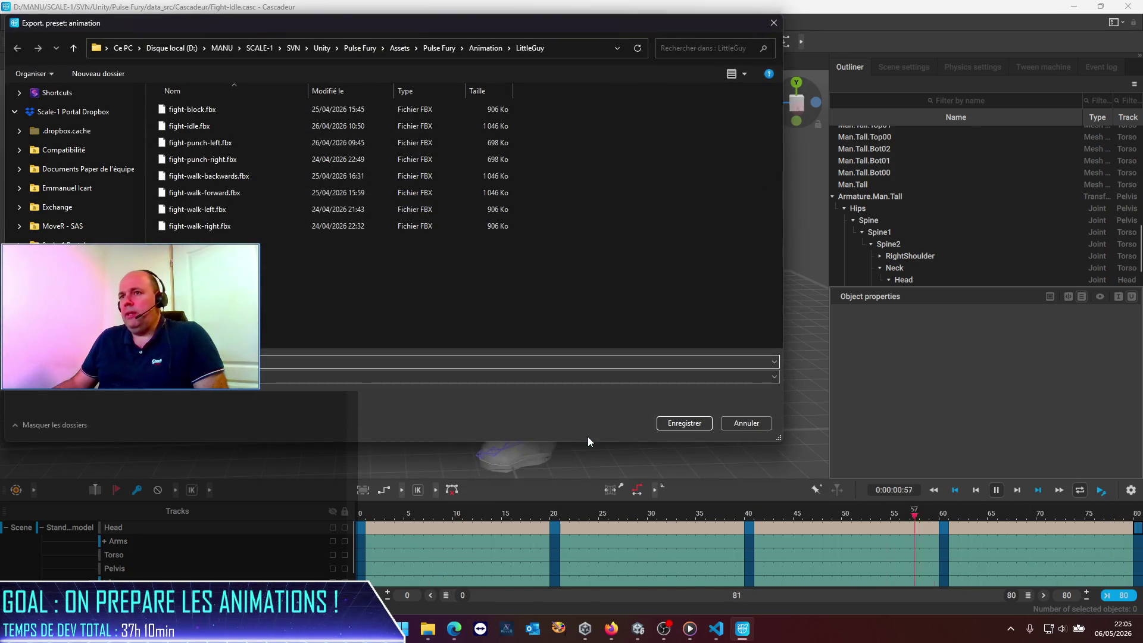
{"action": "left_click_drag", "start_coordinate": [436, 25], "coordinate": [586, 152]}
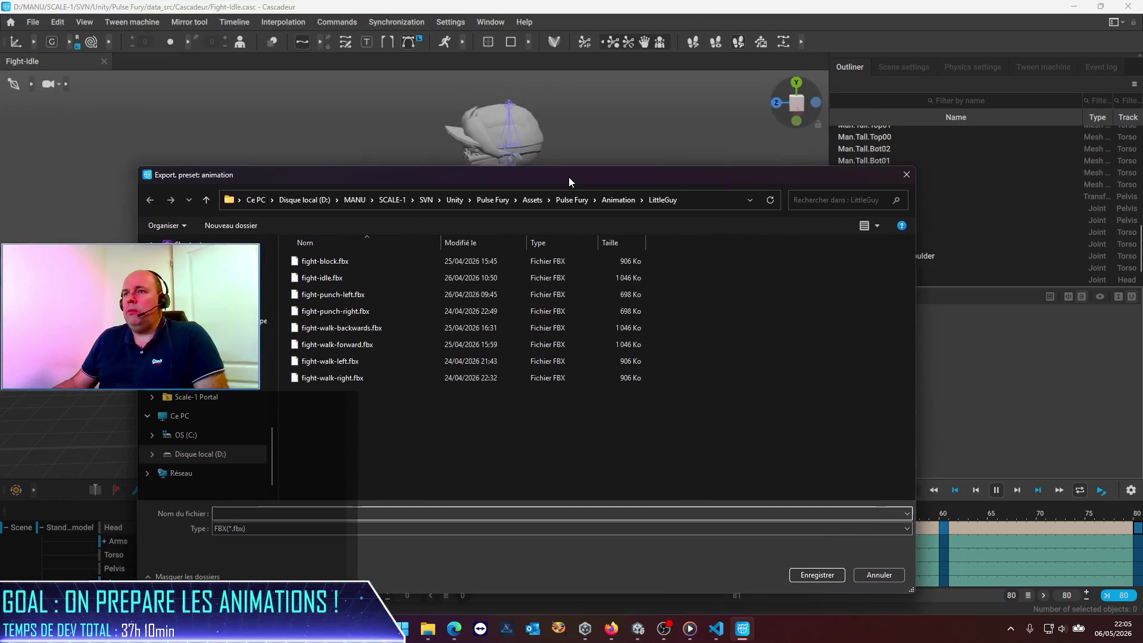
{"action": "double_click", "coordinate": [356, 255]}
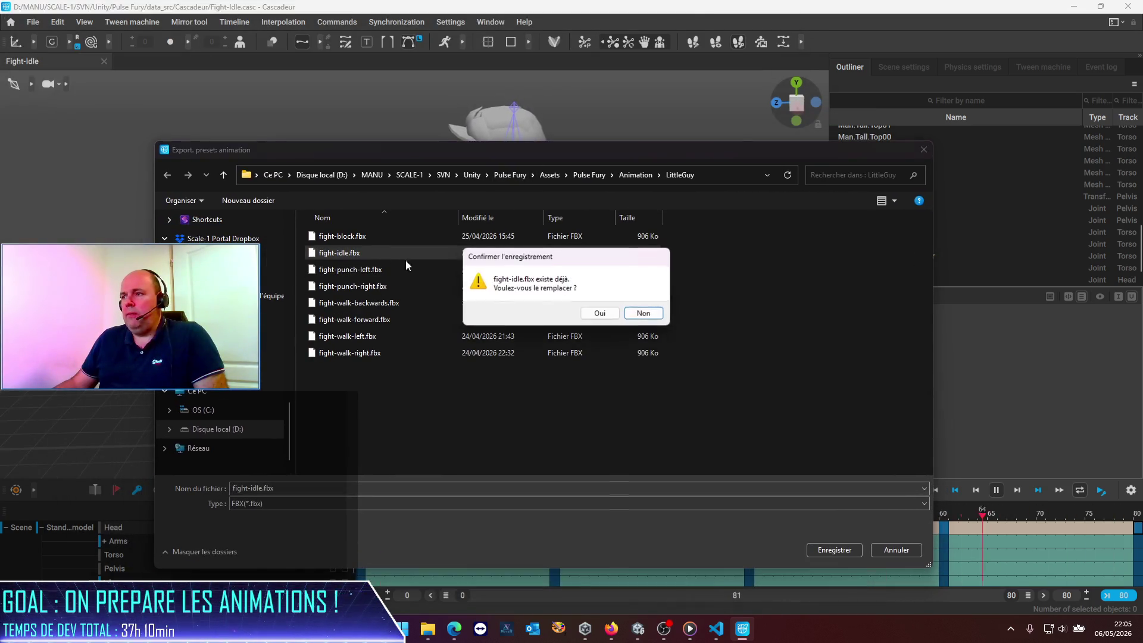
{"action": "left_click", "coordinate": [594, 314]}
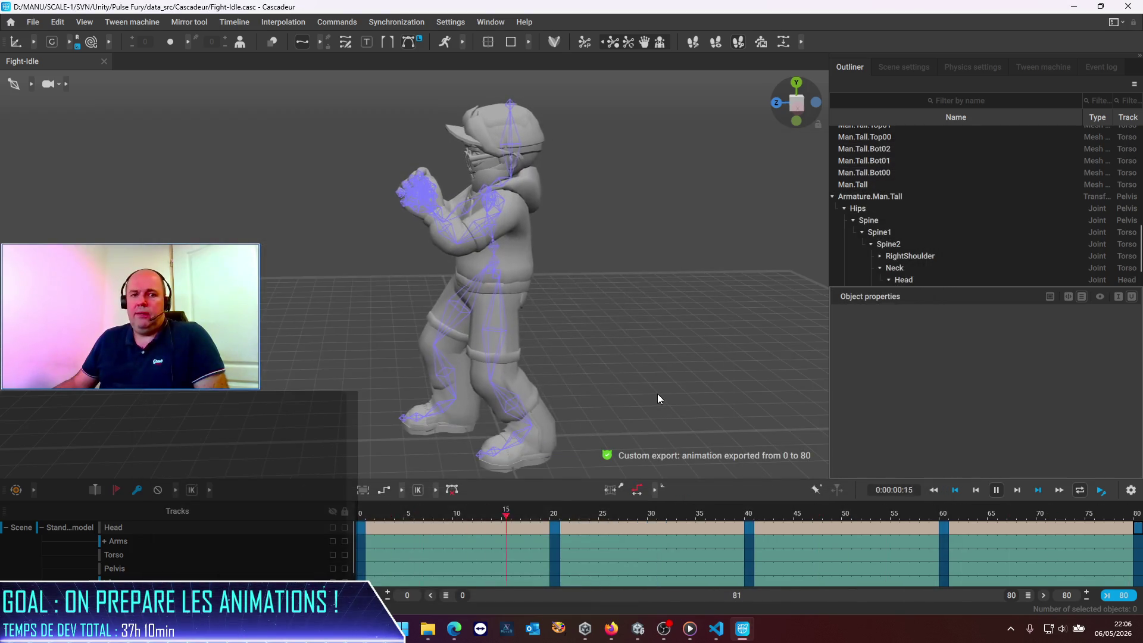
{"action": "left_click", "coordinate": [636, 628]}
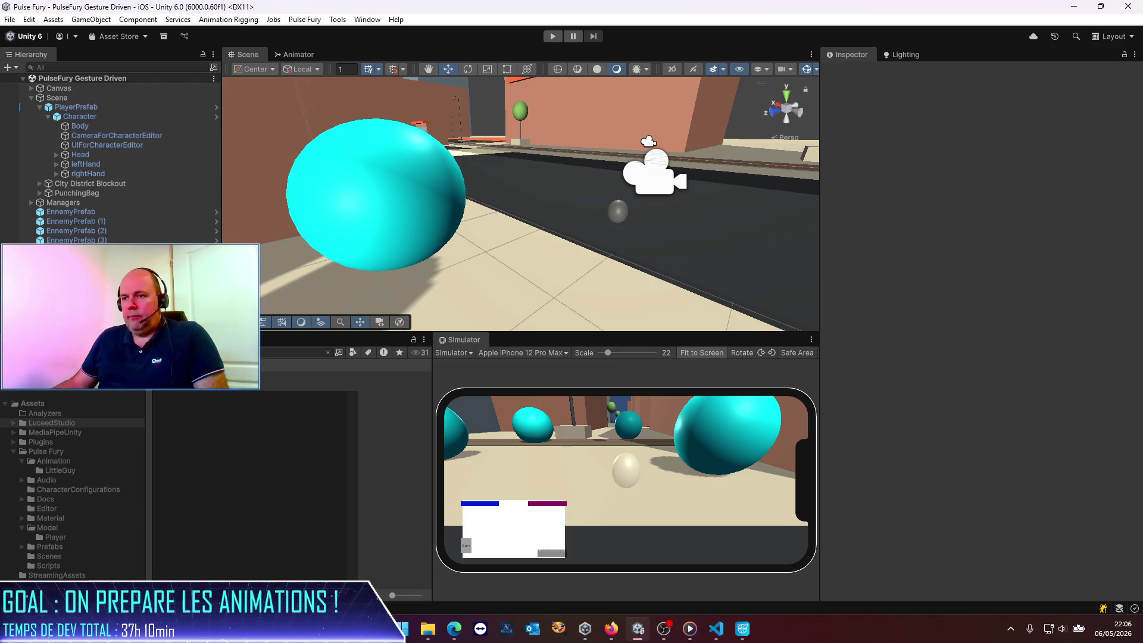
Browse the Project window to Pulse Fury's LittleGuy animation folder and select fight-idle.
{"action": "left_click", "coordinate": [328, 352]}
{"action": "left_click", "coordinate": [33, 404]}
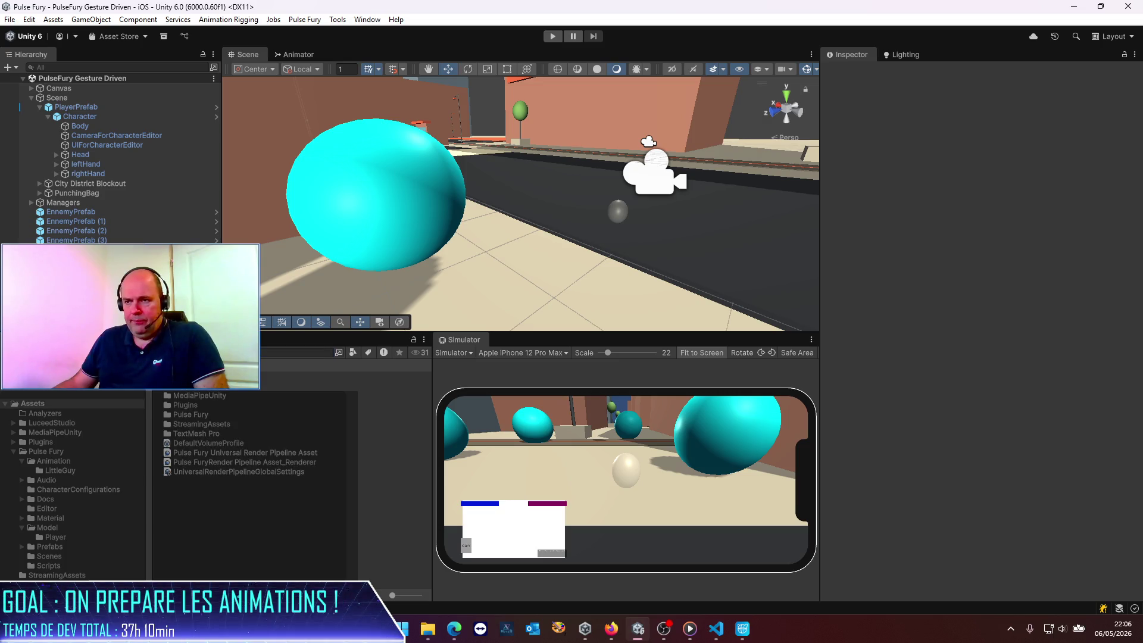
{"action": "double_click", "coordinate": [197, 414]}
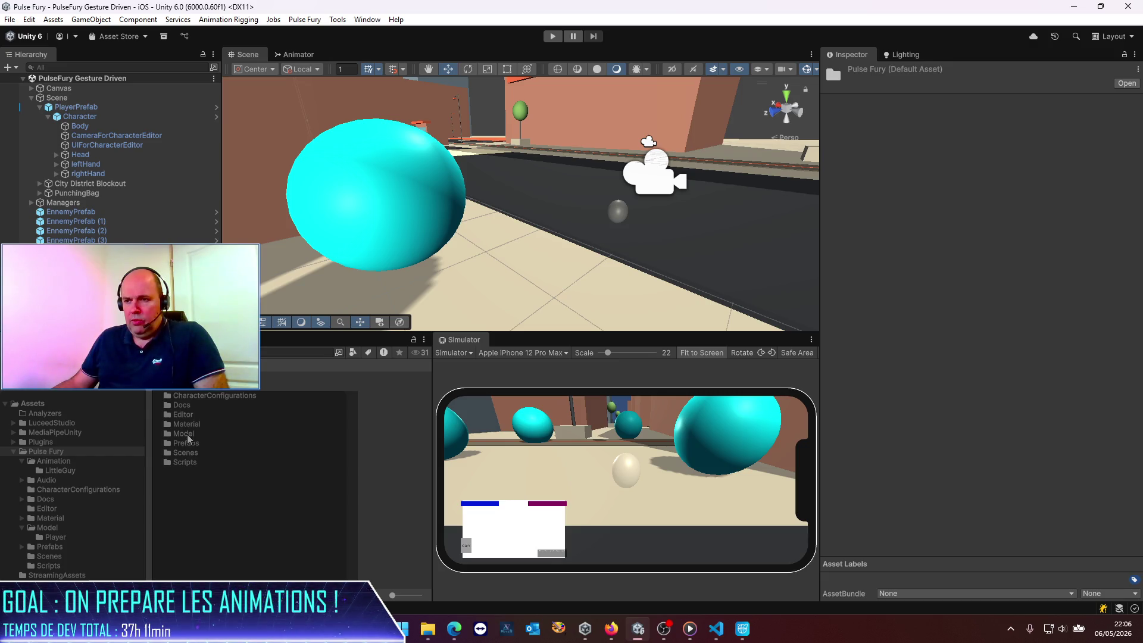
{"action": "double_click", "coordinate": [184, 433]}
{"action": "left_click", "coordinate": [220, 364]}
{"action": "double_click", "coordinate": [197, 398]}
{"action": "double_click", "coordinate": [197, 402]}
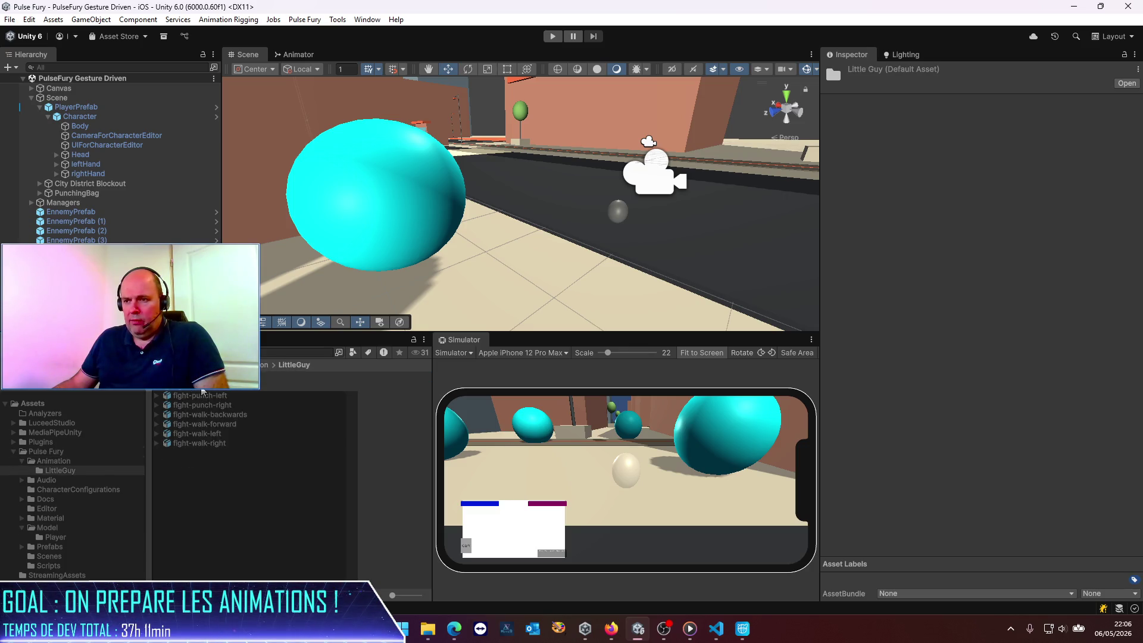
{"action": "left_click", "coordinate": [202, 386]}
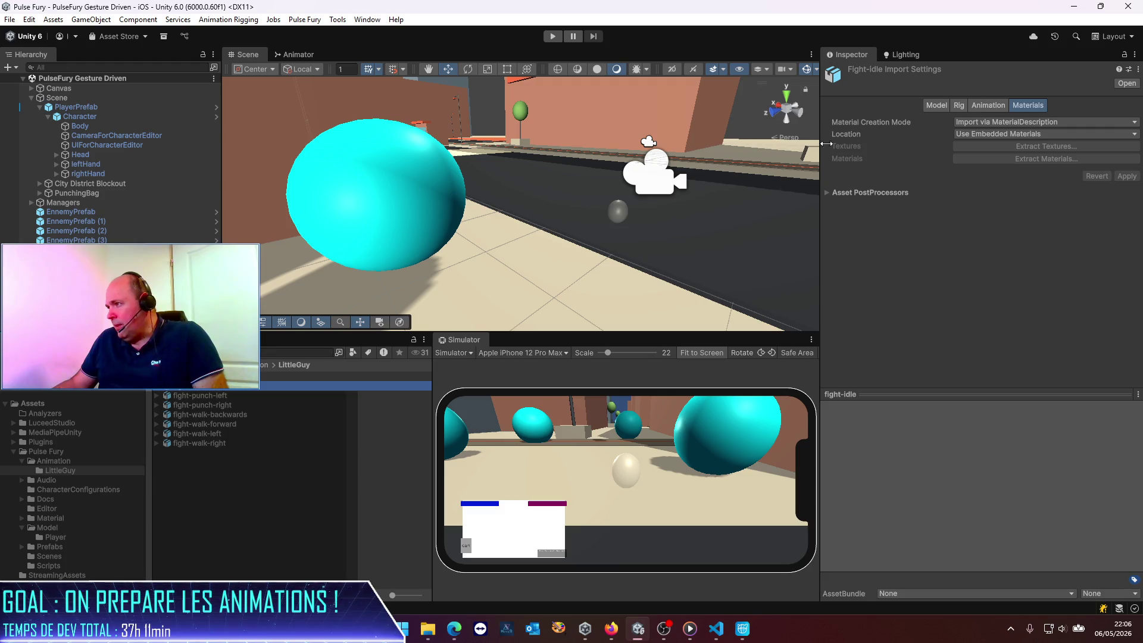
Review fight-idle's Rig and Animation settings, play its preview, and locate the Guys_Man_TallAvatar source avatar.
{"action": "left_click", "coordinate": [961, 106]}
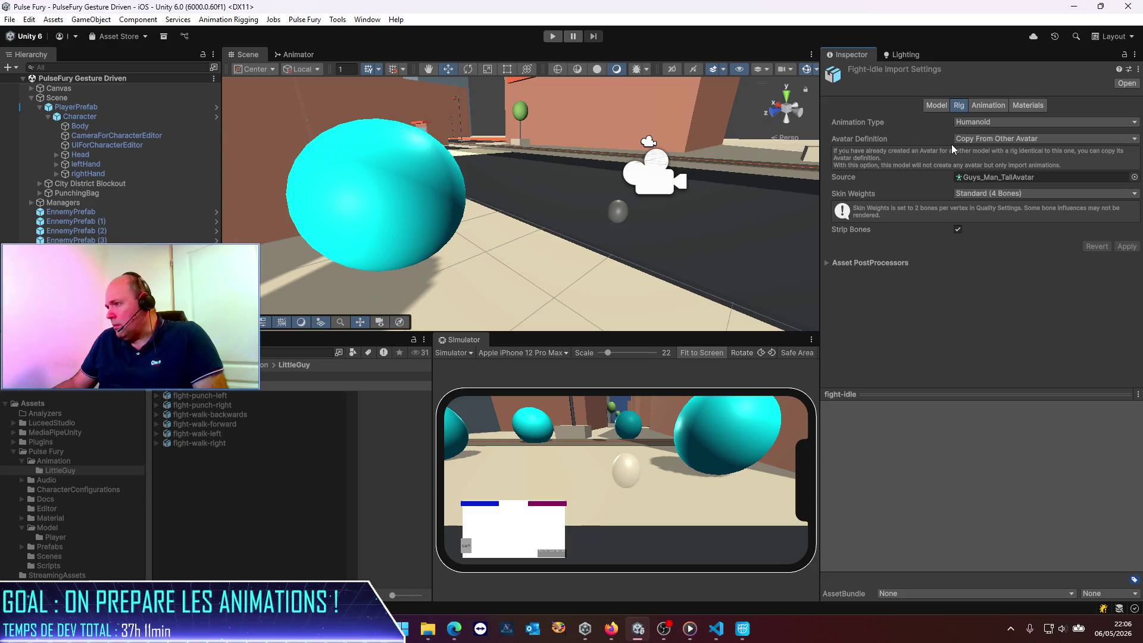
{"action": "left_click", "coordinate": [990, 105]}
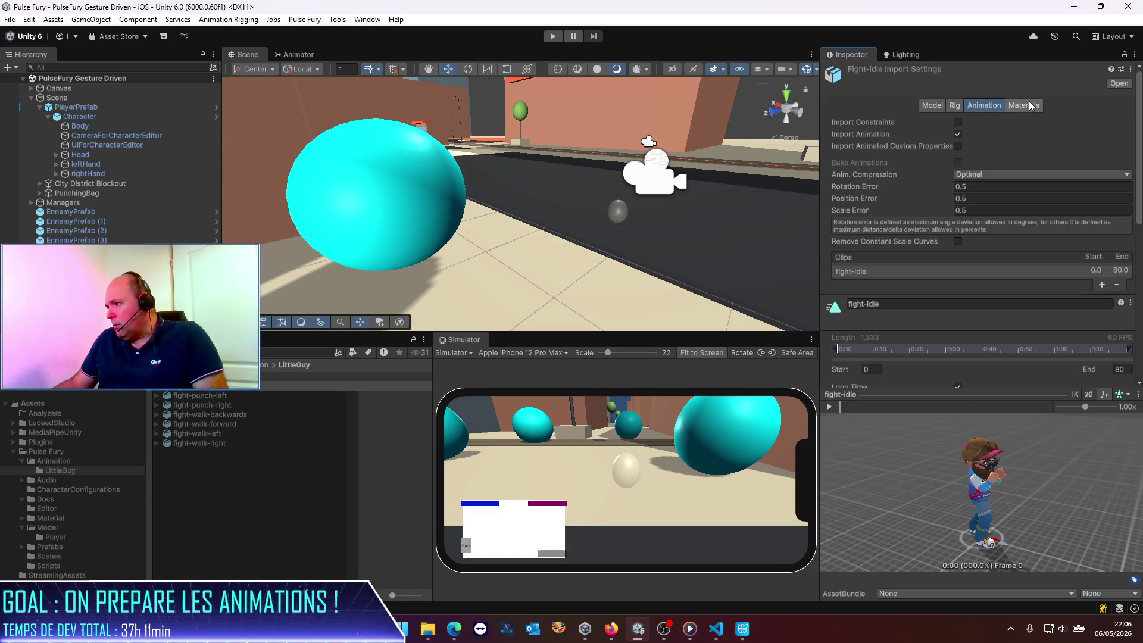
{"action": "left_click", "coordinate": [829, 407]}
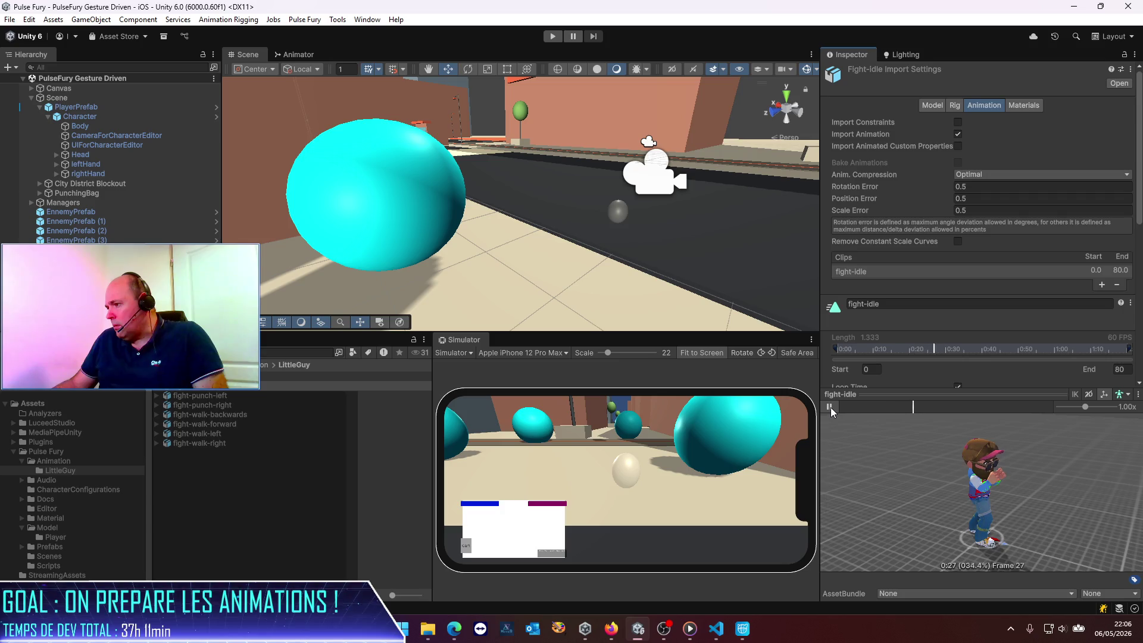
{"action": "mouse_move", "coordinate": [1002, 494]}
{"action": "left_mouse_down"}
{"action": "mouse_move", "coordinate": [884, 484]}
{"action": "mouse_move", "coordinate": [1038, 482]}
{"action": "left_mouse_up"}
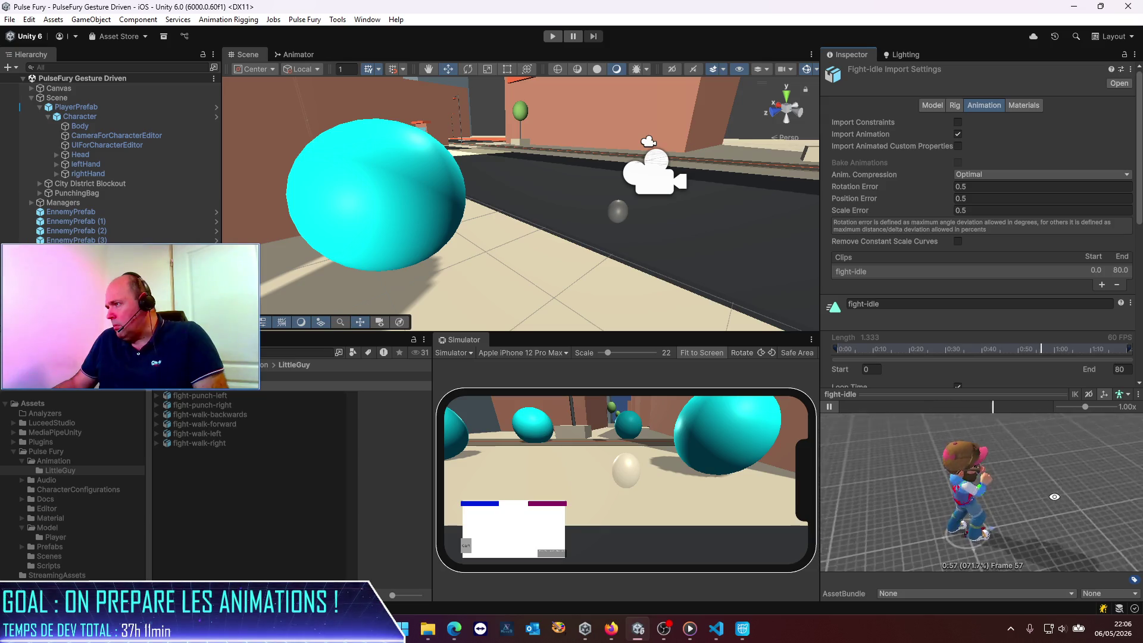
{"action": "left_click", "coordinate": [186, 378]}
{"action": "key", "text": "Down"}
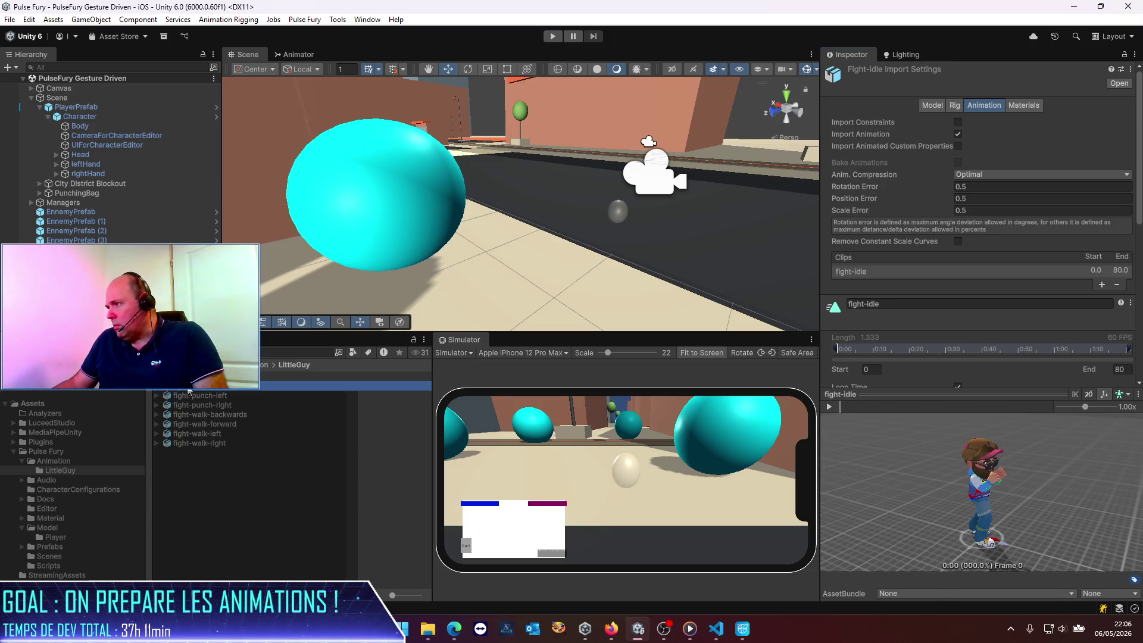
{"action": "left_click", "coordinate": [957, 105]}
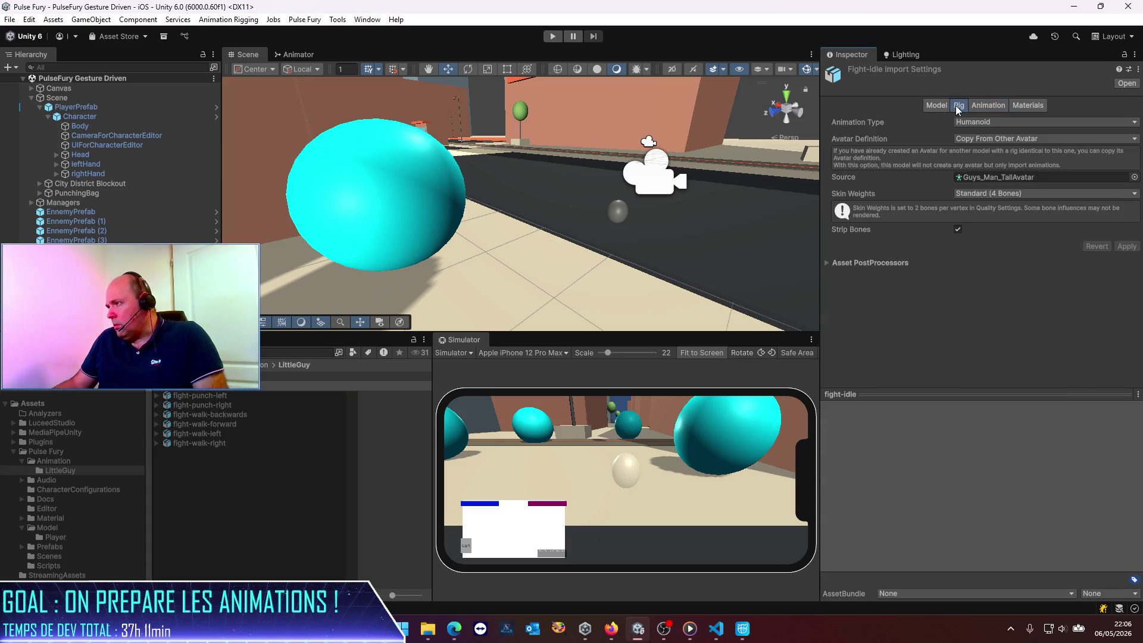
{"action": "left_click", "coordinate": [1002, 177]}
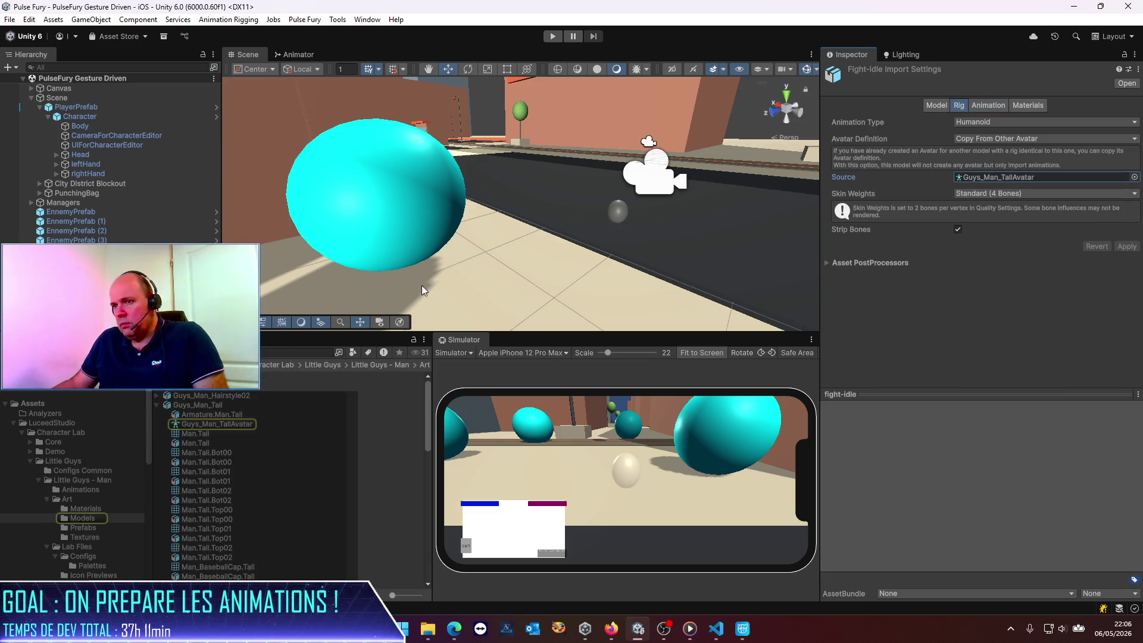
Select Guys_Man_TallAvatar, run a brief play test, then select the Guys_Man_Tall model.
{"action": "left_click", "coordinate": [207, 425]}
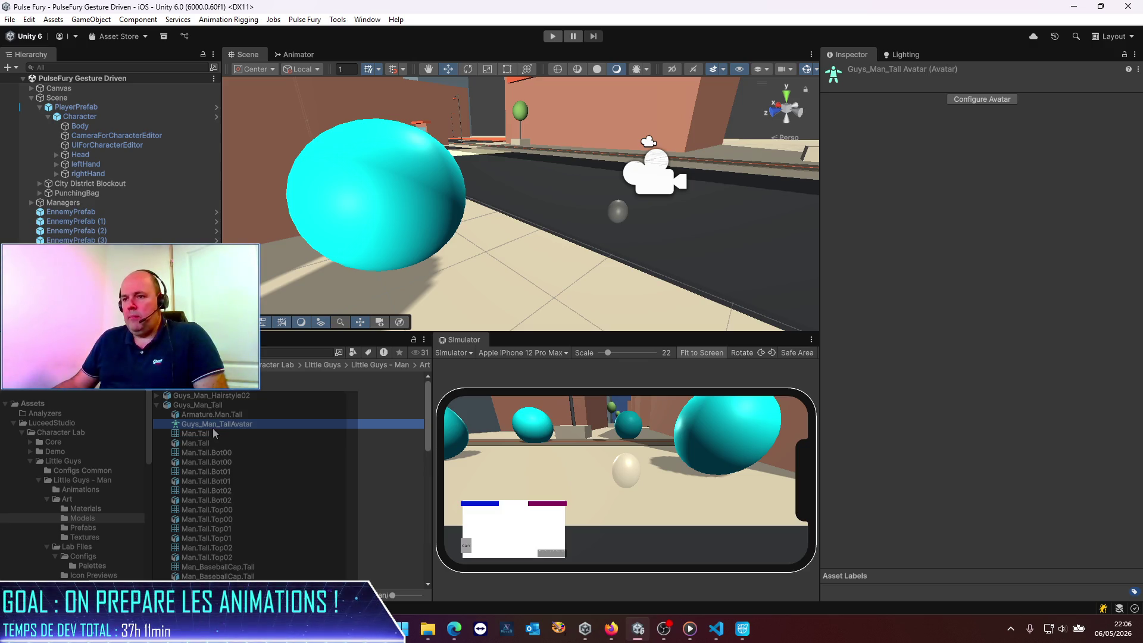
{"action": "left_click", "coordinate": [552, 36]}
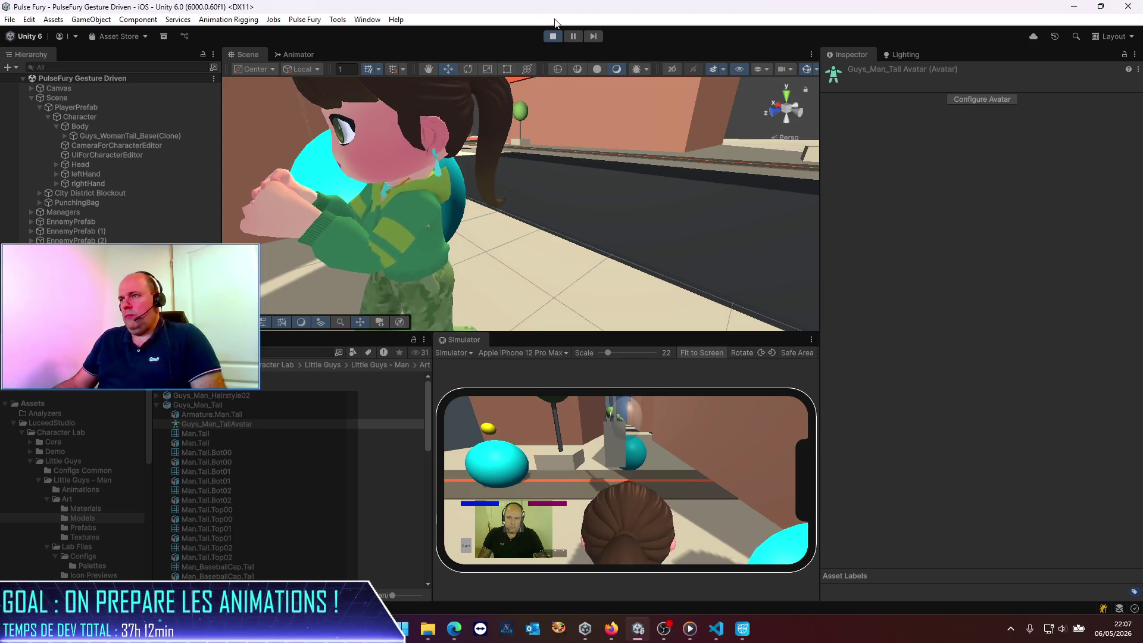
{"action": "left_click", "coordinate": [551, 37]}
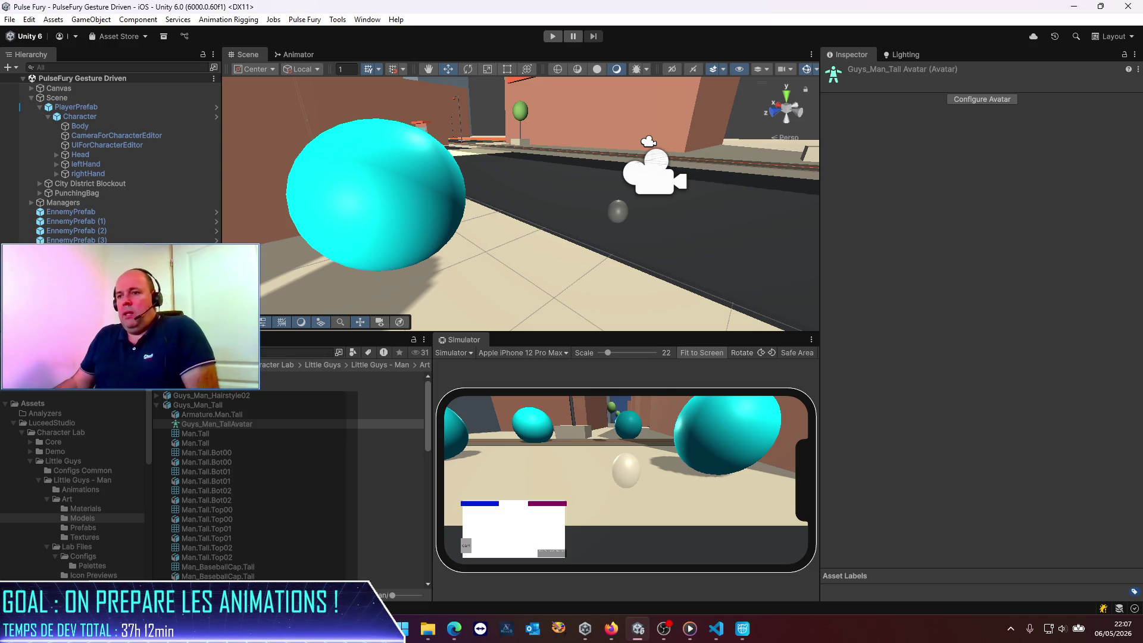
{"action": "left_click", "coordinate": [232, 406]}
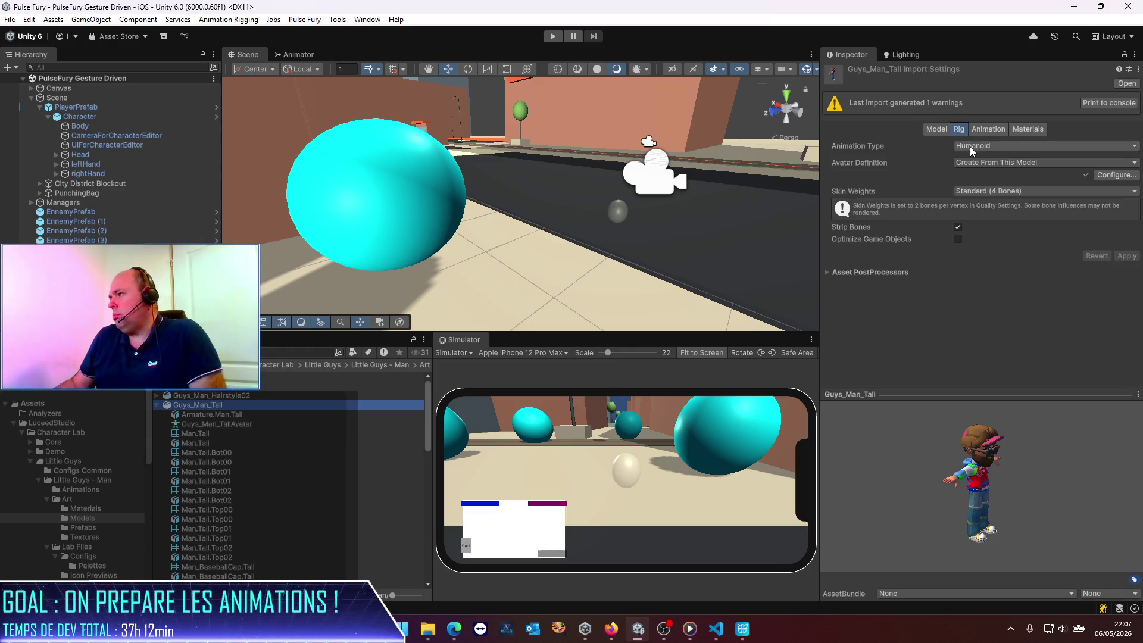
Check Guys_Man_Tall's Animation and Materials settings and show its FBX file in Explorer.
{"action": "left_click", "coordinate": [988, 131]}
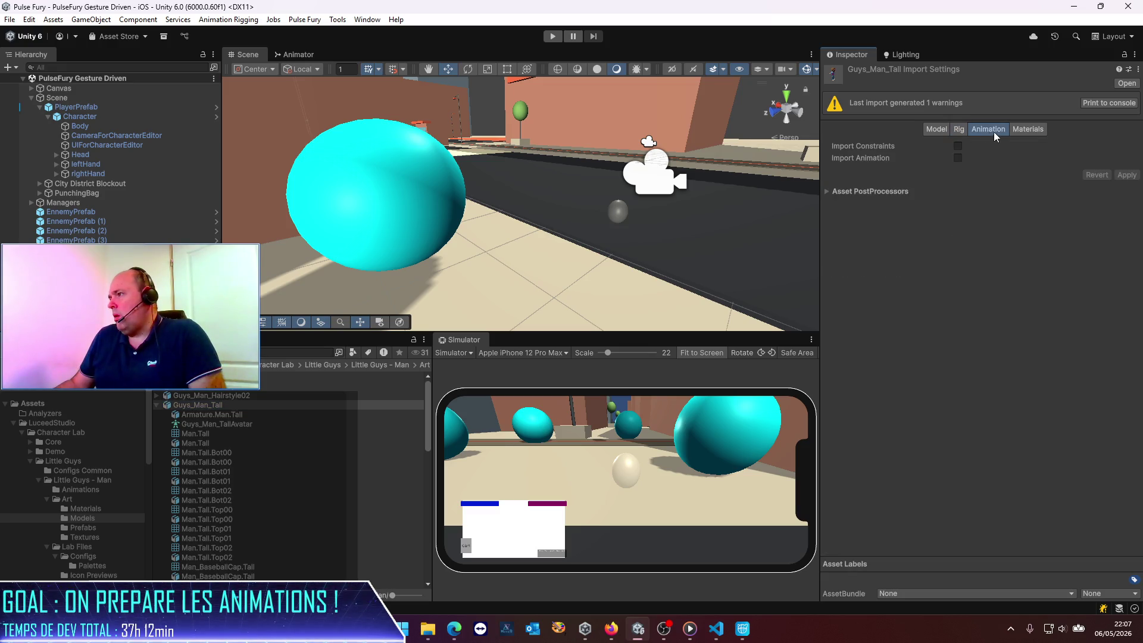
{"action": "left_click", "coordinate": [1038, 127]}
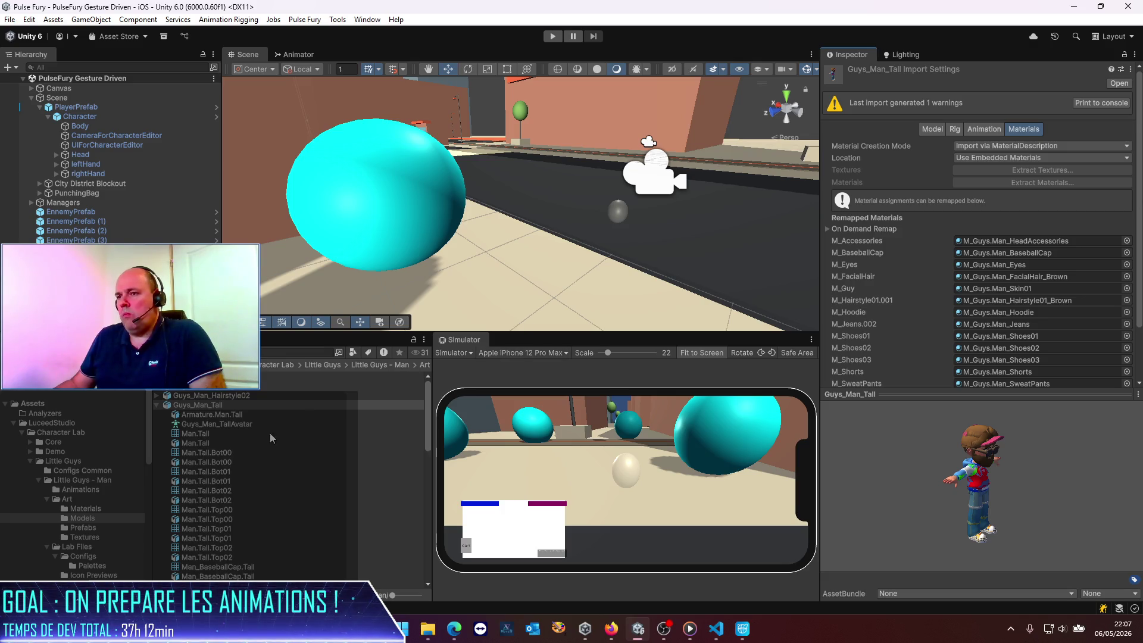
{"action": "right_click", "coordinate": [220, 406]}
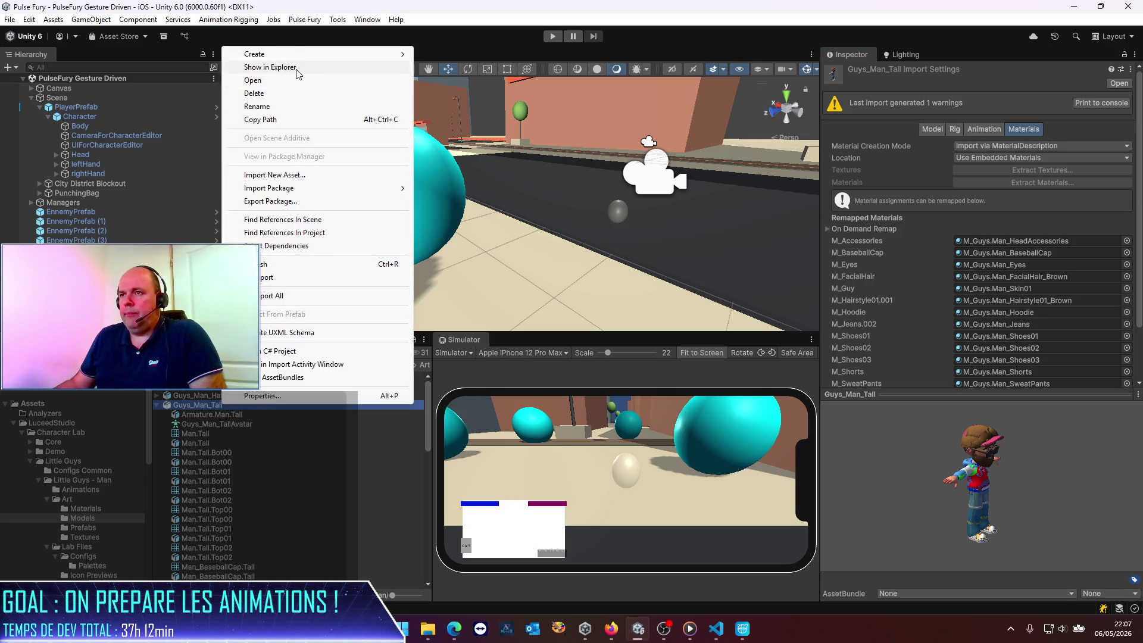
{"action": "left_click", "coordinate": [313, 66]}
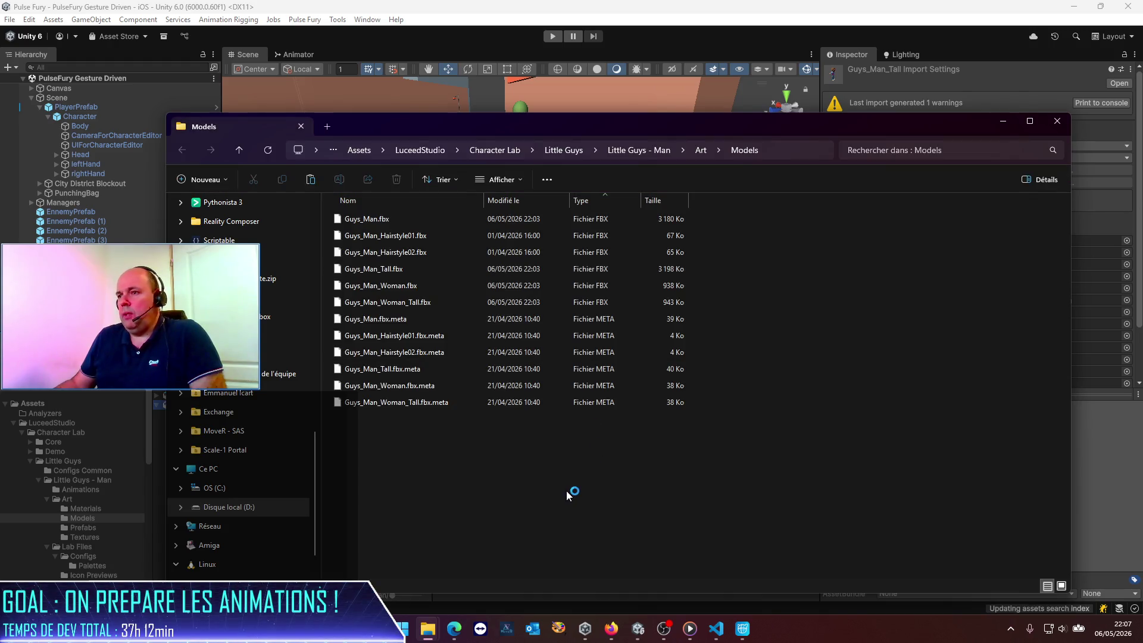
Launch Blender by searching 'blende' in the Start menu.
{"action": "left_click", "coordinate": [404, 629]}
{"action": "type", "text": "blende"}
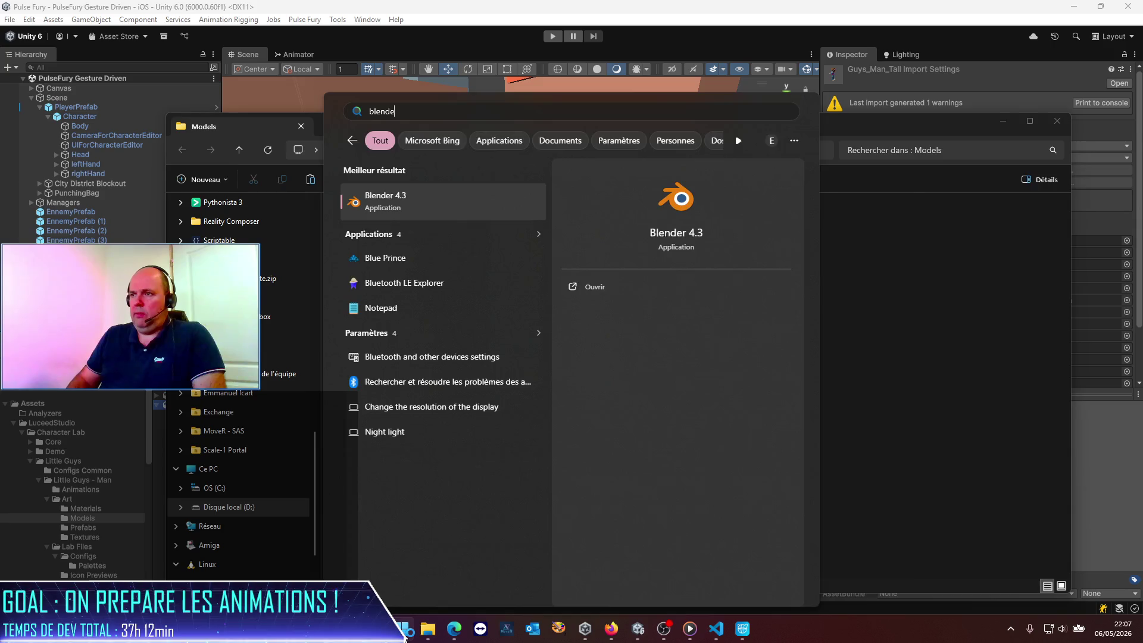
{"action": "key", "text": "Return"}
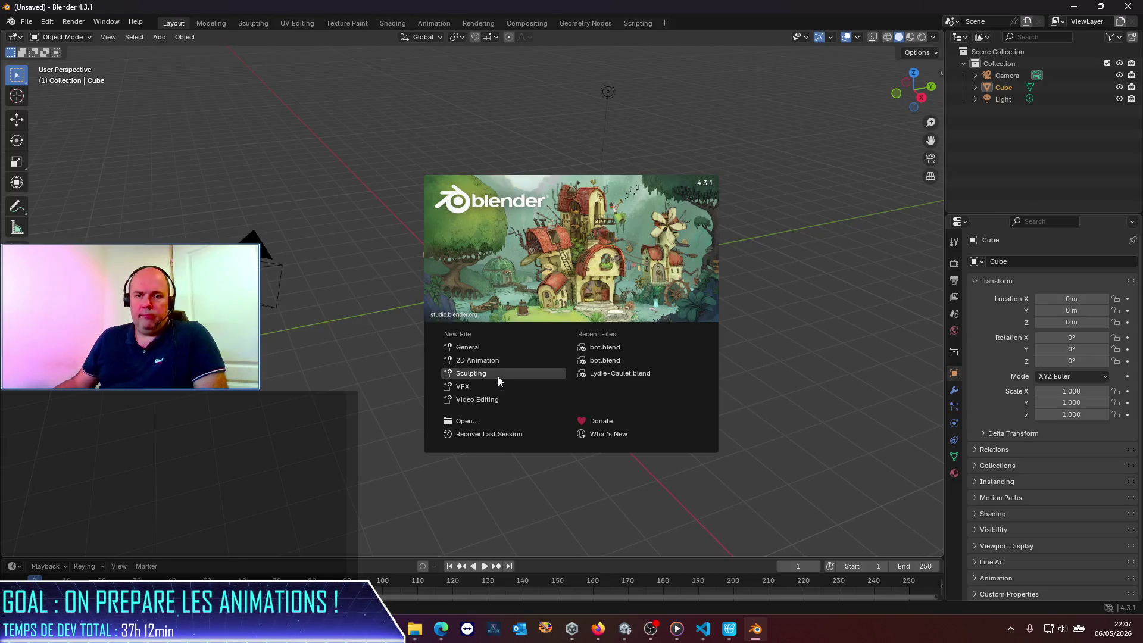
Dismiss the Blender splash screen and delete the default camera, cube and light.
{"action": "left_click", "coordinate": [345, 377]}
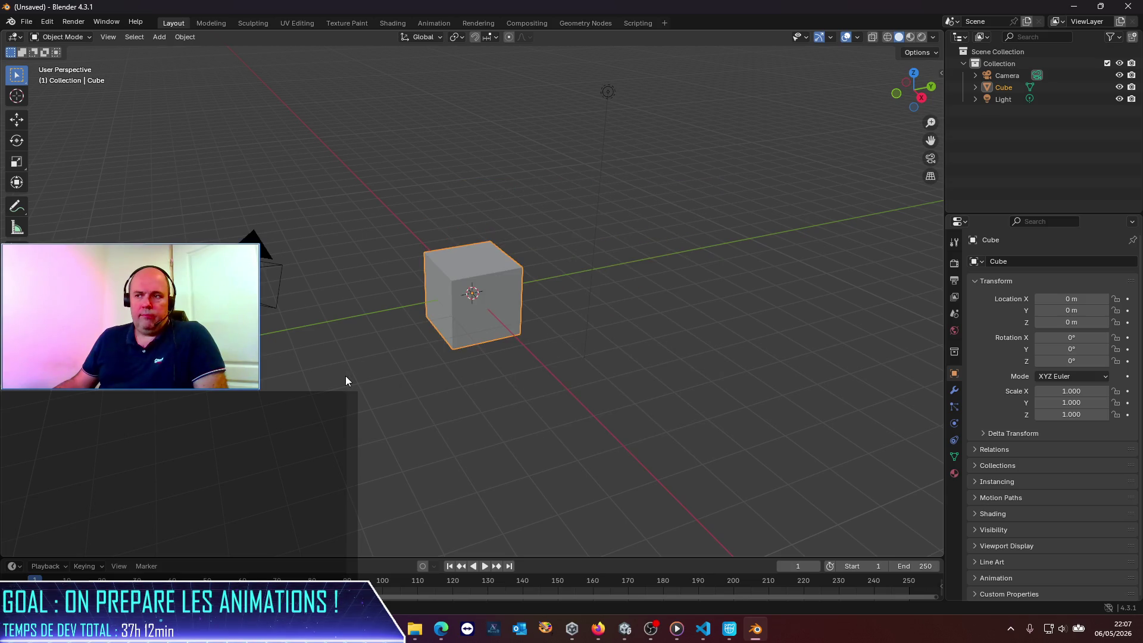
{"action": "mouse_move", "coordinate": [177, 209]}
{"action": "left_mouse_down"}
{"action": "mouse_move", "coordinate": [575, 405]}
{"action": "mouse_move", "coordinate": [671, 420]}
{"action": "left_mouse_up"}
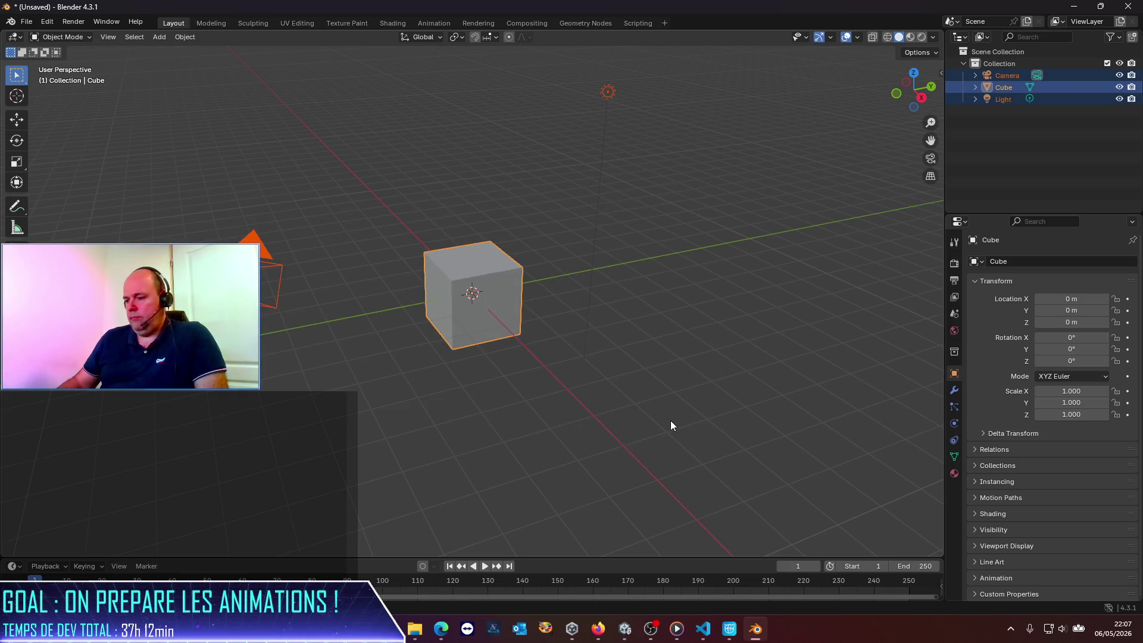
{"action": "key", "text": "Delete"}
Import Guys_Man_Tall.fbx from the Models folder, placing Armature.Man.Tall at the scene origin.
{"action": "key", "text": "alt+Tab"}
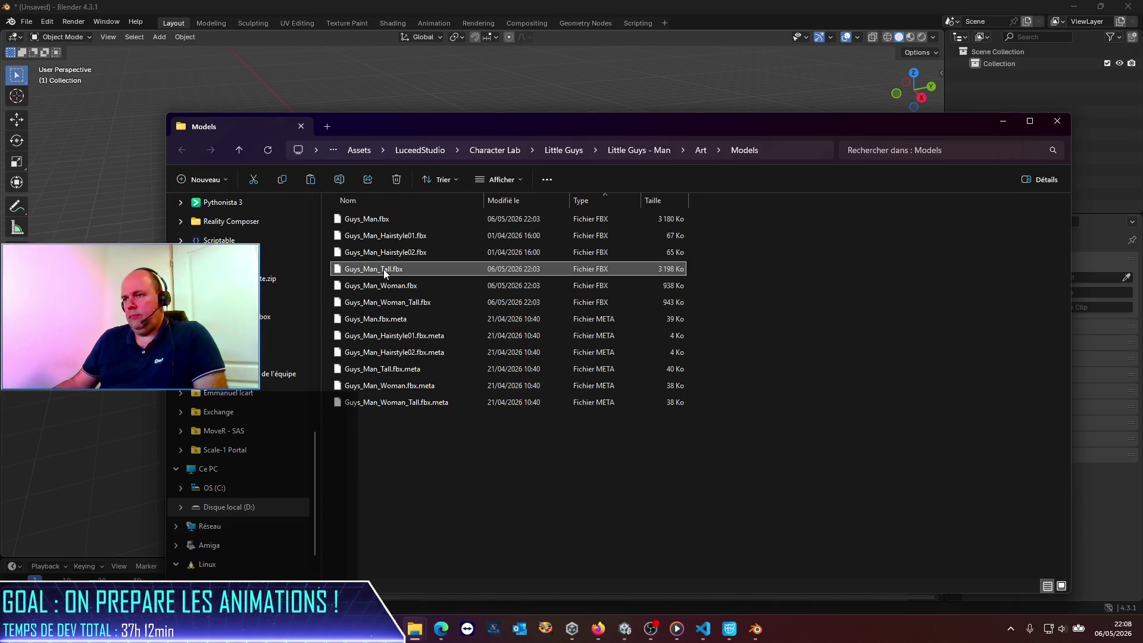
{"action": "left_click_drag", "start_coordinate": [386, 277], "coordinate": [536, 77]}
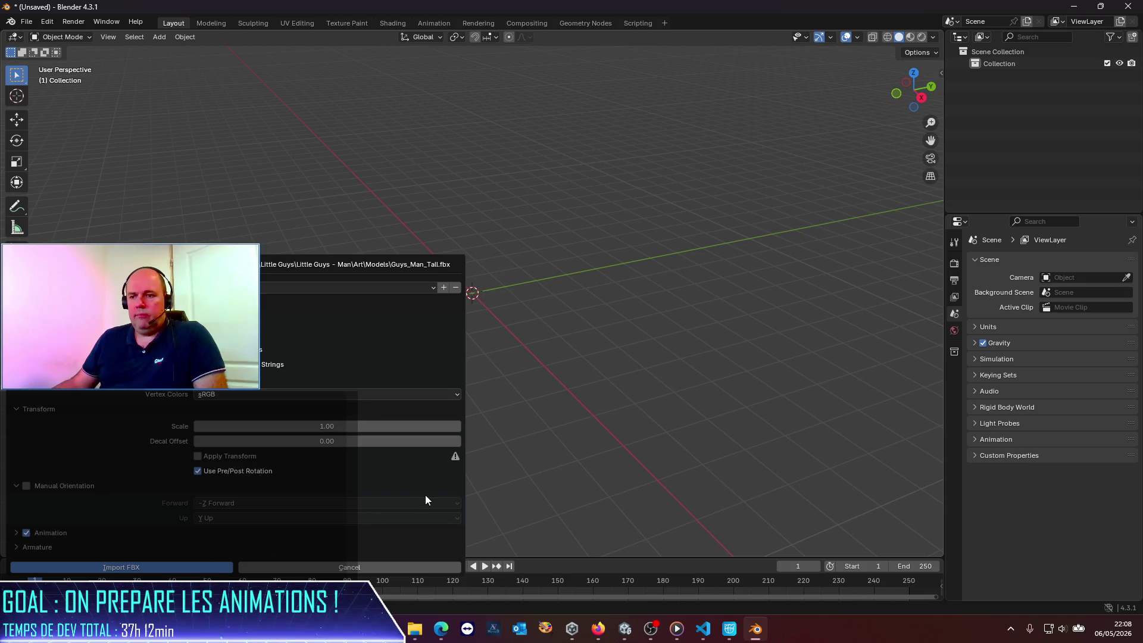
{"action": "mouse_move", "coordinate": [415, 629]}
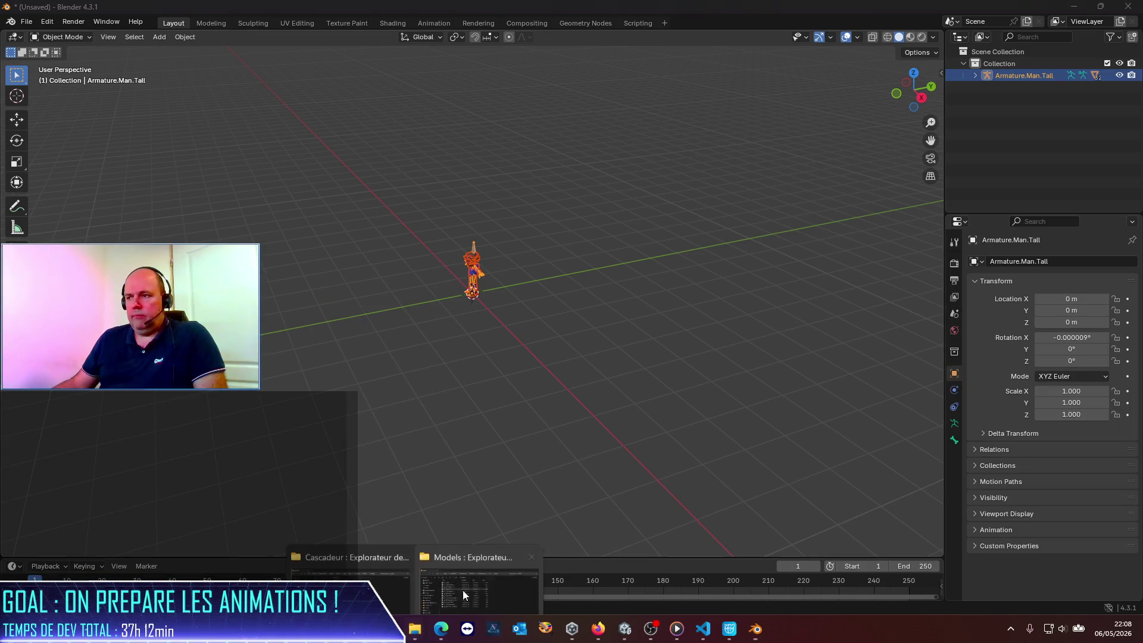
{"action": "left_click", "coordinate": [494, 569]}
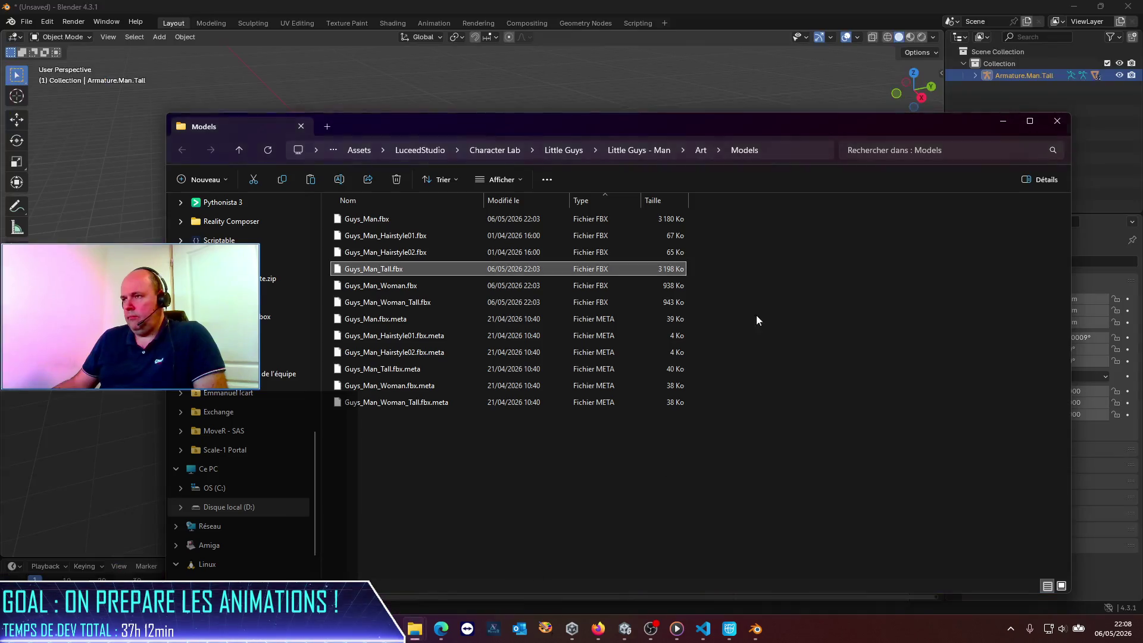
{"action": "left_click", "coordinate": [779, 149]}
{"action": "left_click", "coordinate": [244, 70]}
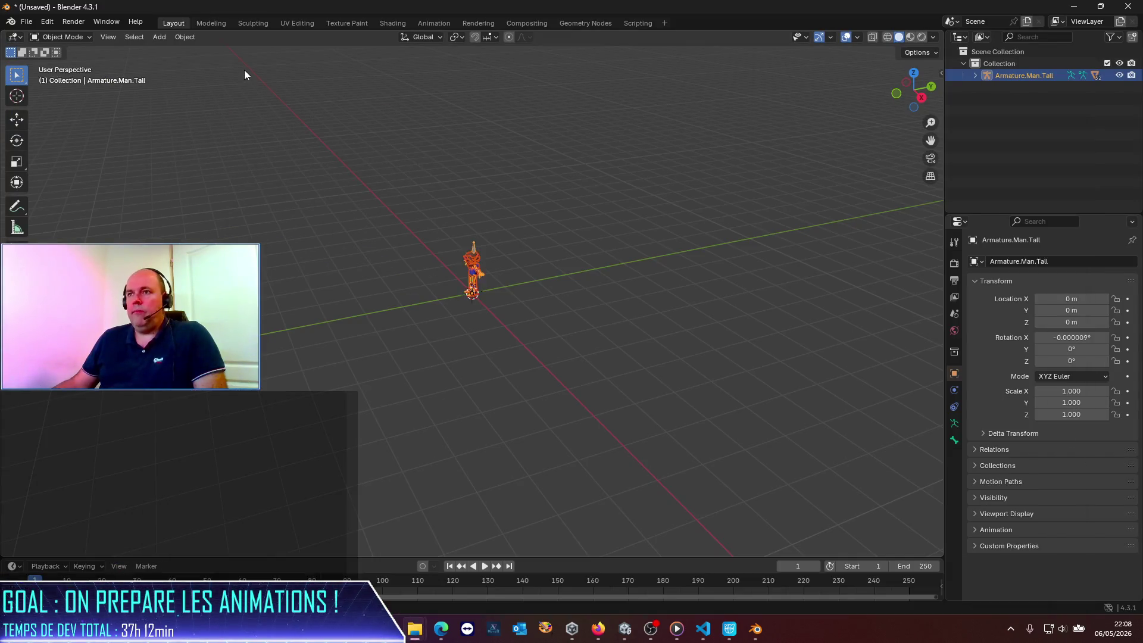
{"action": "left_click", "coordinate": [245, 78]}
{"action": "scroll", "coordinate": [481, 324], "scroll_direction": "up", "scroll_amount": 5}
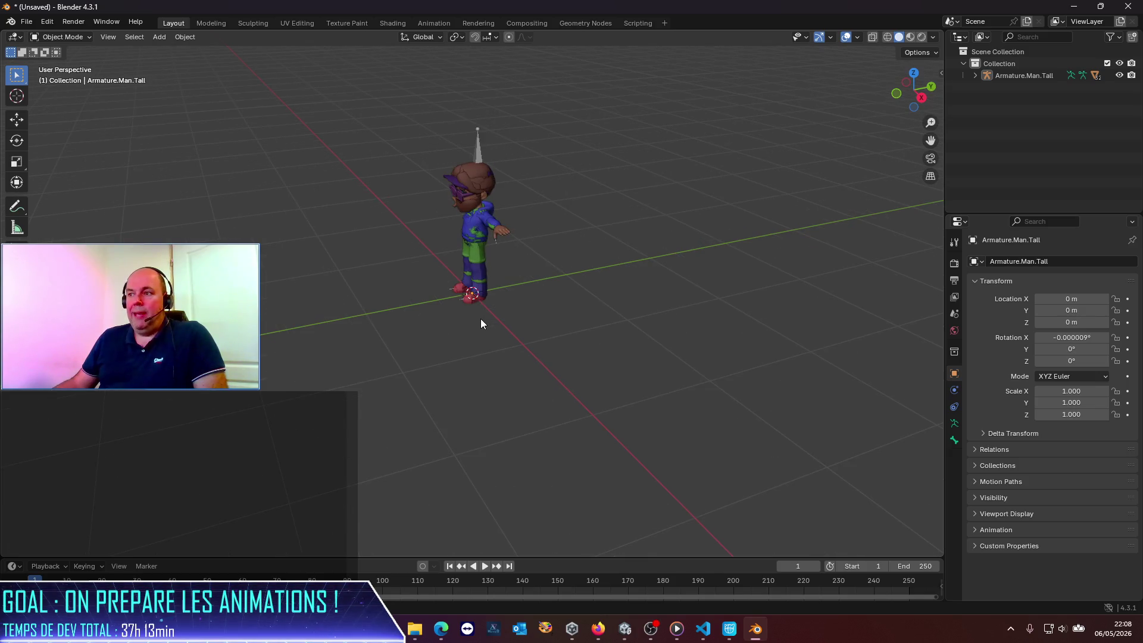
{"action": "scroll", "coordinate": [481, 324], "scroll_direction": "down", "scroll_amount": 3}
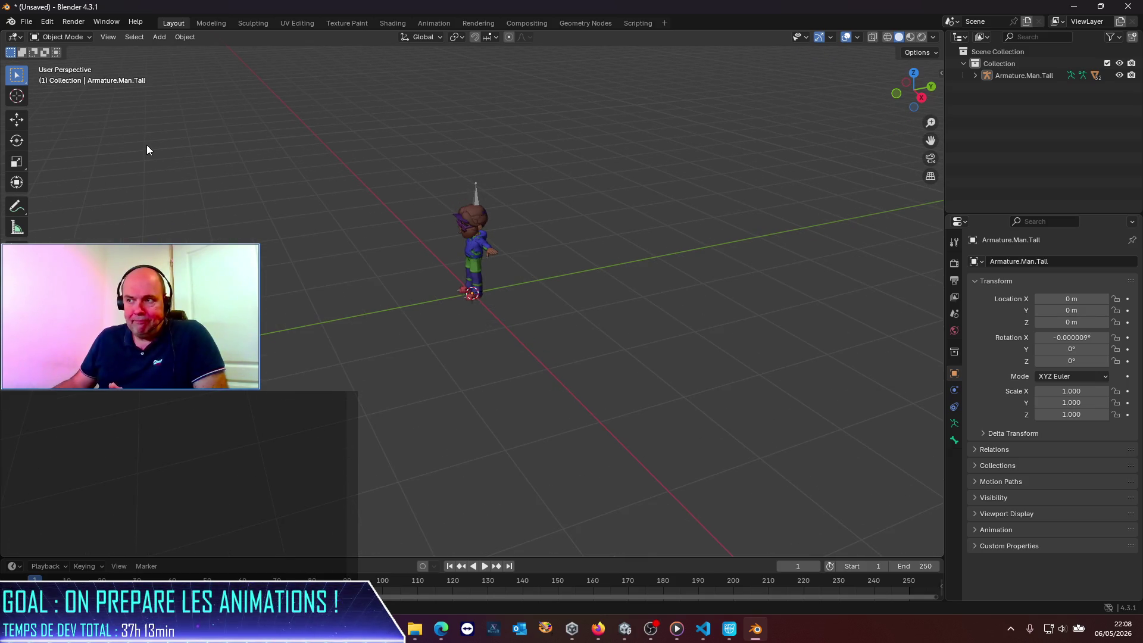
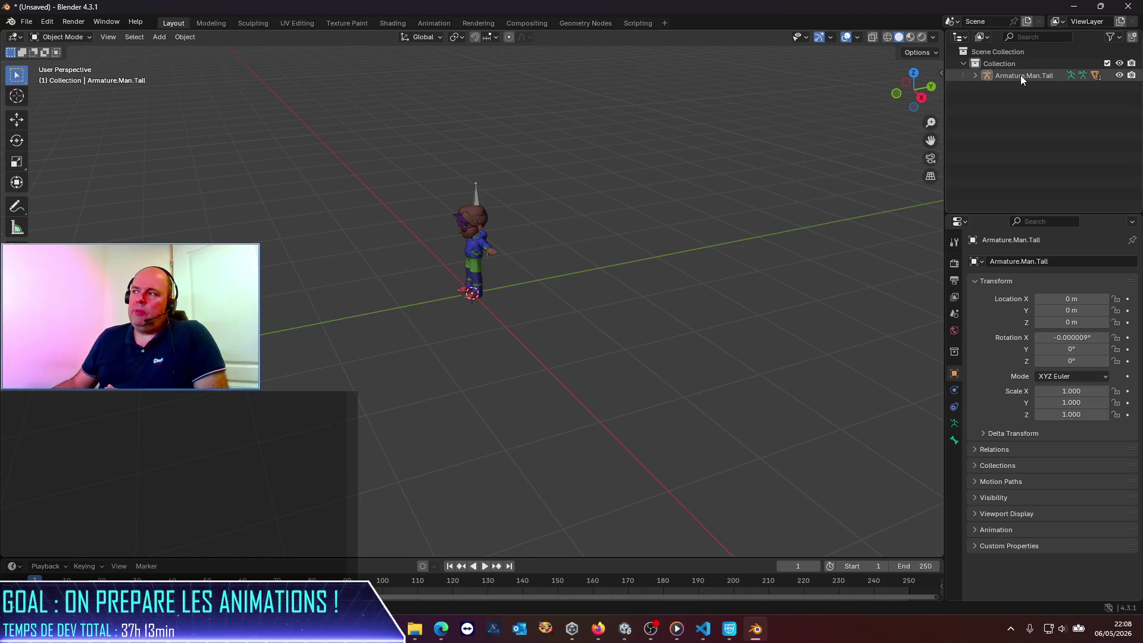
Switch the armature to Pose Mode and select the Head bone in the Outliner hierarchy.
{"action": "left_click", "coordinate": [64, 39]}
{"action": "left_click", "coordinate": [81, 76]}
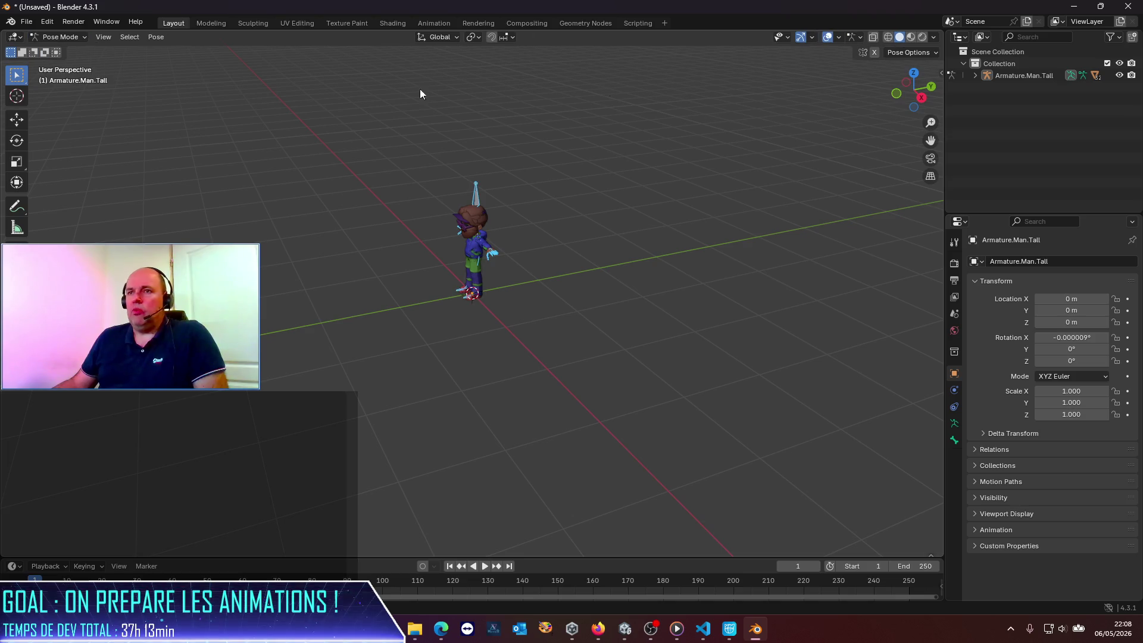
{"action": "left_click", "coordinate": [975, 76]}
{"action": "left_click", "coordinate": [987, 87]}
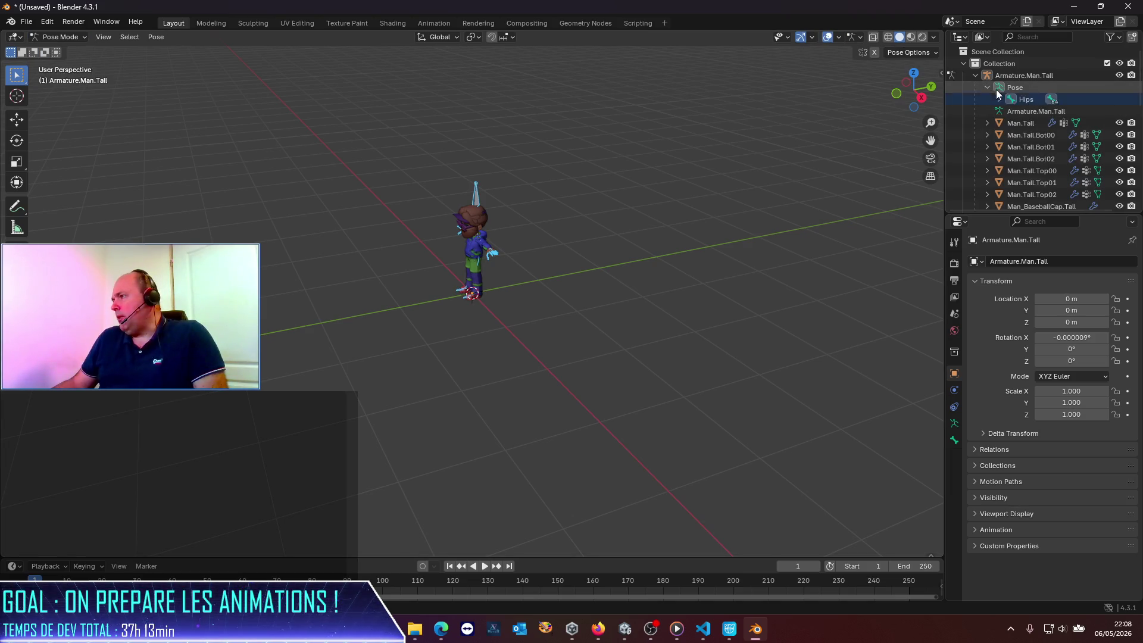
{"action": "left_click", "coordinate": [1000, 100]}
{"action": "left_click", "coordinate": [1011, 112]}
{"action": "left_click", "coordinate": [1023, 123]}
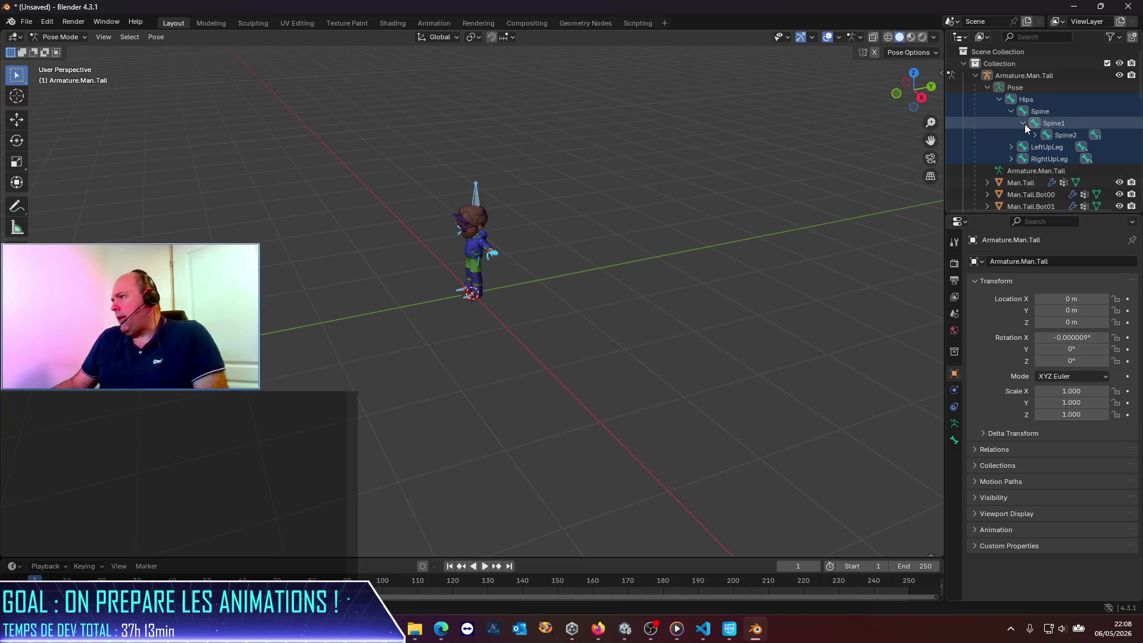
{"action": "left_click", "coordinate": [1035, 135]}
{"action": "left_click", "coordinate": [1047, 147]}
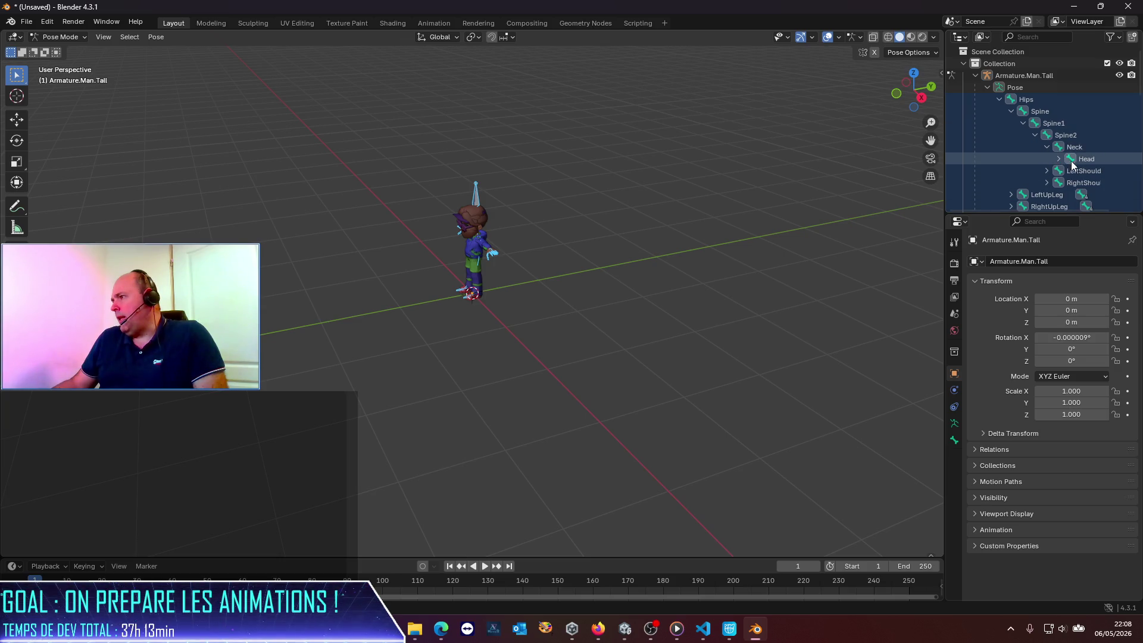
{"action": "left_click", "coordinate": [1073, 159]}
Set the Head bone's Scale X, Y and Z to 0.6.
{"action": "left_click", "coordinate": [1084, 403]}
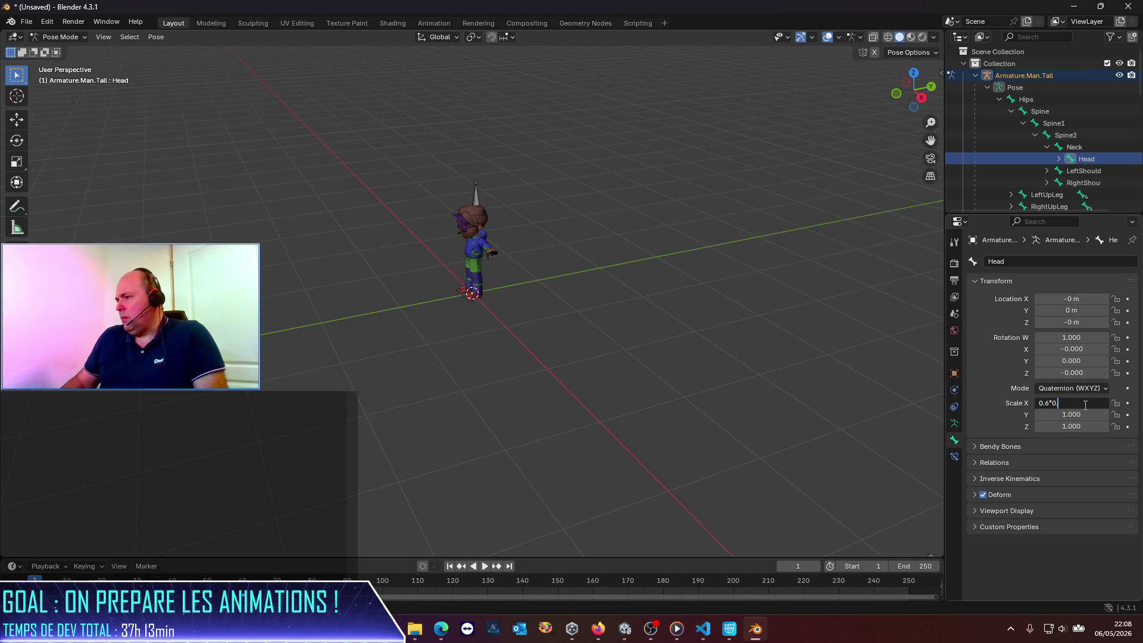
{"action": "key", "text": "Return"}
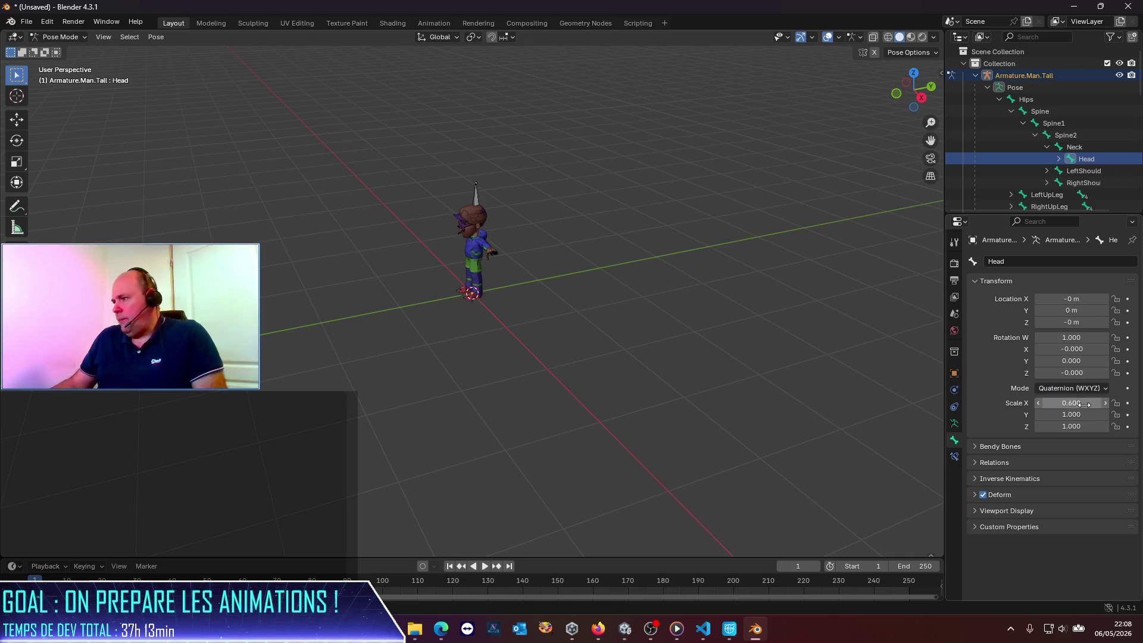
{"action": "left_click", "coordinate": [1087, 413]}
{"action": "type", "text": ".6"}
{"action": "key", "text": "Return"}
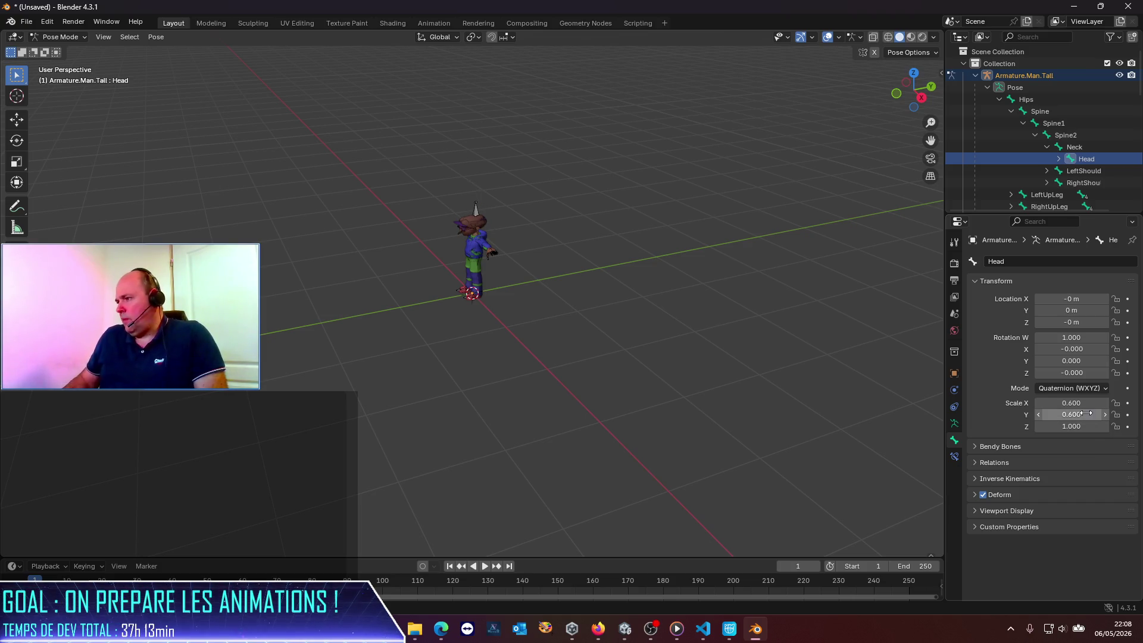
{"action": "left_click", "coordinate": [1081, 427]}
{"action": "type", "text": "0.36"}
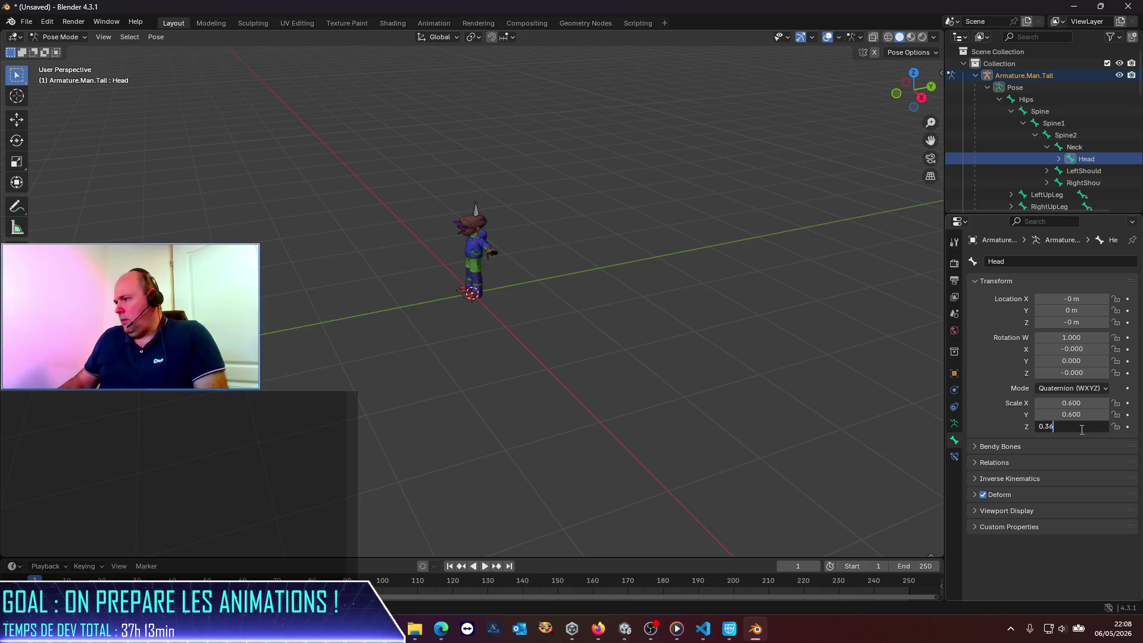
{"action": "key", "text": "BackSpace"}
{"action": "key", "text": "BackSpace"}
{"action": "type", "text": "6"}
{"action": "key", "text": "Return"}
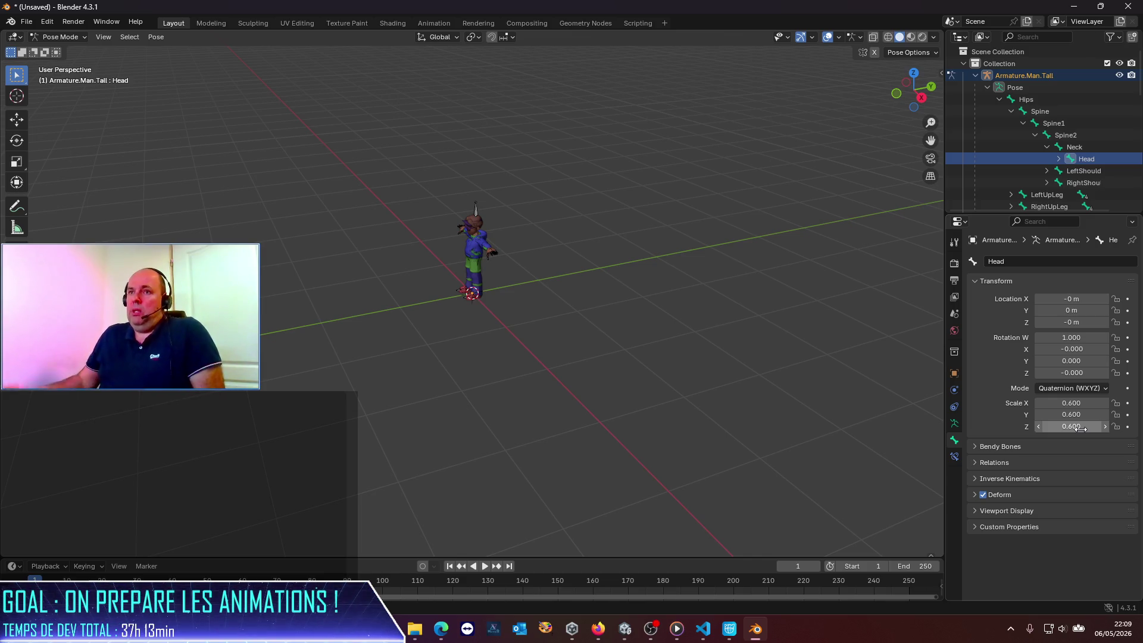
Choose File > Export > FBX (.fbx) to open the export browser.
{"action": "left_click", "coordinate": [26, 22]}
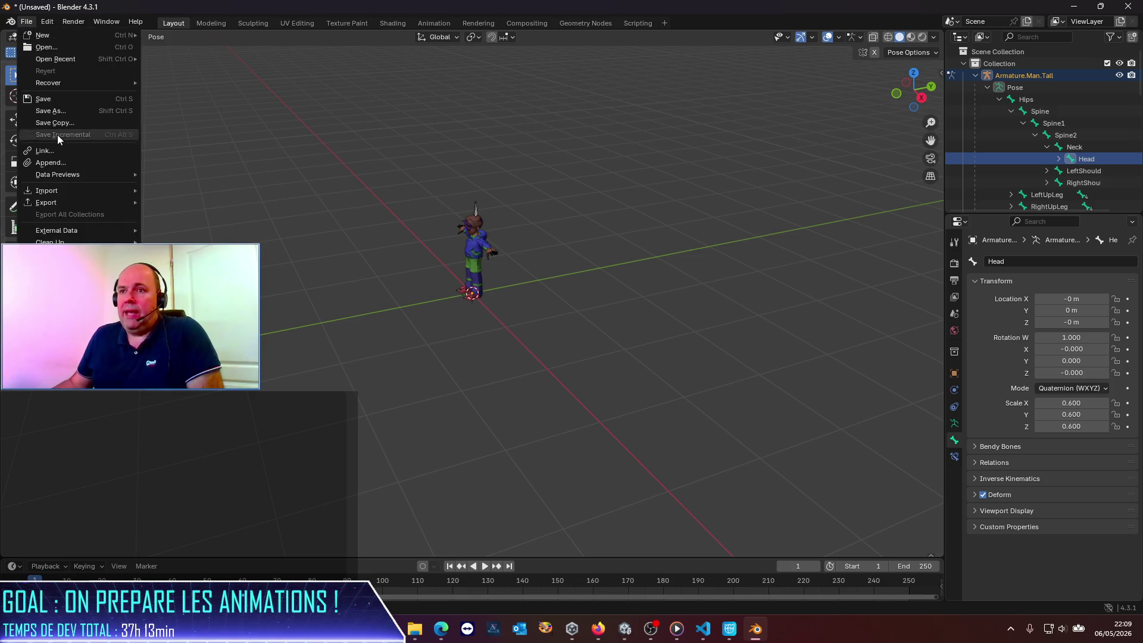
{"action": "mouse_move", "coordinate": [81, 206]}
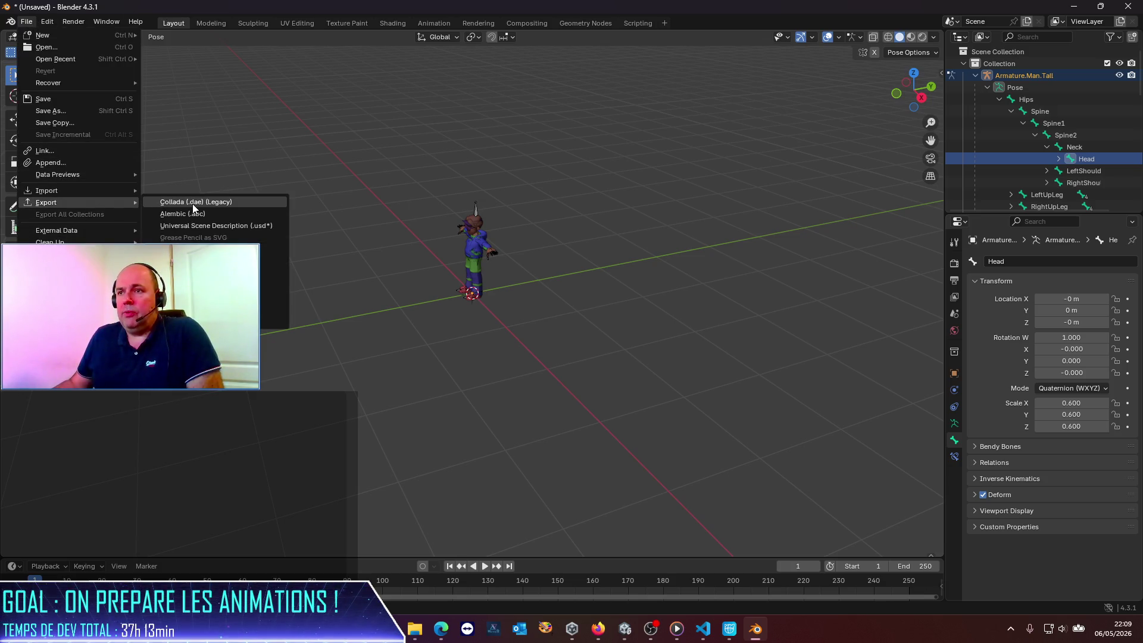
{"action": "left_click", "coordinate": [197, 297]}
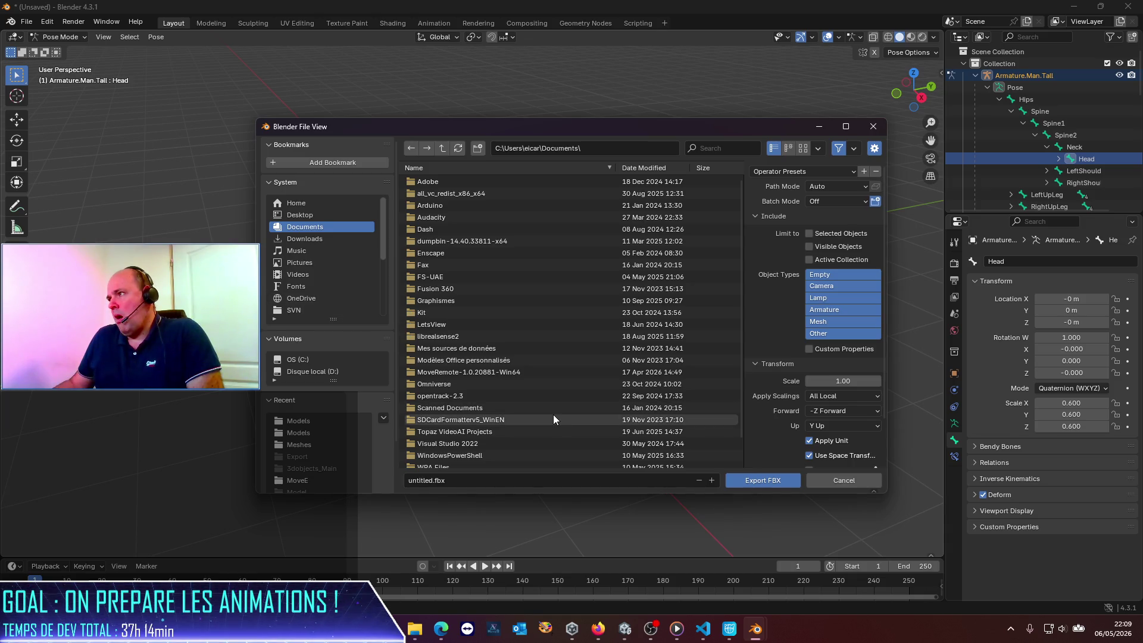
{"action": "mouse_move", "coordinate": [415, 629]}
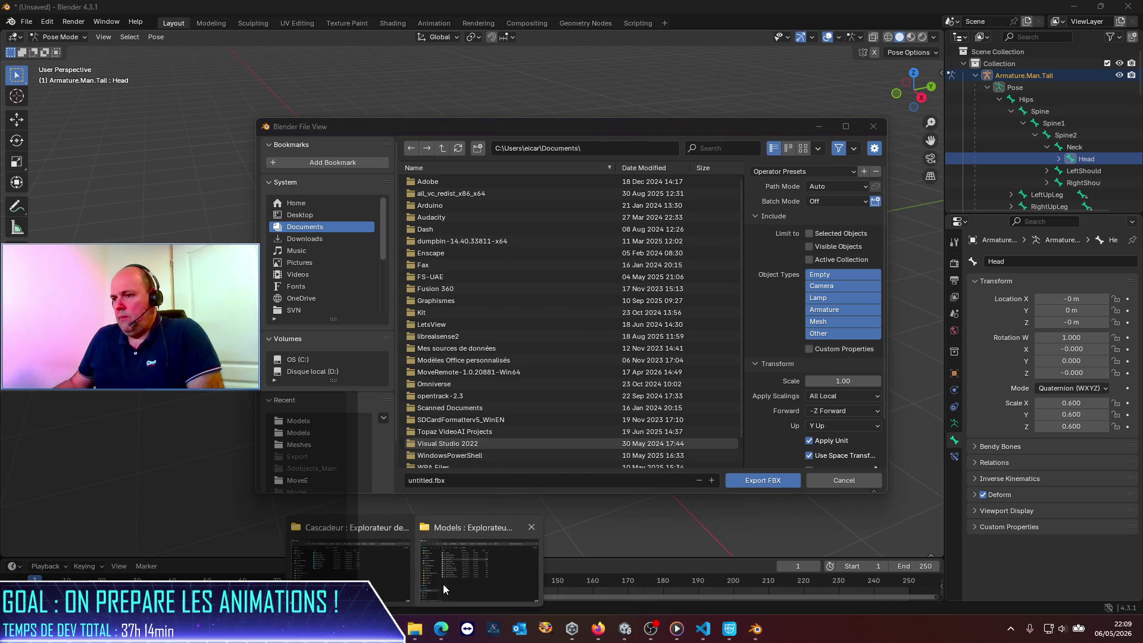
{"action": "left_click", "coordinate": [454, 588]}
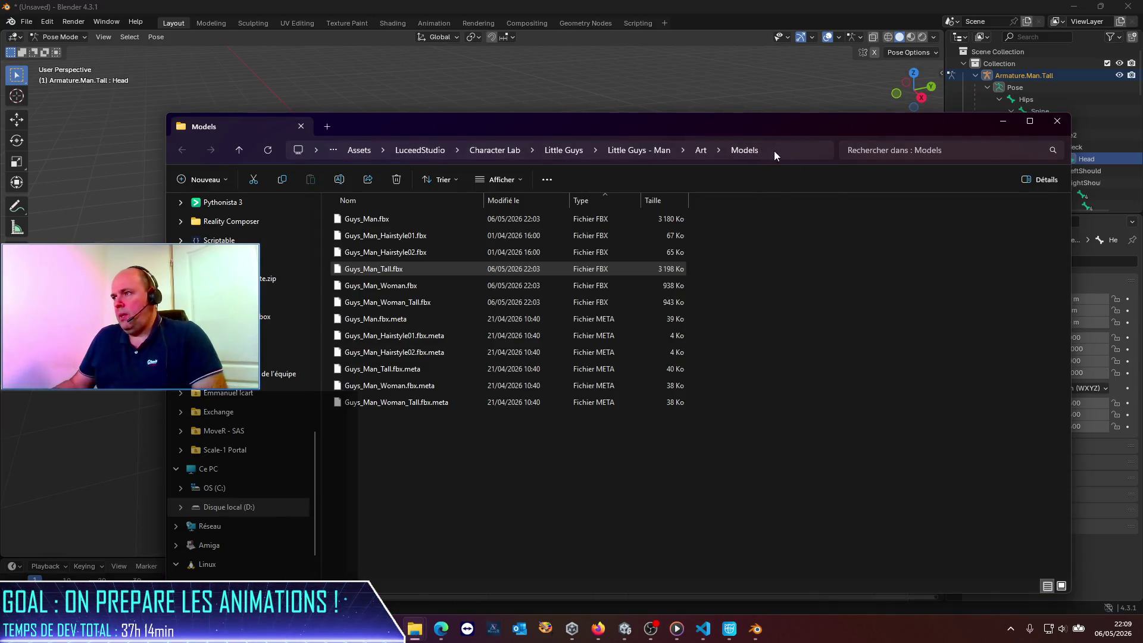
{"action": "left_click", "coordinate": [775, 151]}
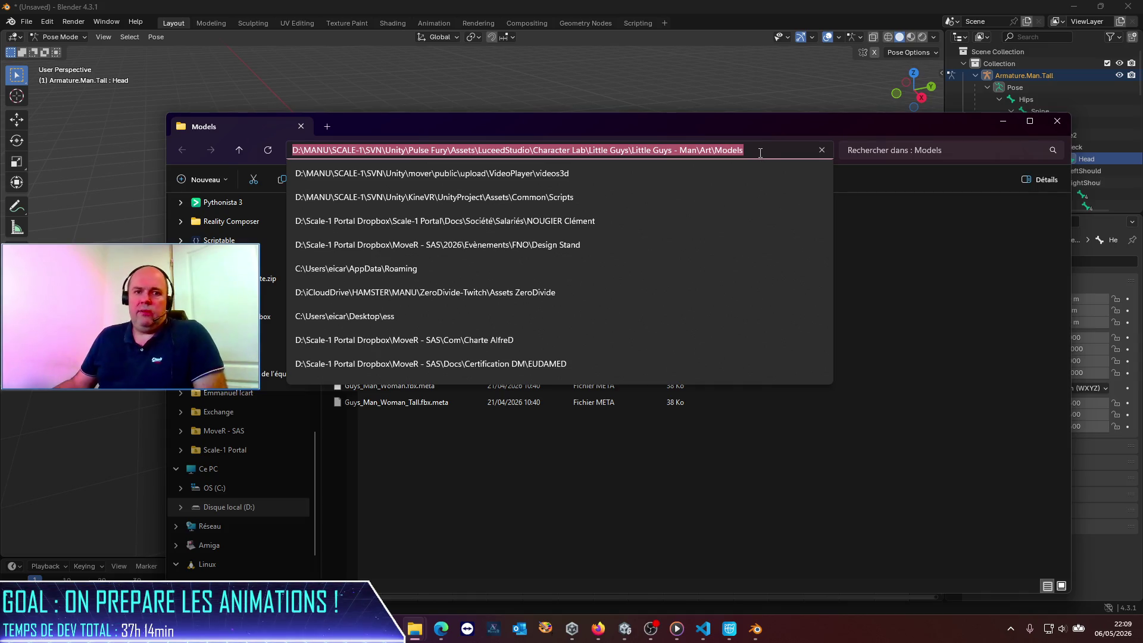
{"action": "left_click", "coordinate": [792, 454]}
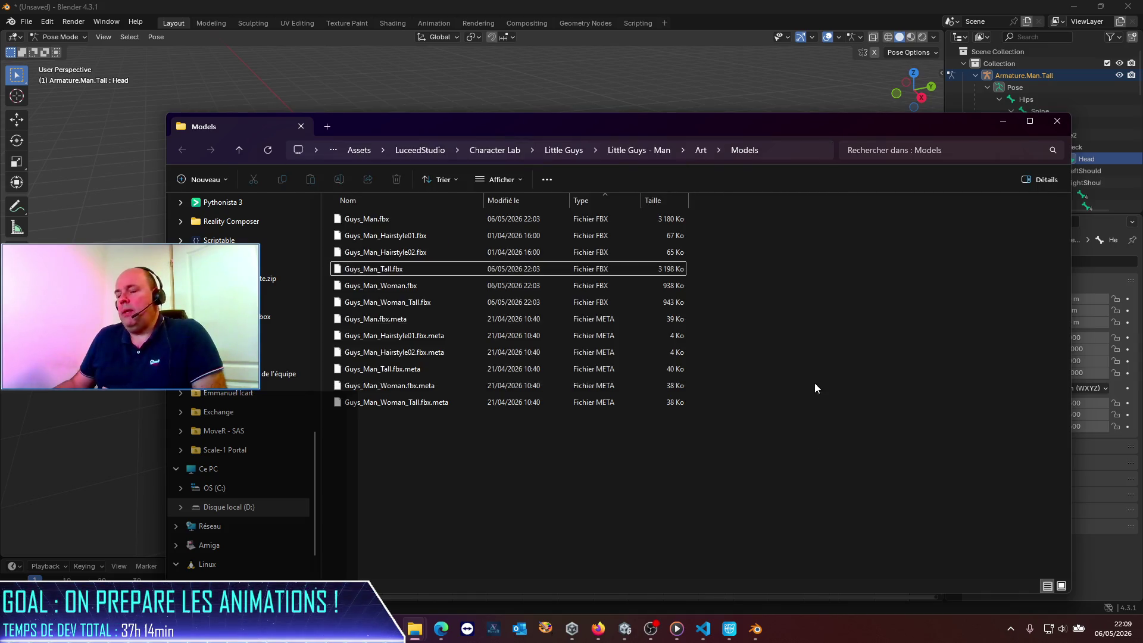
{"action": "left_click", "coordinate": [421, 151]}
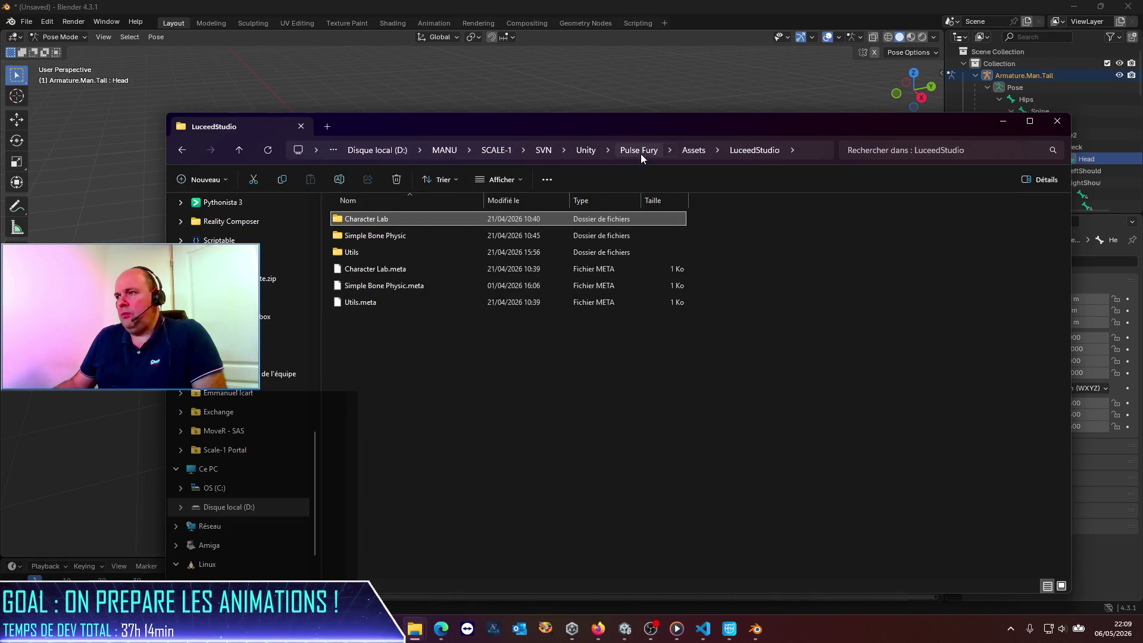
{"action": "left_click", "coordinate": [639, 150]}
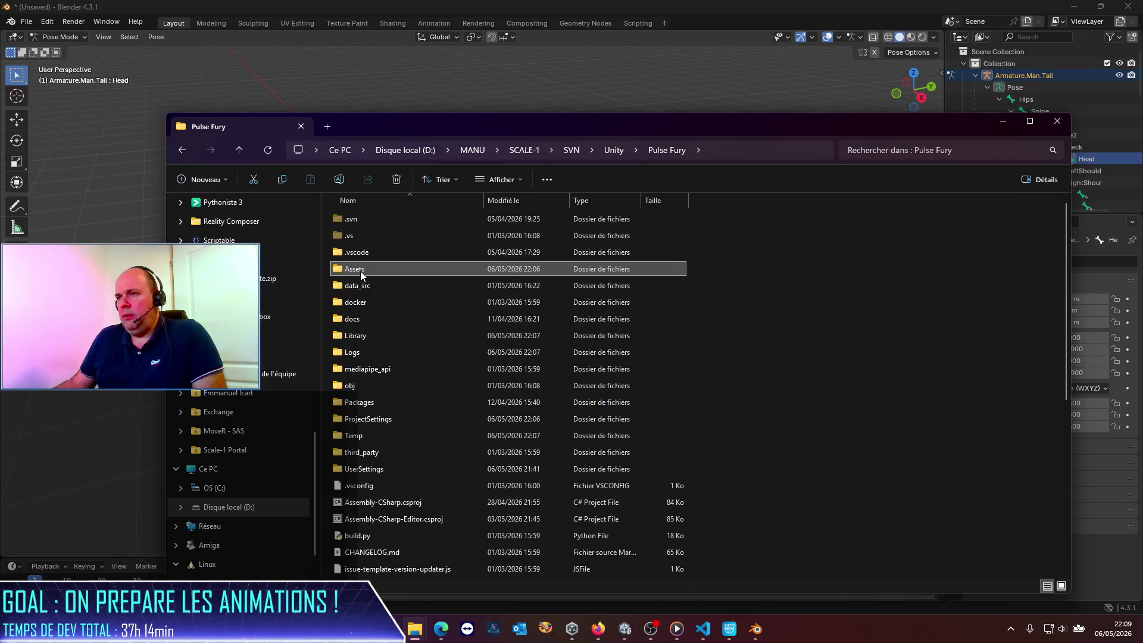
{"action": "double_click", "coordinate": [357, 268]}
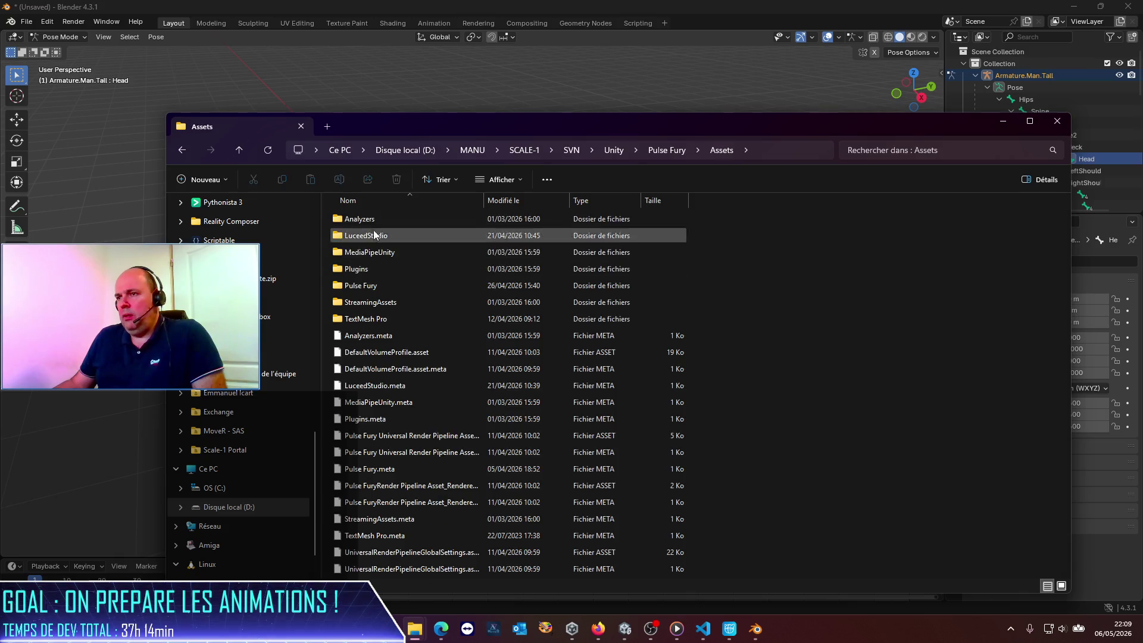
{"action": "double_click", "coordinate": [362, 287]}
{"action": "double_click", "coordinate": [362, 317]}
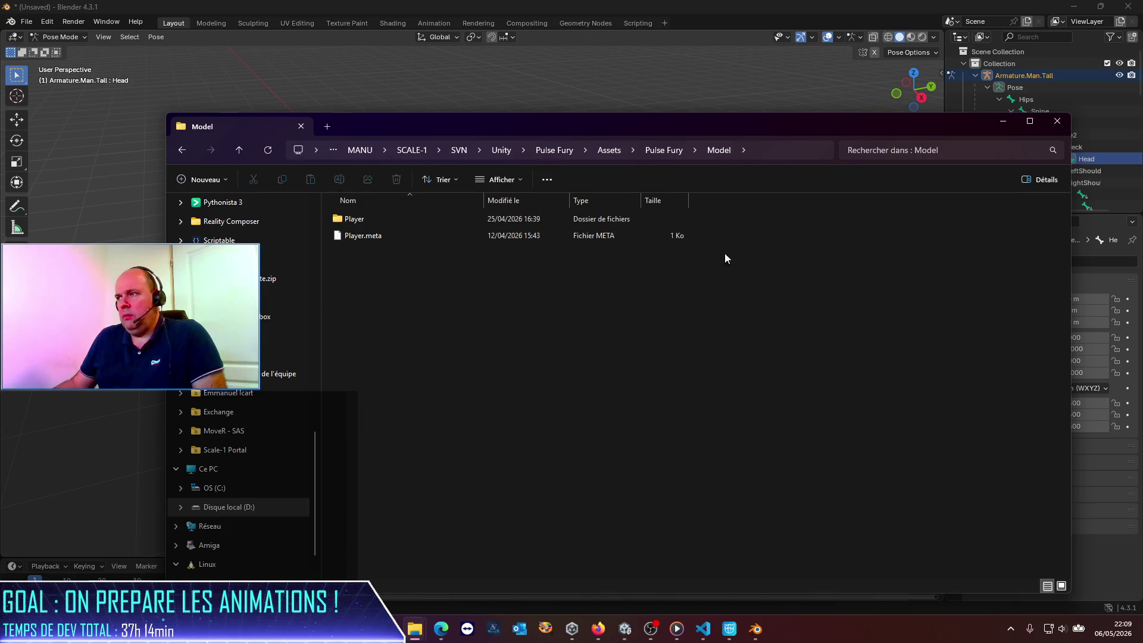
{"action": "left_click", "coordinate": [783, 149]}
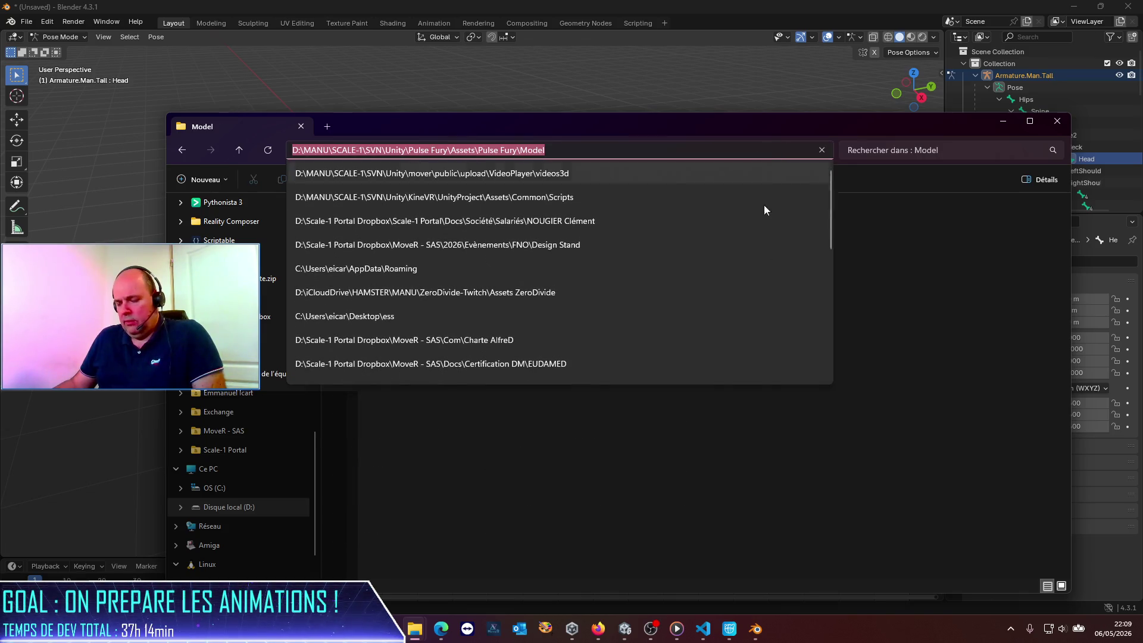
{"action": "left_click", "coordinate": [720, 360]}
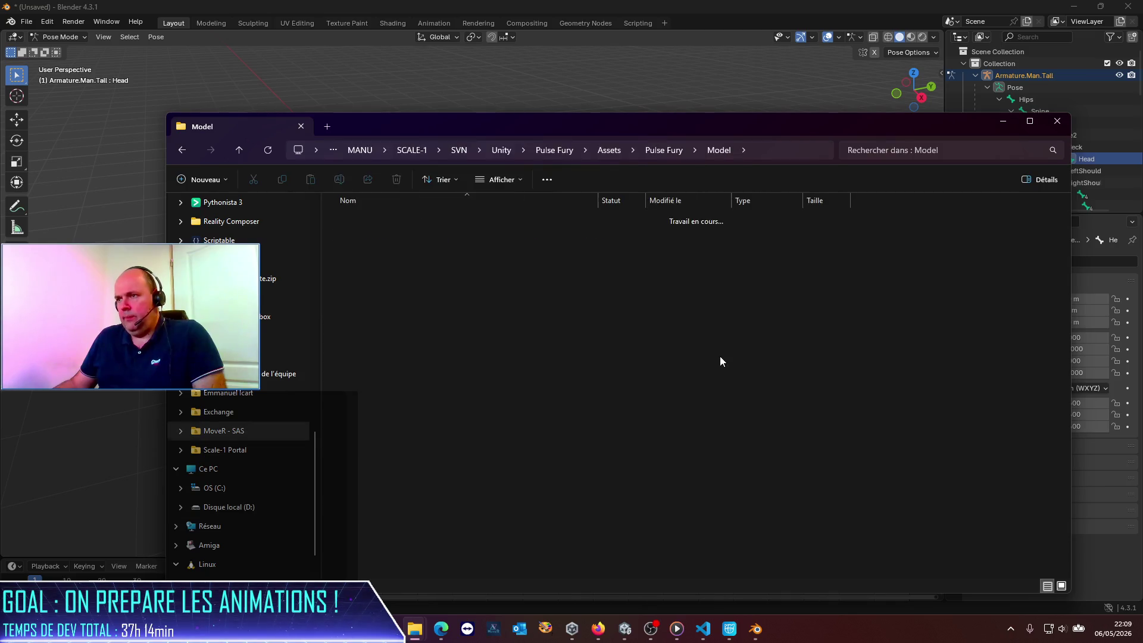
{"action": "left_click", "coordinate": [182, 150]}
{"action": "left_click", "coordinate": [200, 13]}
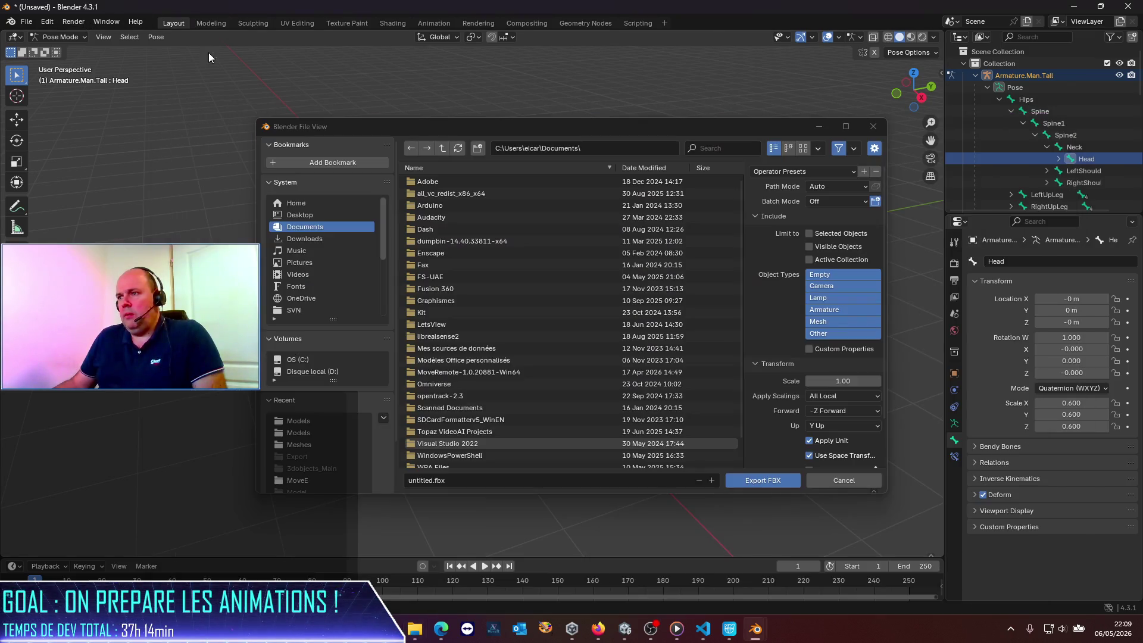
Export CharacterModelForAvatar.fbx into the pasted Model folder path, then close Blender.
{"action": "left_click", "coordinate": [611, 151]}
{"action": "key", "text": "ctrl+v"}
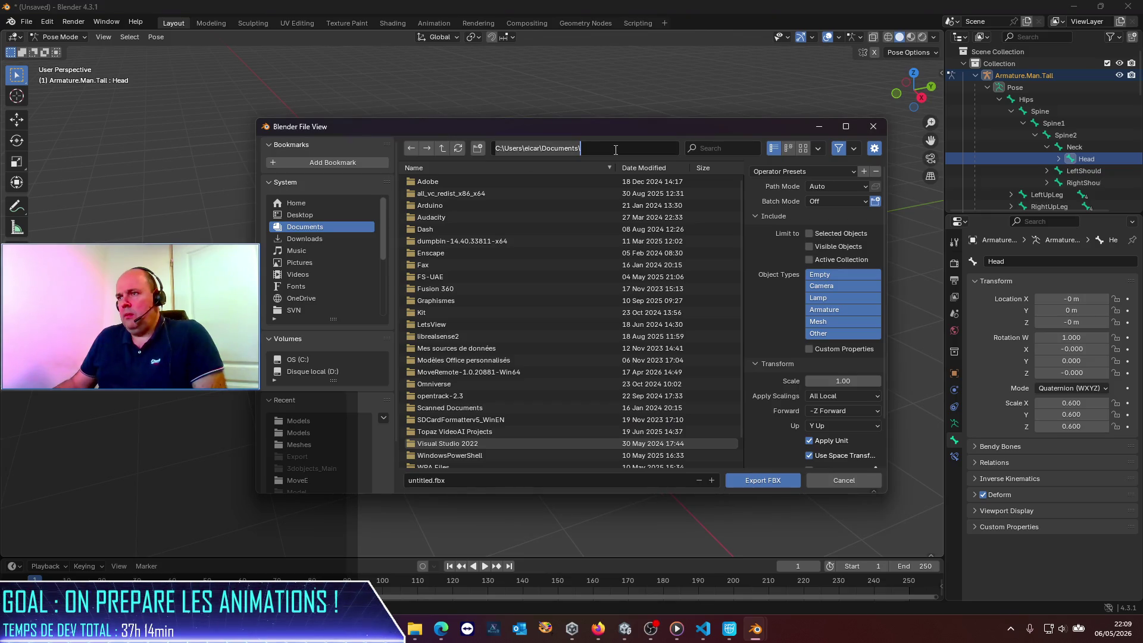
{"action": "key", "text": "Return"}
{"action": "left_click", "coordinate": [427, 481]}
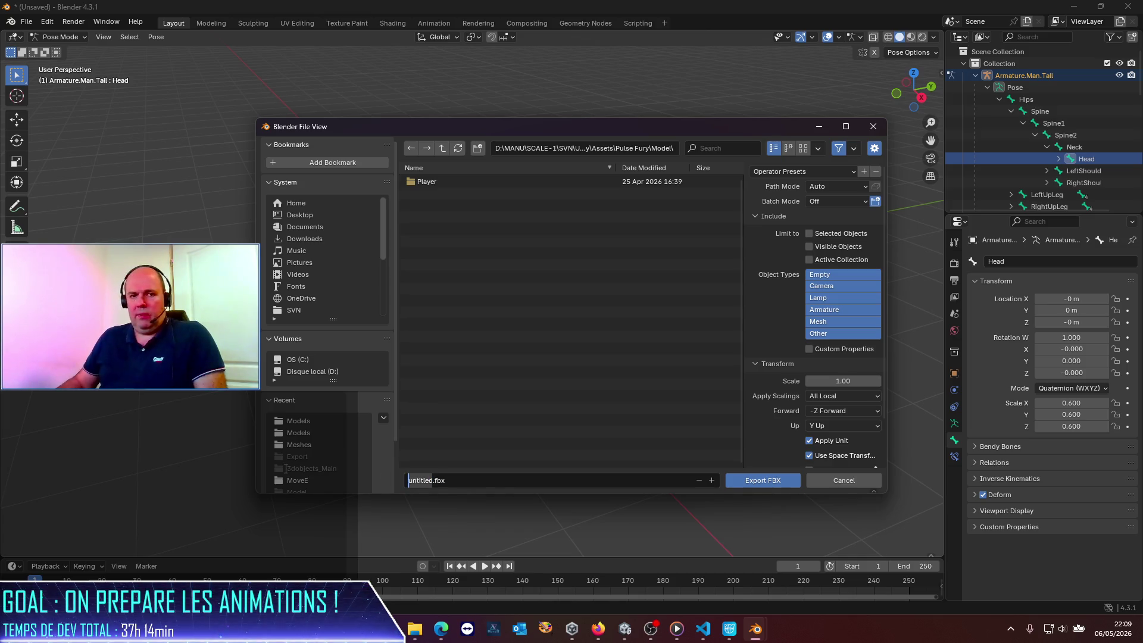
{"action": "type", "text": "CharacterModelForAvatar"}
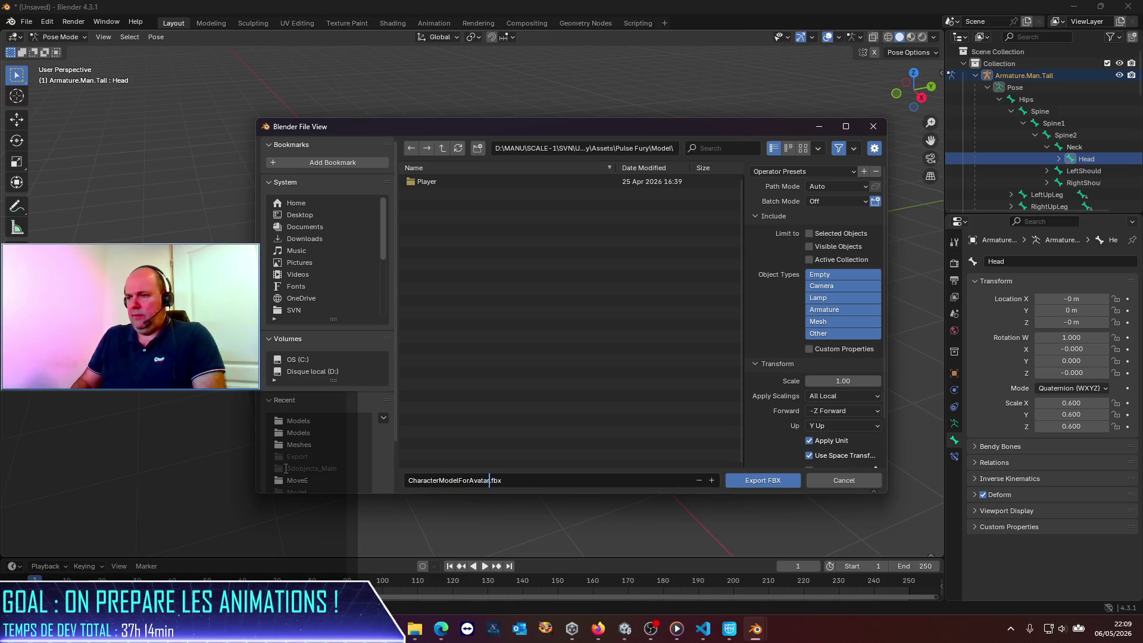
{"action": "key", "text": "Return"}
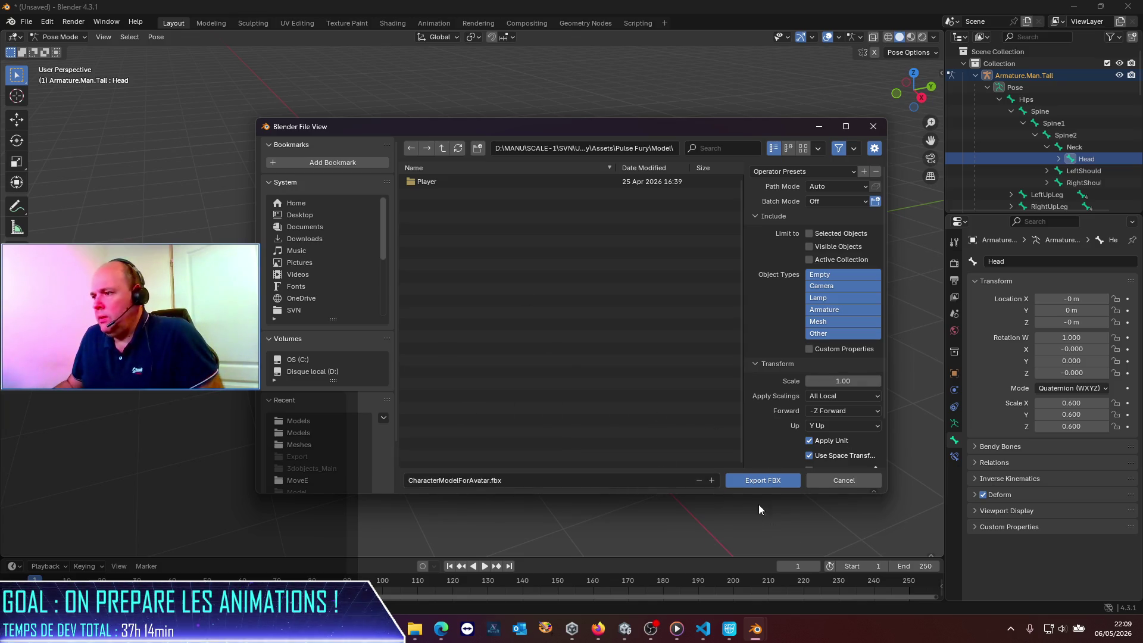
{"action": "left_click", "coordinate": [760, 484]}
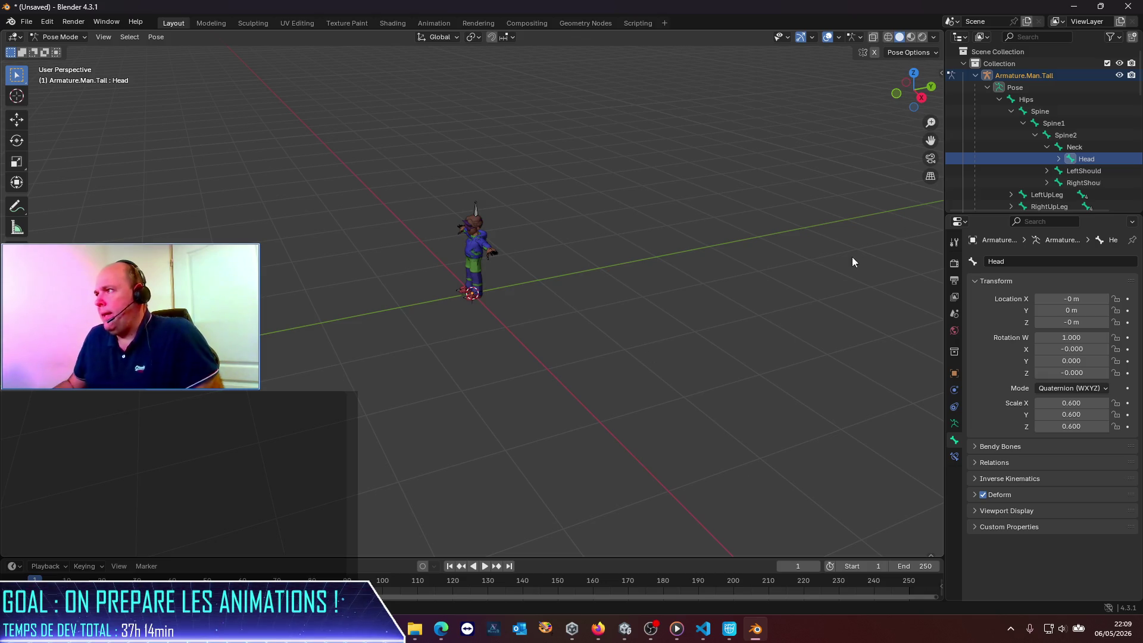
{"action": "left_click", "coordinate": [1128, 6]}
Quit Blender without saving and open Pulse Fury > Models > Player in Unity.
{"action": "left_click", "coordinate": [622, 333]}
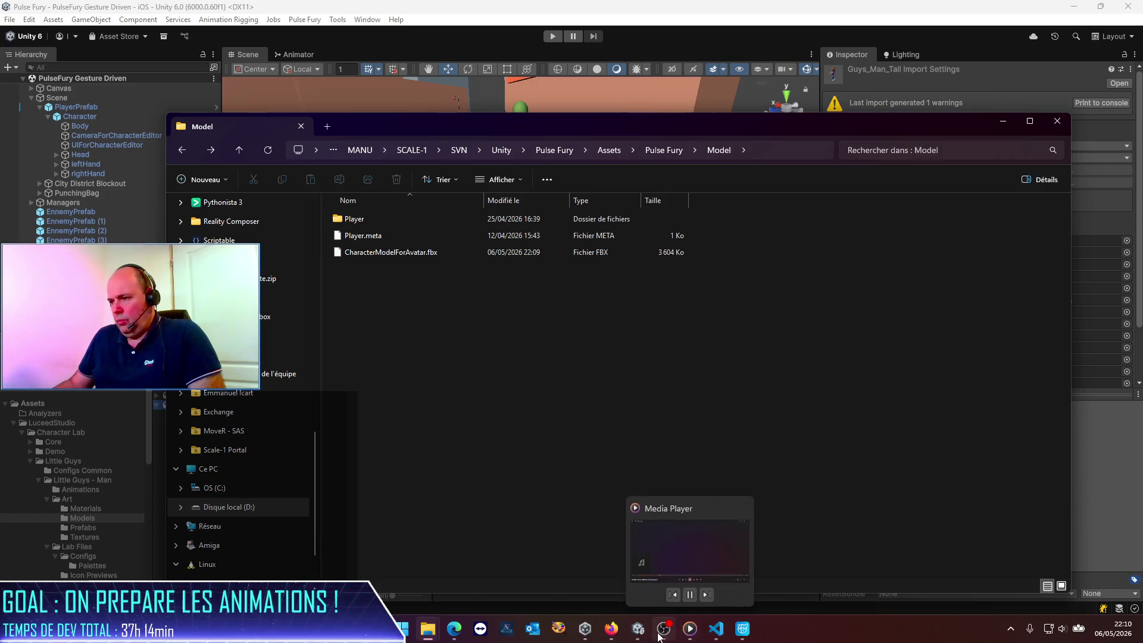
{"action": "mouse_move", "coordinate": [672, 634]}
{"action": "left_click", "coordinate": [638, 628]}
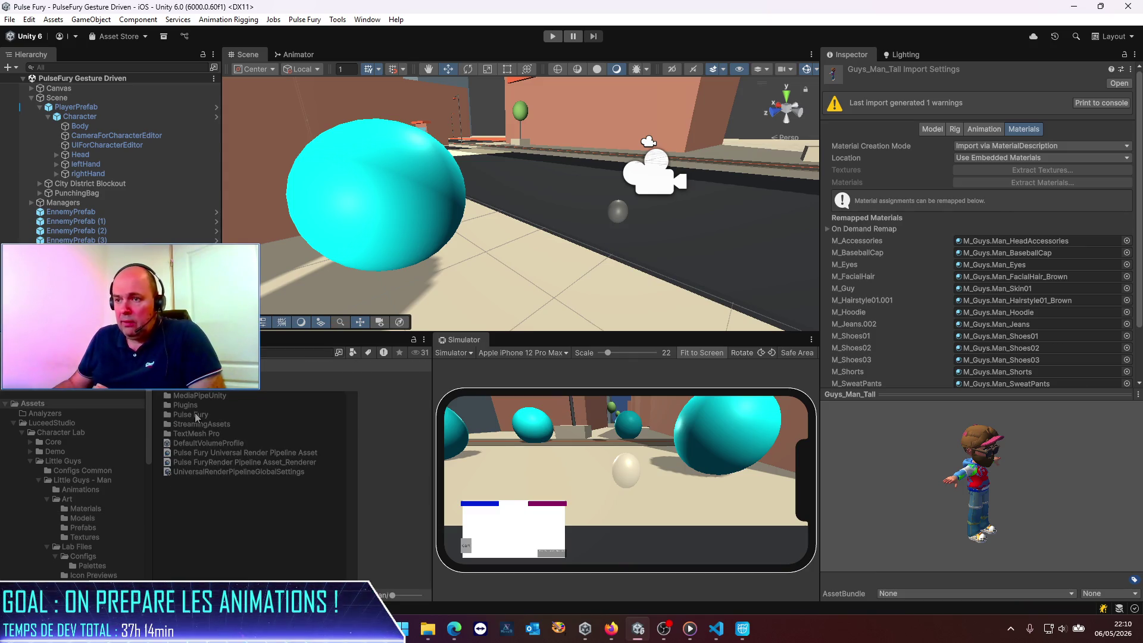
{"action": "double_click", "coordinate": [196, 416]}
{"action": "double_click", "coordinate": [189, 435]}
{"action": "double_click", "coordinate": [207, 391]}
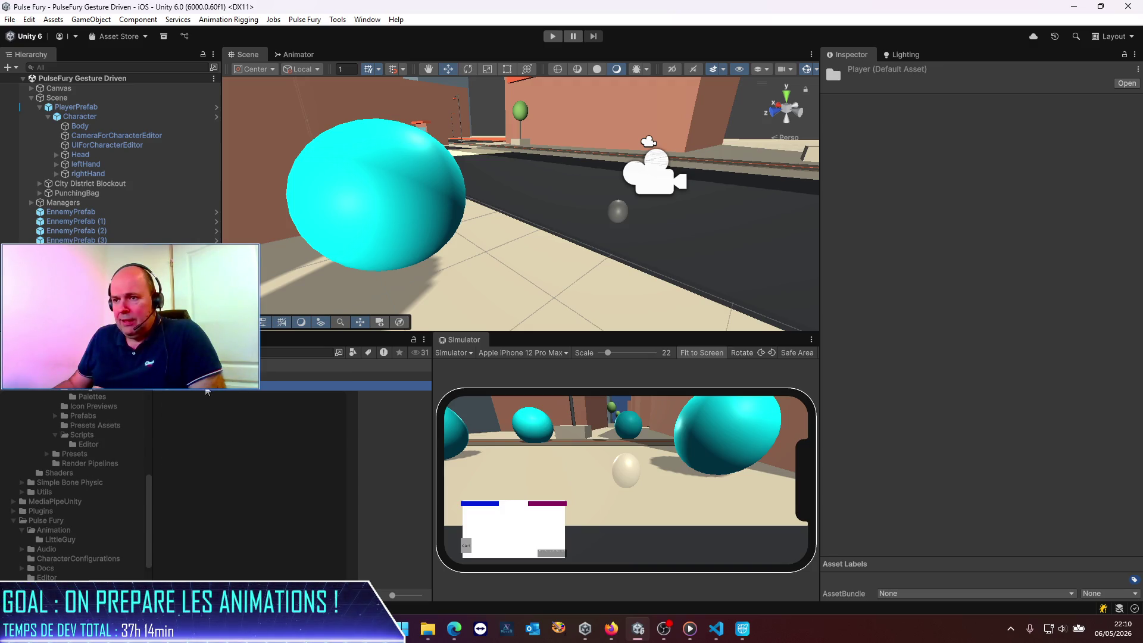
Set the character model's Rig Animation Type to Humanoid and apply.
{"action": "left_click", "coordinate": [207, 388]}
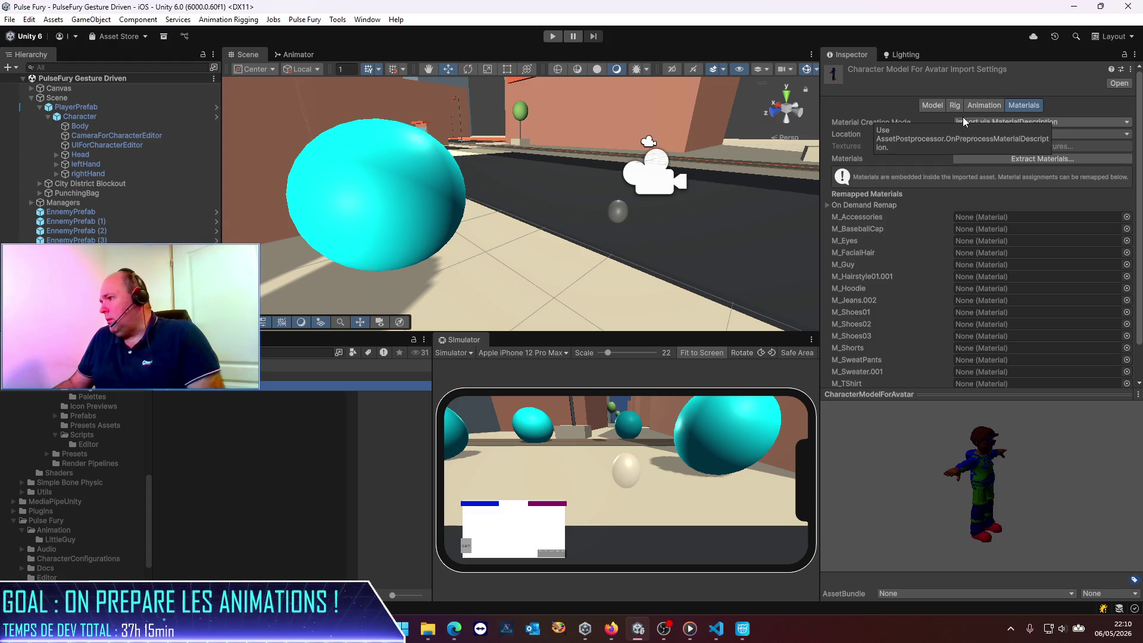
{"action": "left_click", "coordinate": [959, 110]}
{"action": "left_click", "coordinate": [961, 122]}
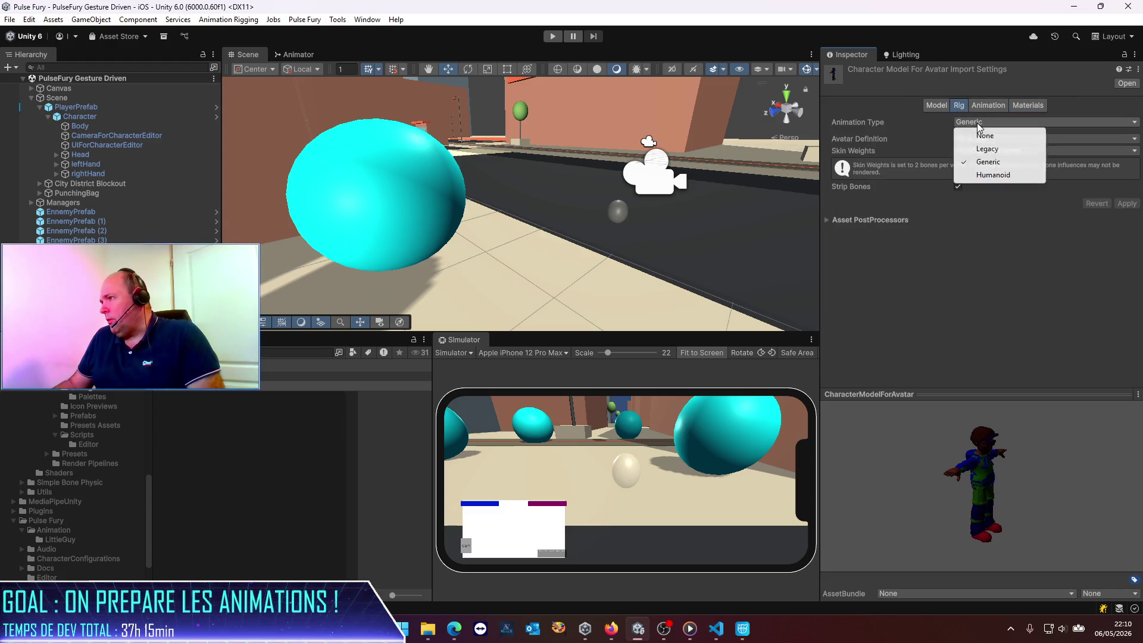
{"action": "left_click", "coordinate": [992, 175]}
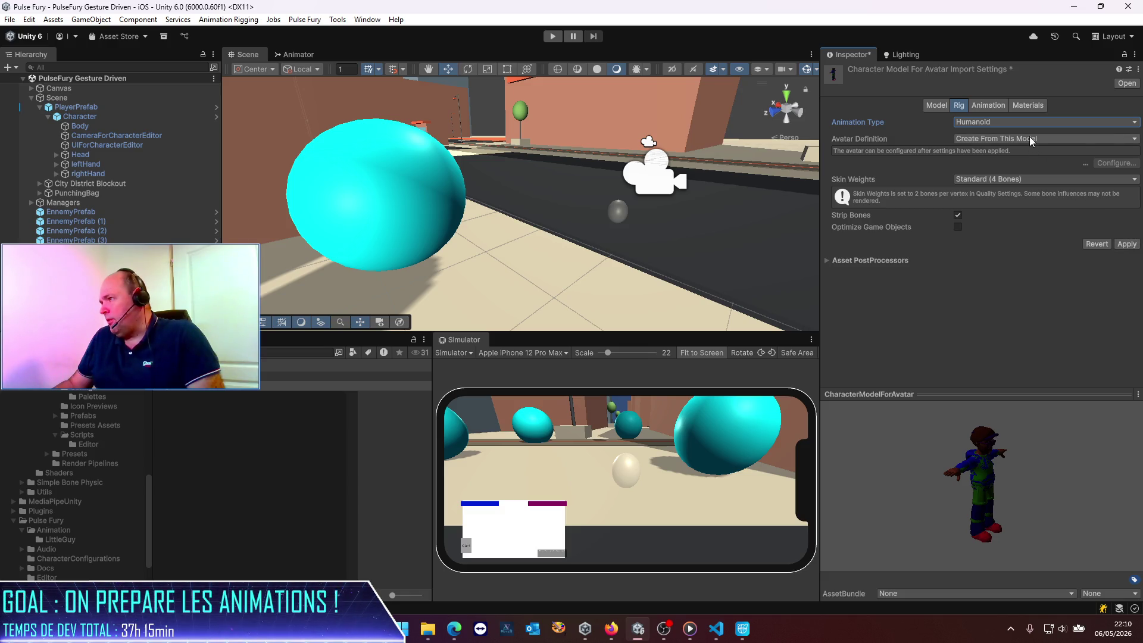
{"action": "left_click", "coordinate": [1129, 247]}
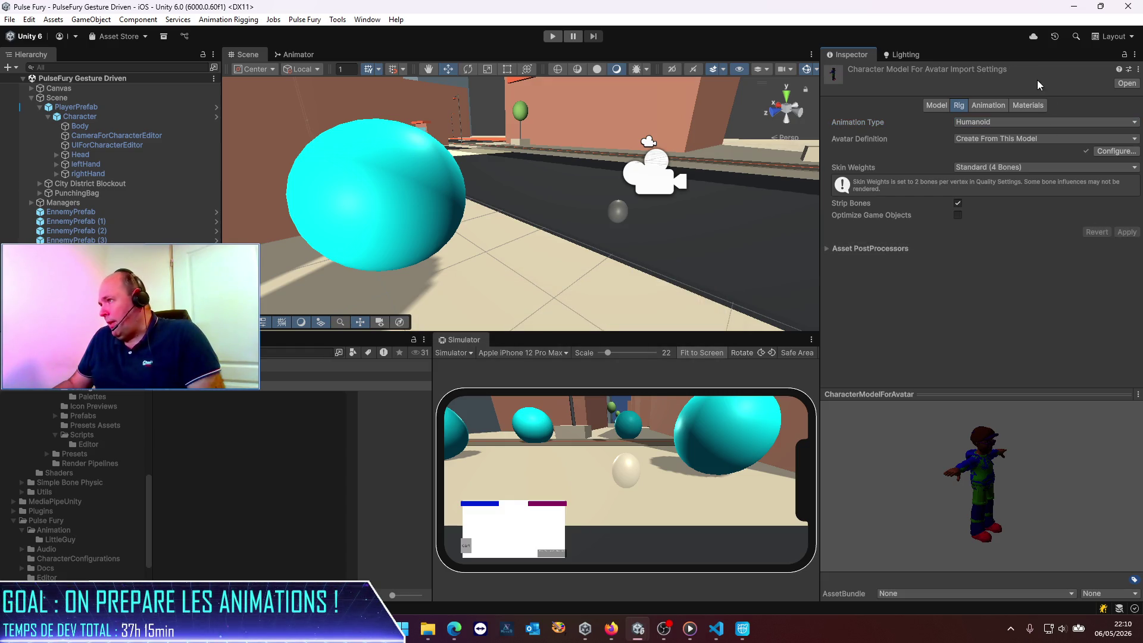
Rename the character model asset to PulseCharacterModelForAvatar.
{"action": "left_click", "coordinate": [904, 55]}
{"action": "left_click", "coordinate": [866, 52]}
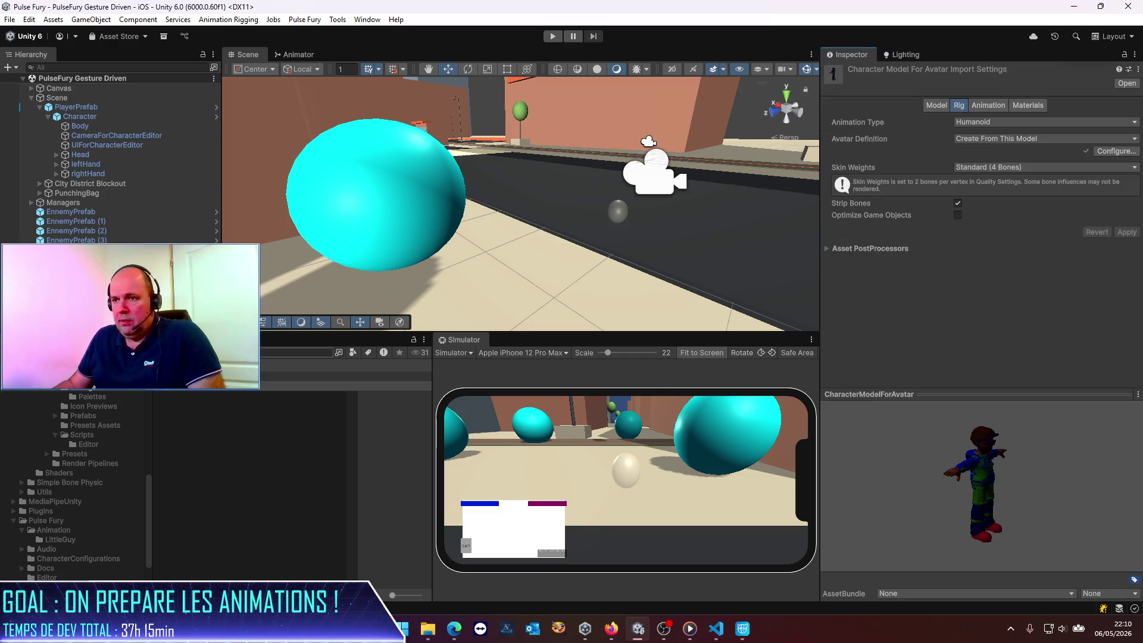
{"action": "left_click", "coordinate": [216, 387]}
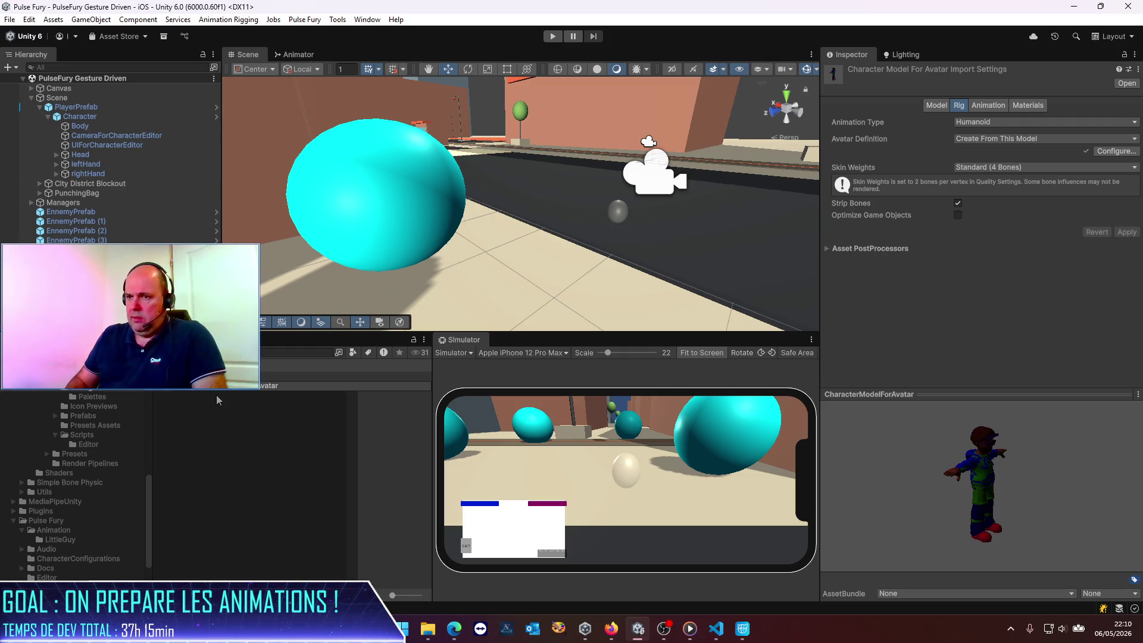
{"action": "key", "text": "Return"}
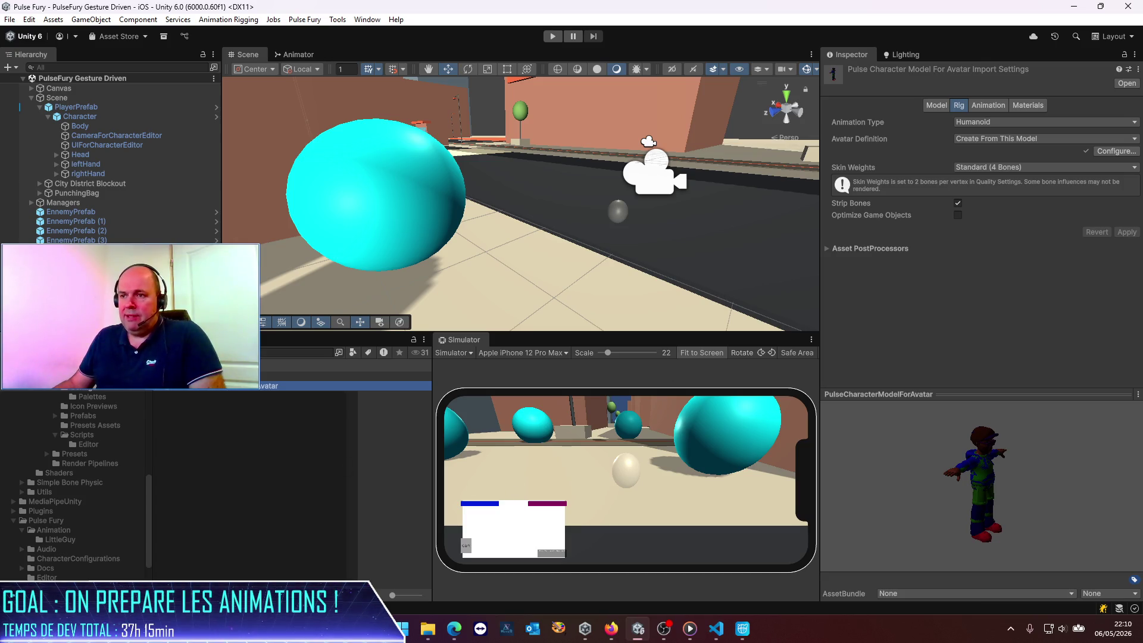
Navigate to the Pulse Fury > Animation > LittleGuy folder.
{"action": "left_click", "coordinate": [199, 365]}
{"action": "double_click", "coordinate": [199, 377]}
{"action": "double_click", "coordinate": [199, 377]}
Set all eight fight clips' avatar source to PulseCharacterModelForAvatarAvatar and apply.
{"action": "left_click", "coordinate": [173, 385]}
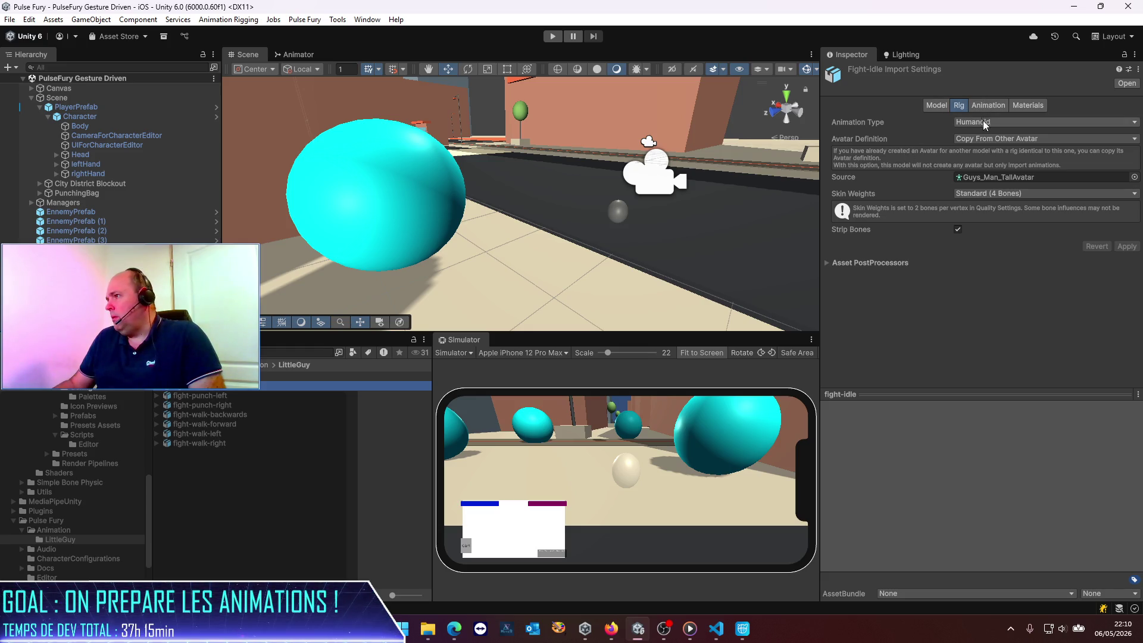
{"action": "left_click", "coordinate": [1134, 178]}
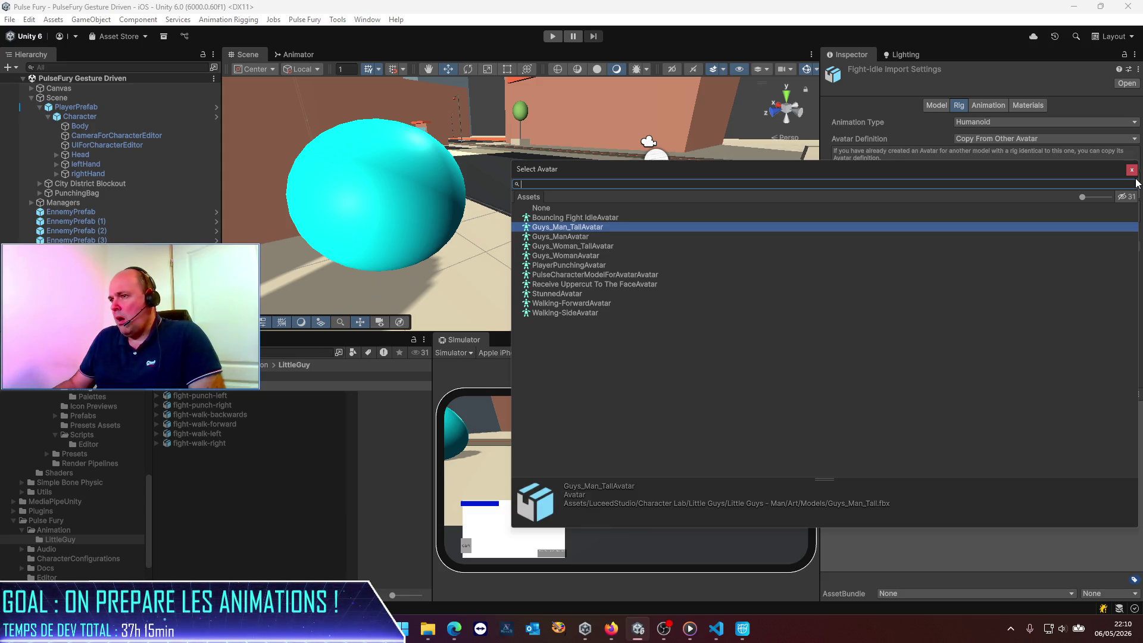
{"action": "left_click", "coordinate": [1132, 170]}
{"action": "key", "text": "Up"}
{"action": "left_click", "coordinate": [214, 445], "text": "shift"}
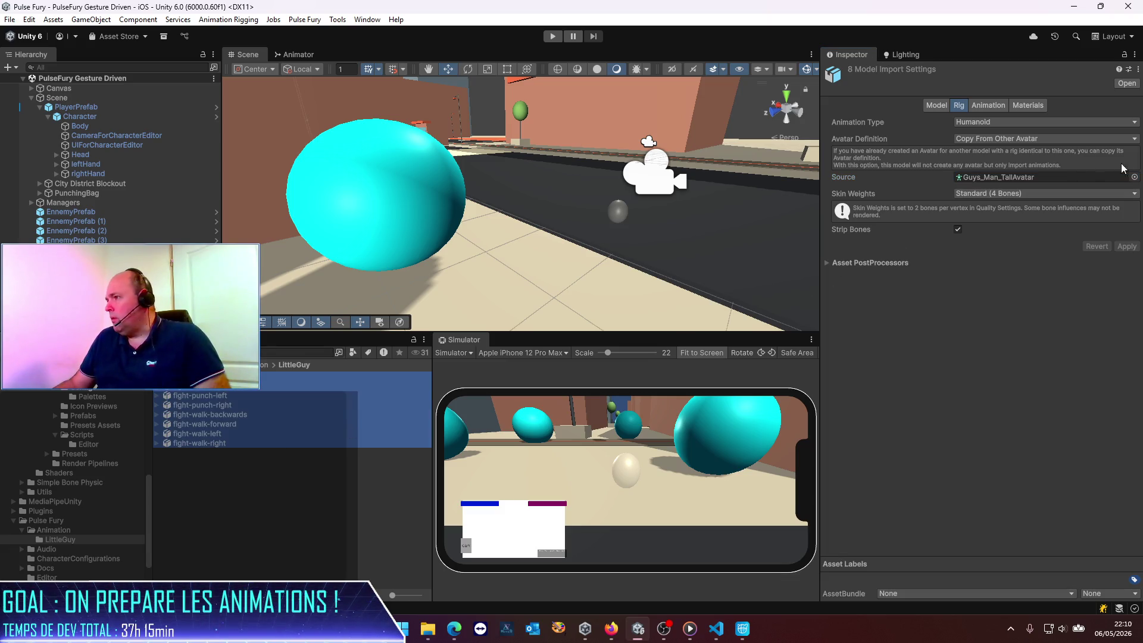
{"action": "left_click", "coordinate": [1135, 178]}
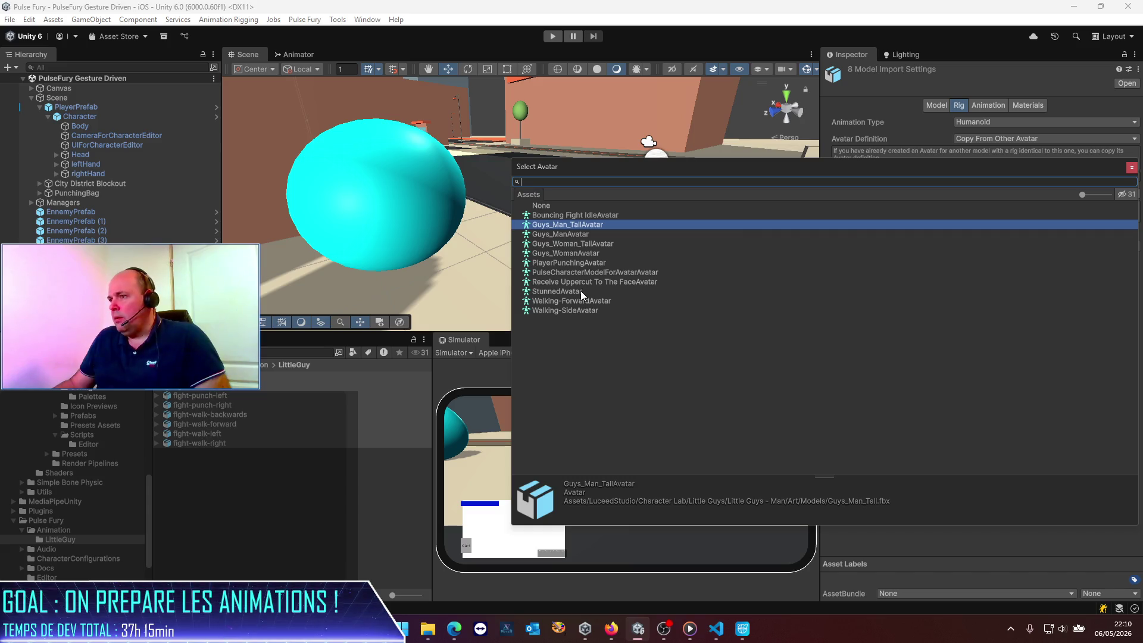
{"action": "double_click", "coordinate": [582, 272]}
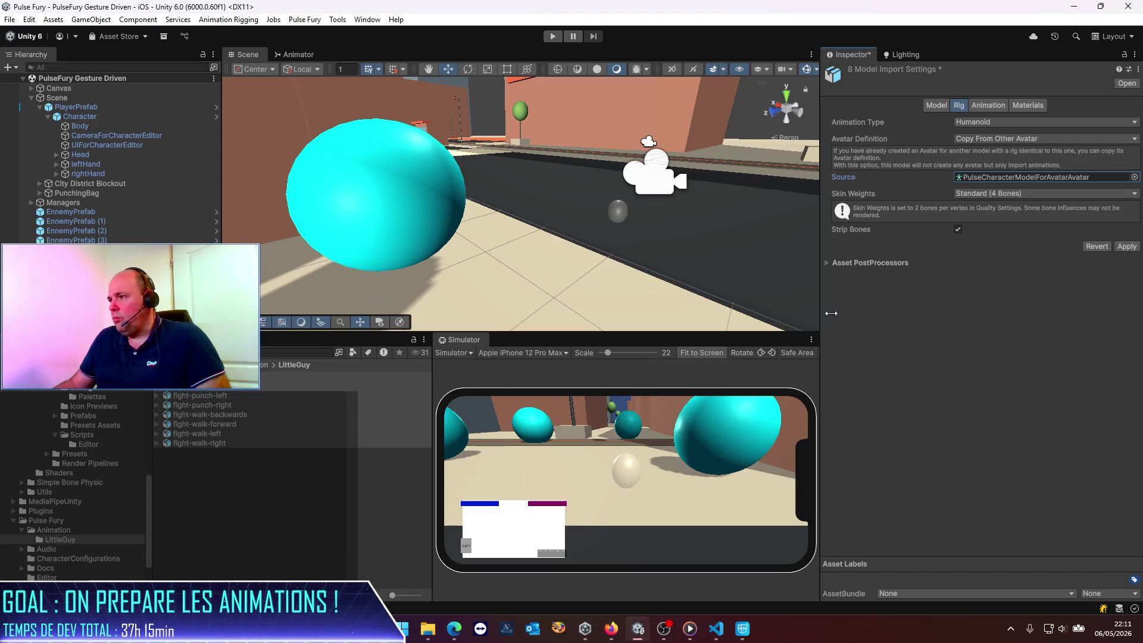
{"action": "left_click", "coordinate": [1128, 249]}
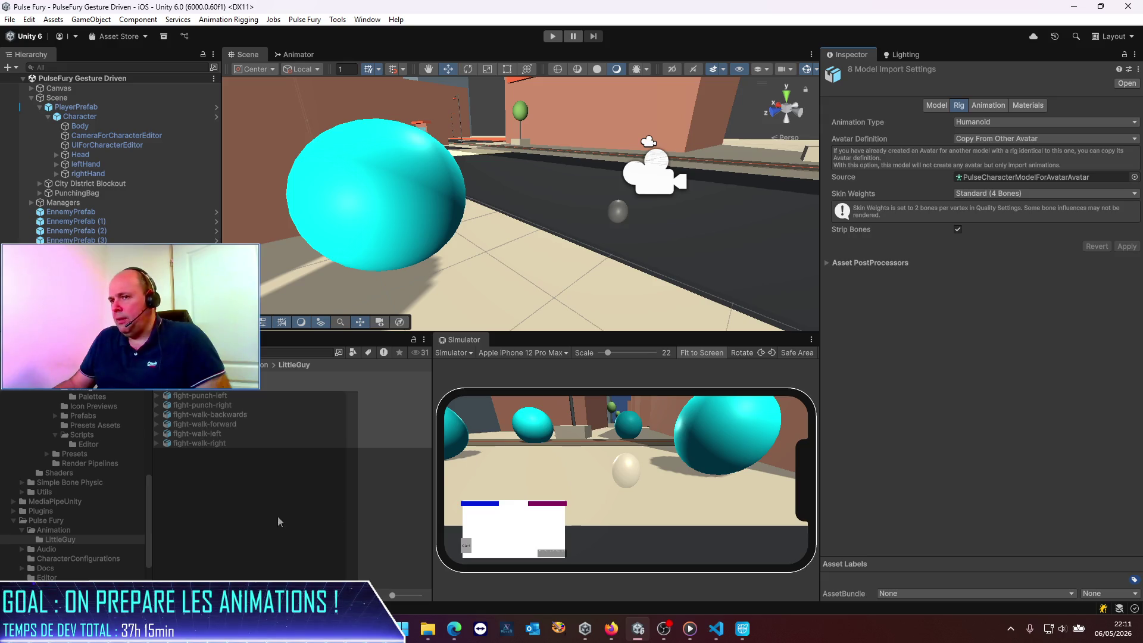
Select the fight-idle clip and show its animation settings.
{"action": "left_click", "coordinate": [206, 387]}
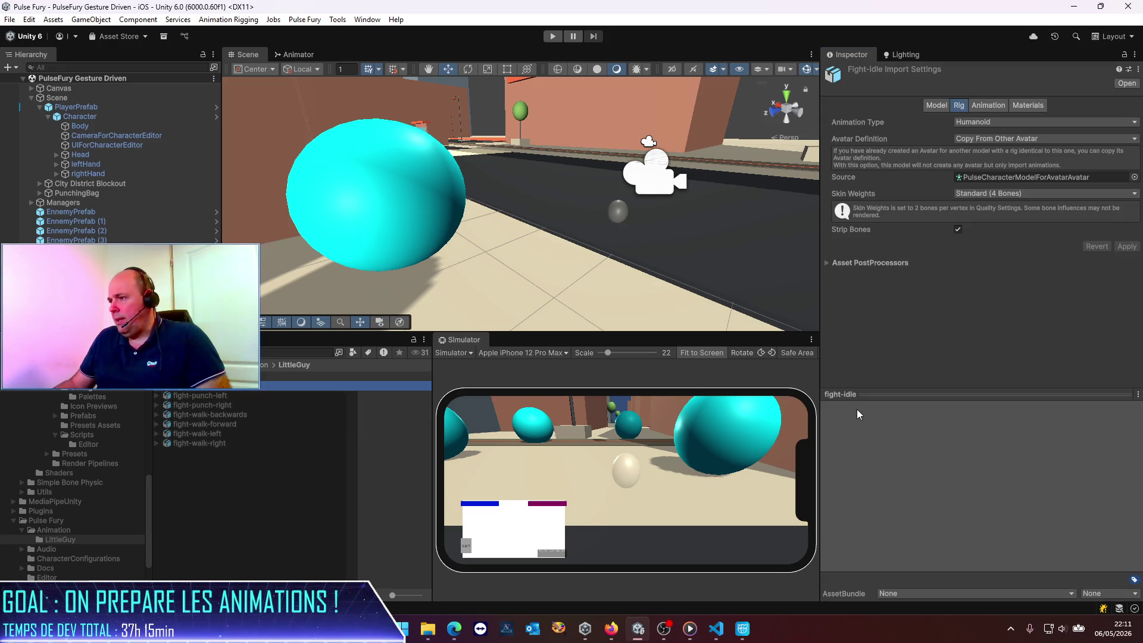
{"action": "left_click", "coordinate": [157, 389]}
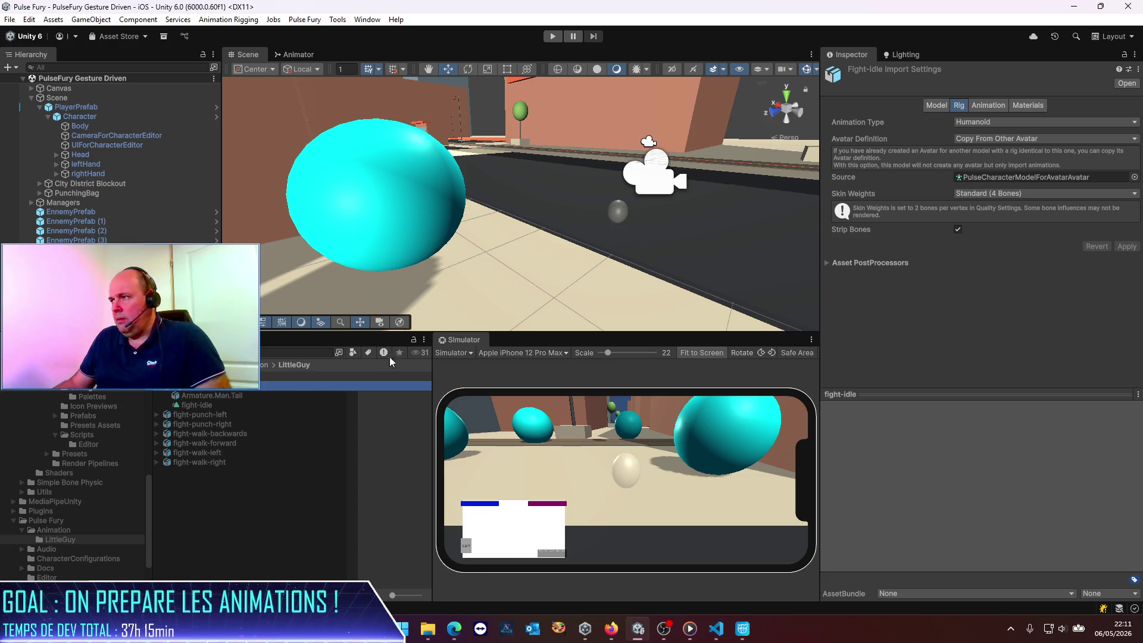
{"action": "left_click", "coordinate": [989, 106]}
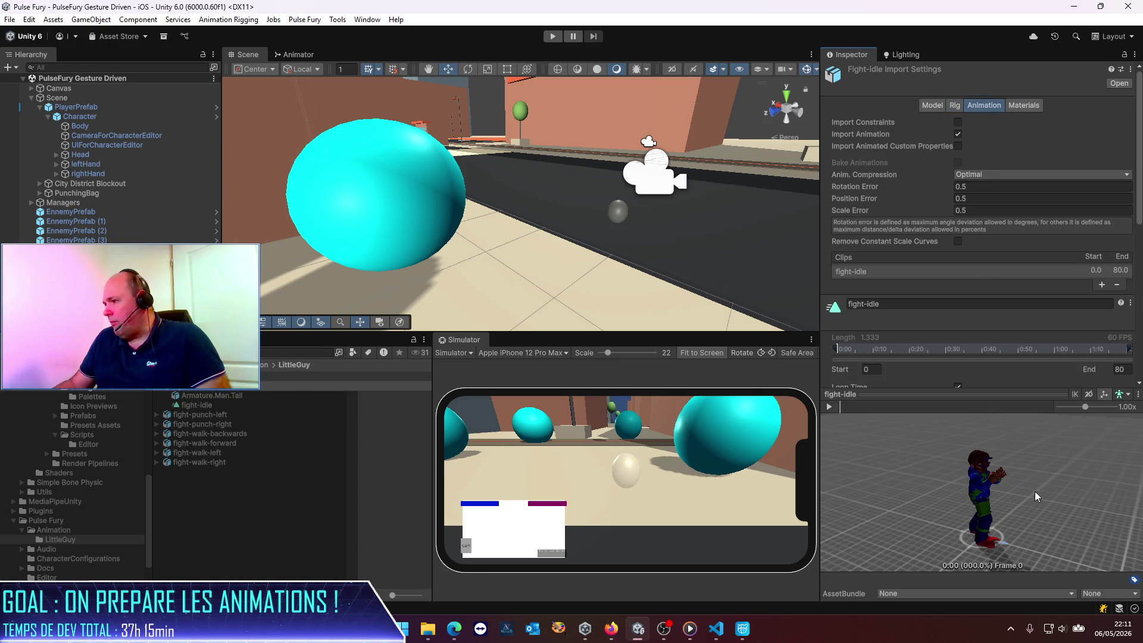
Preview the fight-idle animation, enlarge the Scene view, and enter Play Mode.
{"action": "left_click", "coordinate": [829, 406]}
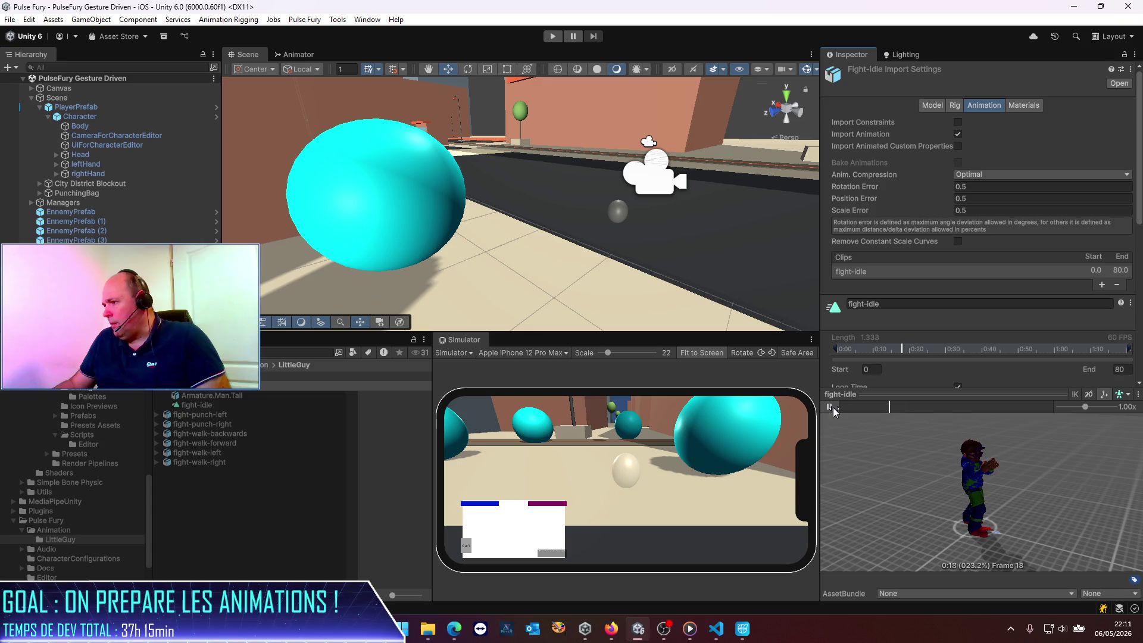
{"action": "middle_click_drag", "start_coordinate": [996, 487], "coordinate": [914, 501]}
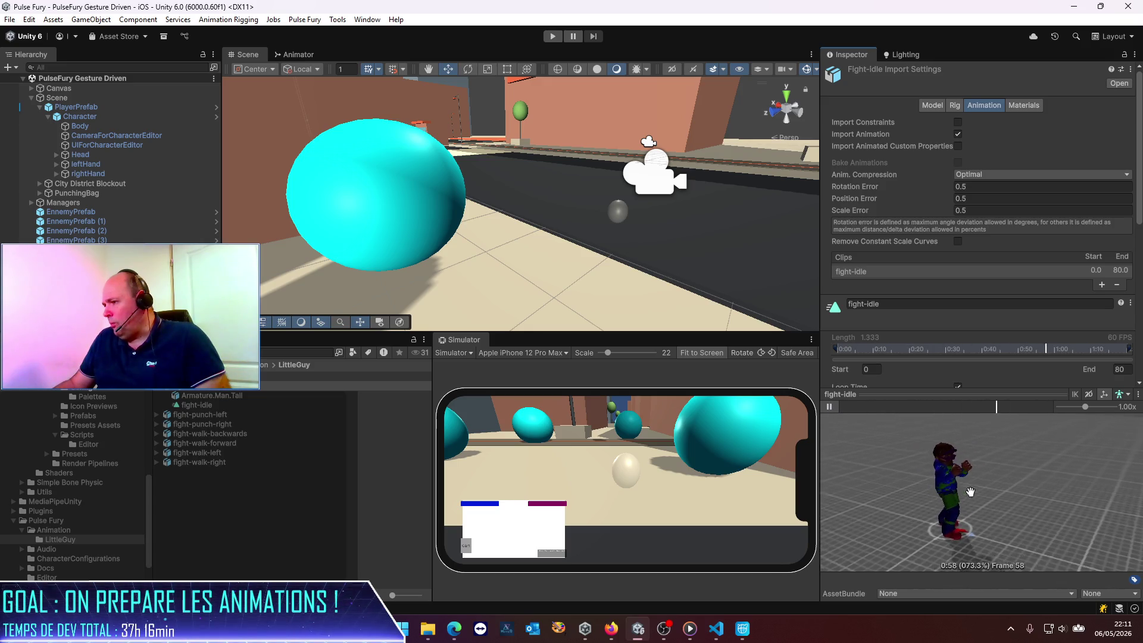
{"action": "left_click", "coordinate": [830, 407]}
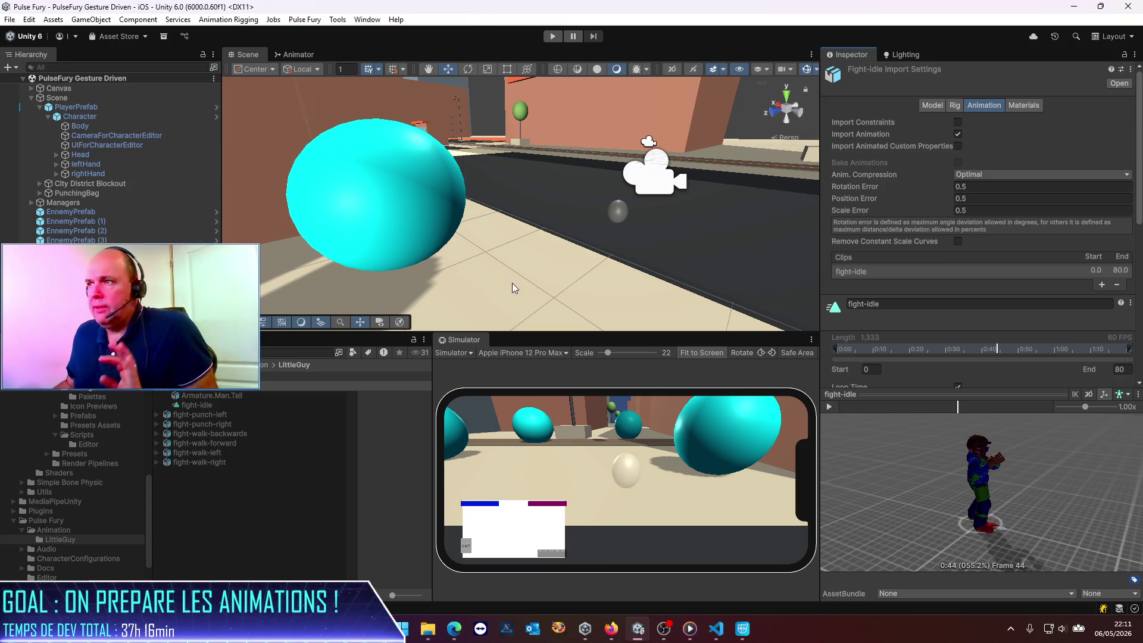
{"action": "left_click_drag", "start_coordinate": [510, 334], "coordinate": [511, 385]}
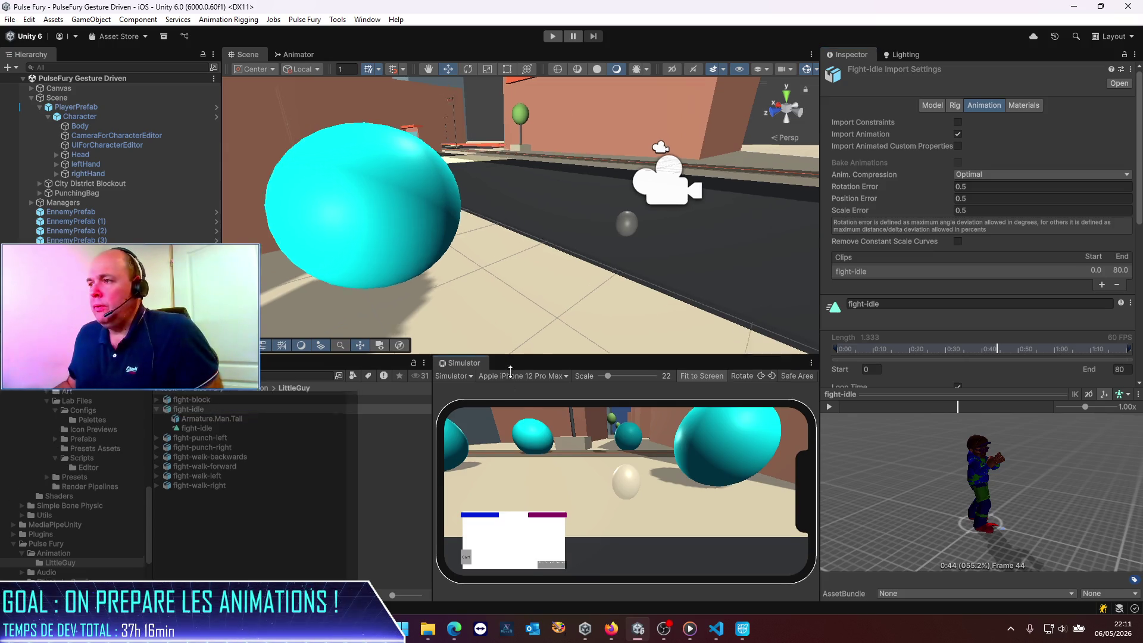
{"action": "left_click", "coordinate": [552, 37]}
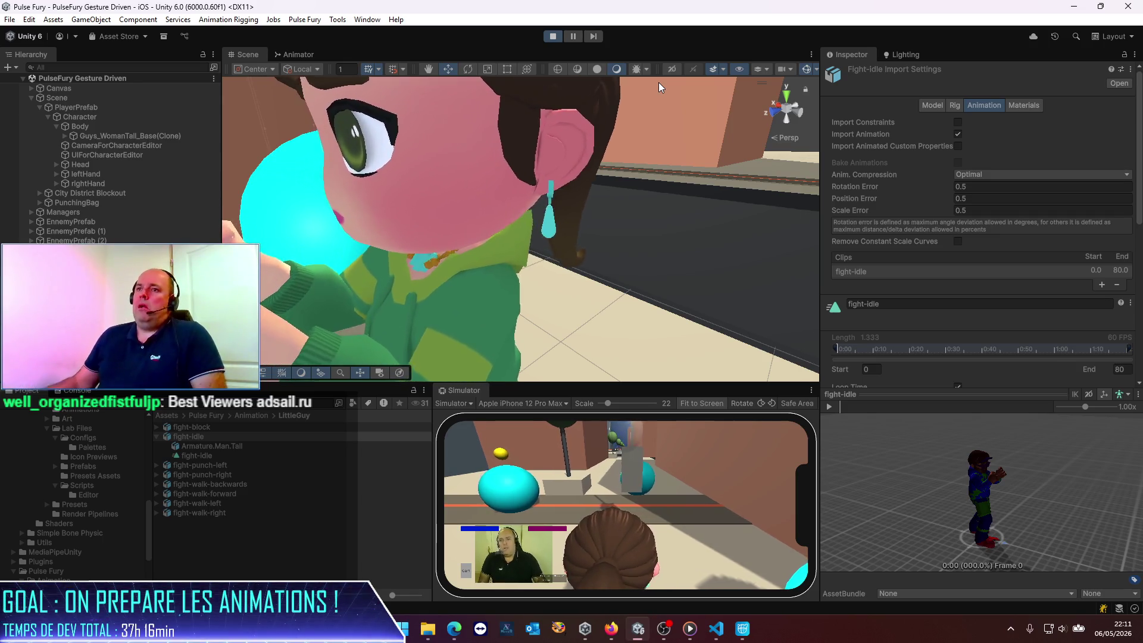
Select the Guys_WomanTall_Base(Clone) object in the Hierarchy, then stop Play Mode.
{"action": "left_click", "coordinate": [123, 135]}
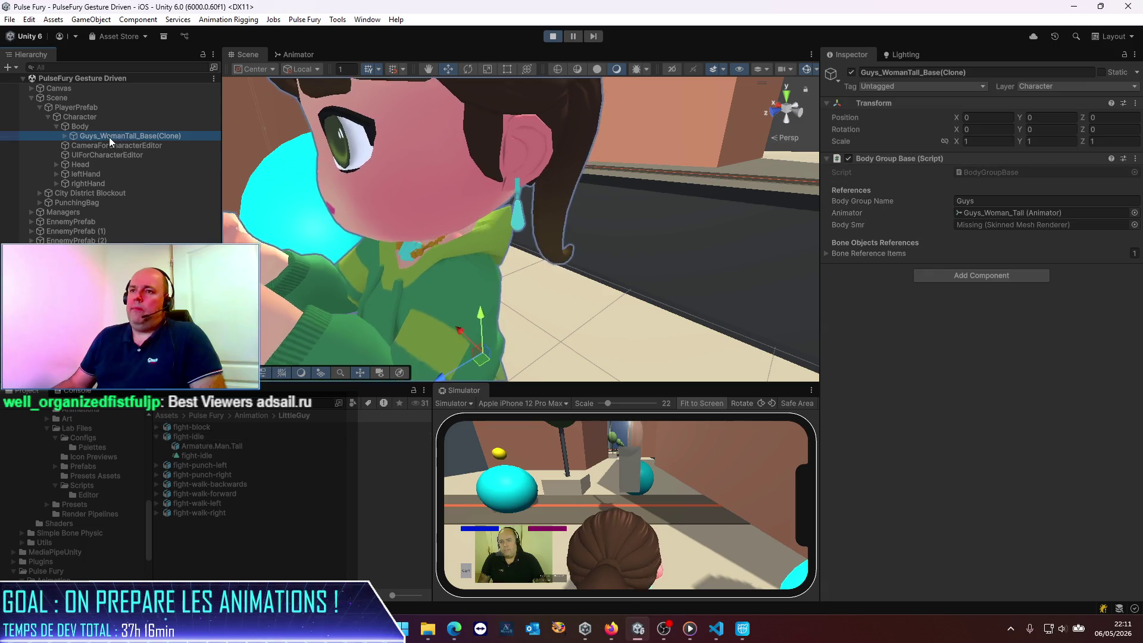
{"action": "left_click", "coordinate": [145, 138]}
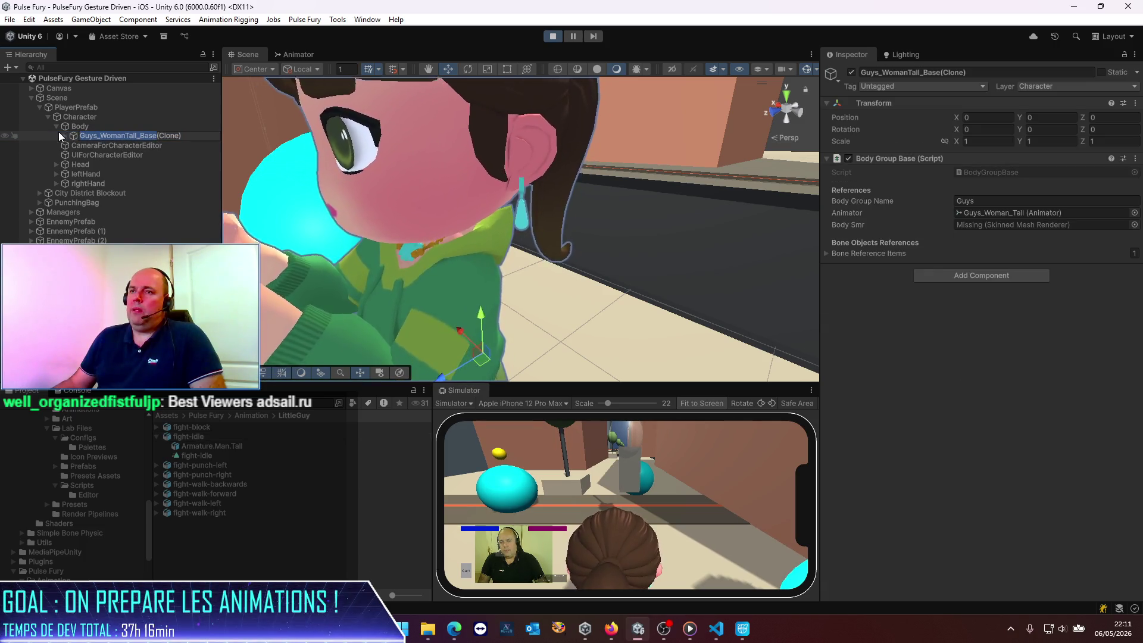
{"action": "left_click", "coordinate": [553, 37]}
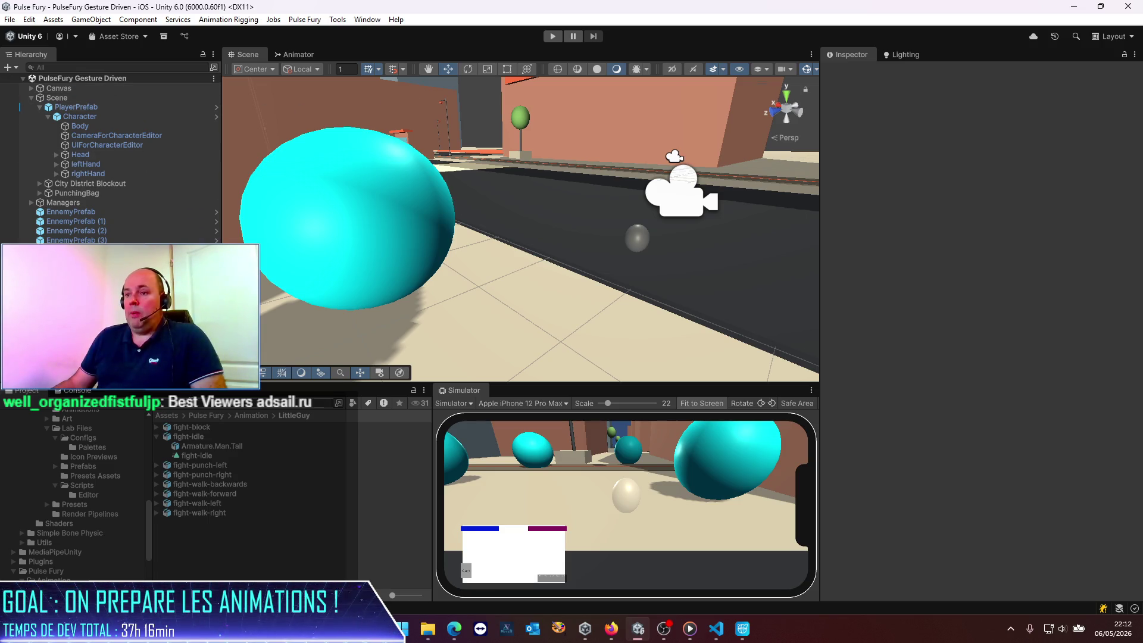
Open the Guys_WomanTall_Base prefab, set its Head's linked scale to 0.6, and save.
{"action": "left_click", "coordinate": [180, 404]}
{"action": "type", "text": "Guys_WomanTall_Base"}
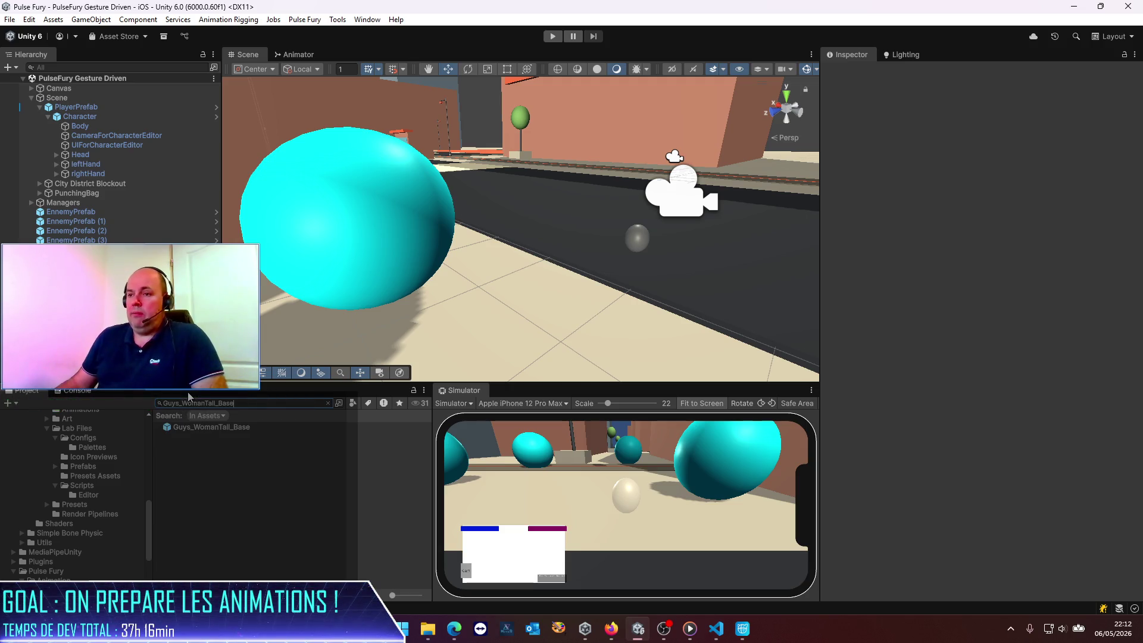
{"action": "double_click", "coordinate": [227, 427]}
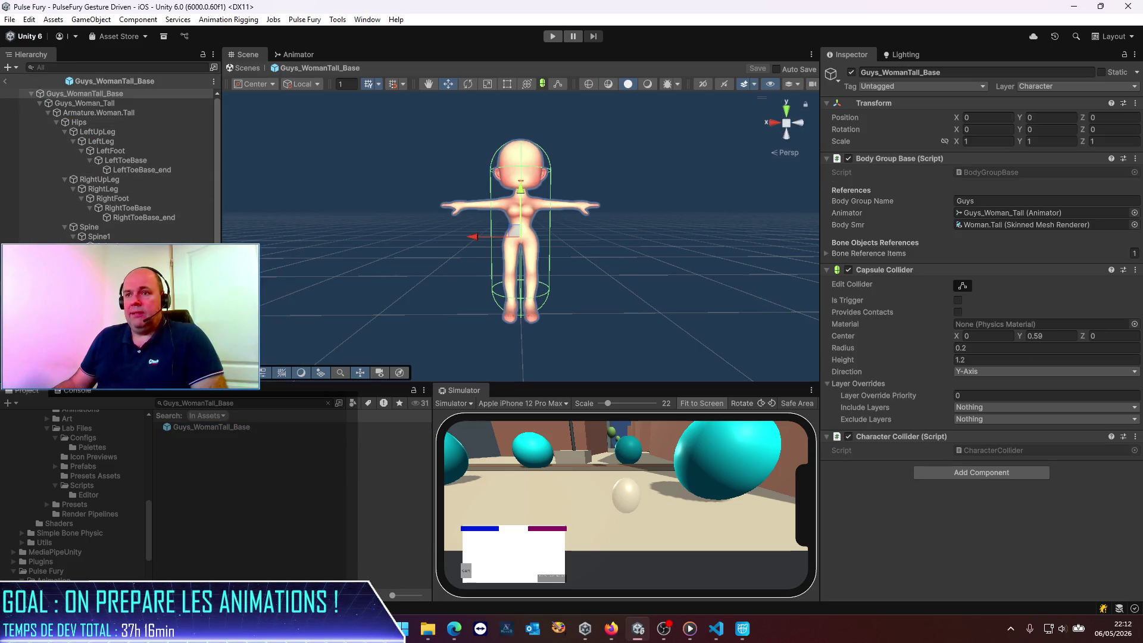
{"action": "left_click", "coordinate": [521, 159]}
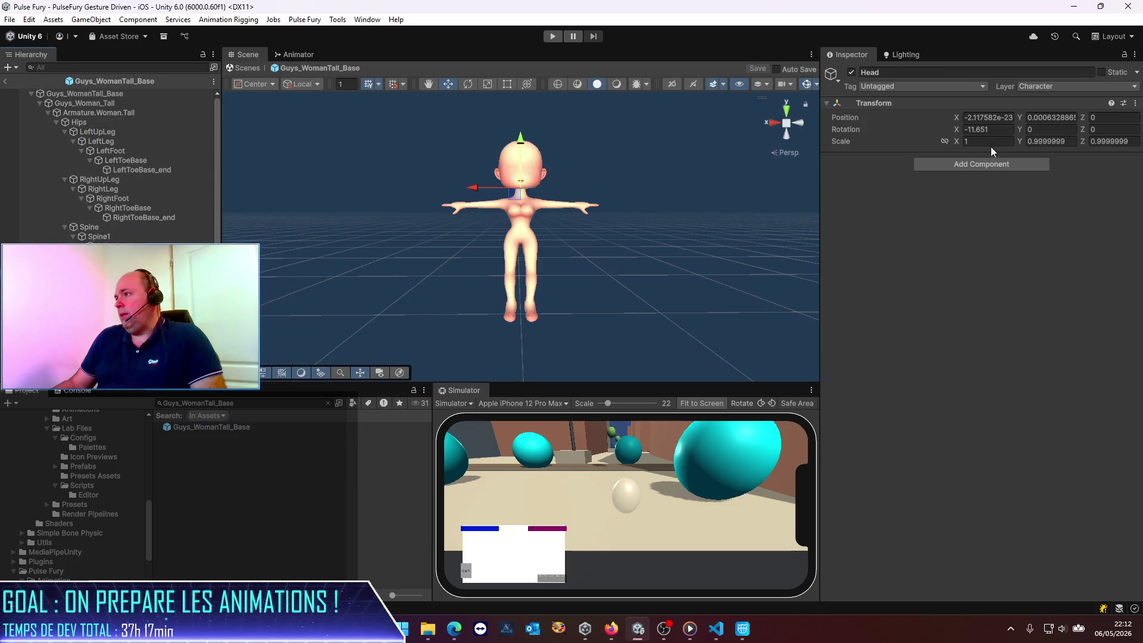
{"action": "left_click", "coordinate": [943, 141]}
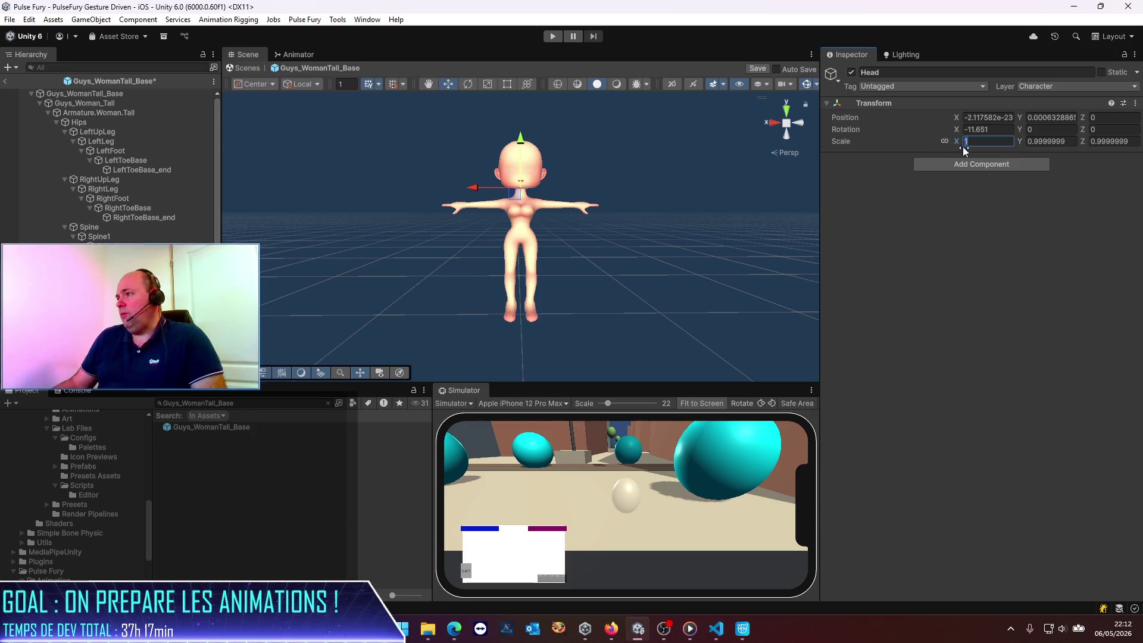
{"action": "type", "text": "0.6"}
{"action": "key", "text": "ctrl+s"}
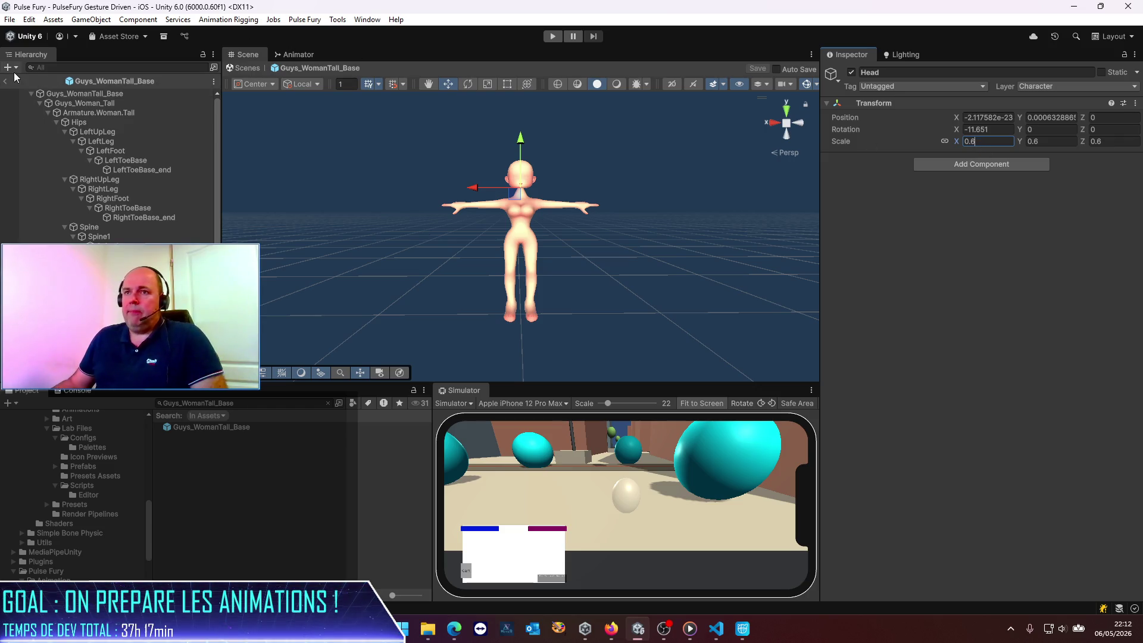
{"action": "left_click", "coordinate": [5, 81]}
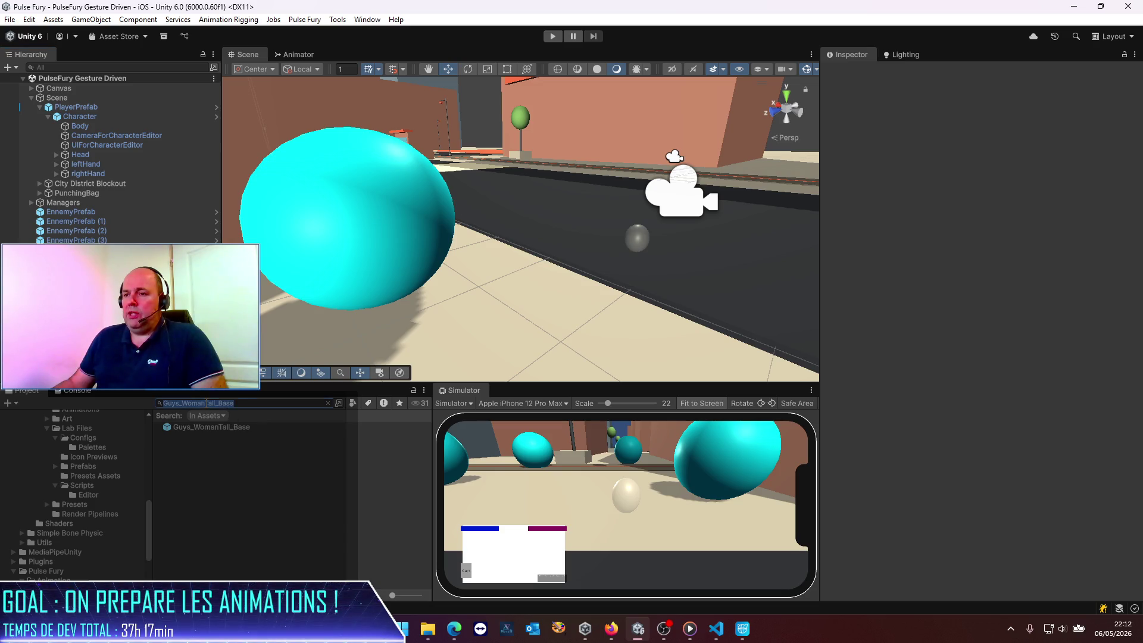
Open the Guys_ManTall_Base prefab, scale its Head to 0.6, save, and exit prefab mode.
{"action": "key", "text": "BackSpace"}
{"action": "key", "text": "BackSpace"}
{"action": "key", "text": "BackSpace"}
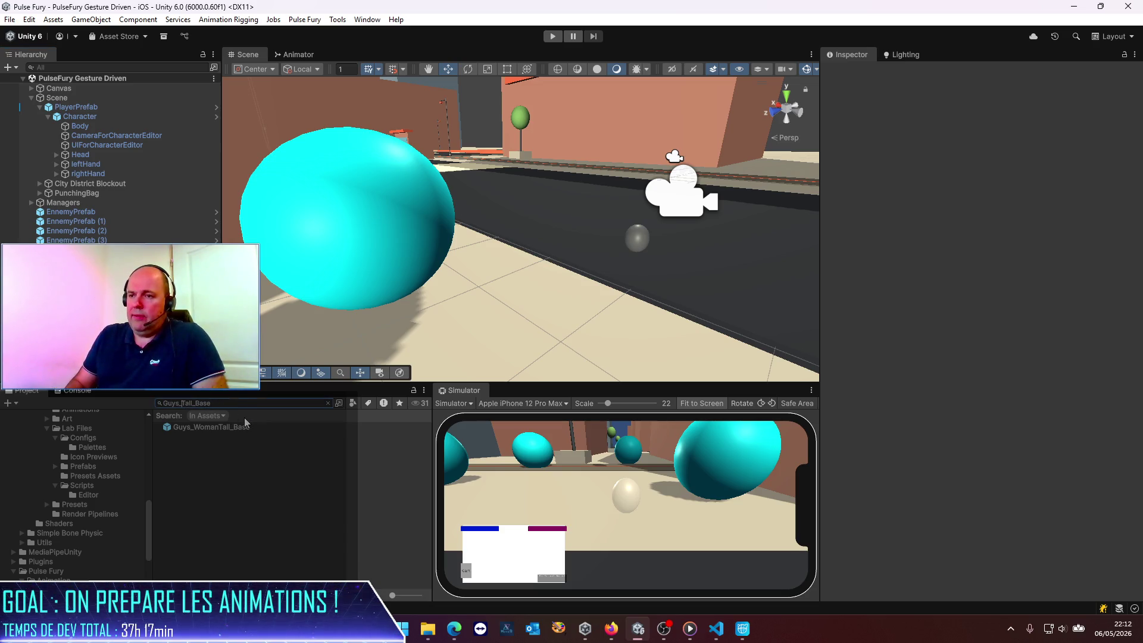
{"action": "type", "text": "Man"}
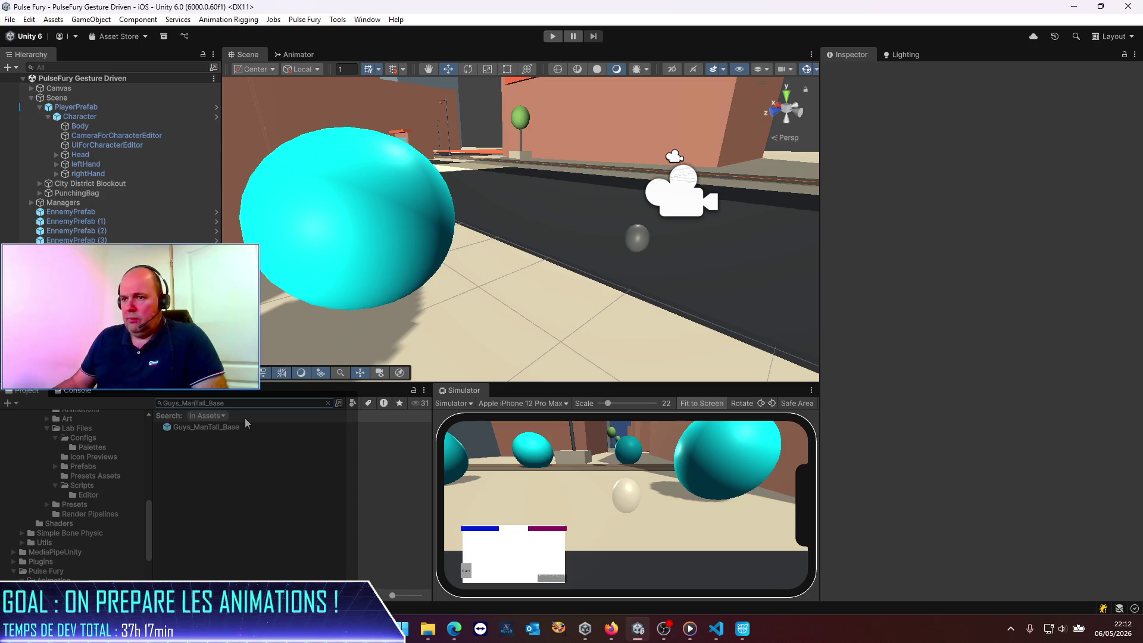
{"action": "left_click", "coordinate": [231, 428]}
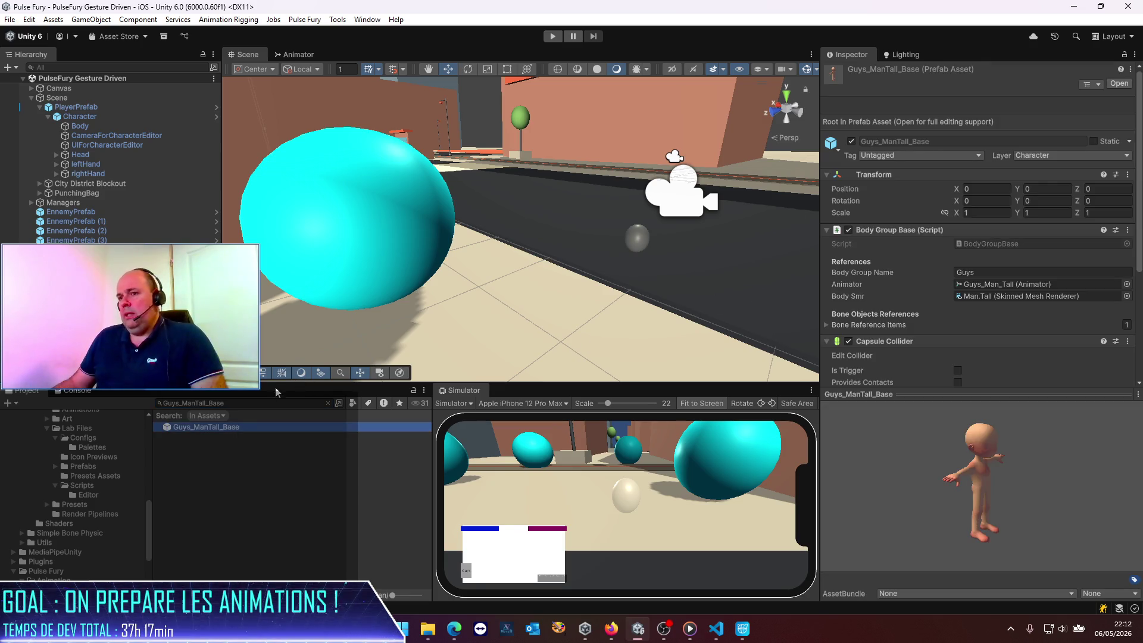
{"action": "double_click", "coordinate": [212, 431]}
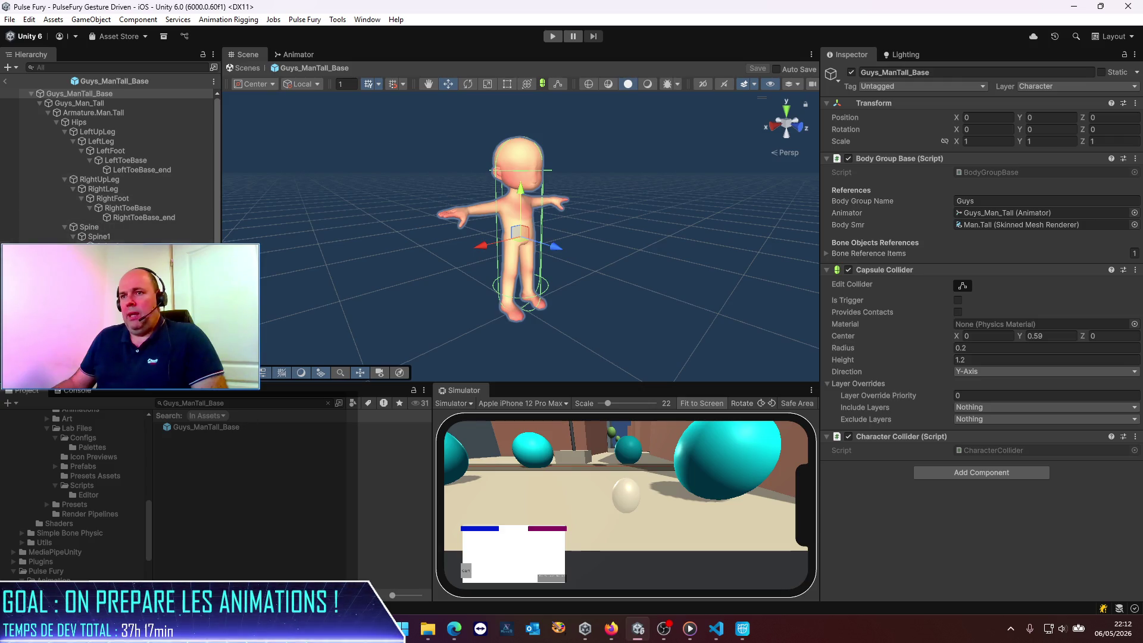
{"action": "left_click", "coordinate": [516, 164]}
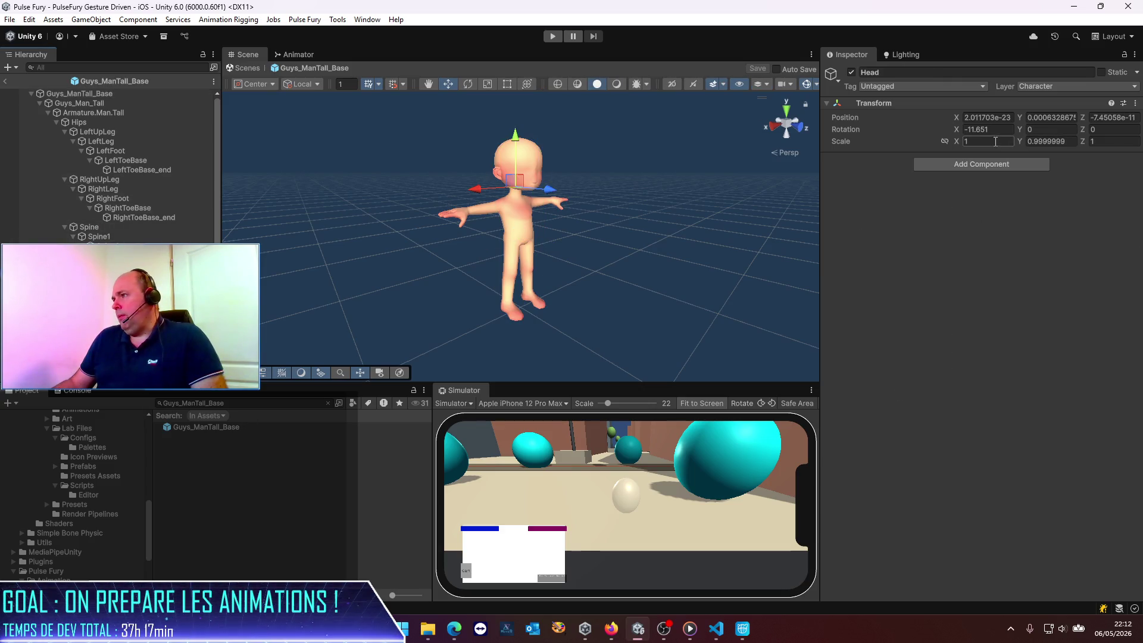
{"action": "type", "text": "0.6000001"}
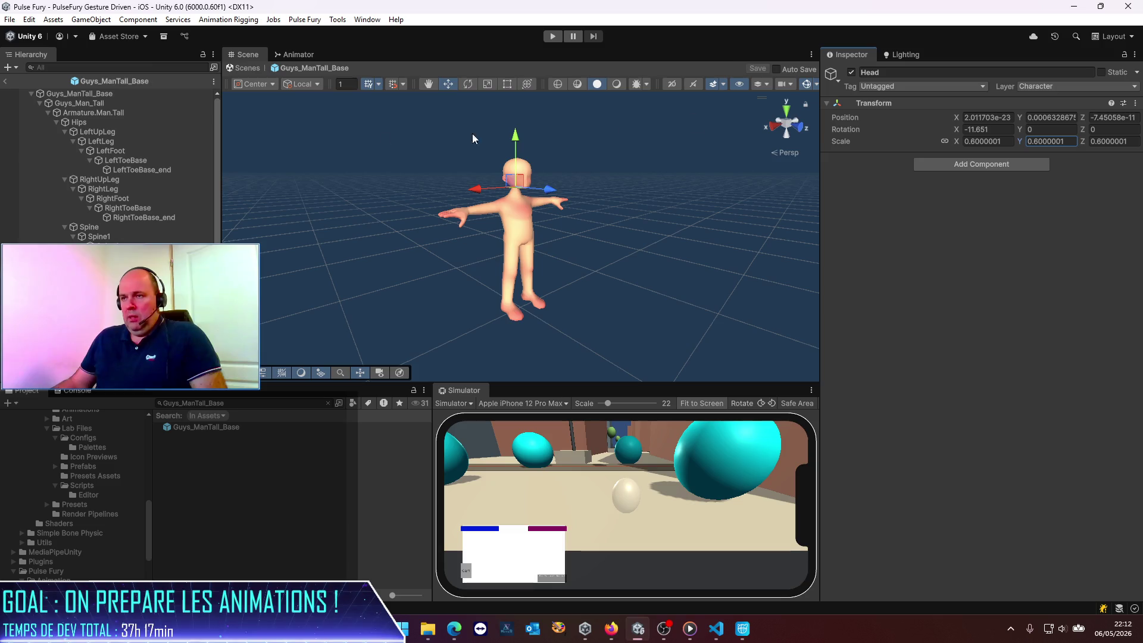
{"action": "key", "text": "ctrl+s"}
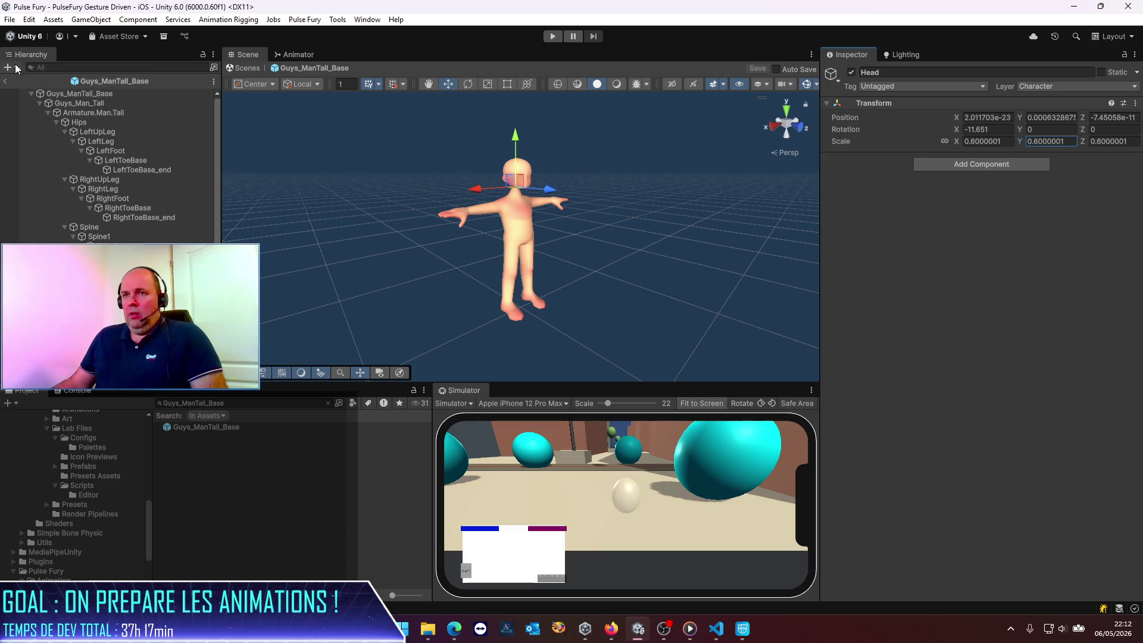
{"action": "left_click", "coordinate": [6, 81]}
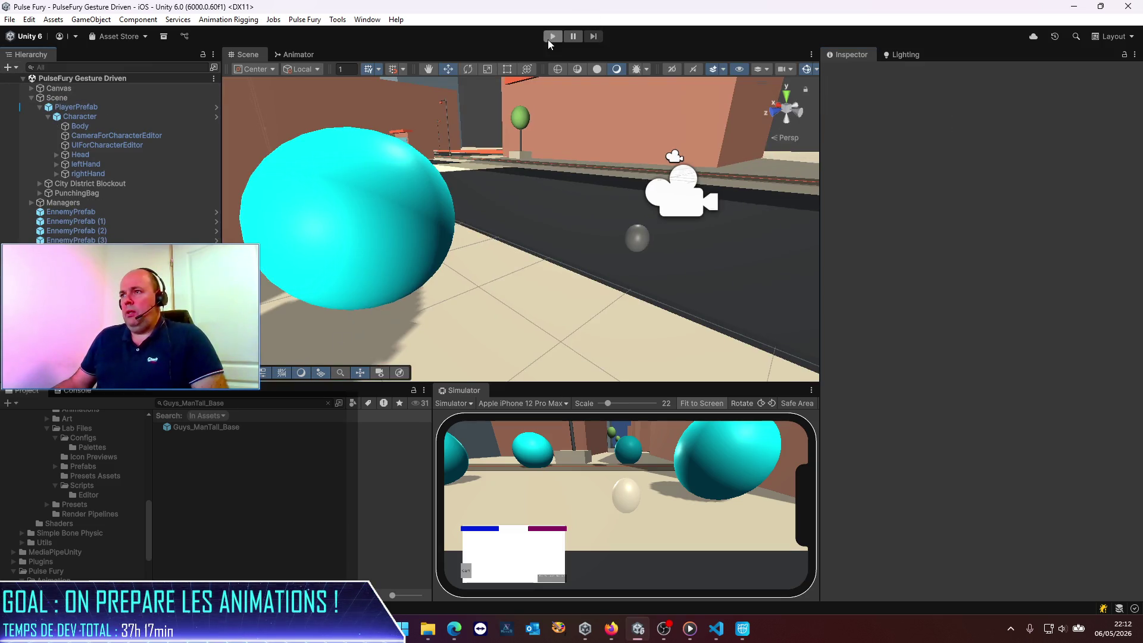
{"action": "left_click", "coordinate": [548, 39]}
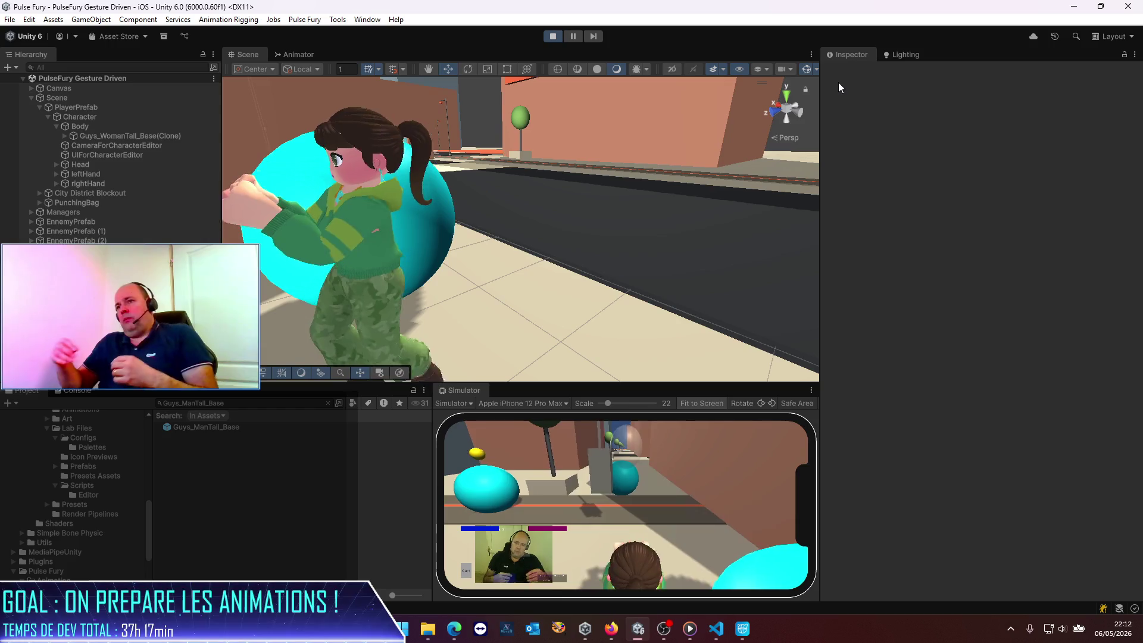
{"action": "left_click", "coordinate": [553, 36]}
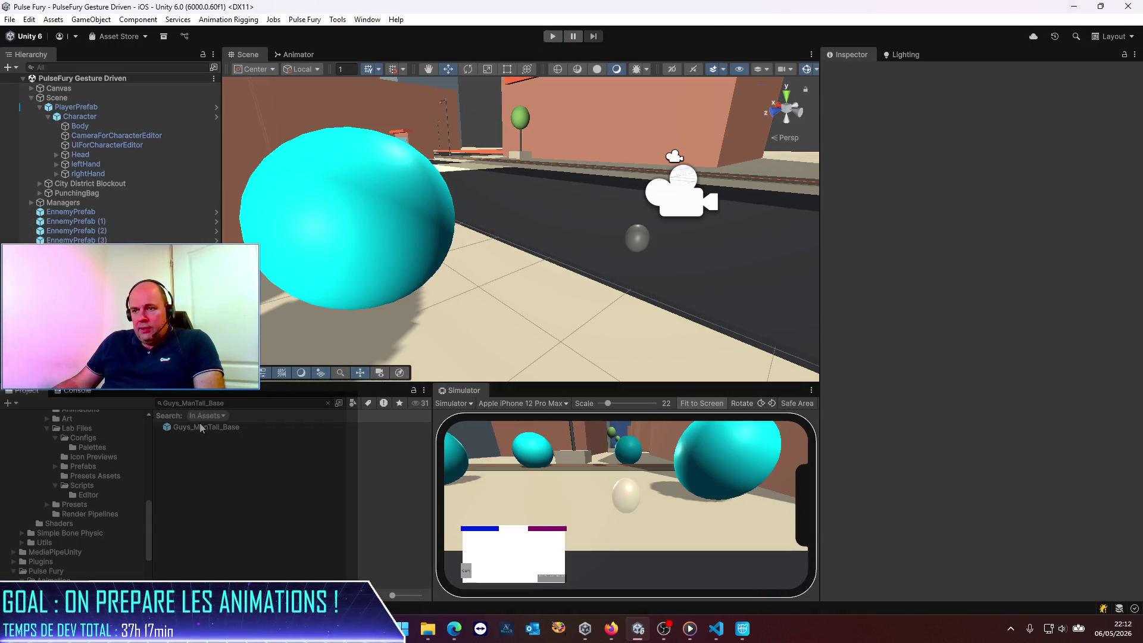
Clear the asset search and navigate to Pulse Fury > Animation > LittleGuy.
{"action": "left_click", "coordinate": [327, 403]}
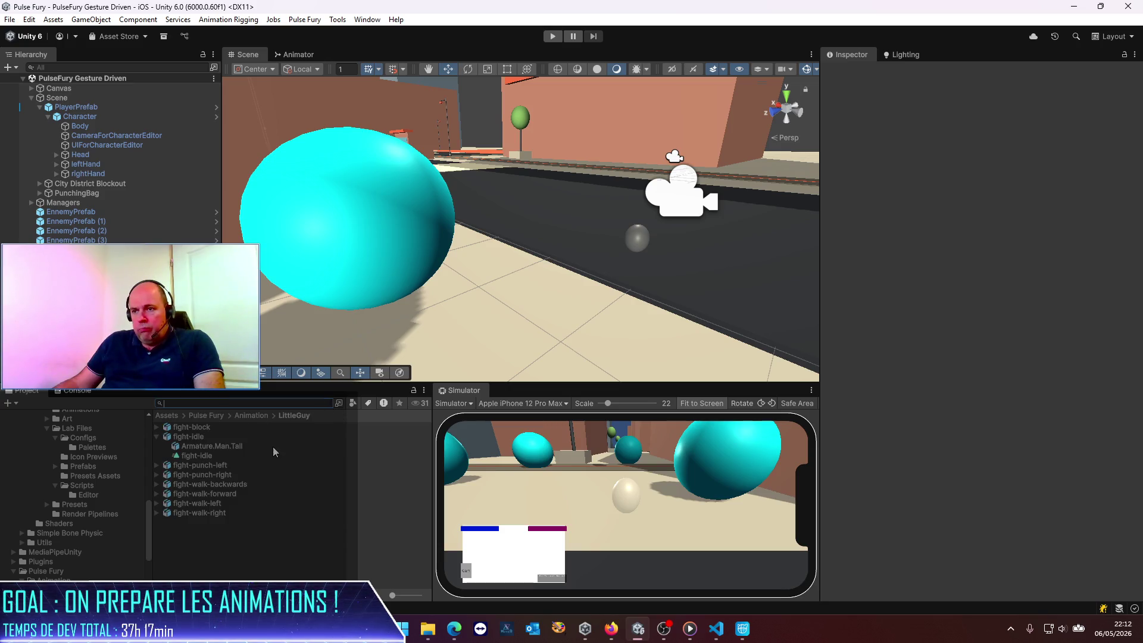
{"action": "left_click", "coordinate": [205, 415]}
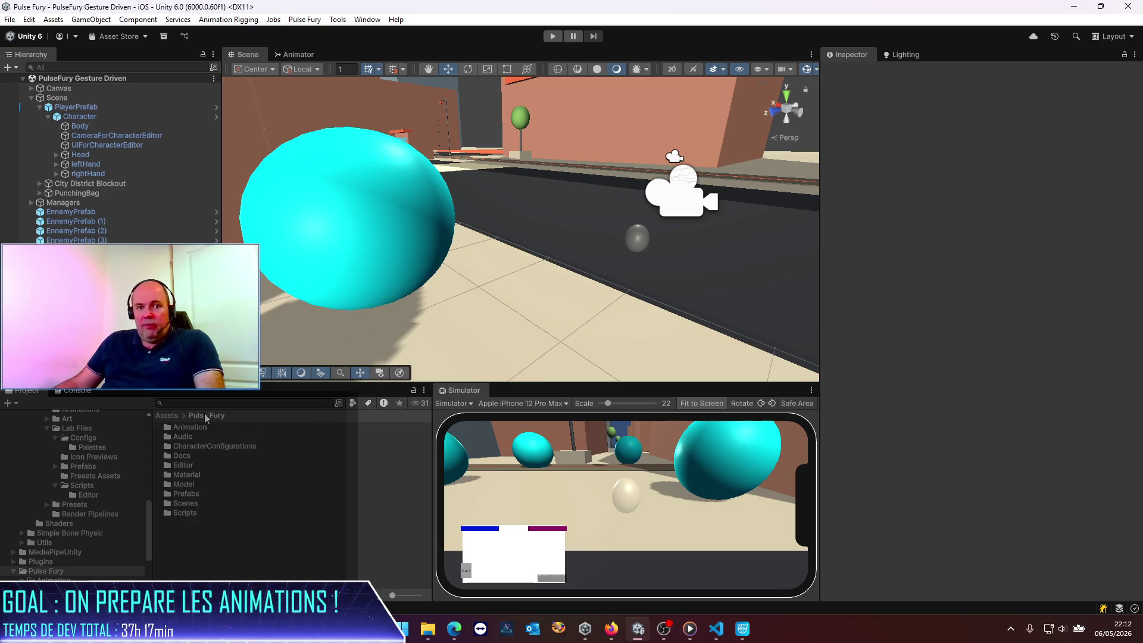
{"action": "double_click", "coordinate": [182, 484]}
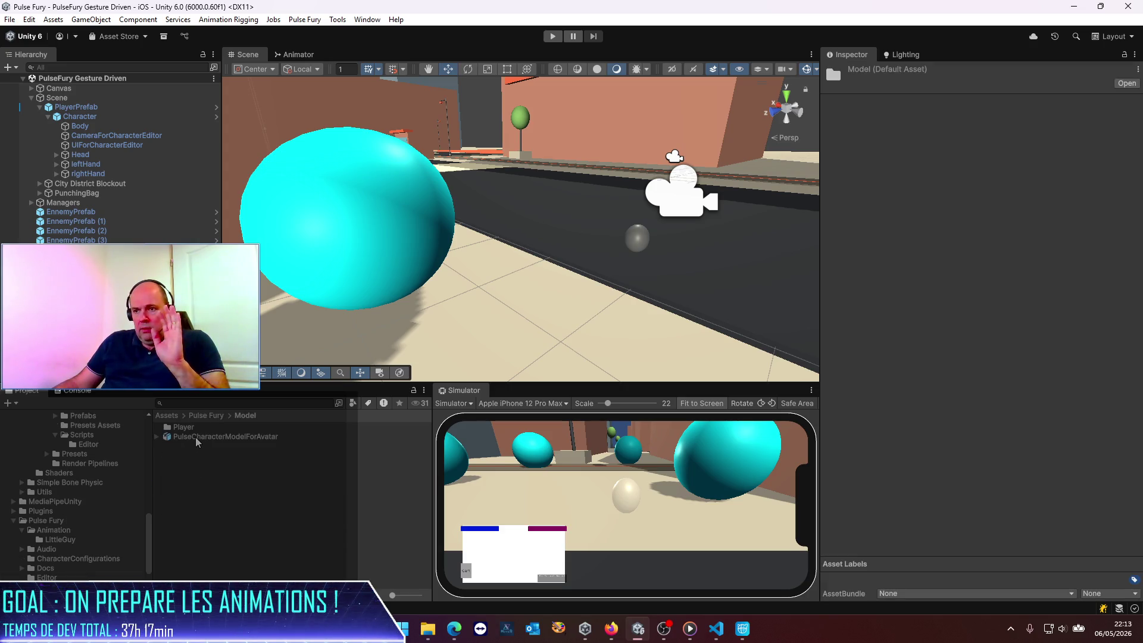
{"action": "left_click", "coordinate": [208, 418]}
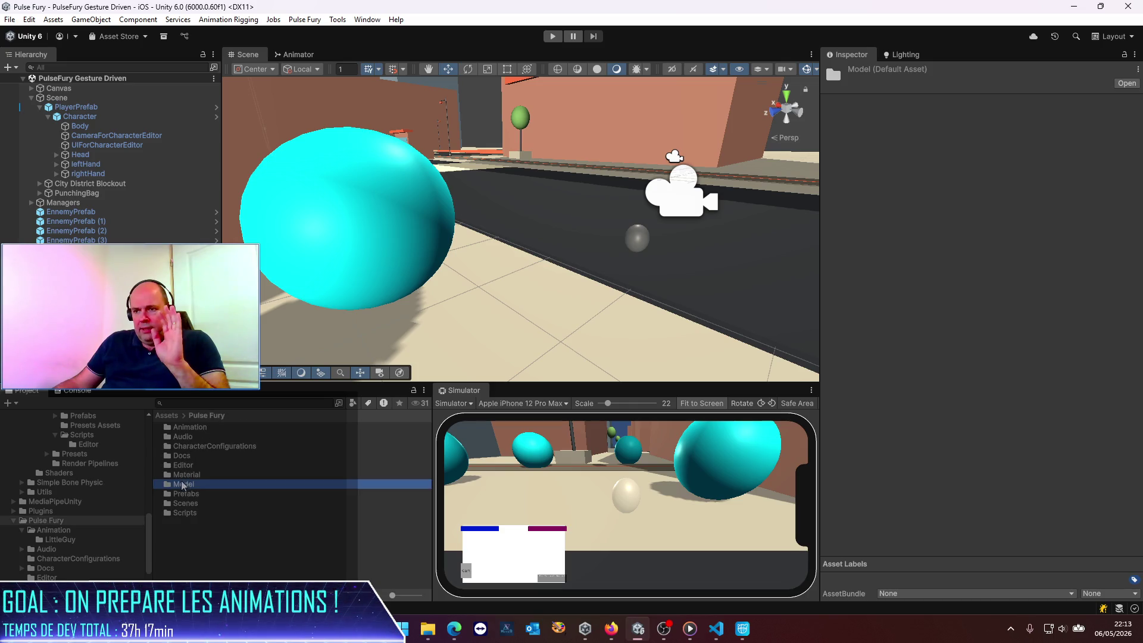
{"action": "double_click", "coordinate": [190, 430]}
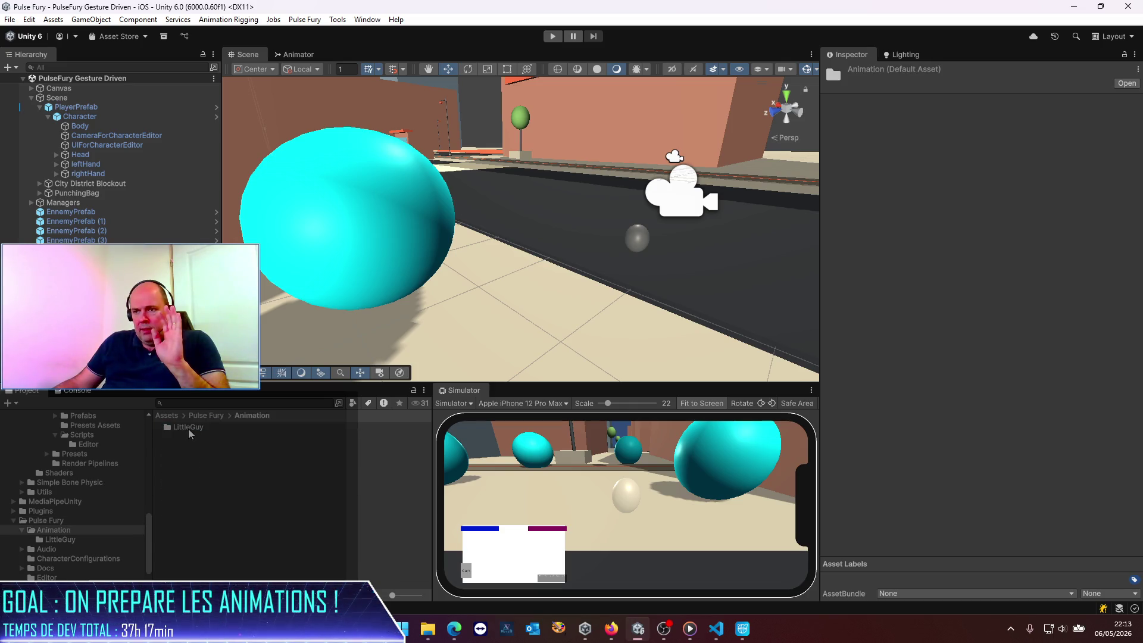
{"action": "double_click", "coordinate": [189, 429]}
Set all eight fight clips' rig Source to Guys_Man_TallAvatar and apply.
{"action": "left_click", "coordinate": [160, 438]}
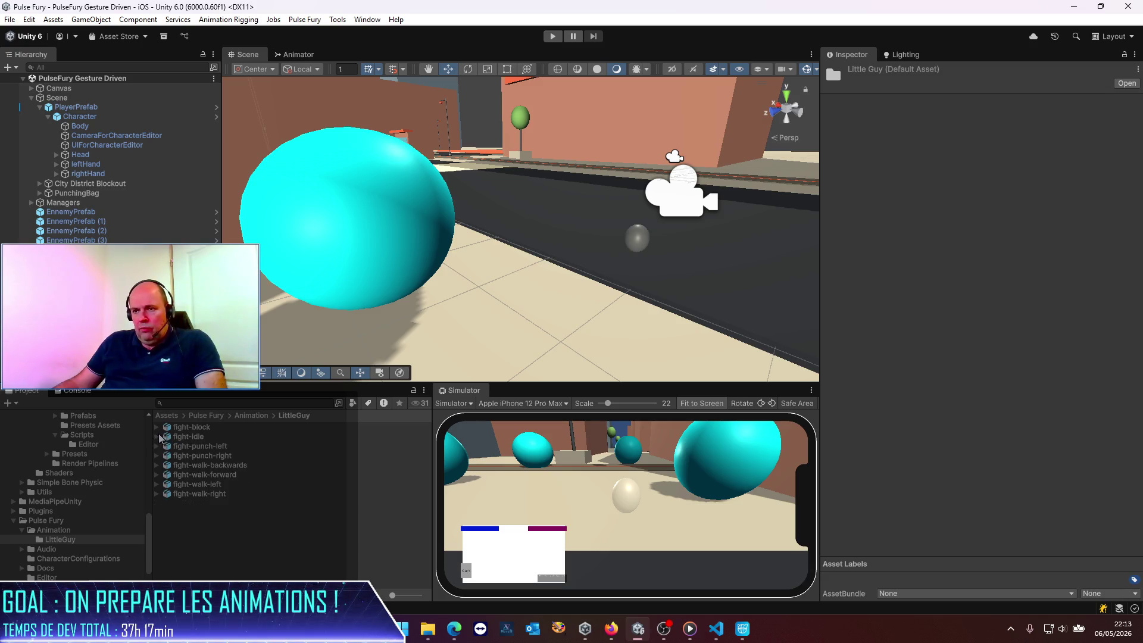
{"action": "left_click", "coordinate": [181, 429]}
{"action": "left_click", "coordinate": [200, 494], "text": "shift"}
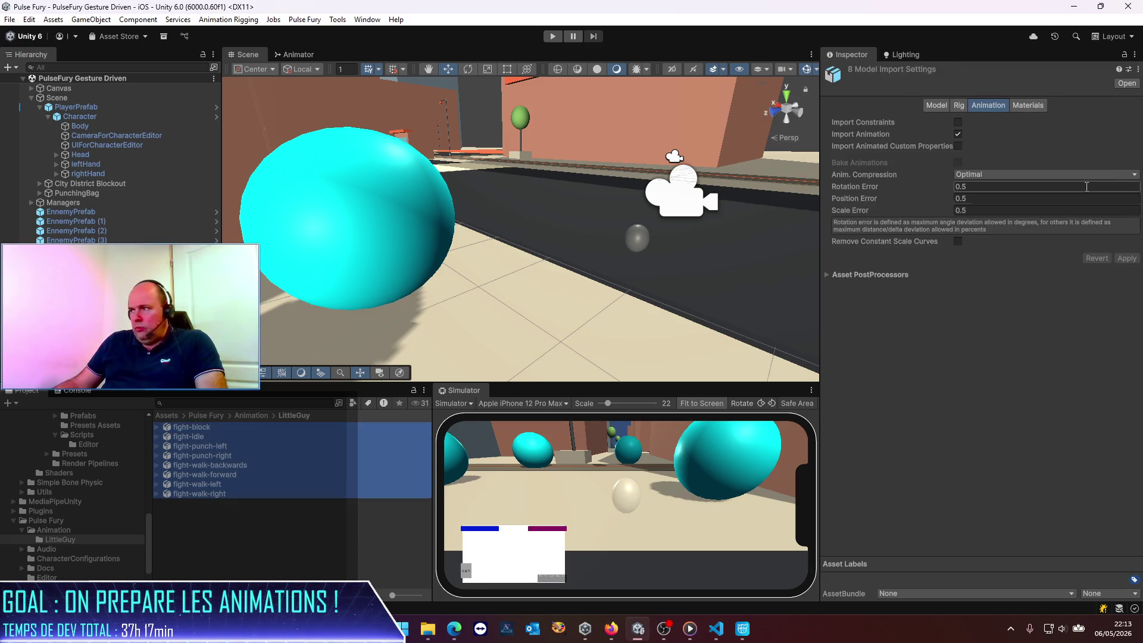
{"action": "left_click", "coordinate": [958, 107]}
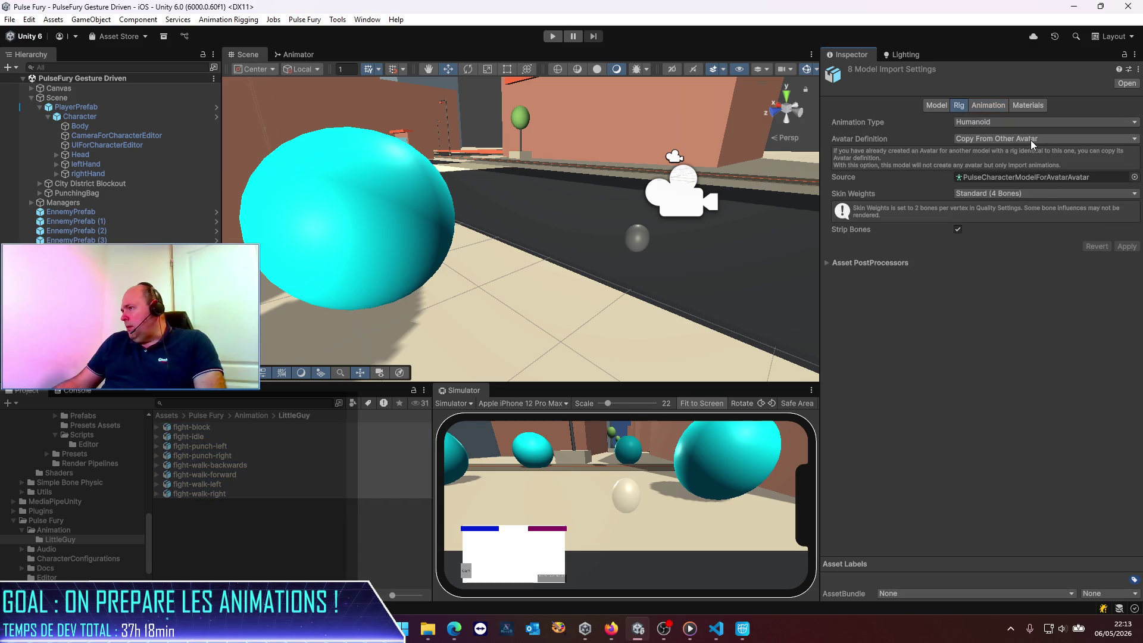
{"action": "left_click", "coordinate": [1135, 177]}
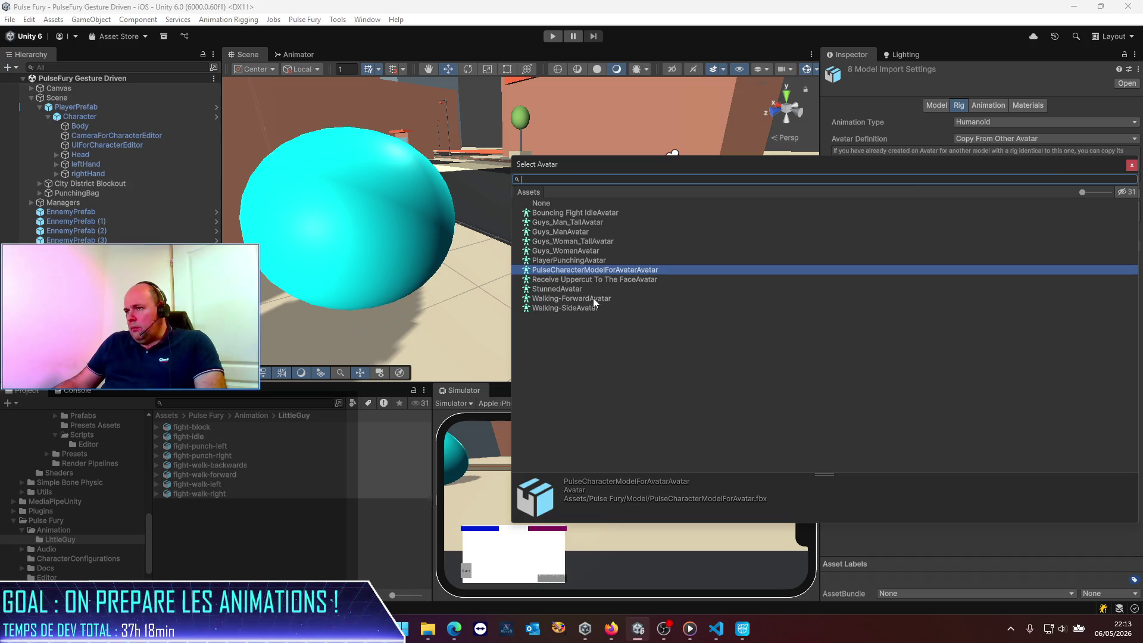
{"action": "double_click", "coordinate": [594, 224]}
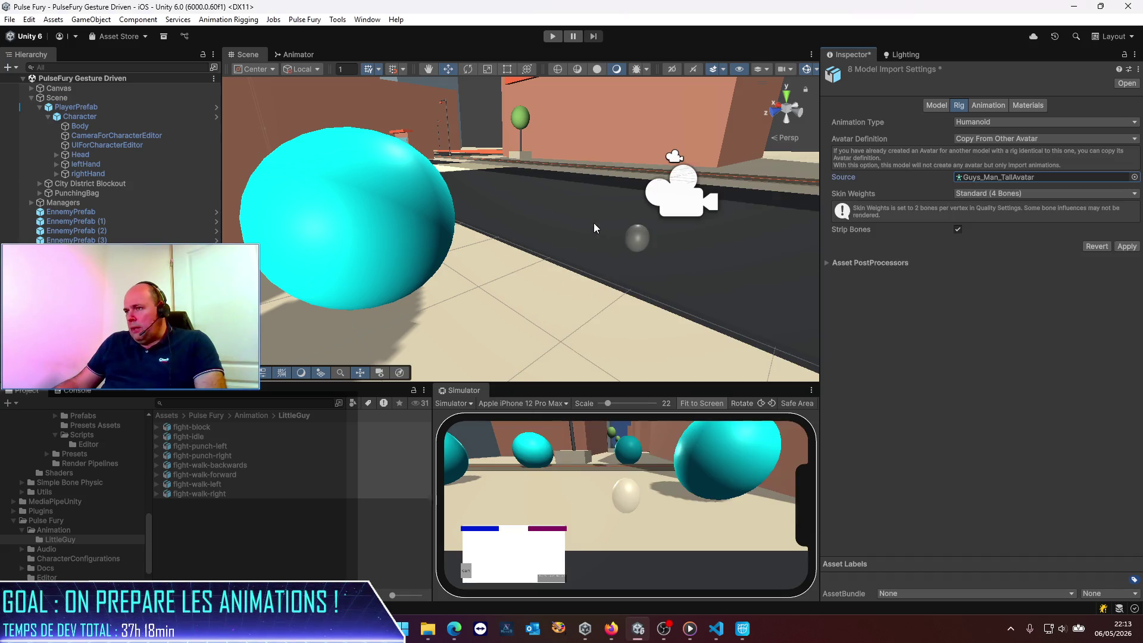
{"action": "left_click", "coordinate": [1128, 244]}
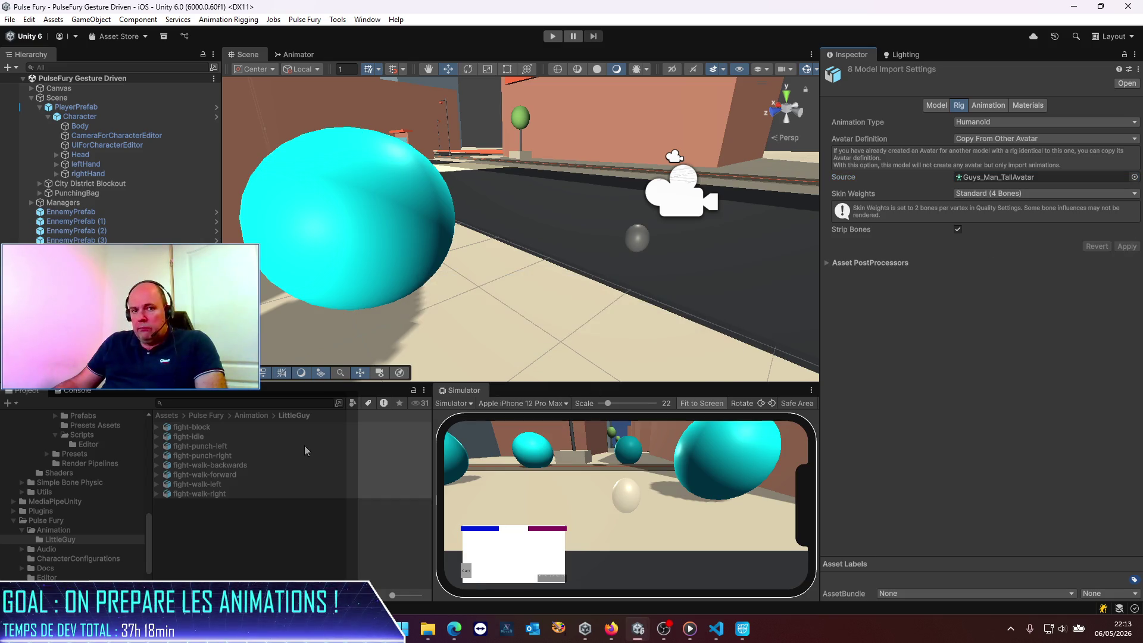
{"action": "left_click", "coordinate": [300, 533]}
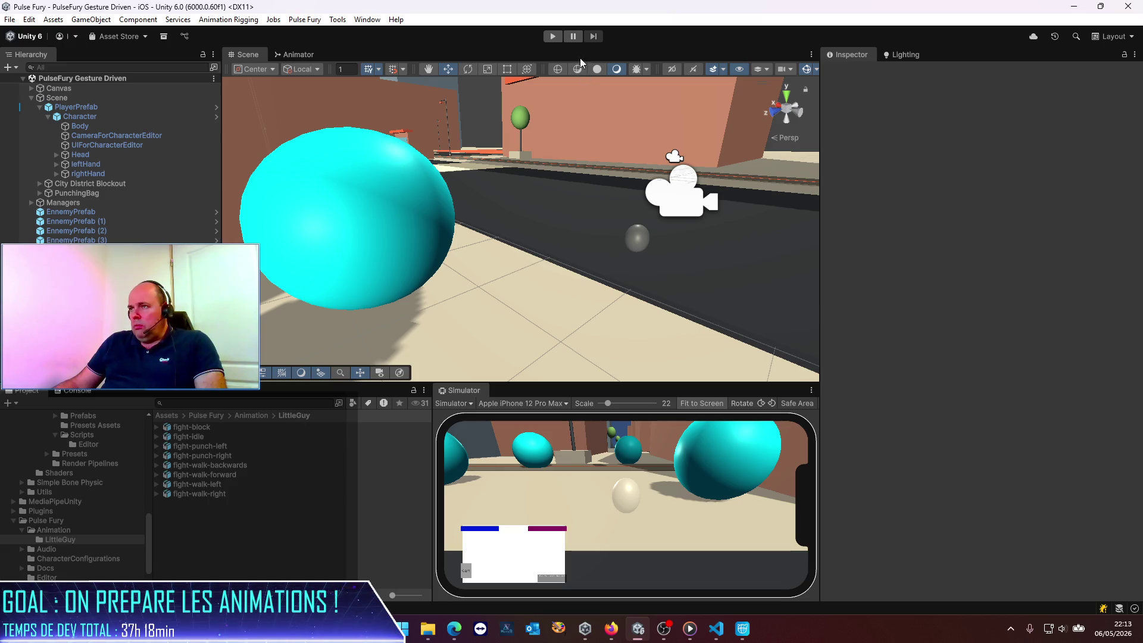
Run and stop a Play Mode test, then view PlayerPrefab's User Skeleton settings.
{"action": "left_click", "coordinate": [553, 37]}
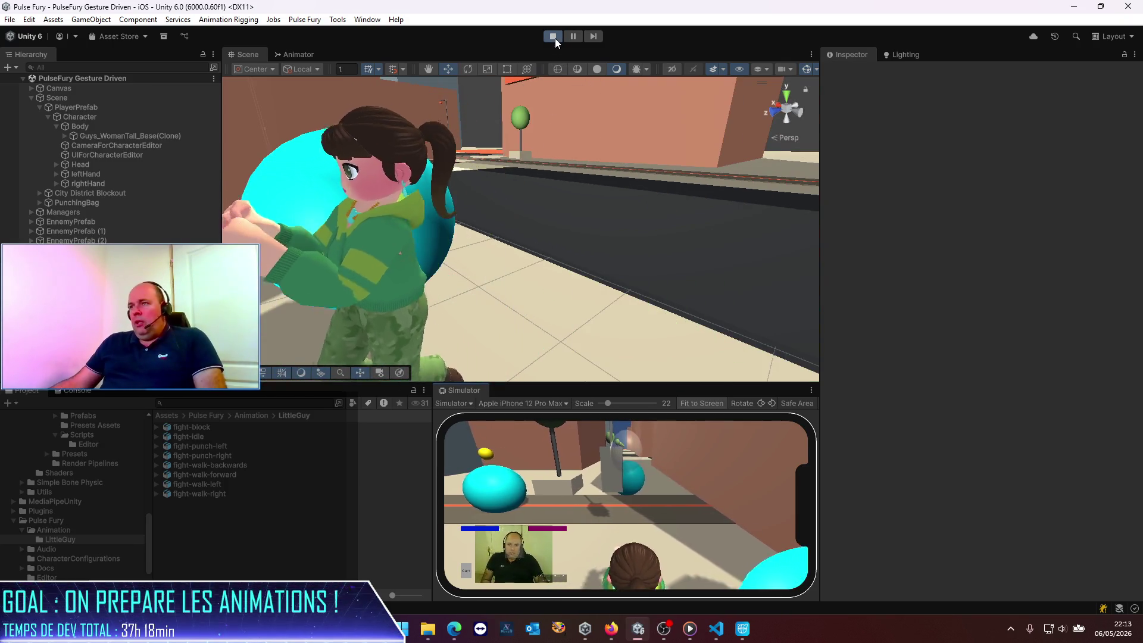
{"action": "left_click", "coordinate": [553, 36]}
{"action": "left_click", "coordinate": [88, 107]}
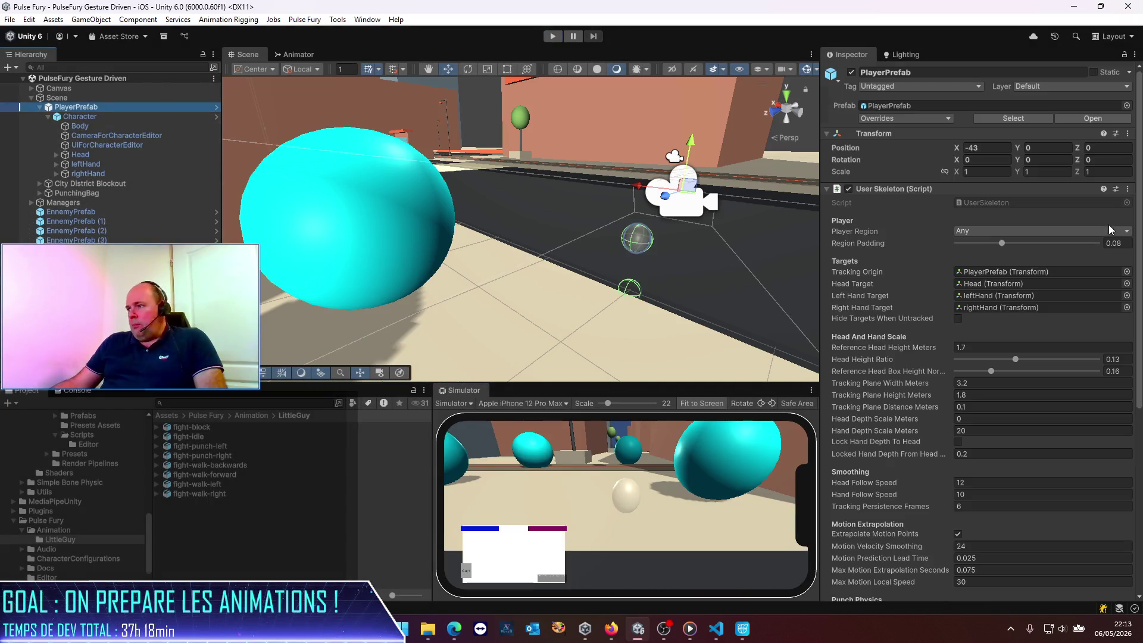
{"action": "scroll", "coordinate": [1024, 284], "scroll_direction": "down", "scroll_amount": 5}
{"action": "scroll", "coordinate": [1017, 289], "scroll_direction": "down", "scroll_amount": 5}
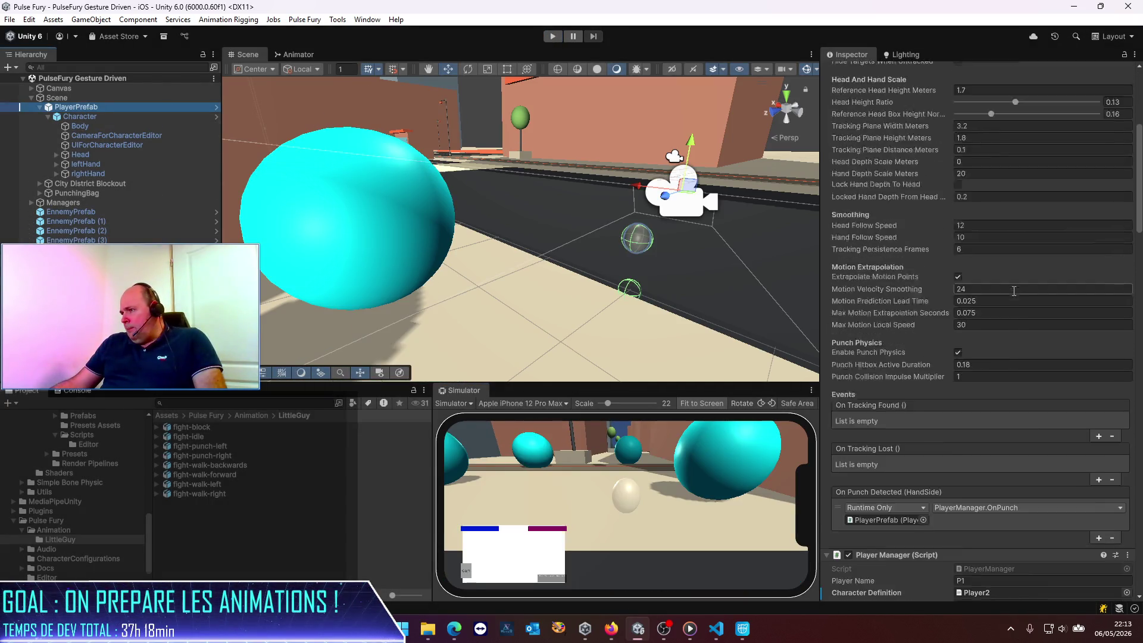
Set the player manager's Character Definition to Player1 and run a quick Play Mode test.
{"action": "left_click", "coordinate": [1127, 529]}
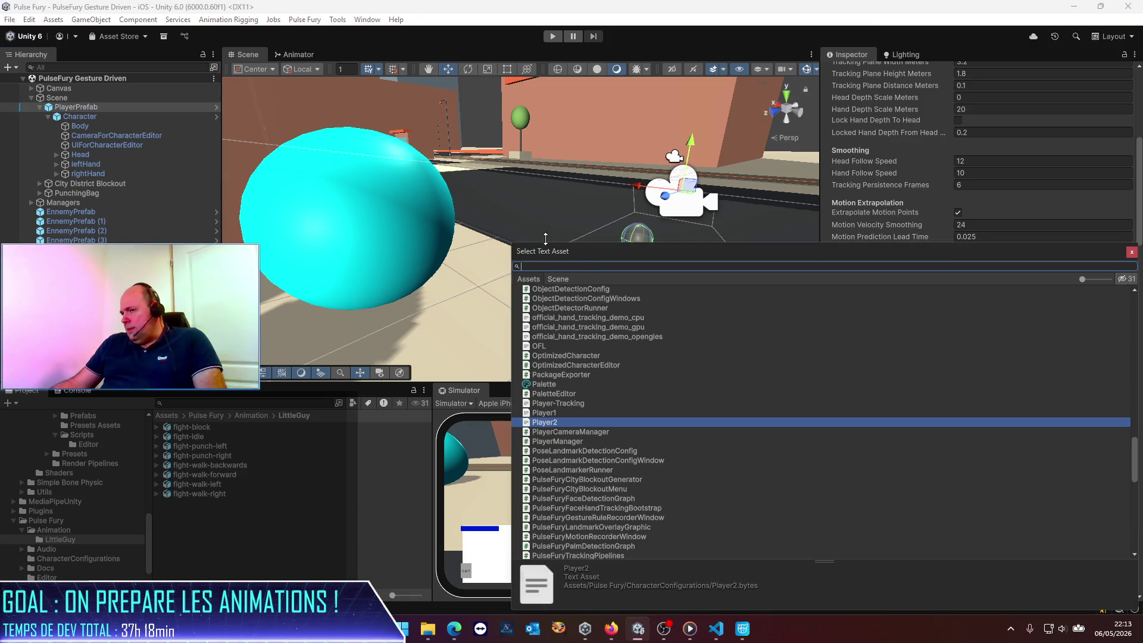
{"action": "double_click", "coordinate": [560, 412]}
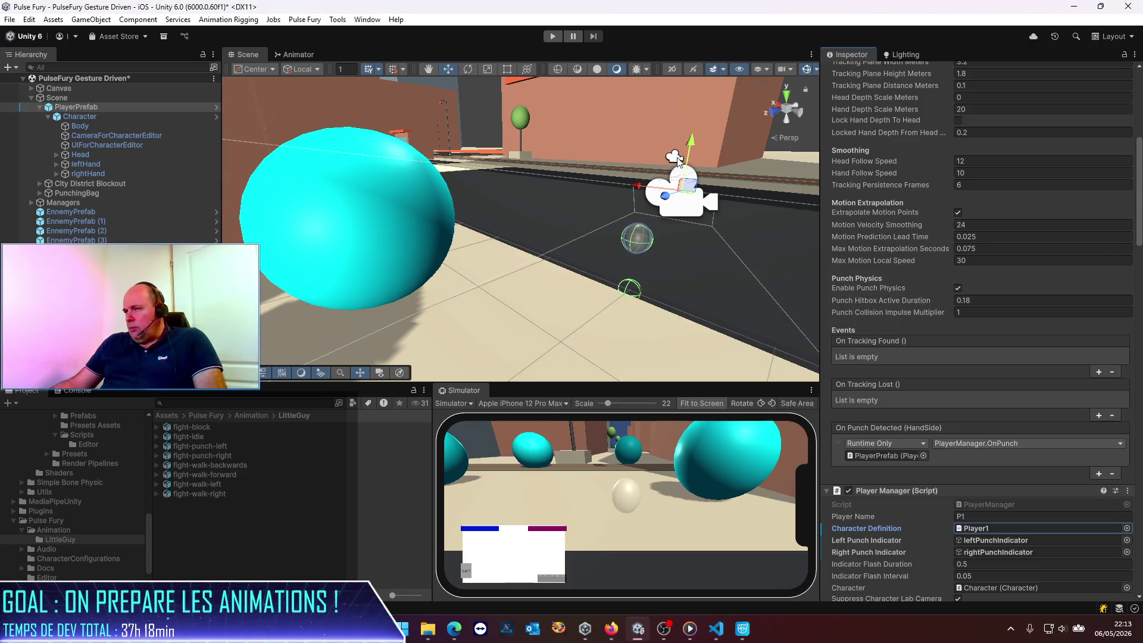
{"action": "left_click", "coordinate": [555, 38]}
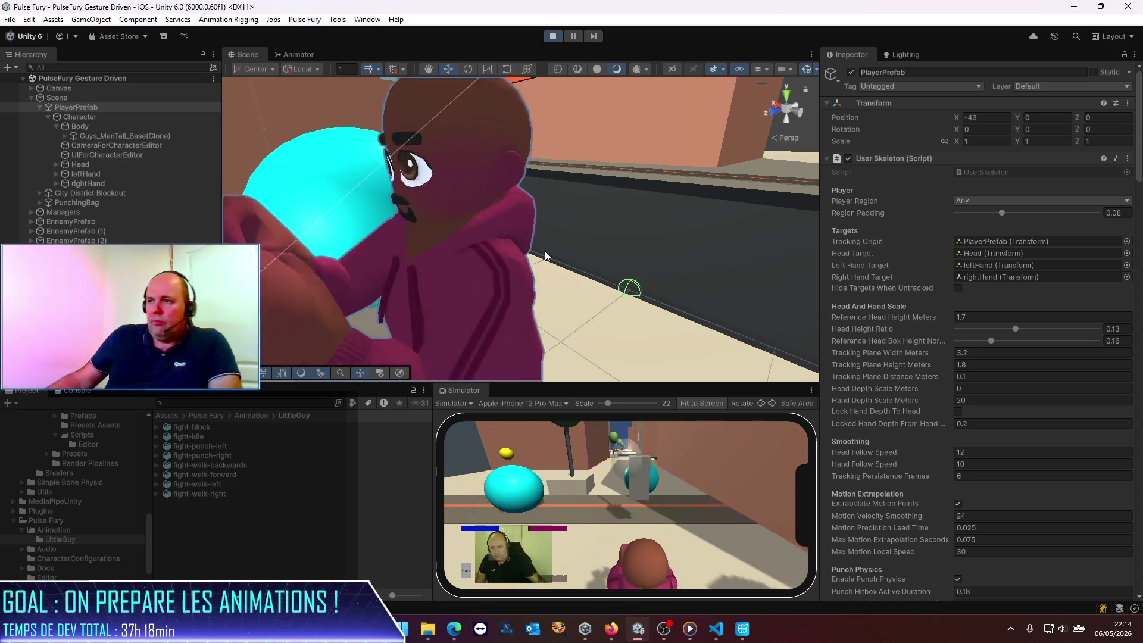
{"action": "left_click", "coordinate": [555, 36]}
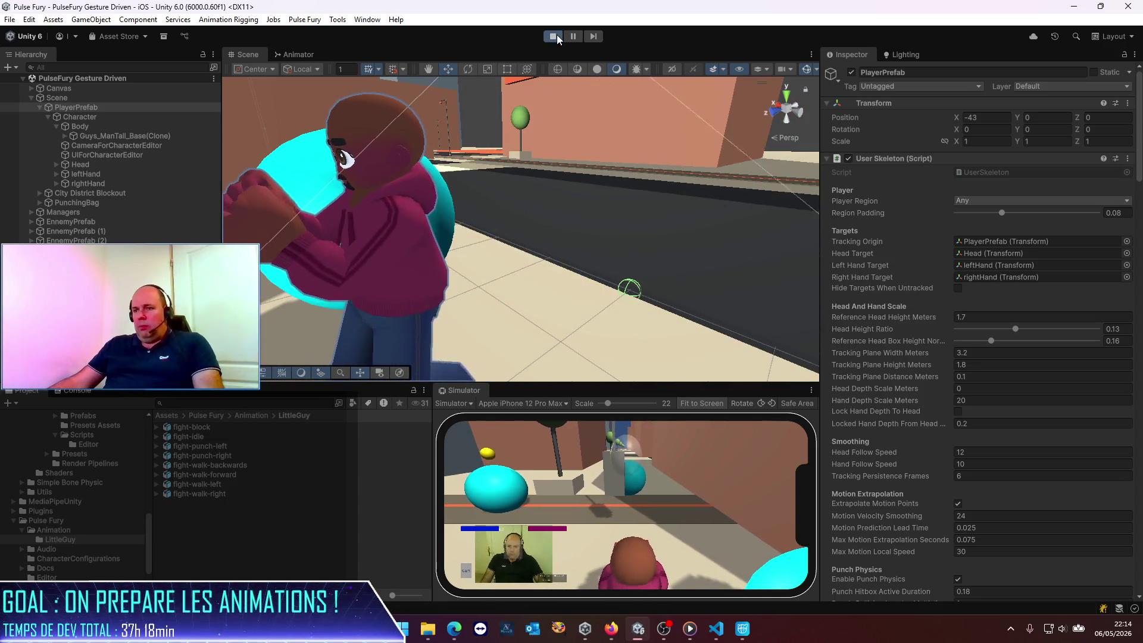
{"action": "left_click", "coordinate": [208, 416]}
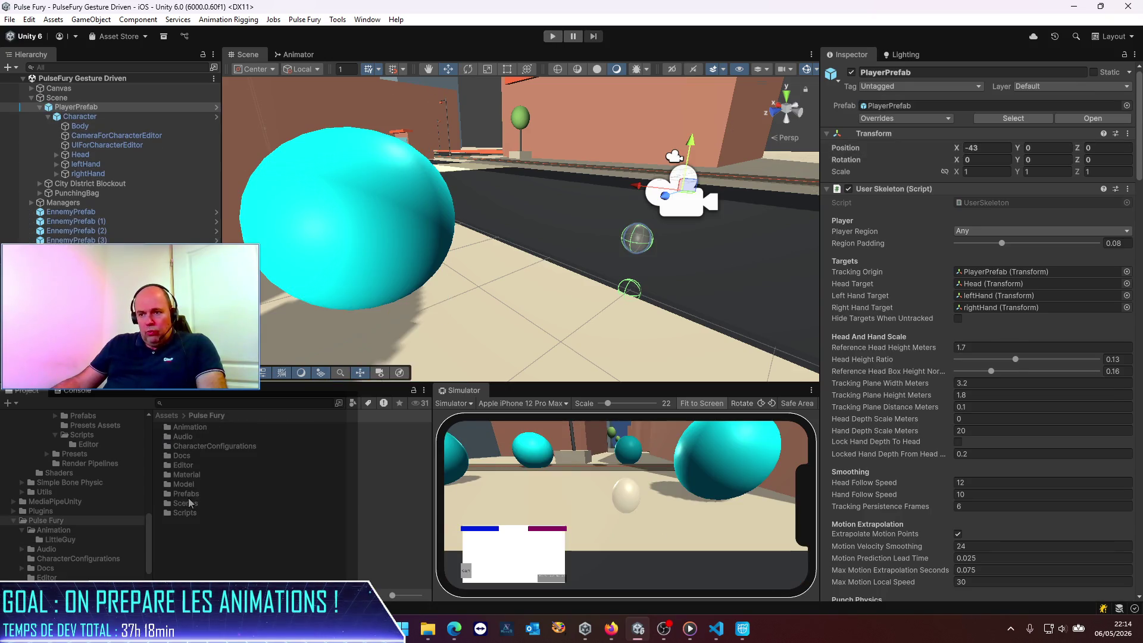
Delete the PulseCharacterModelForAvatar asset from the Pulse Fury > Model folder.
{"action": "double_click", "coordinate": [184, 484]}
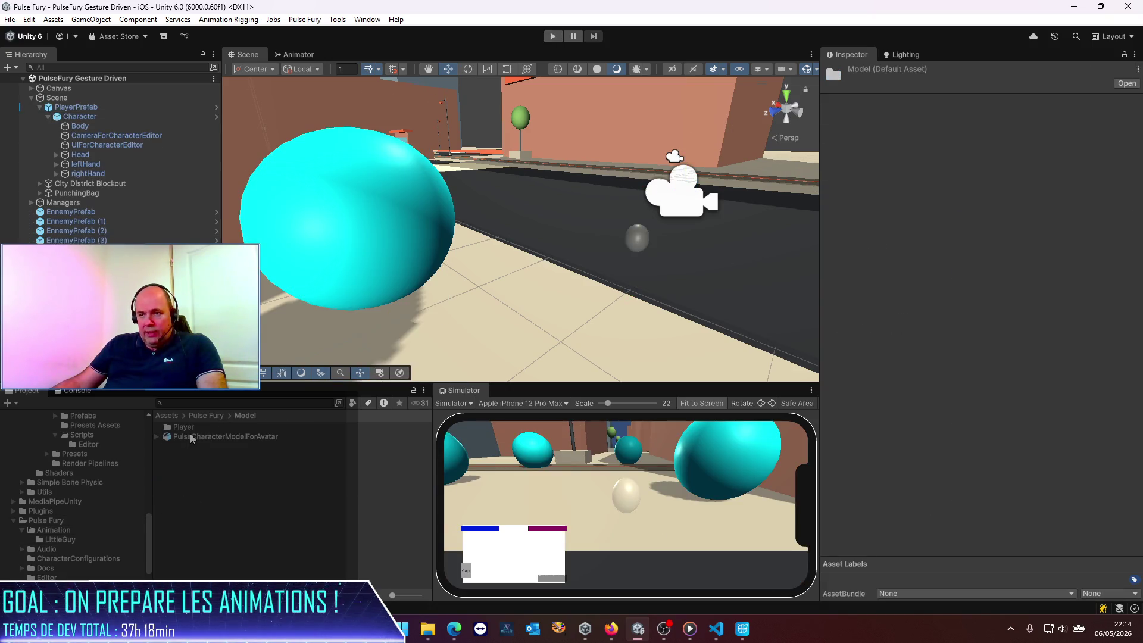
{"action": "left_click", "coordinate": [226, 436]}
{"action": "key", "text": "Delete"}
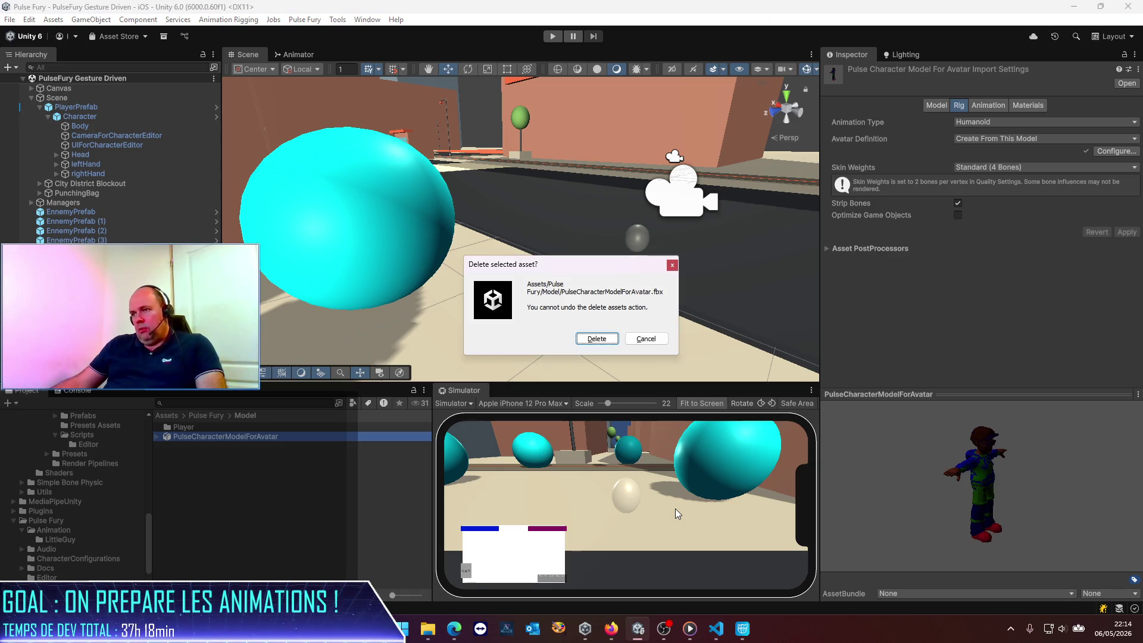
{"action": "left_click", "coordinate": [597, 338]}
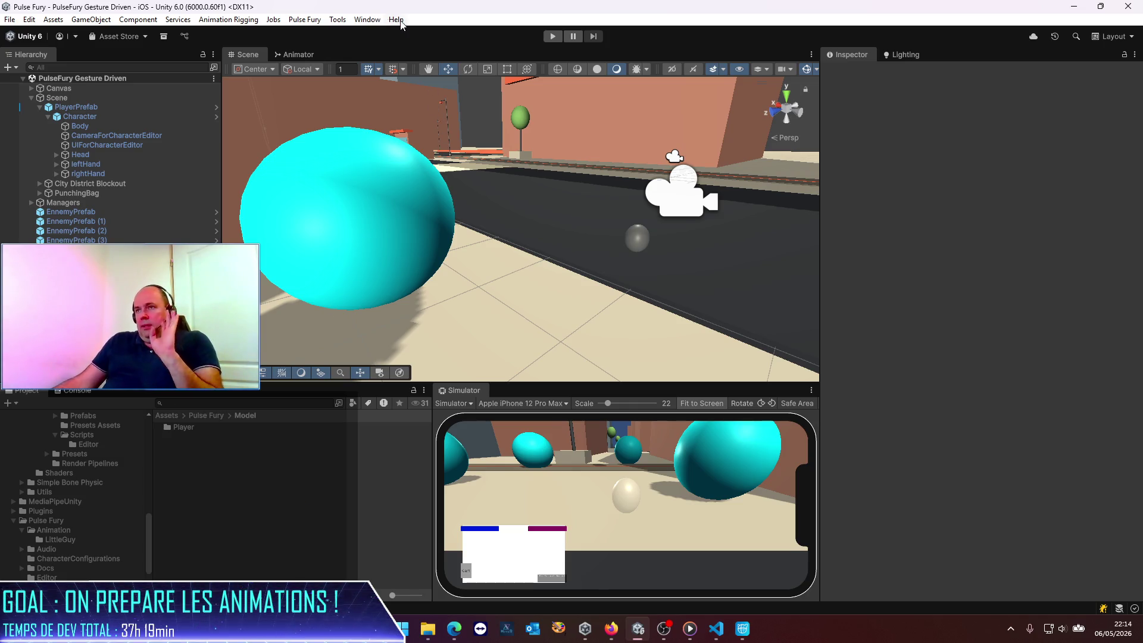
Launch Window > Character Lab > Create new character.
{"action": "left_click", "coordinate": [336, 22]}
{"action": "mouse_move", "coordinate": [364, 19]}
{"action": "mouse_move", "coordinate": [426, 122]}
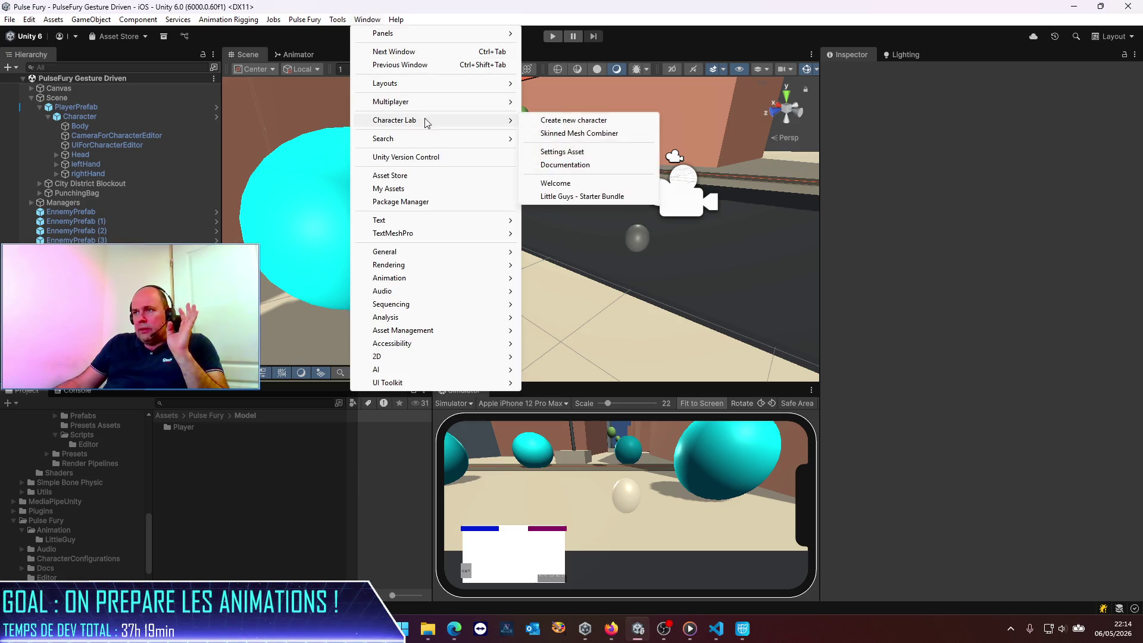
{"action": "left_click", "coordinate": [560, 122]}
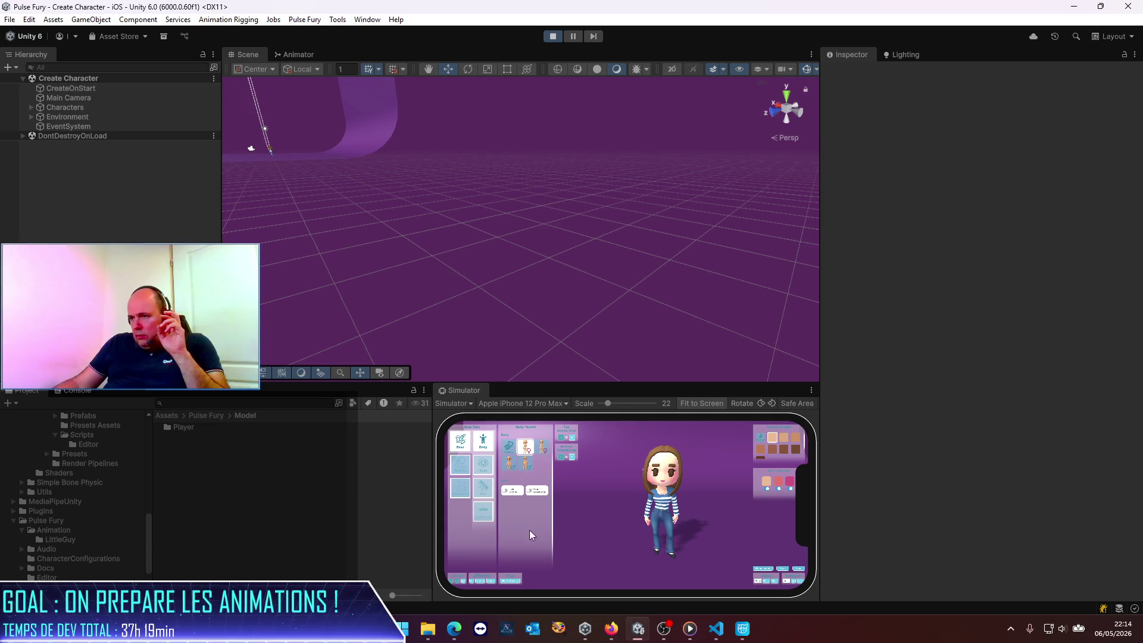
Try several body models and maximize the Simulator view.
{"action": "left_click", "coordinate": [543, 454]}
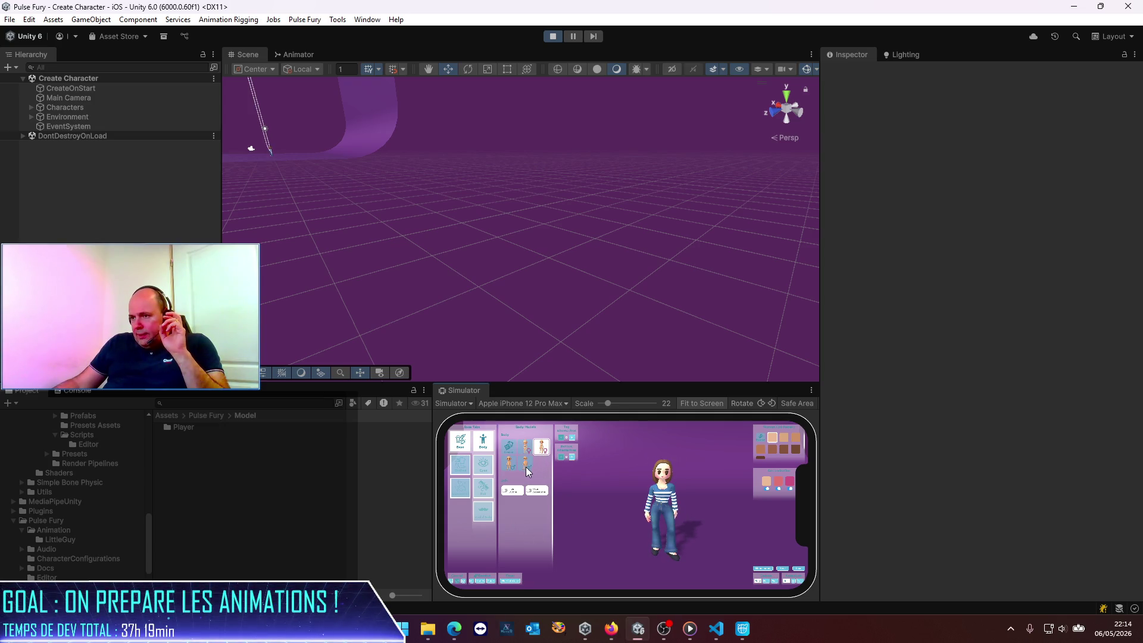
{"action": "left_click", "coordinate": [526, 468]}
{"action": "left_click", "coordinate": [544, 447]}
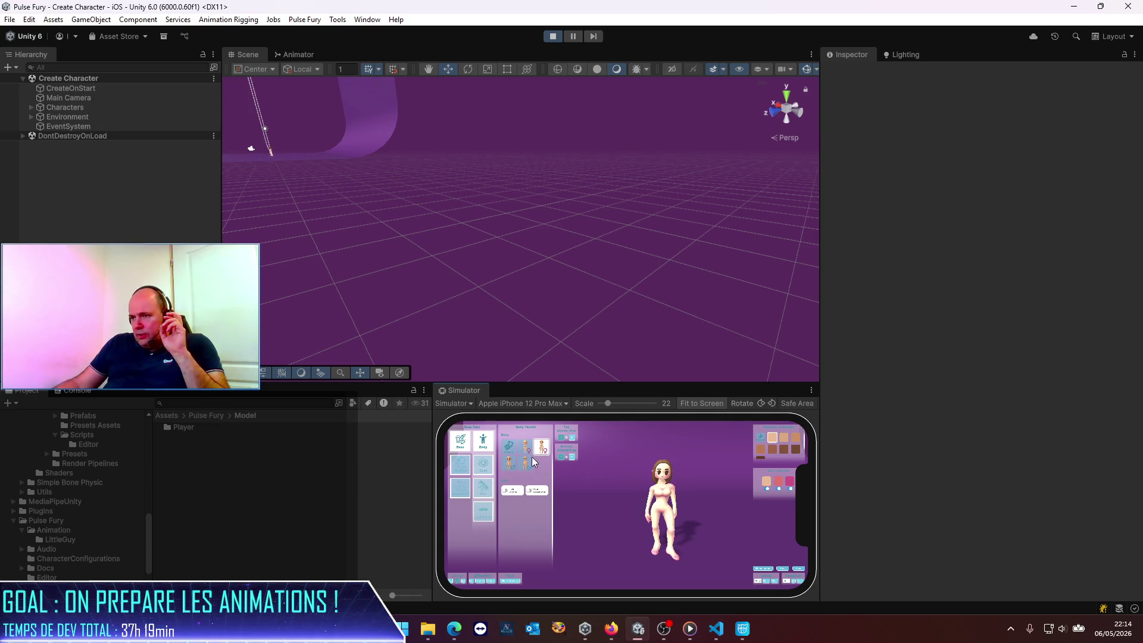
{"action": "left_click", "coordinate": [528, 465]}
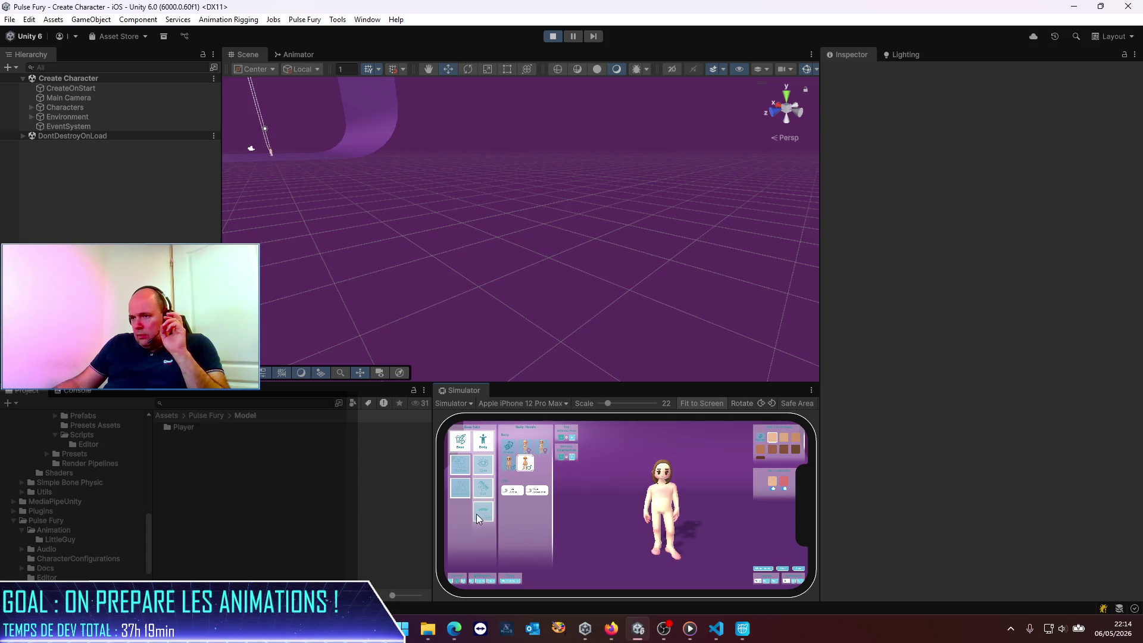
{"action": "left_click", "coordinate": [454, 404]}
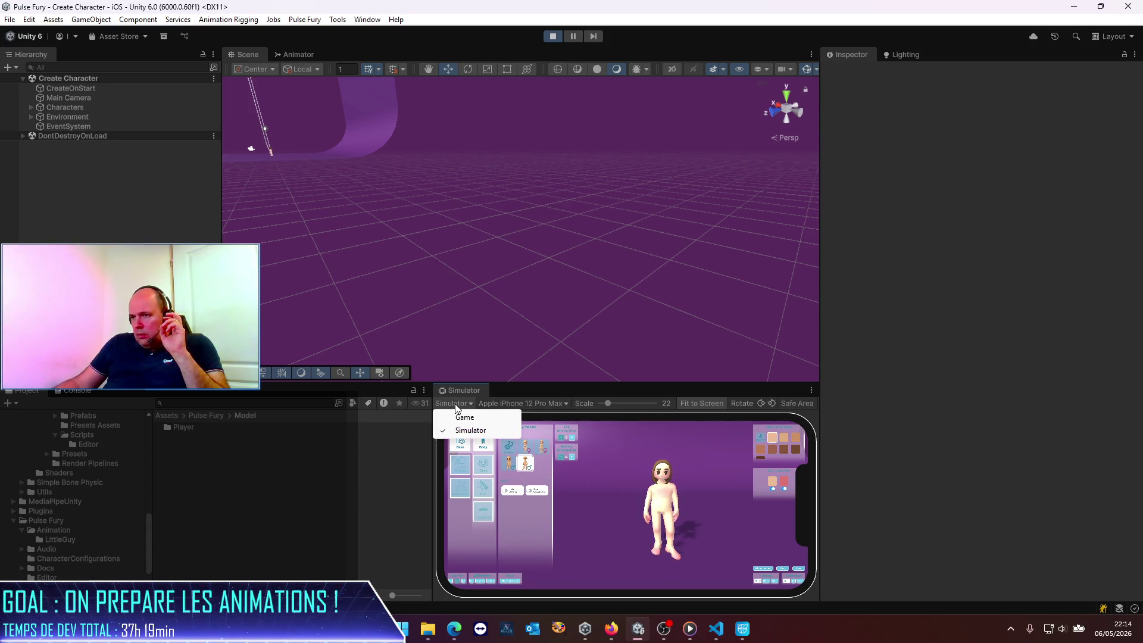
{"action": "left_click", "coordinate": [810, 390]}
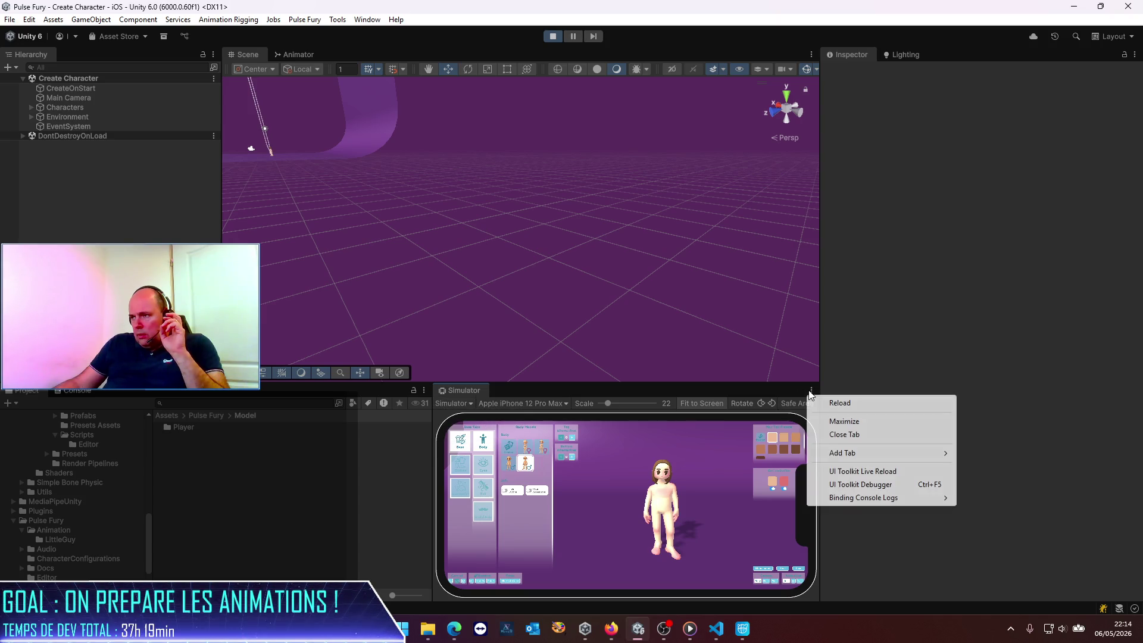
{"action": "left_click", "coordinate": [837, 421]}
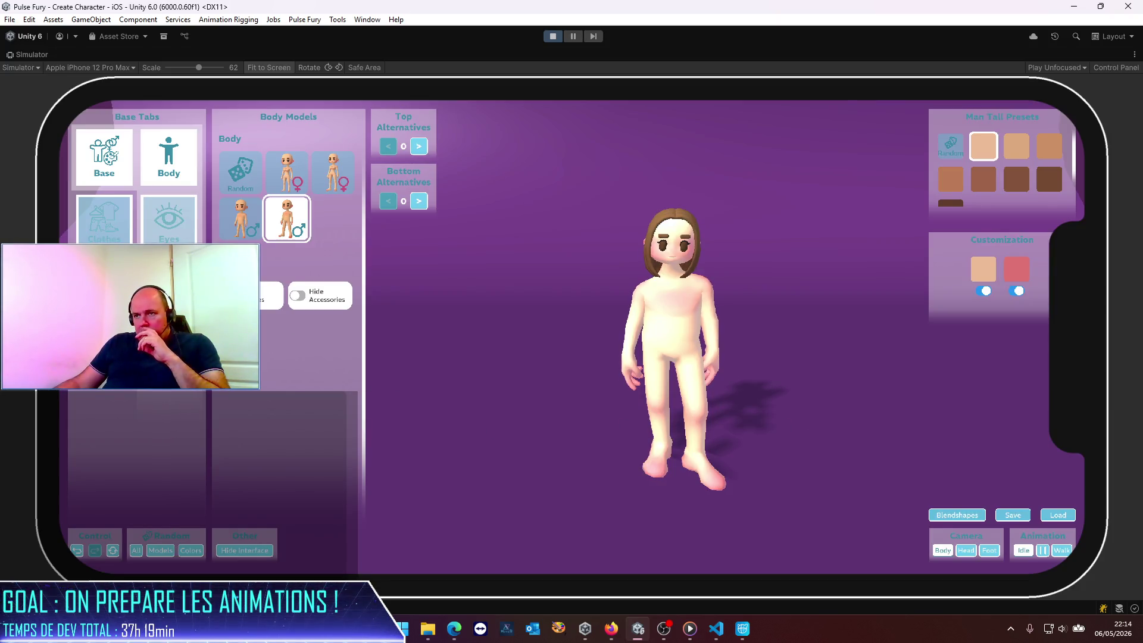
Randomize the whole look until the character wears a green cap and sweater.
{"action": "left_click", "coordinate": [135, 551]}
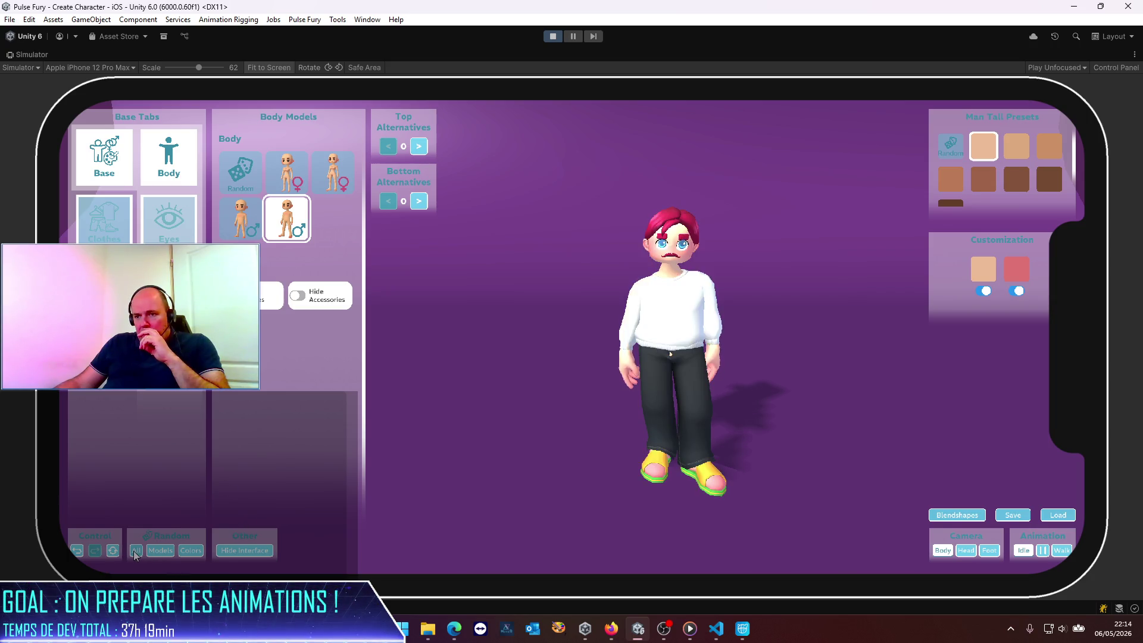
{"action": "left_click", "coordinate": [135, 550]}
{"action": "left_click", "coordinate": [136, 550]}
{"action": "left_click", "coordinate": [136, 551]}
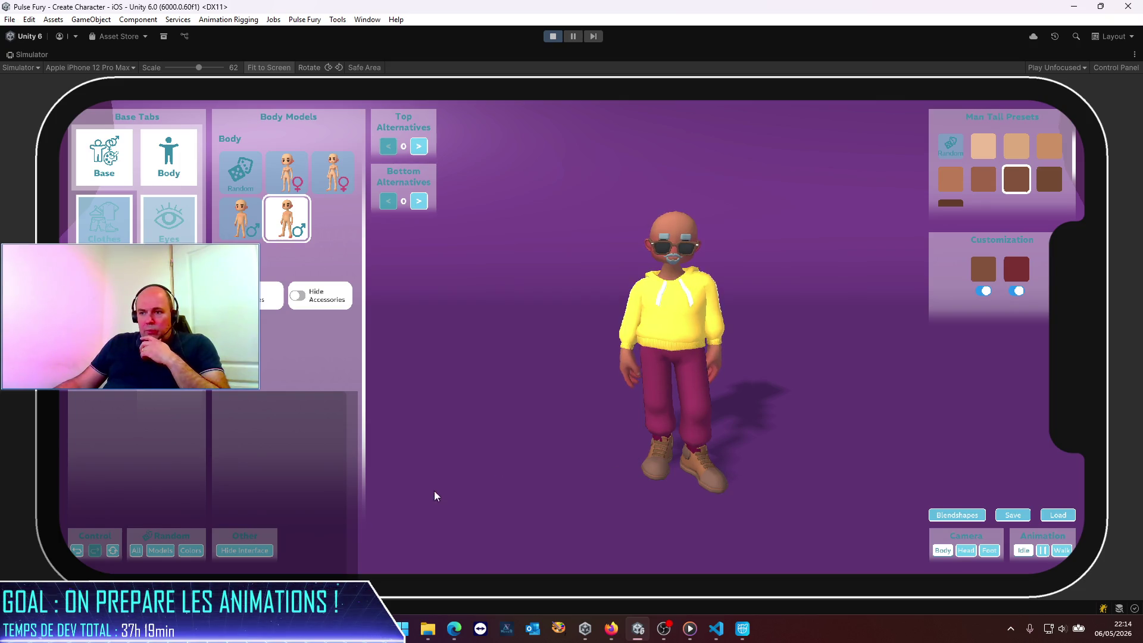
{"action": "left_click", "coordinate": [136, 551]}
{"action": "left_click", "coordinate": [136, 551]}
{"action": "left_click", "coordinate": [137, 552]}
{"action": "left_click", "coordinate": [136, 552]}
{"action": "left_click", "coordinate": [137, 551]}
{"action": "left_click", "coordinate": [136, 551]}
{"action": "left_click", "coordinate": [136, 552]}
{"action": "left_click", "coordinate": [136, 551]}
{"action": "left_click", "coordinate": [136, 554]}
{"action": "left_click", "coordinate": [137, 554]}
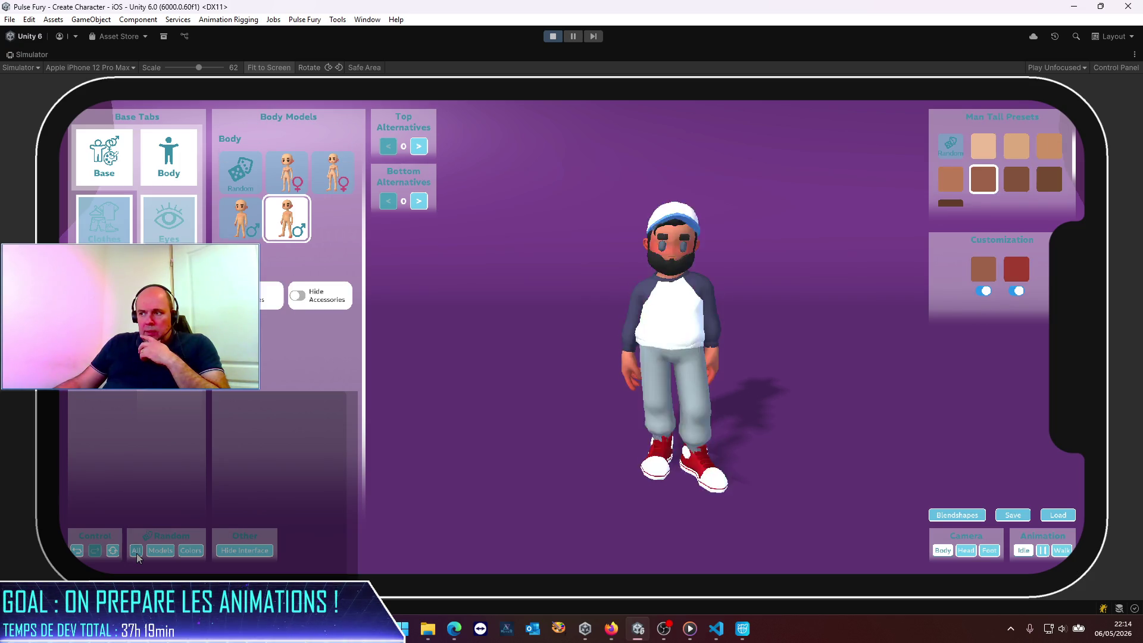
{"action": "left_click", "coordinate": [137, 554]}
{"action": "left_click", "coordinate": [136, 554]}
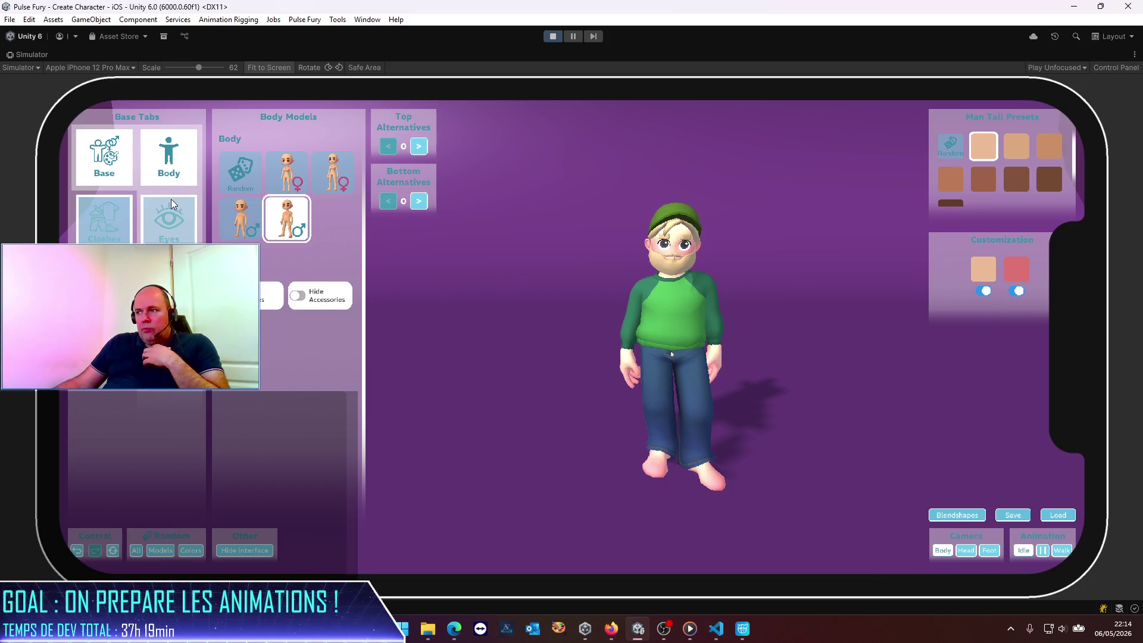
Give the character sweatpants with a grey colour preset in Clothes > Bottom.
{"action": "left_click", "coordinate": [172, 205]}
{"action": "left_click", "coordinate": [104, 217]}
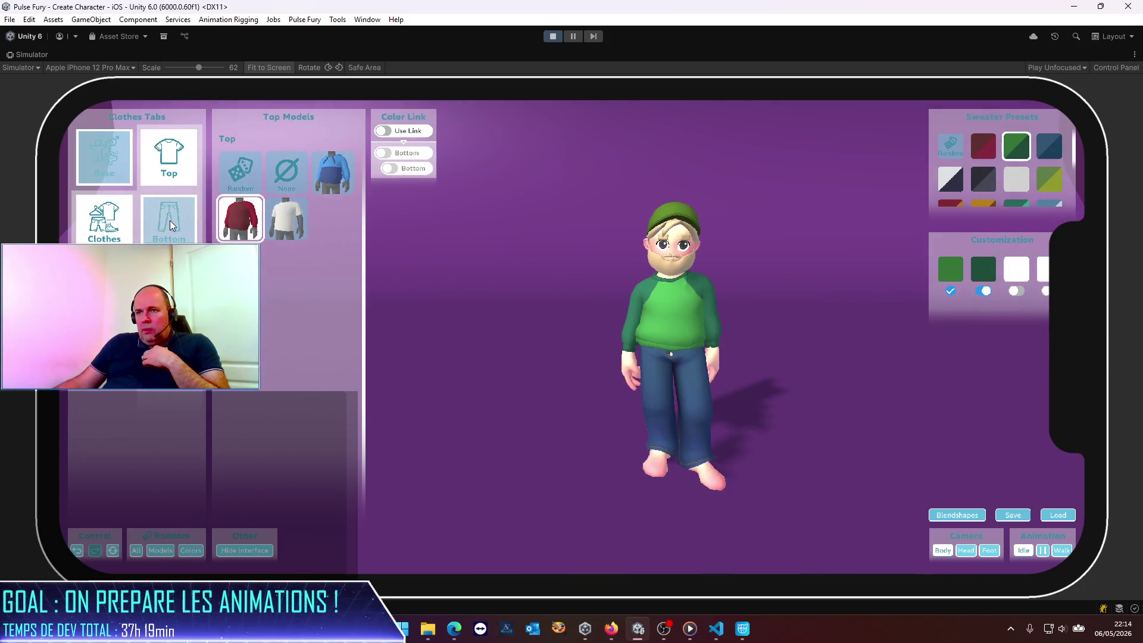
{"action": "left_click", "coordinate": [172, 226]}
{"action": "left_click", "coordinate": [287, 218]}
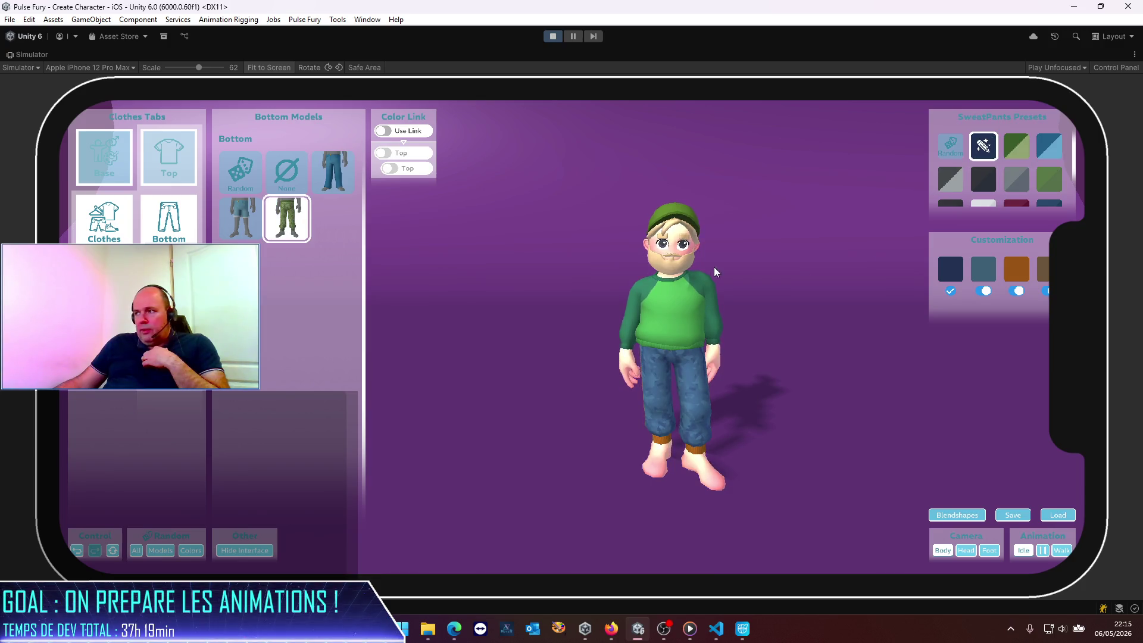
{"action": "left_click", "coordinate": [1023, 186]}
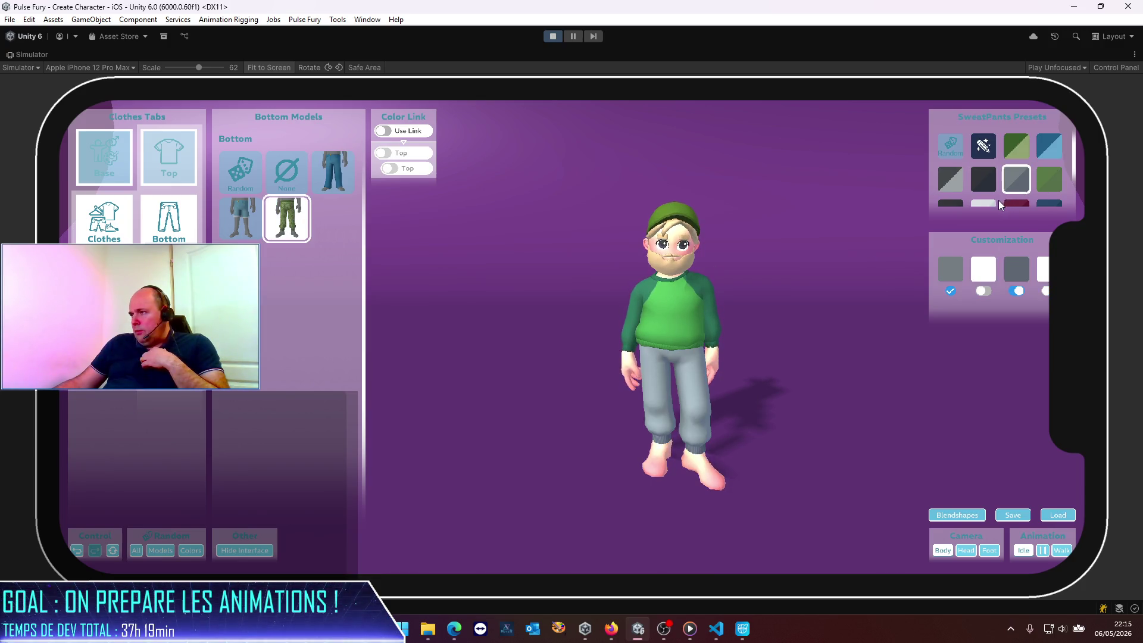
{"action": "left_click", "coordinate": [973, 204]}
{"action": "left_click", "coordinate": [988, 149]}
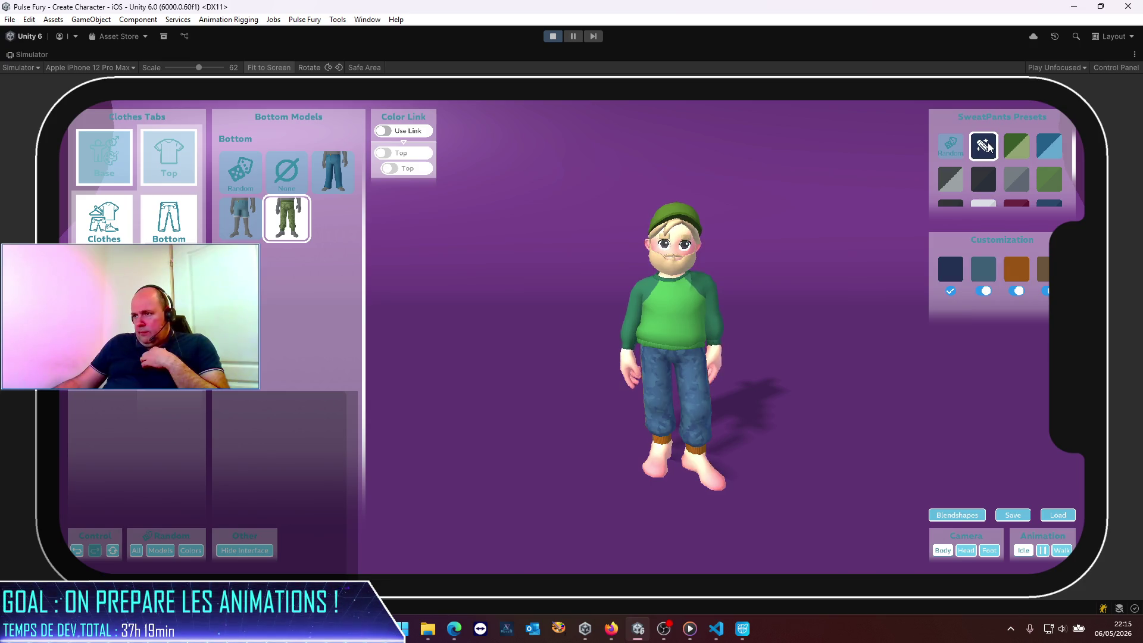
{"action": "left_click", "coordinate": [955, 147]}
{"action": "left_click", "coordinate": [953, 149]}
{"action": "left_click", "coordinate": [952, 149]}
{"action": "left_click", "coordinate": [953, 149]}
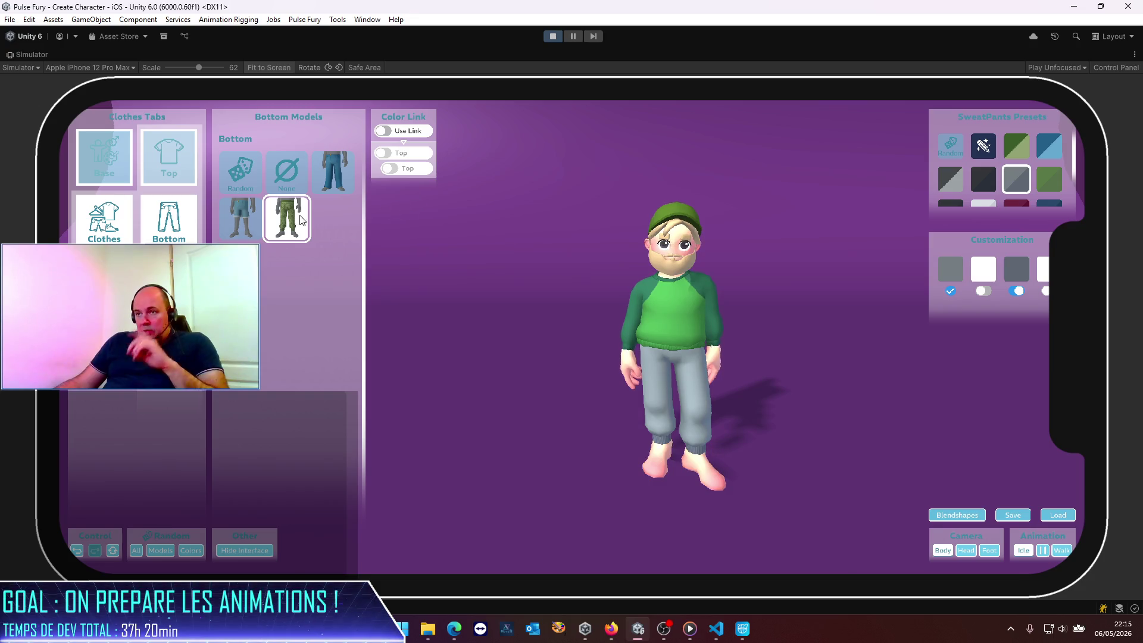
{"action": "left_click", "coordinate": [117, 158]}
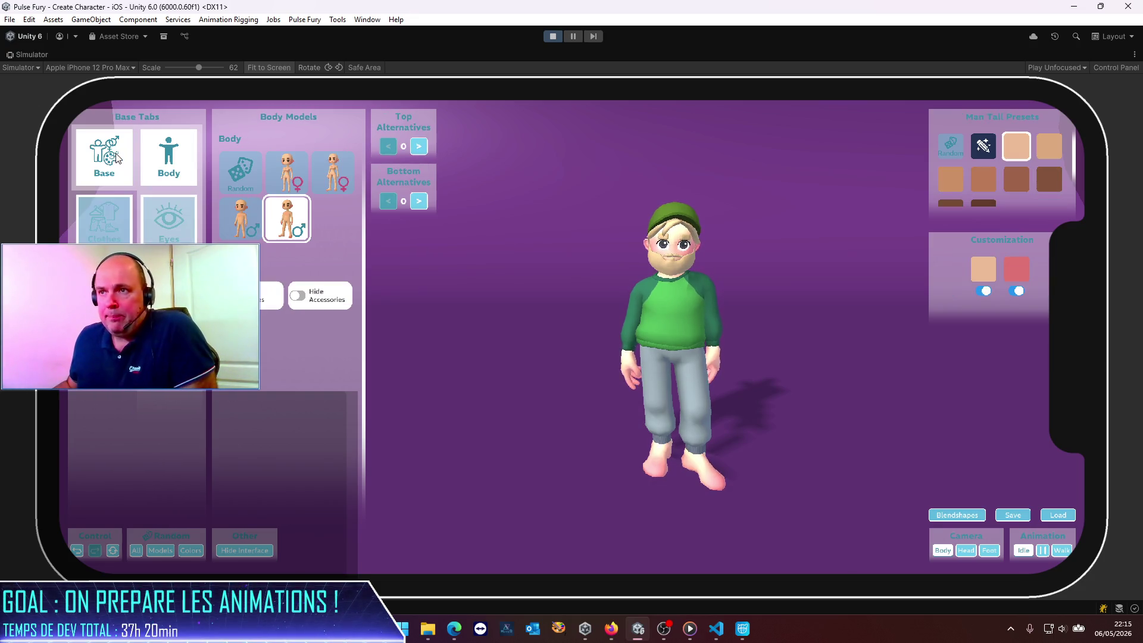
Preview the blendshape sliders: add and remove a toothy grin, then make the character wink.
{"action": "left_click", "coordinate": [179, 227]}
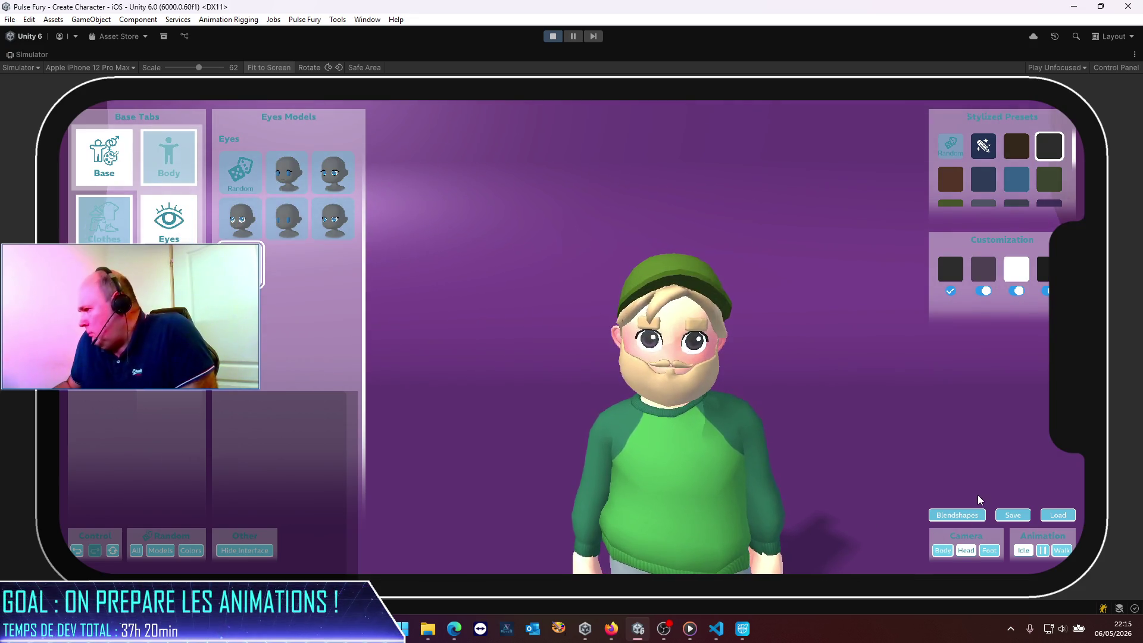
{"action": "left_click", "coordinate": [976, 514]}
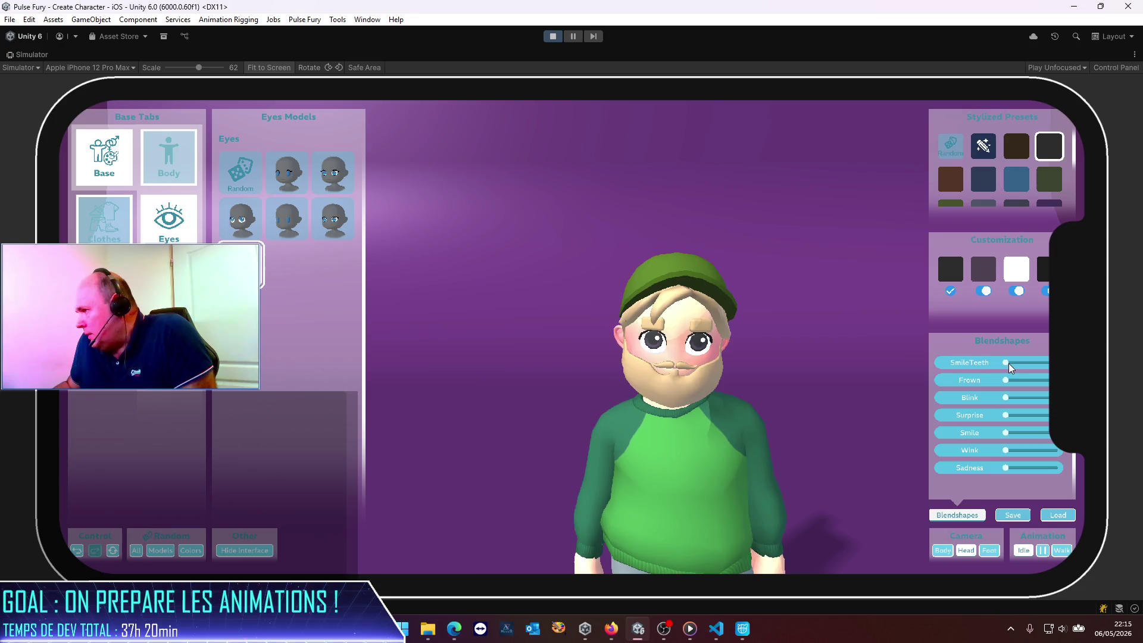
{"action": "left_click_drag", "start_coordinate": [1009, 363], "coordinate": [1087, 362]}
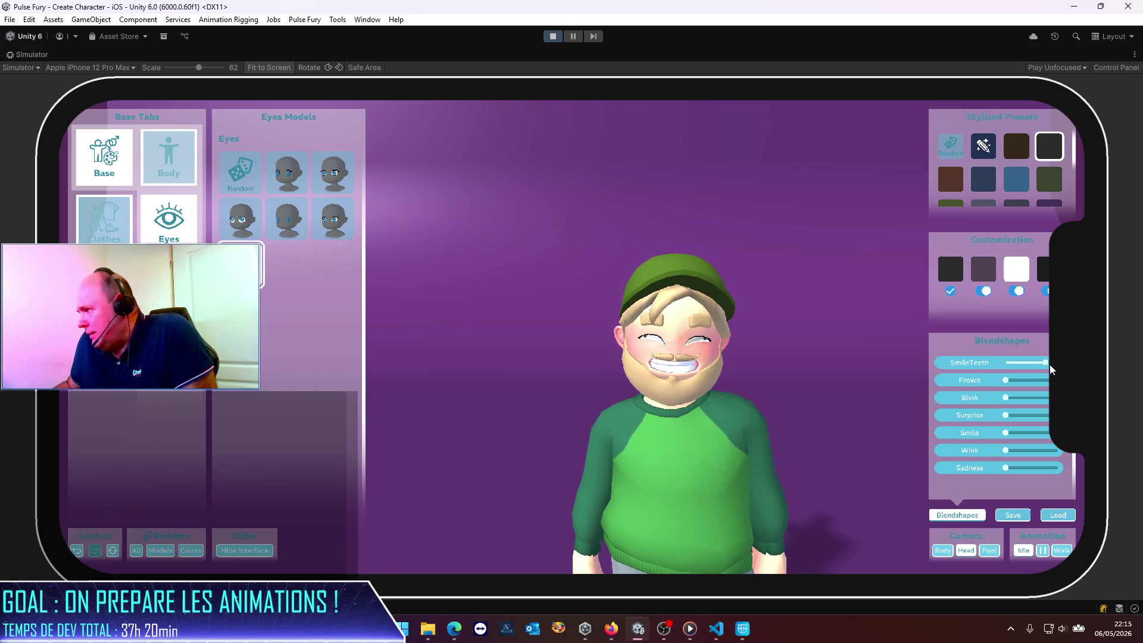
{"action": "left_click_drag", "start_coordinate": [1044, 360], "coordinate": [1001, 367]}
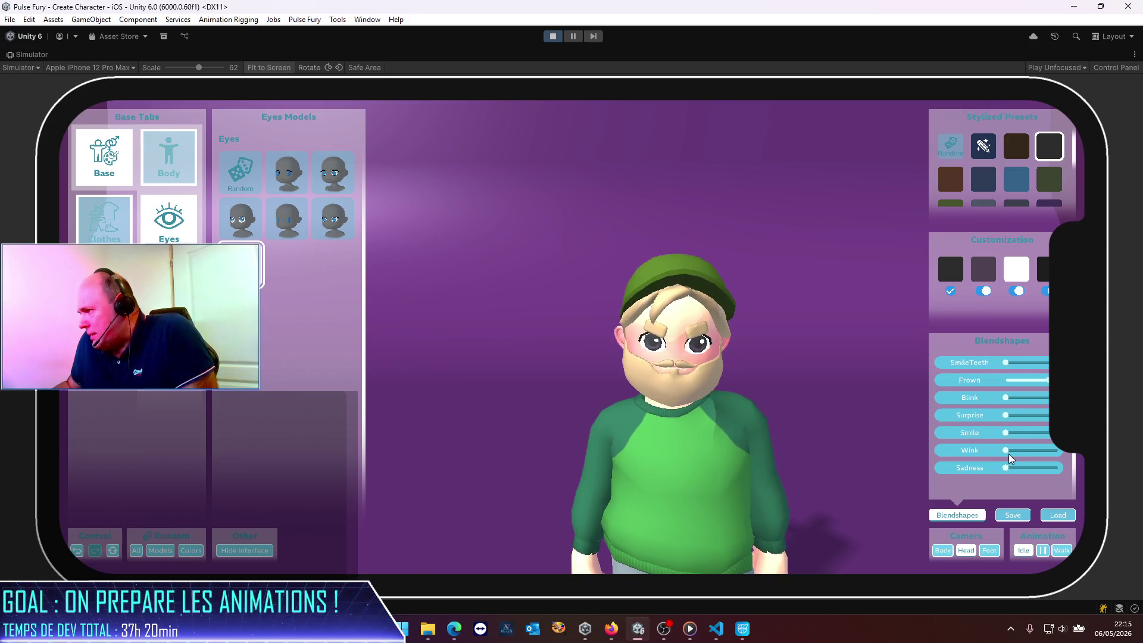
{"action": "mouse_move", "coordinate": [1006, 451]}
{"action": "left_mouse_down"}
{"action": "mouse_move", "coordinate": [1068, 454]}
{"action": "mouse_move", "coordinate": [1007, 450]}
{"action": "left_mouse_up"}
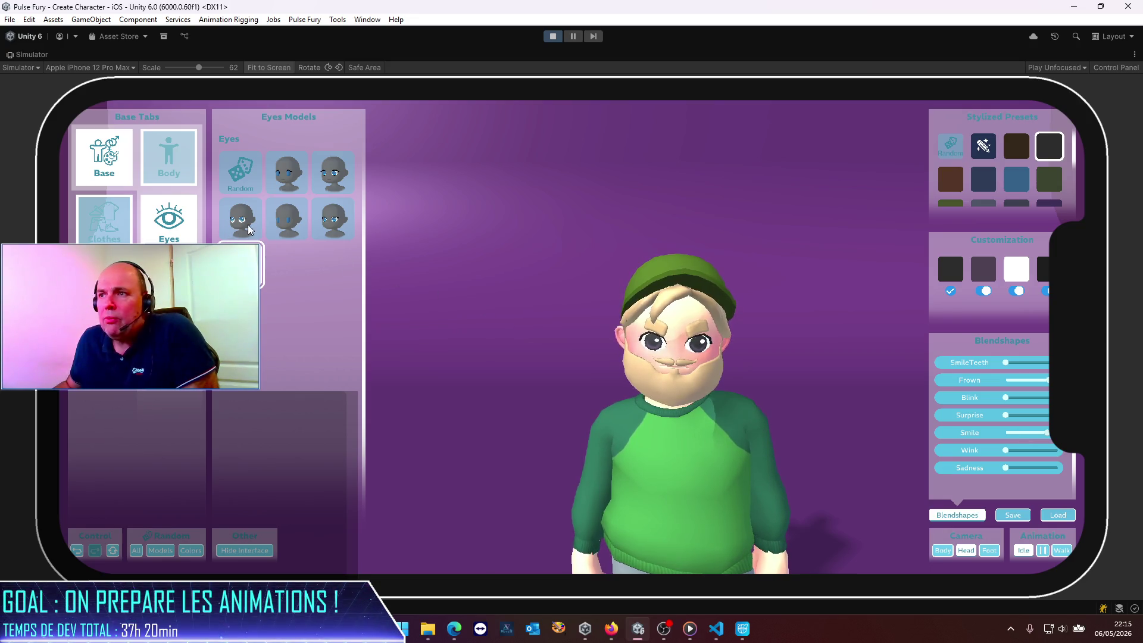
{"action": "left_click", "coordinate": [305, 176]}
Give the character the Stylized lashes eyes.
{"action": "left_click", "coordinate": [333, 176]}
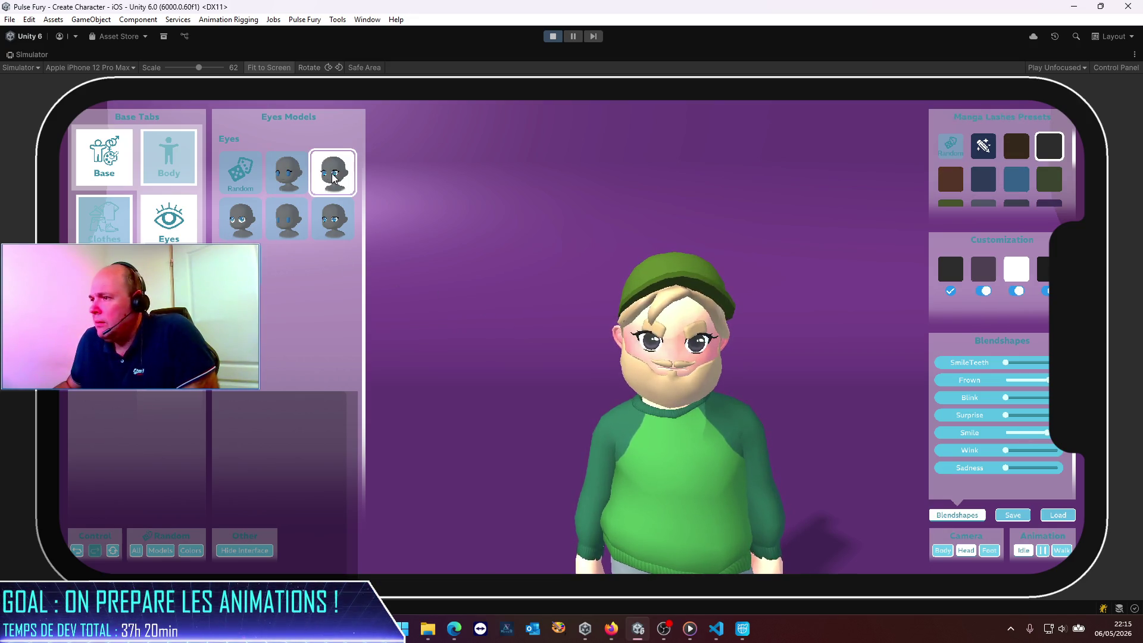
{"action": "left_click", "coordinate": [290, 181]}
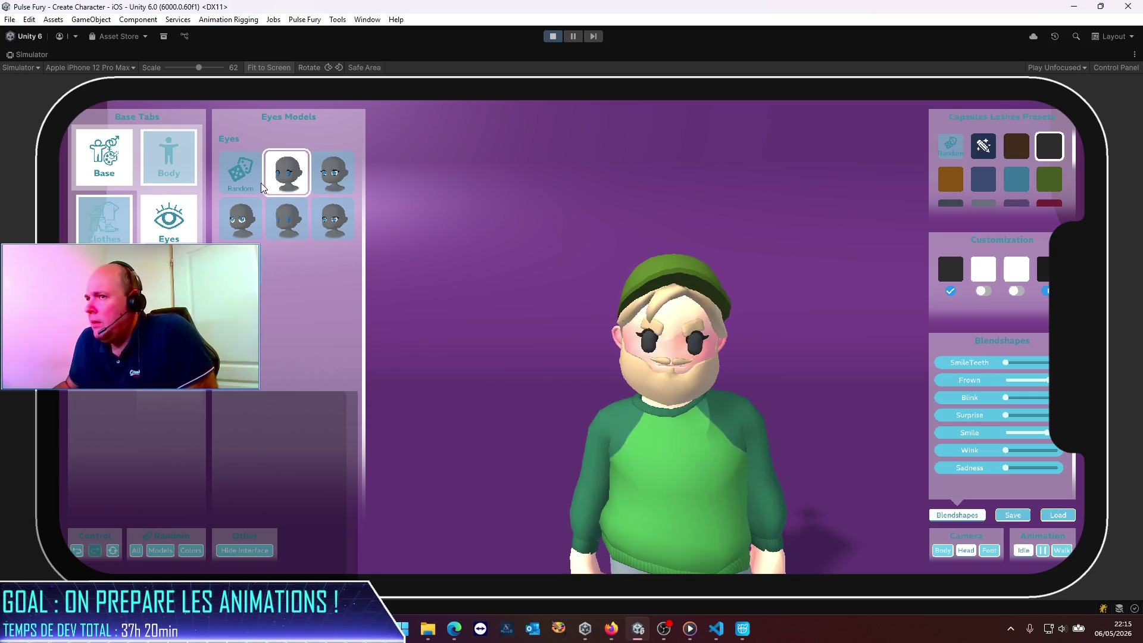
{"action": "left_click", "coordinate": [242, 219]}
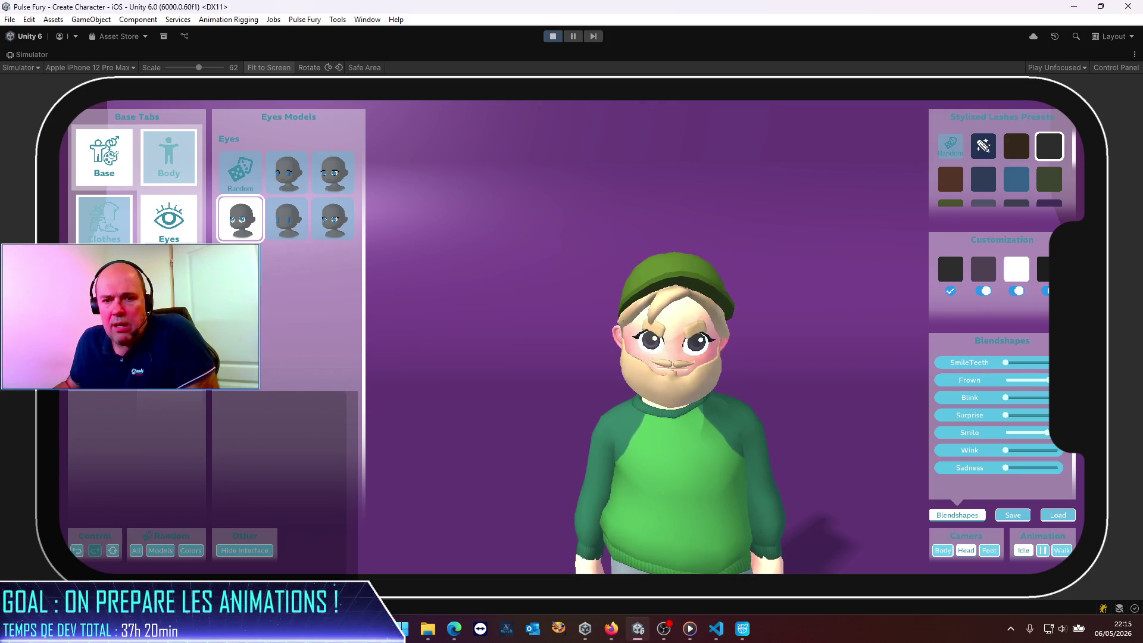
{"action": "key", "text": "alt+Tab"}
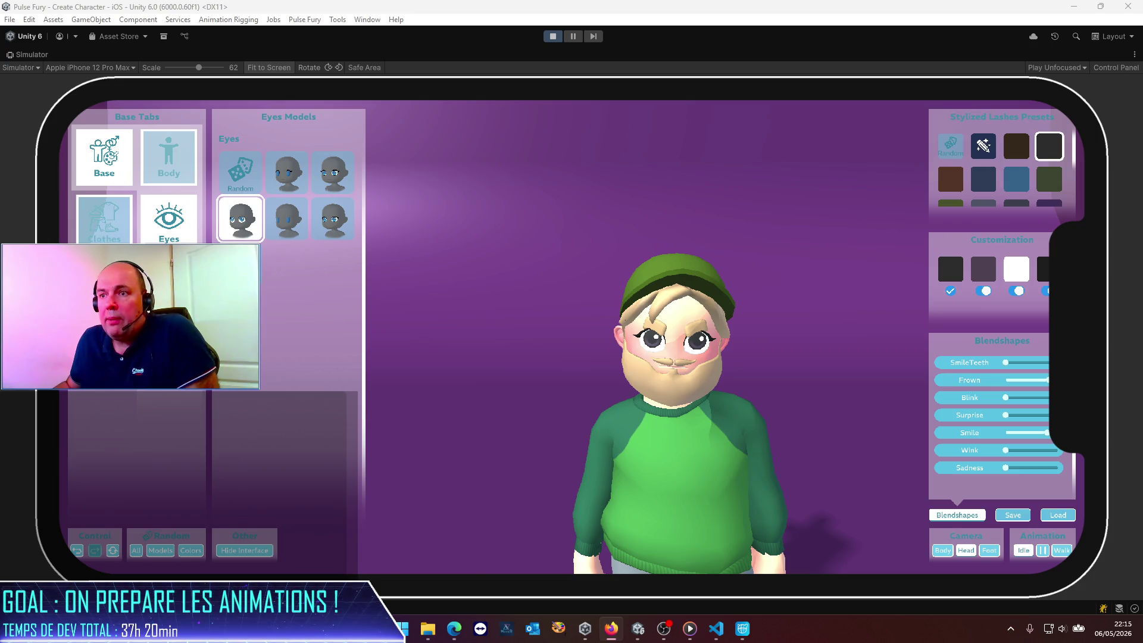
Choose a mustache and set the beard to None.
{"action": "left_click", "coordinate": [104, 280]}
{"action": "left_click", "coordinate": [169, 280]}
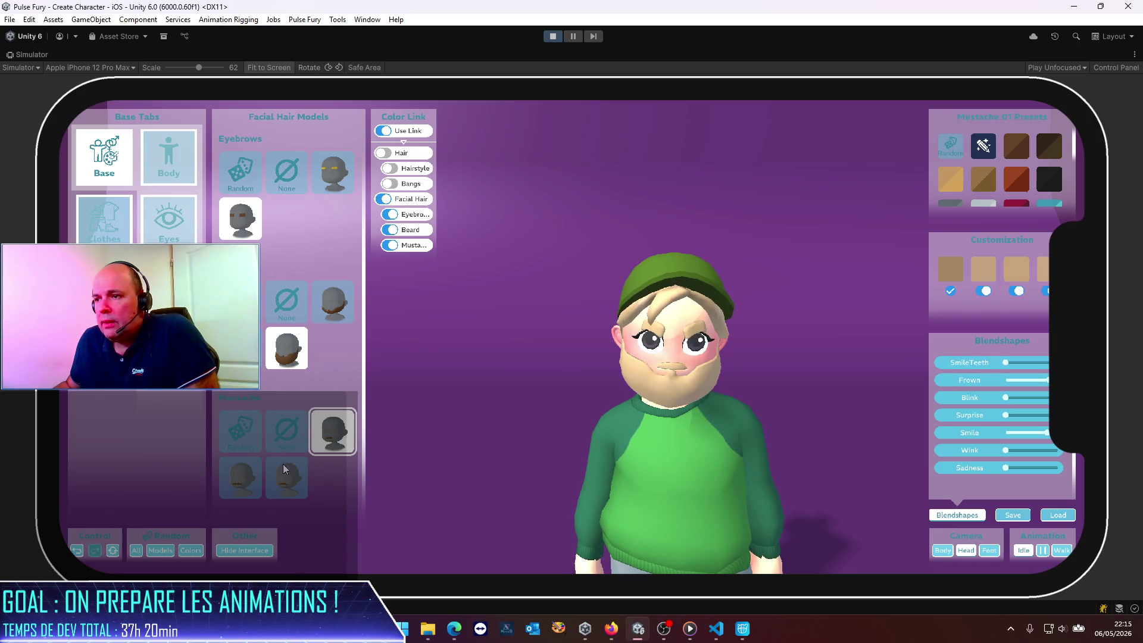
{"action": "left_click", "coordinate": [275, 473]}
{"action": "left_click", "coordinate": [236, 489]}
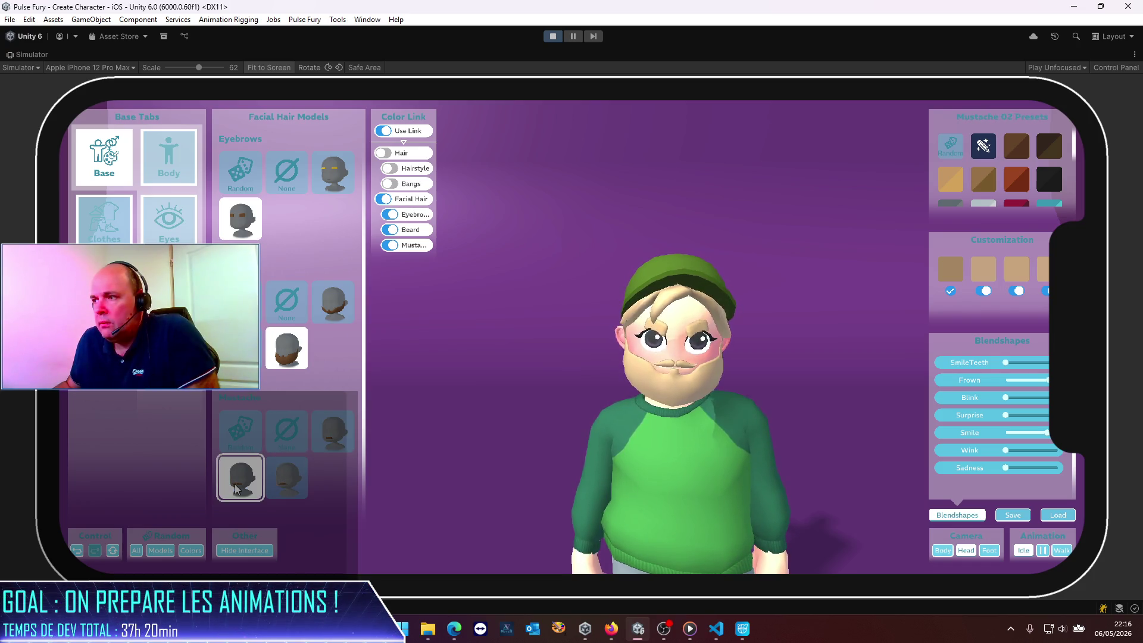
{"action": "left_click", "coordinate": [261, 346]}
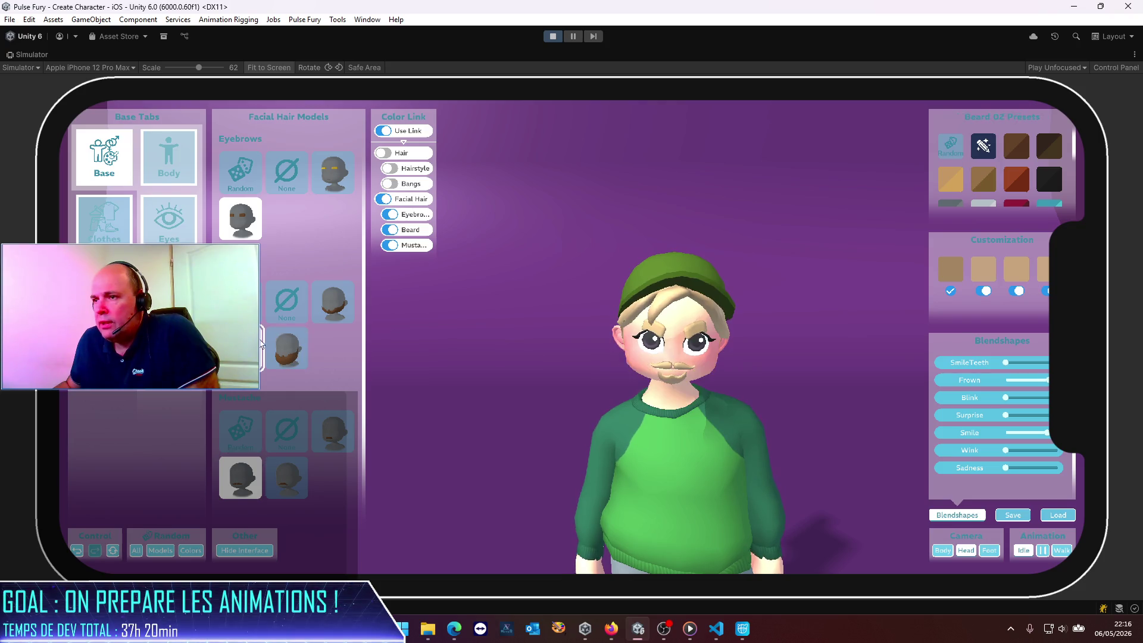
{"action": "left_click", "coordinate": [287, 306]}
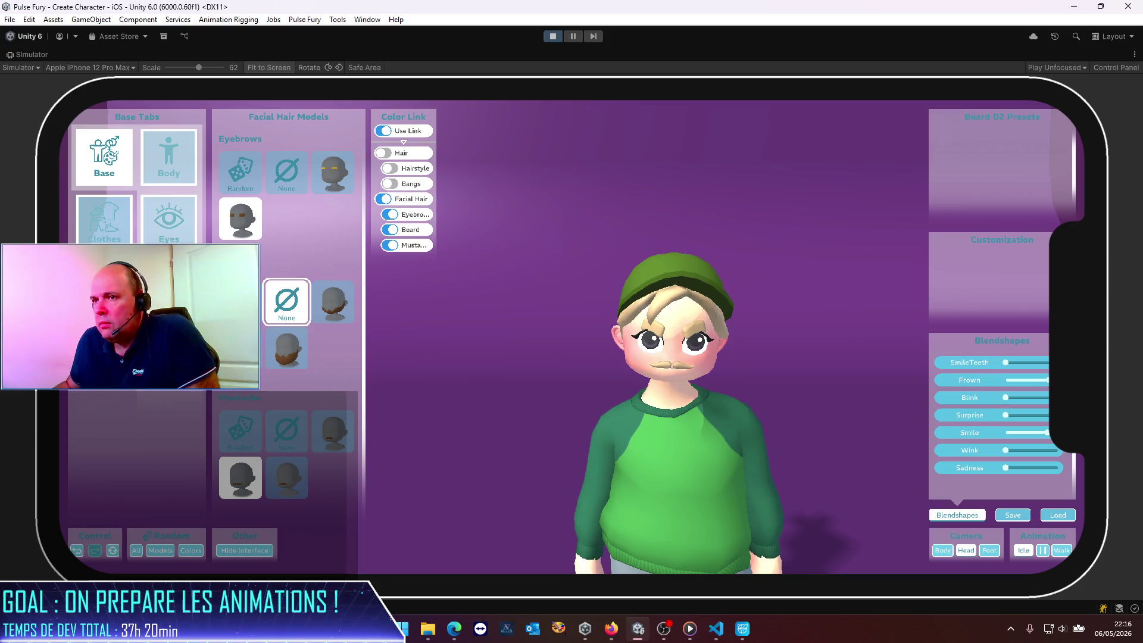
Test the Surprise, Blink and SmileTeeth expressions, then exit Play Mode.
{"action": "left_click", "coordinate": [169, 158]}
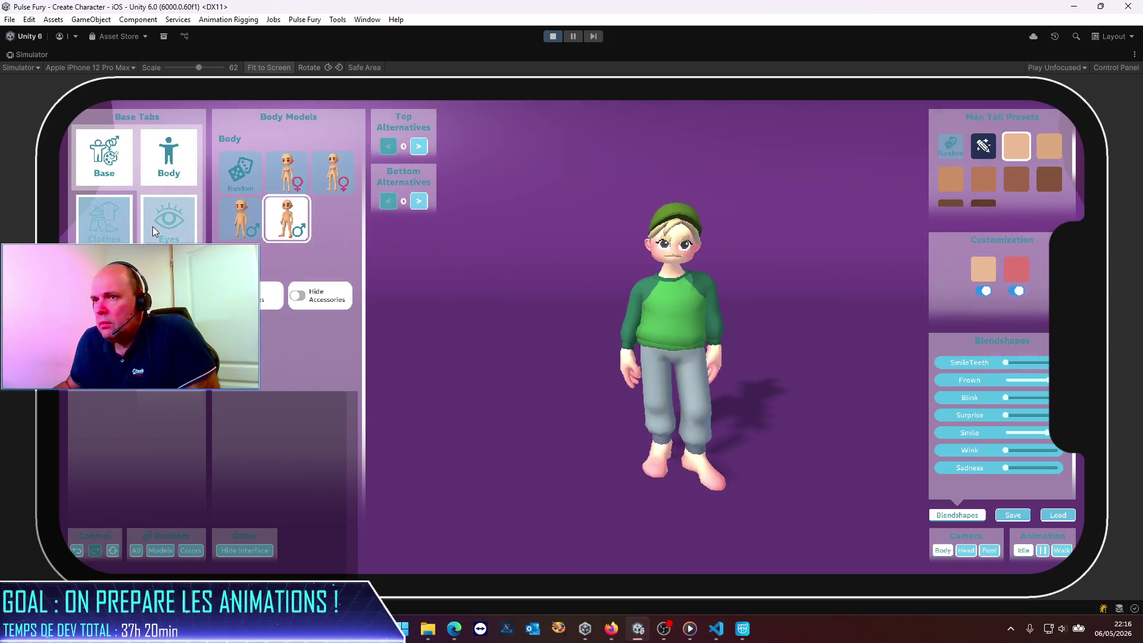
{"action": "left_click", "coordinate": [161, 223]}
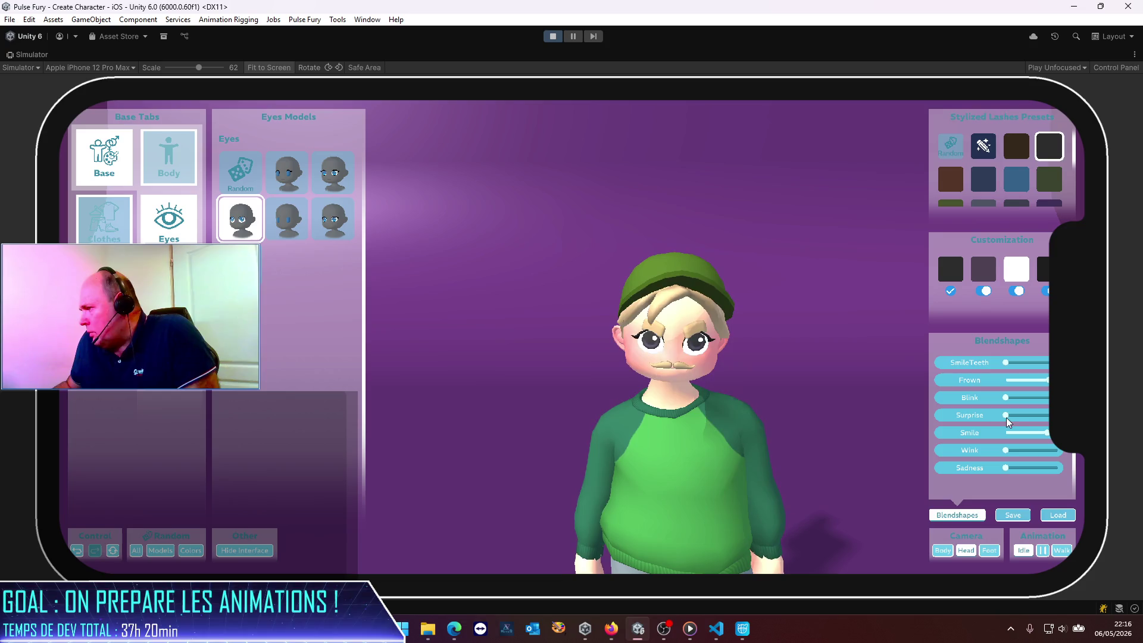
{"action": "left_click_drag", "start_coordinate": [1006, 415], "coordinate": [1074, 413]}
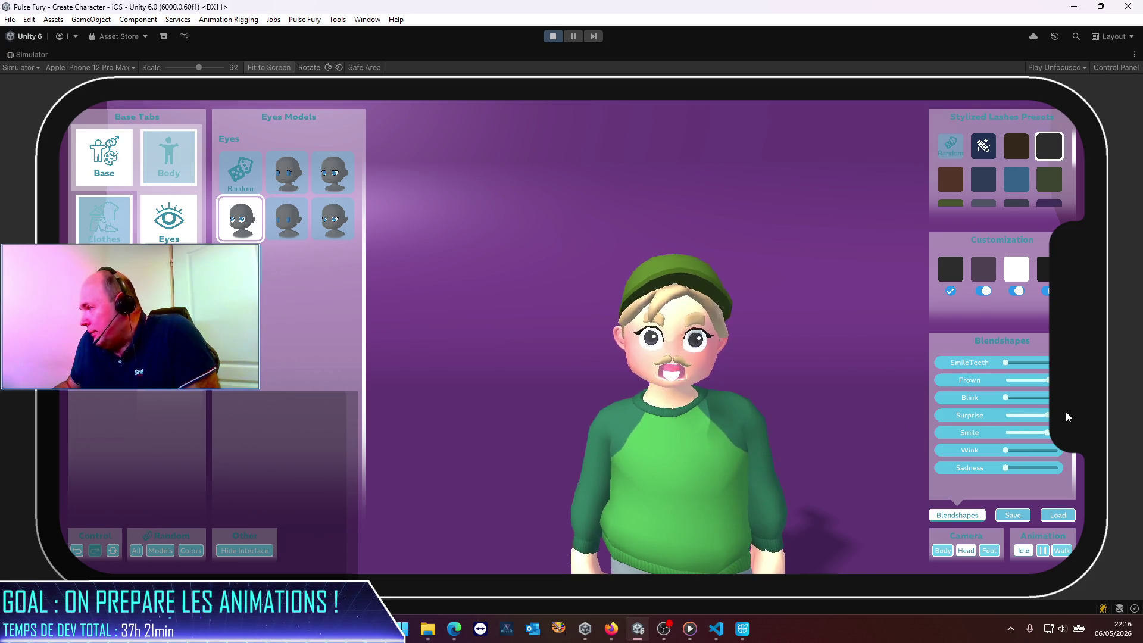
{"action": "mouse_move", "coordinate": [1048, 418]}
{"action": "left_mouse_down"}
{"action": "mouse_move", "coordinate": [969, 415]}
{"action": "mouse_move", "coordinate": [1054, 402]}
{"action": "mouse_move", "coordinate": [988, 395]}
{"action": "left_mouse_up"}
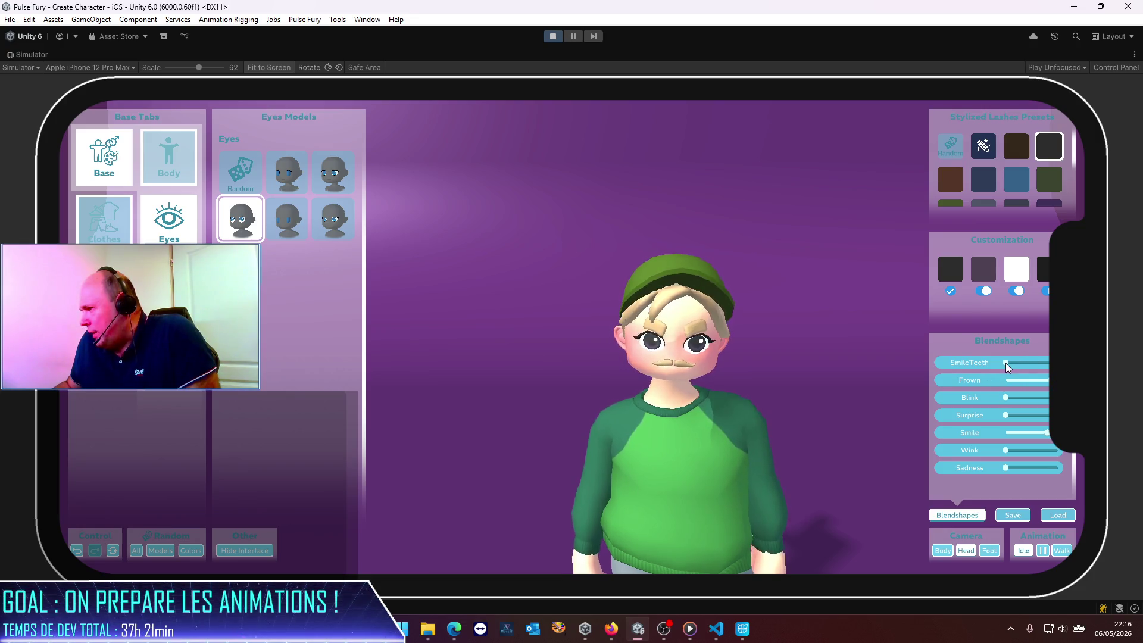
{"action": "left_click_drag", "start_coordinate": [1005, 363], "coordinate": [1051, 368]}
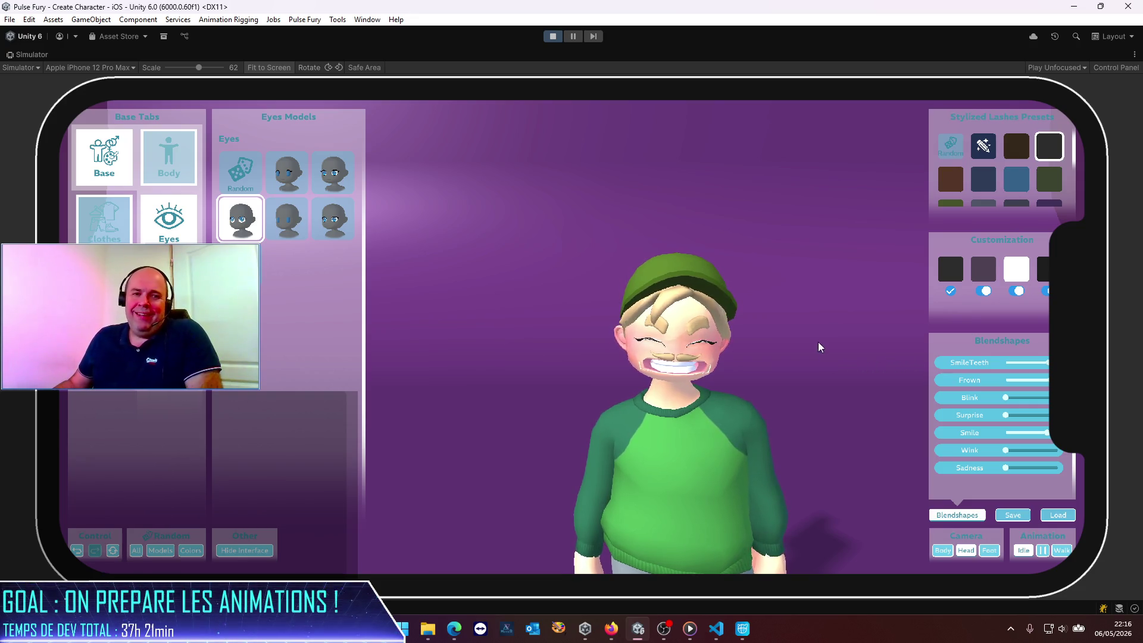
{"action": "left_click", "coordinate": [553, 36]}
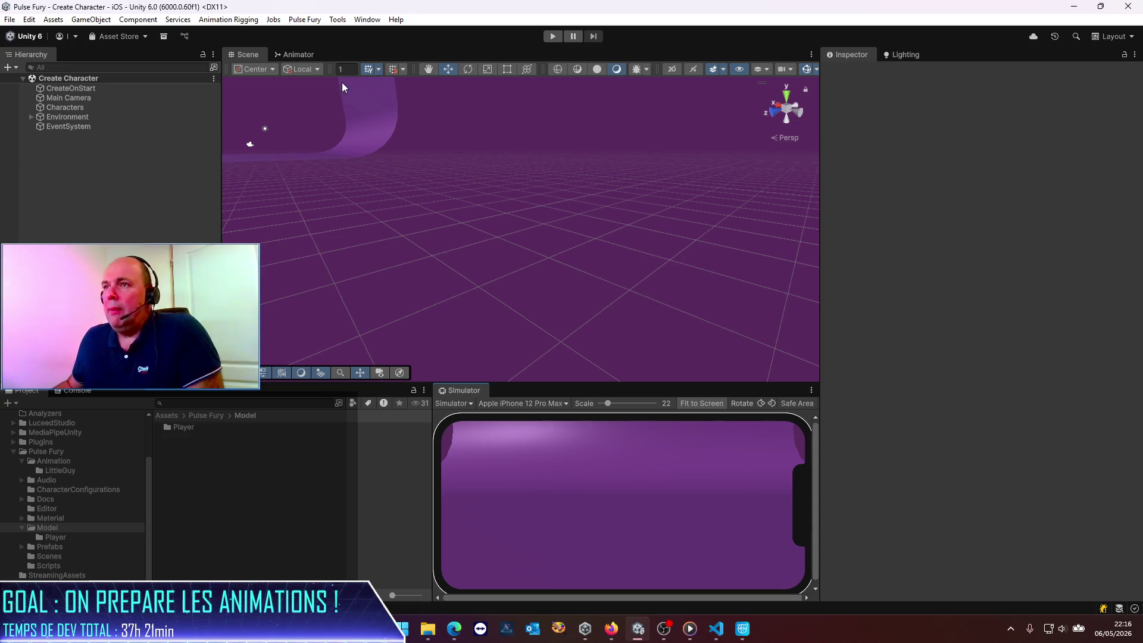
Open the PulseFury Gesture Driven scene from Pulse Fury > Scenes, then switch to Cascadeur.
{"action": "left_click", "coordinate": [202, 416]}
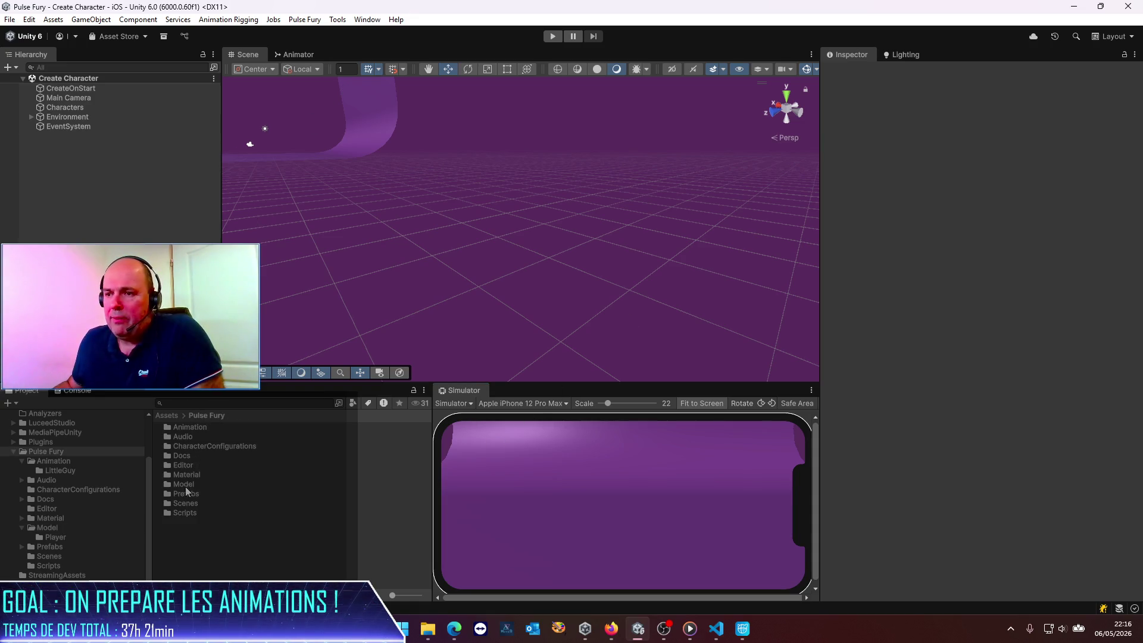
{"action": "double_click", "coordinate": [190, 503]}
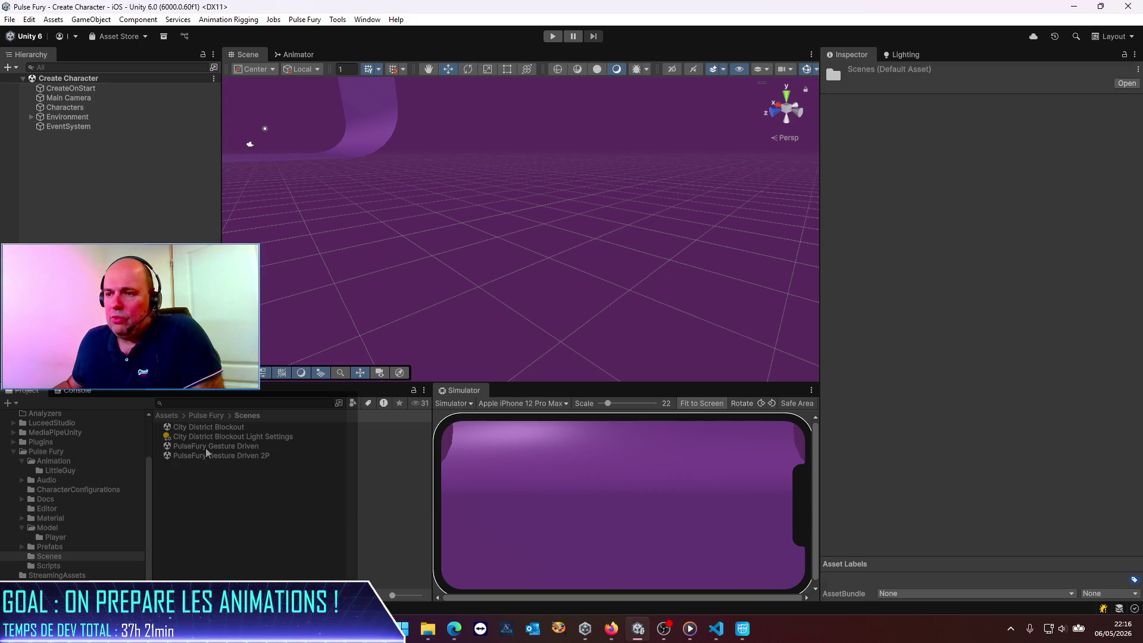
{"action": "double_click", "coordinate": [227, 446]}
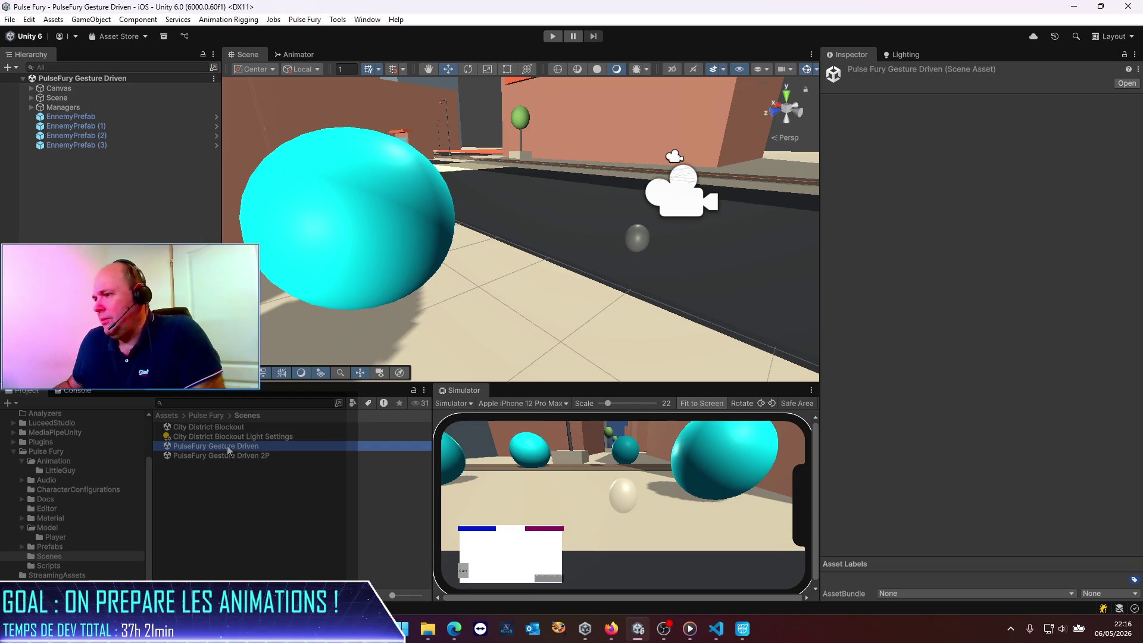
{"action": "left_click", "coordinate": [743, 628]}
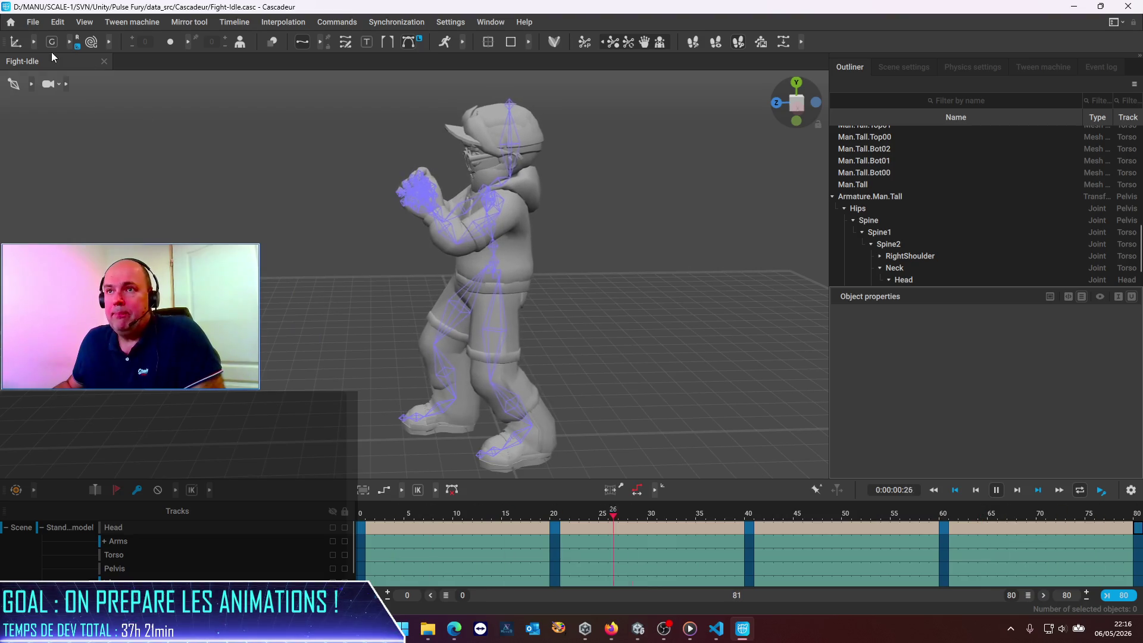
Save Fight-Idle and open Fight-Block.casc in a second tab.
{"action": "left_click", "coordinate": [37, 24]}
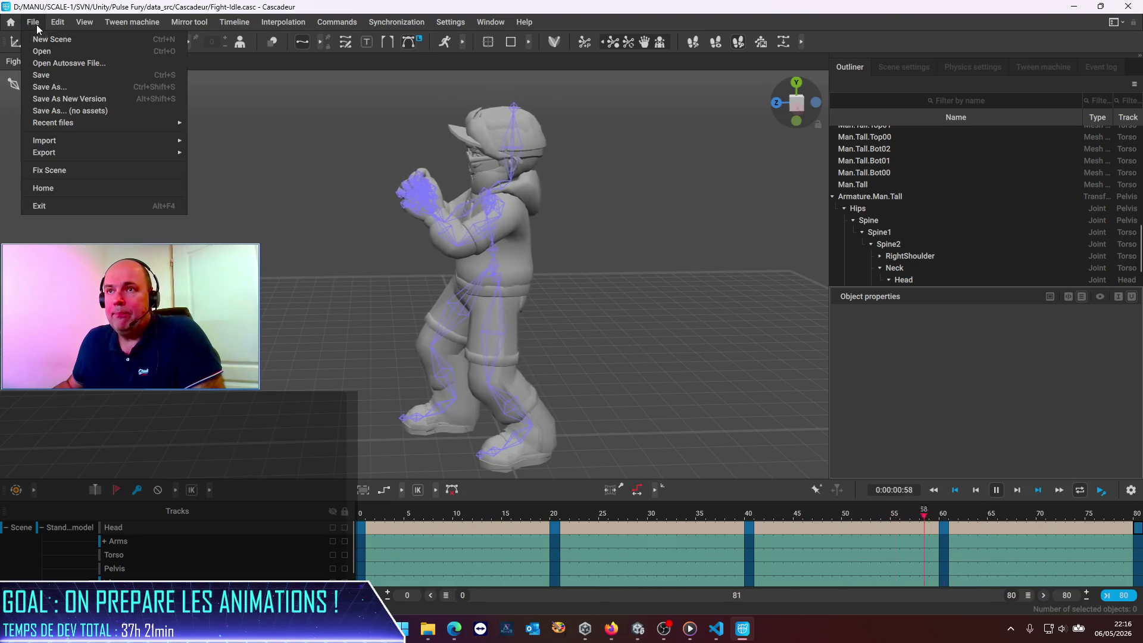
{"action": "left_click", "coordinate": [44, 81]}
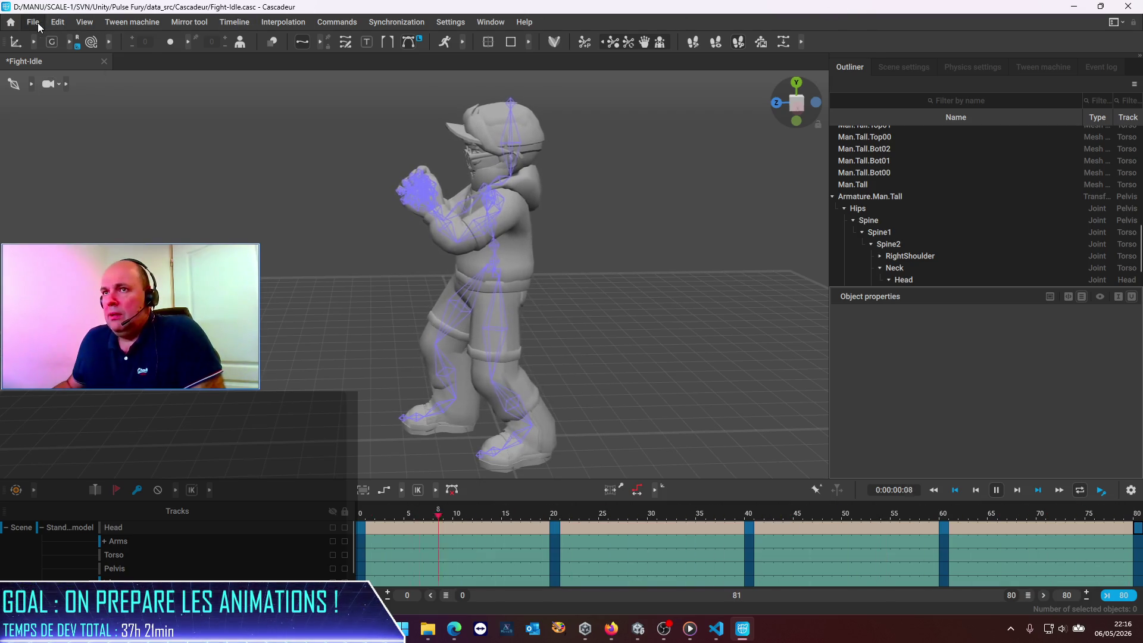
{"action": "left_click", "coordinate": [36, 22]}
{"action": "left_click", "coordinate": [48, 54]}
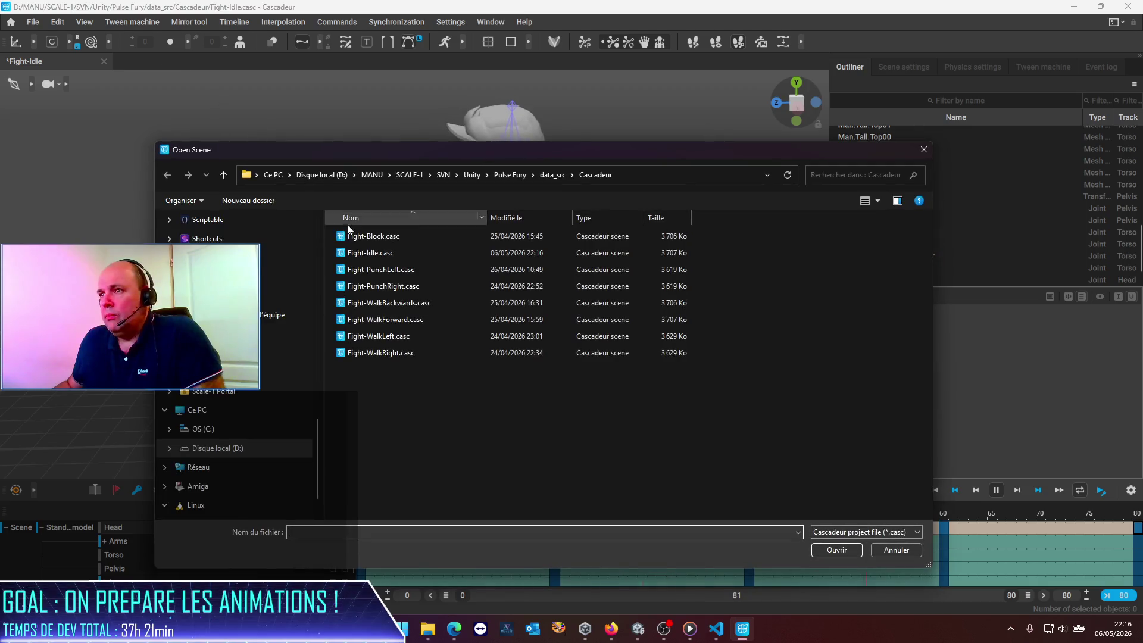
{"action": "double_click", "coordinate": [386, 241]}
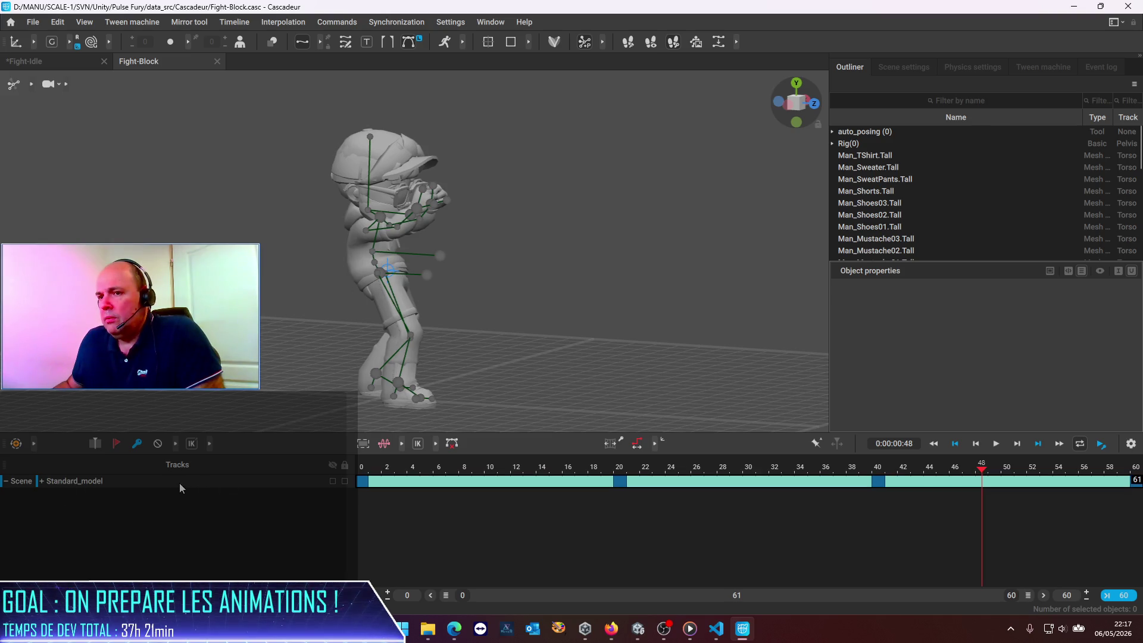
Expand the timeline into body-part tracks, go to frame 0, and change the rig display.
{"action": "left_click", "coordinate": [88, 485]}
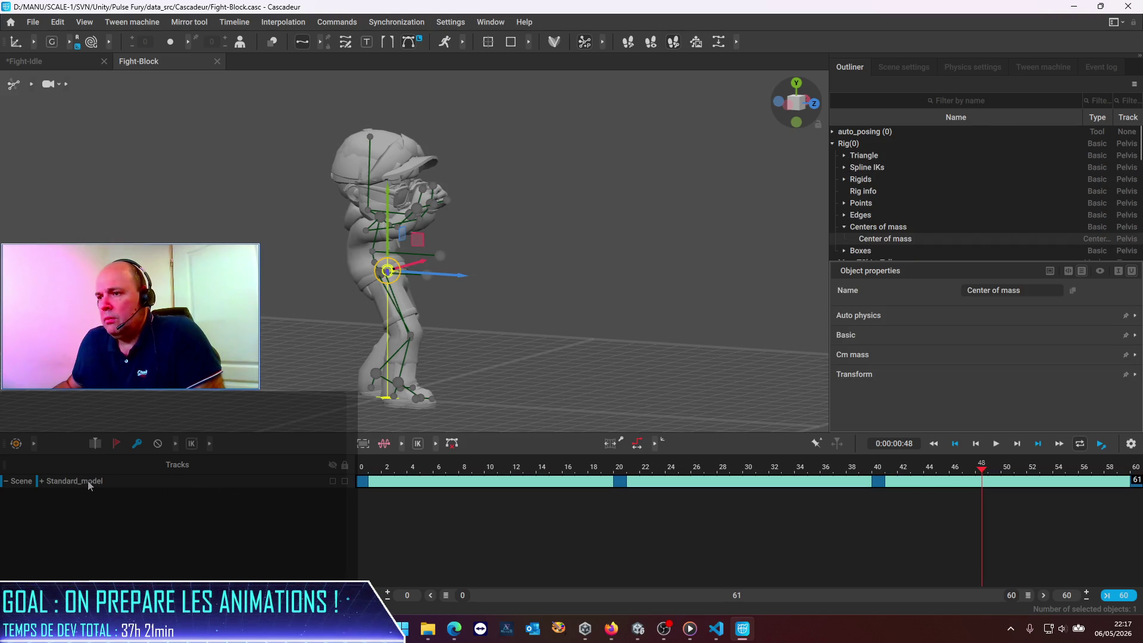
{"action": "left_click", "coordinate": [249, 401]}
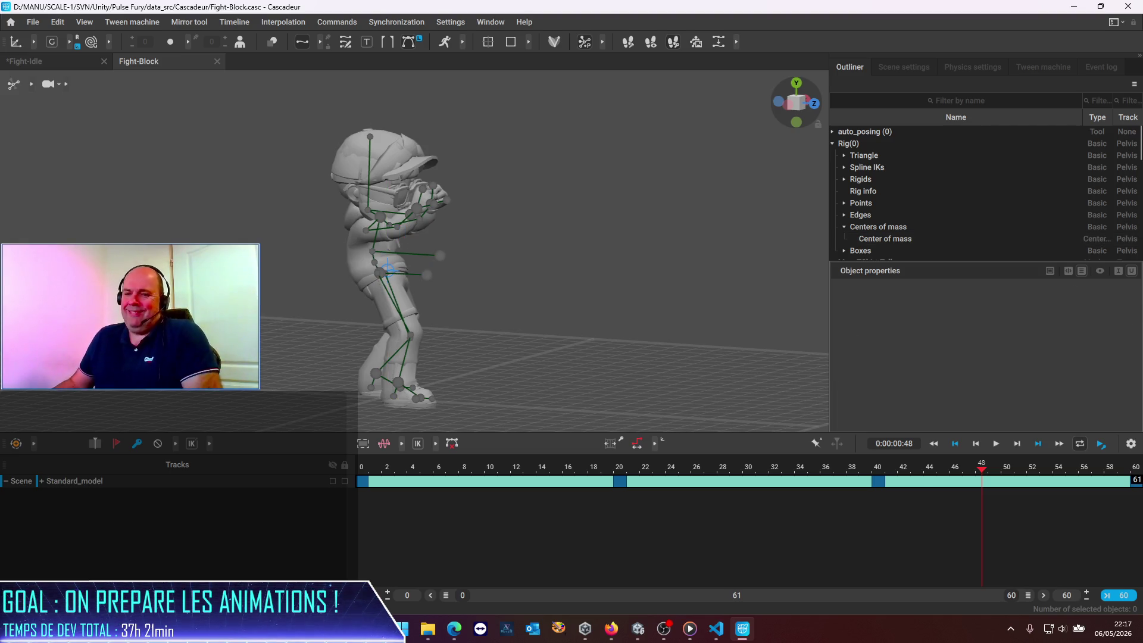
{"action": "left_click", "coordinate": [41, 480]}
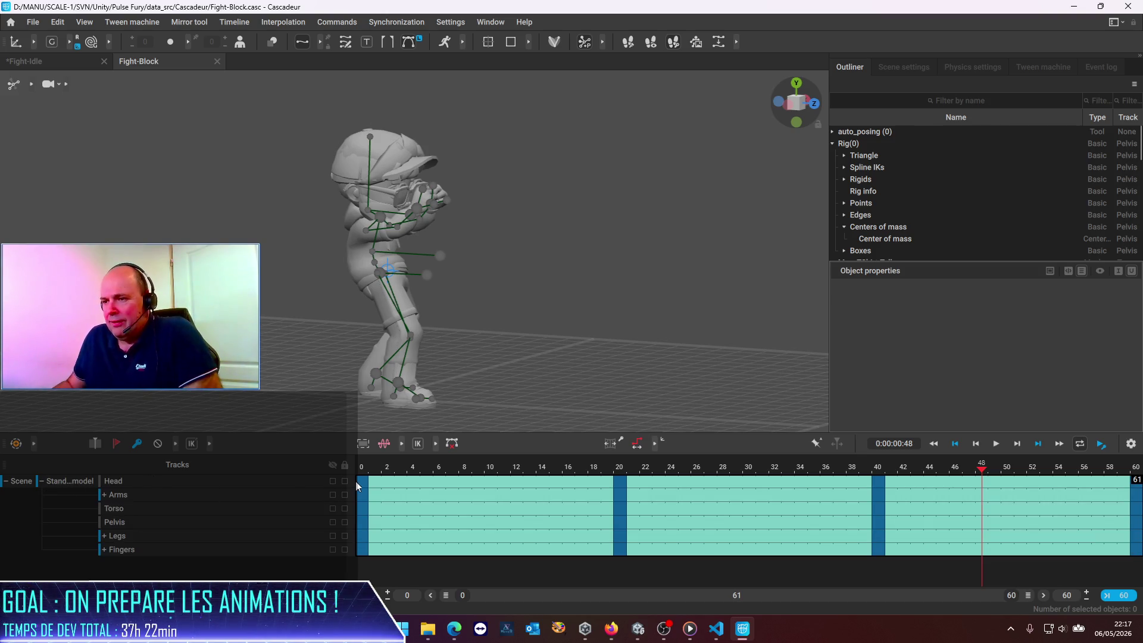
{"action": "left_click", "coordinate": [362, 483]}
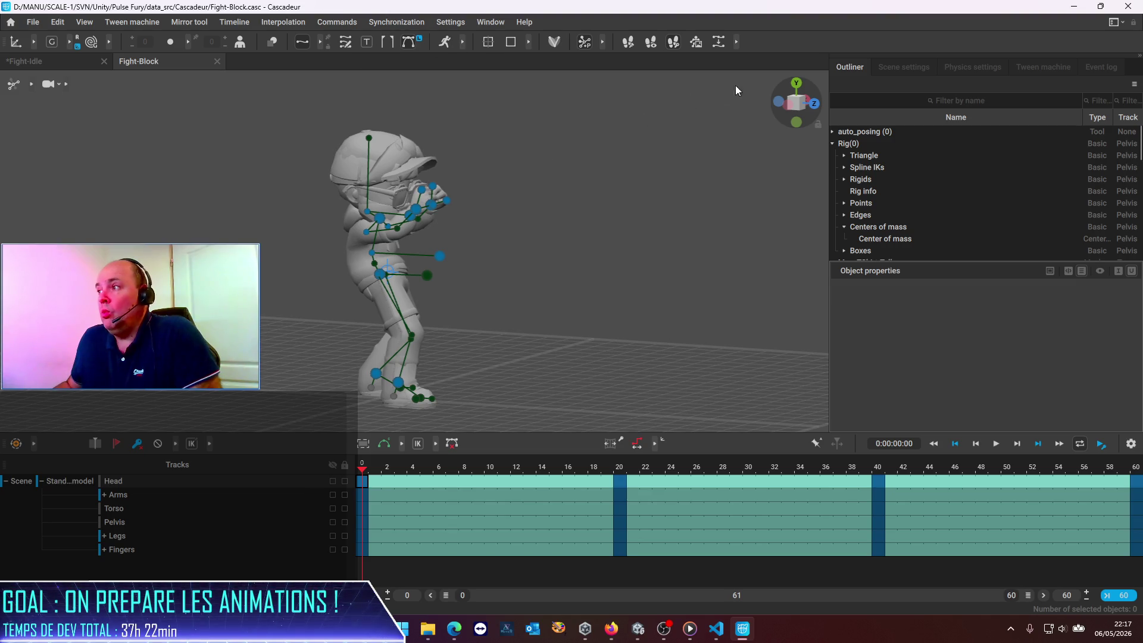
{"action": "left_click", "coordinate": [30, 86]}
{"action": "left_click", "coordinate": [106, 86]}
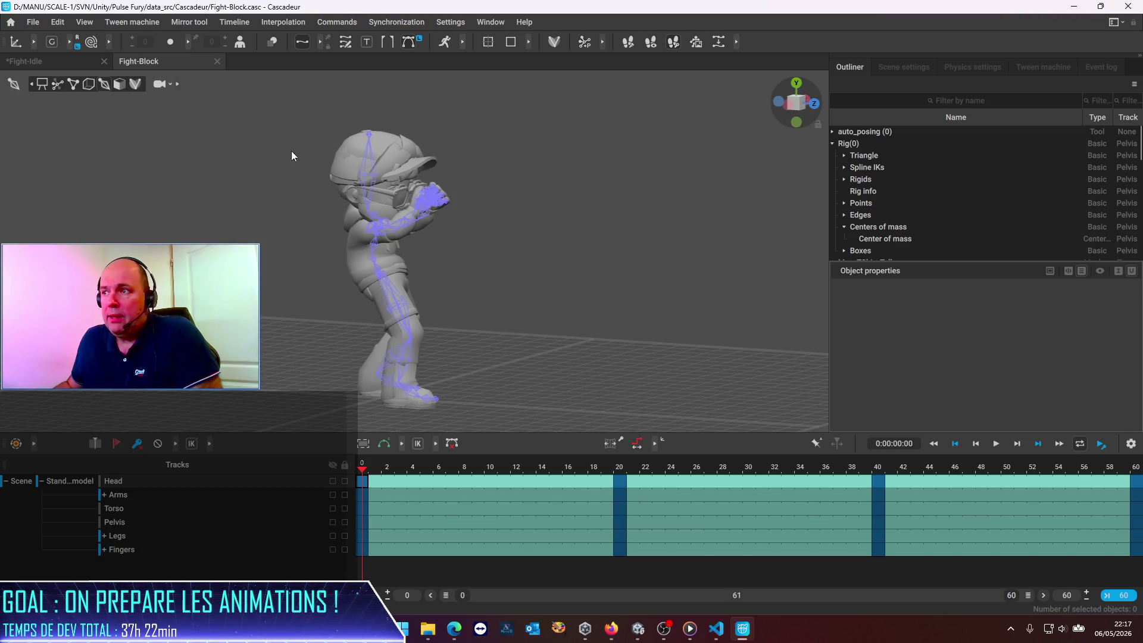
Select the Head joint and set its local scale to 0.6 on X, Y and Z.
{"action": "left_click", "coordinate": [366, 213]}
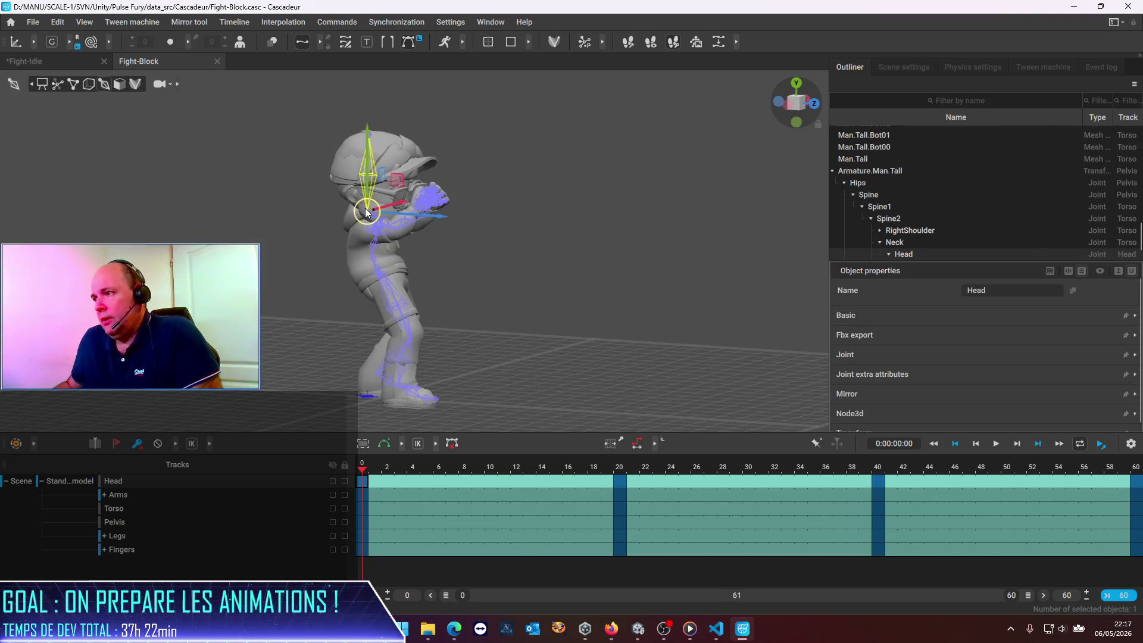
{"action": "scroll", "coordinate": [907, 376], "scroll_direction": "down", "scroll_amount": 1}
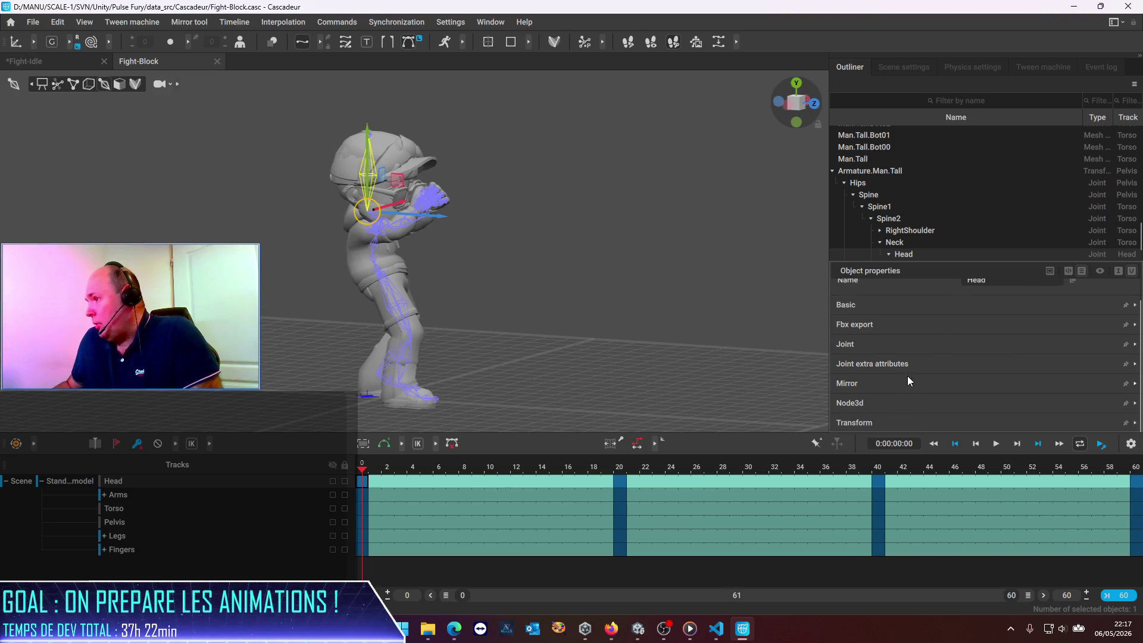
{"action": "left_click", "coordinate": [1135, 423]}
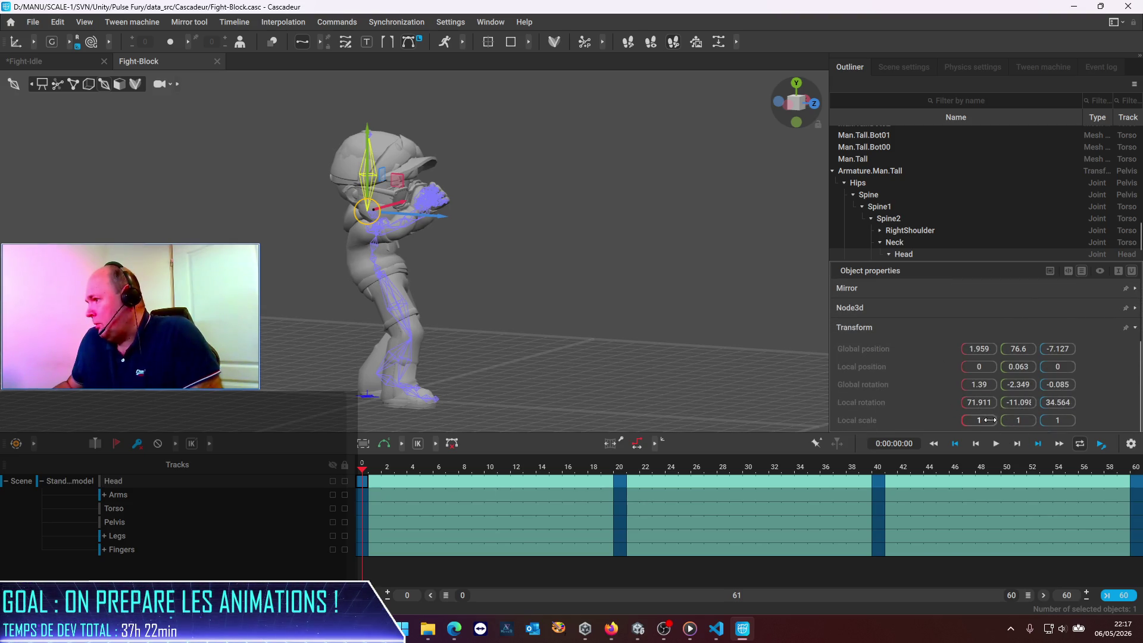
{"action": "type", "text": "0.6"}
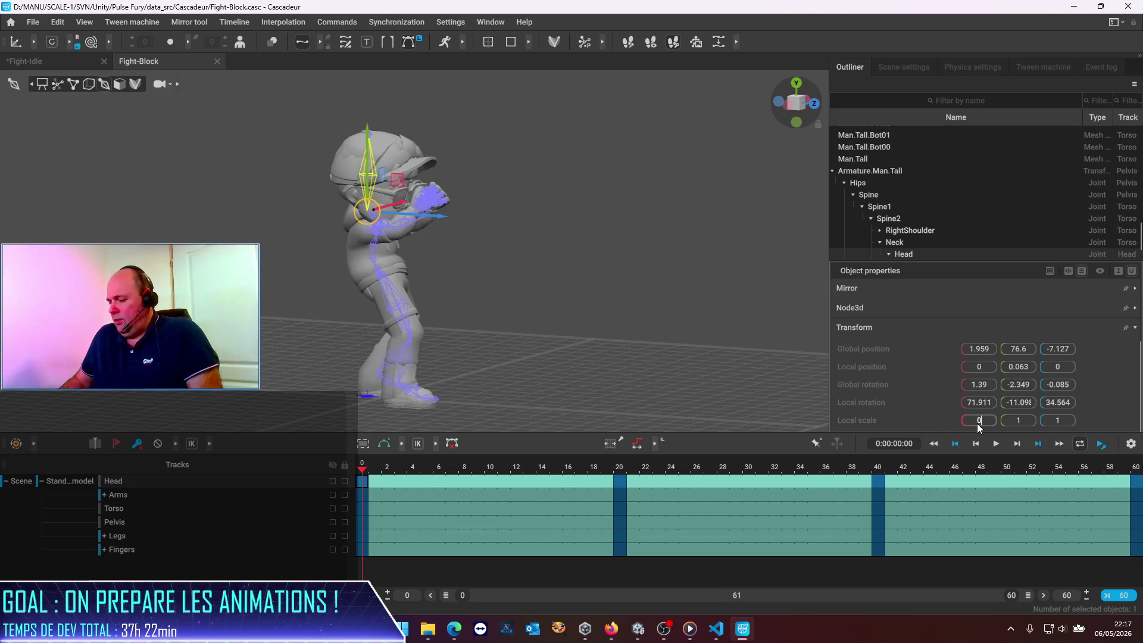
{"action": "key", "text": "Tab"}
{"action": "type", "text": "0"}
{"action": "key", "text": "Tab"}
{"action": "type", "text": "0"}
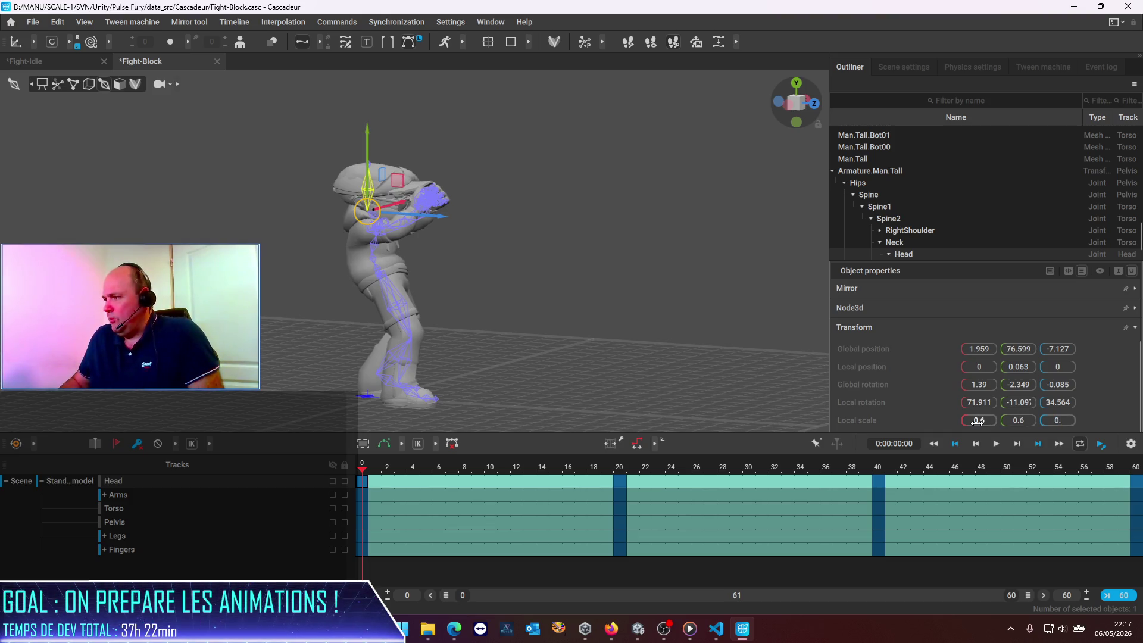
{"action": "key", "text": "Return"}
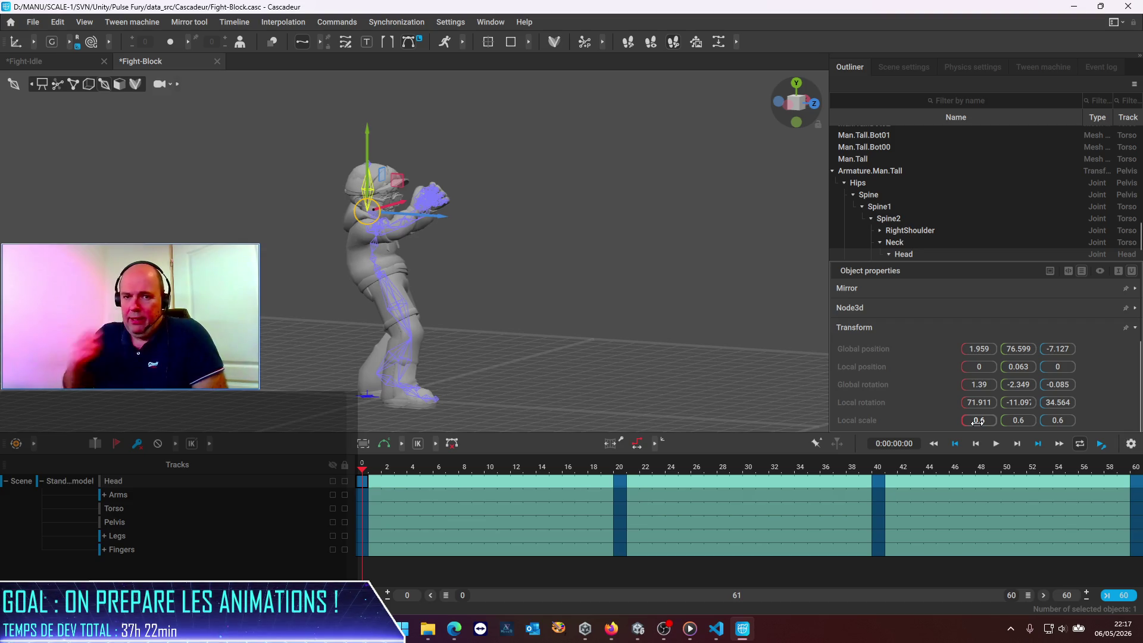
{"action": "left_click", "coordinate": [621, 486]}
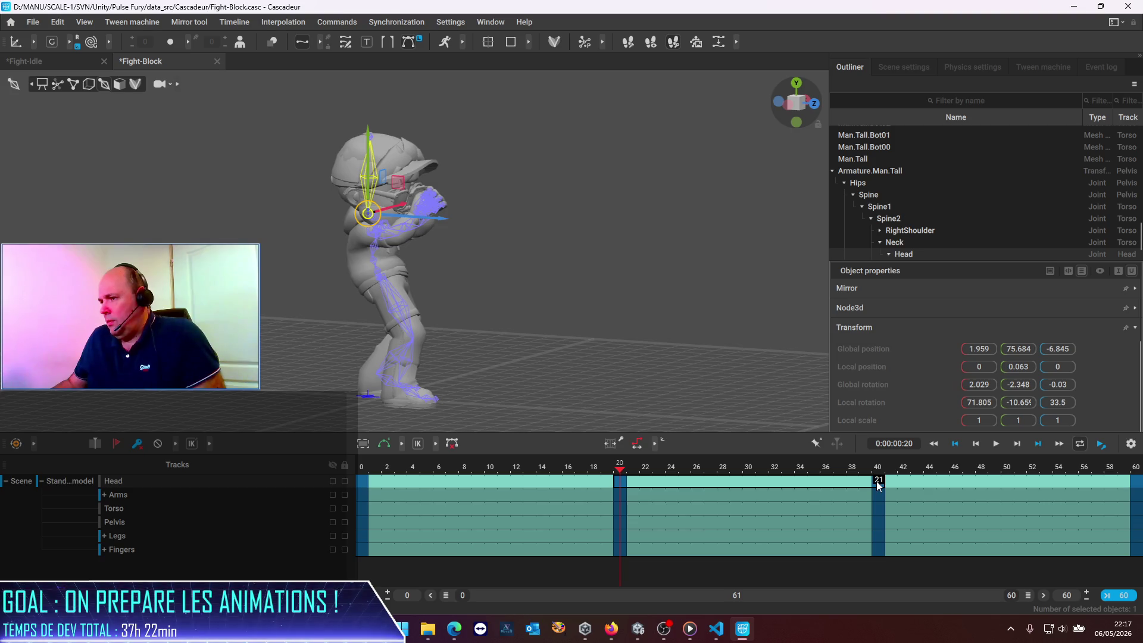
Set the Head's local scale to 0.6 on the frame 20 keyframe.
{"action": "left_click", "coordinate": [774, 497]}
{"action": "left_click", "coordinate": [626, 482]}
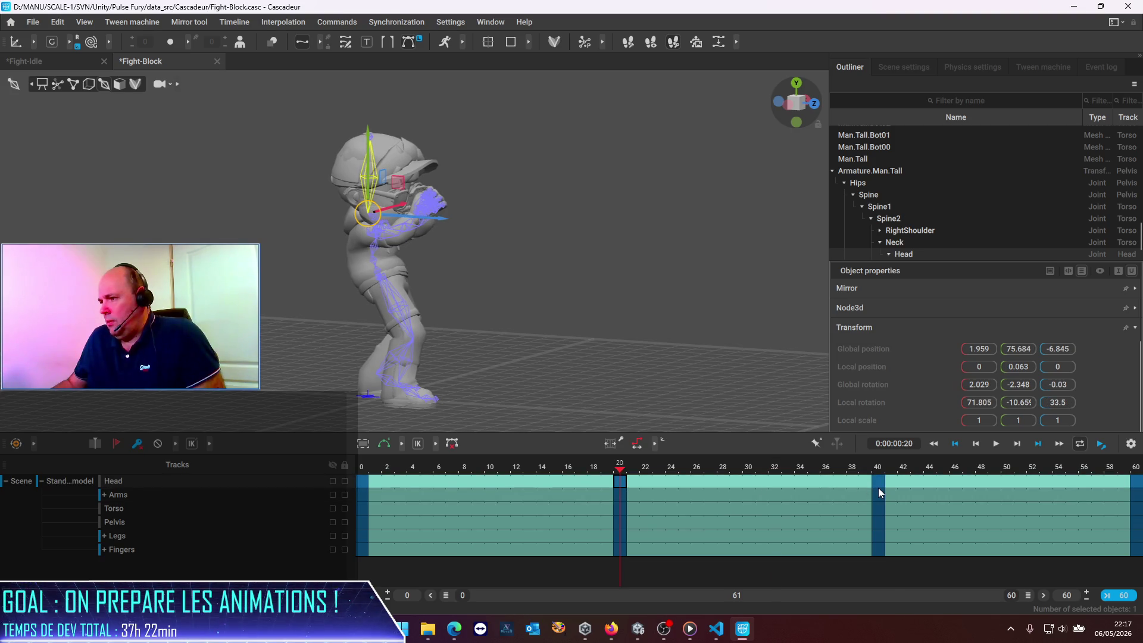
{"action": "left_click", "coordinate": [621, 483]}
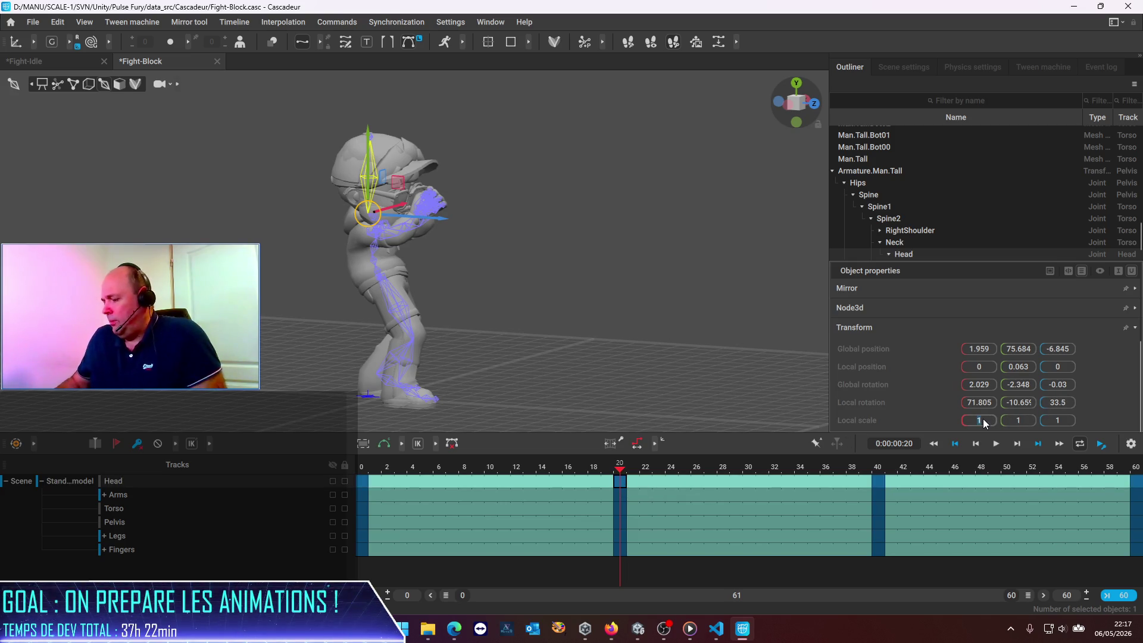
{"action": "type", "text": "0.8"}
{"action": "key", "text": "Tab"}
{"action": "type", "text": "0.6"}
{"action": "key", "text": "Tab"}
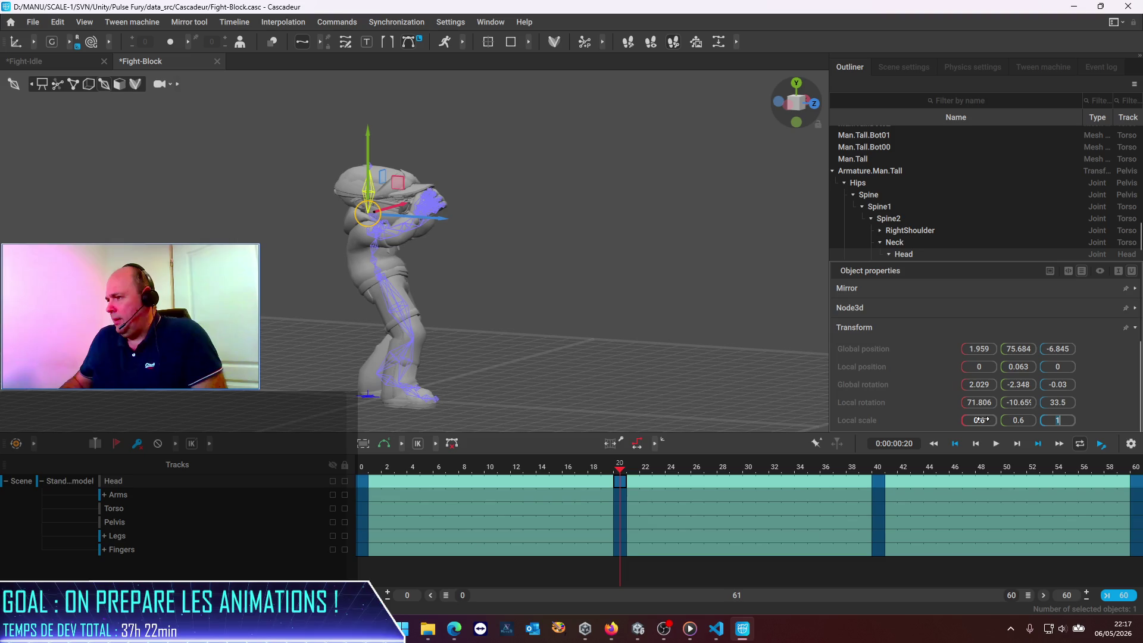
Set the Head's local scale to 0.6 on the frame 40 keyframe.
{"action": "left_click", "coordinate": [879, 484]}
{"action": "left_click", "coordinate": [980, 419]}
{"action": "type", "text": "0.6"}
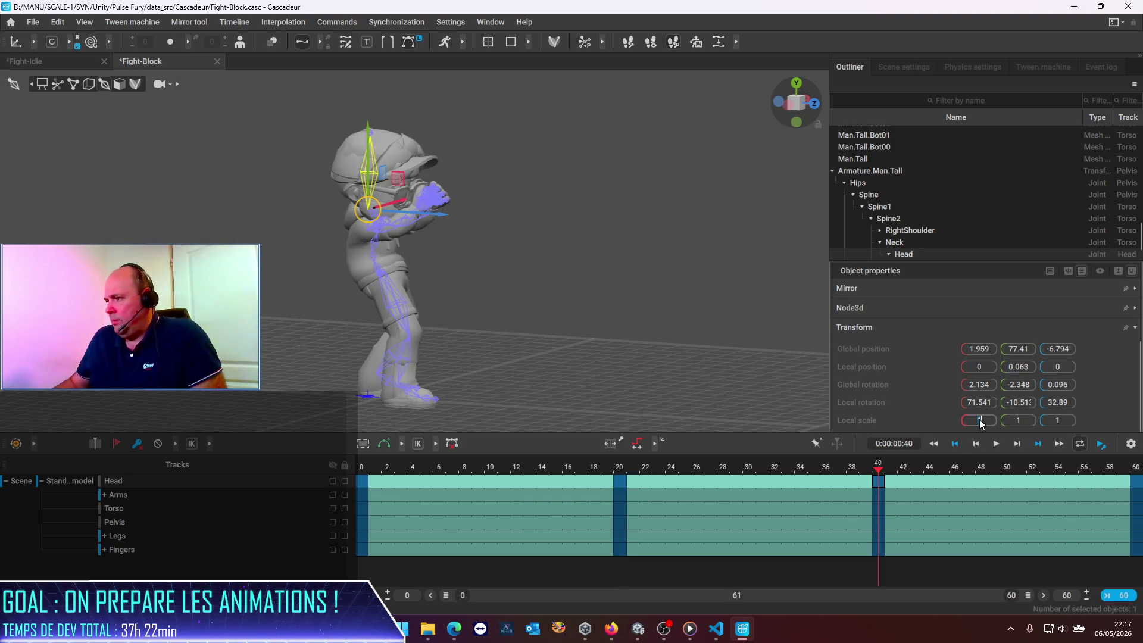
{"action": "key", "text": "Tab"}
{"action": "type", "text": "0.6"}
{"action": "key", "text": "Tab"}
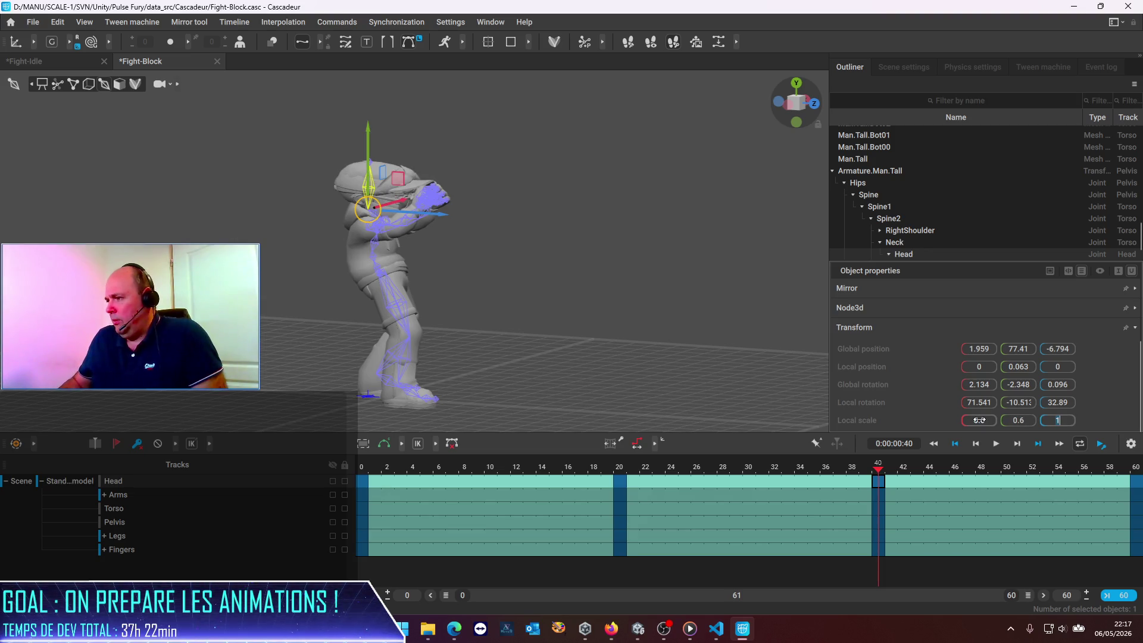
Set the Head's scale to 0.6 at frame 60 and save Fight-Block with Ctrl+S.
{"action": "left_click", "coordinate": [1138, 487]}
{"action": "type", "text": "0"}
{"action": "key", "text": "Tab"}
{"action": "type", "text": "0.6"}
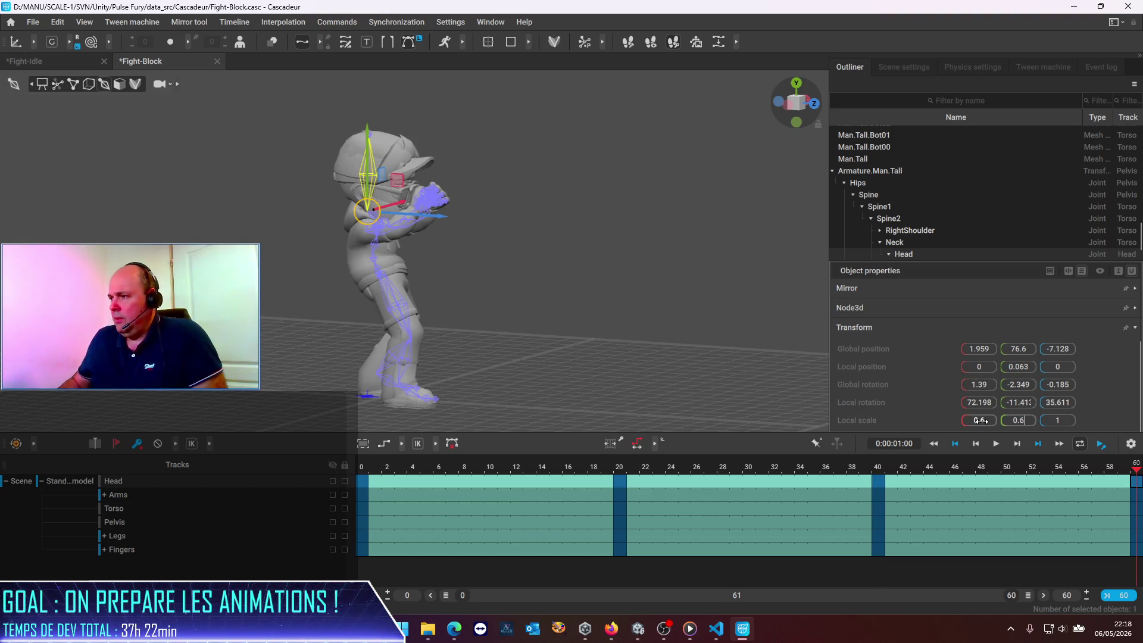
{"action": "key", "text": "Tab"}
{"action": "type", "text": "0"}
{"action": "key", "text": "Return"}
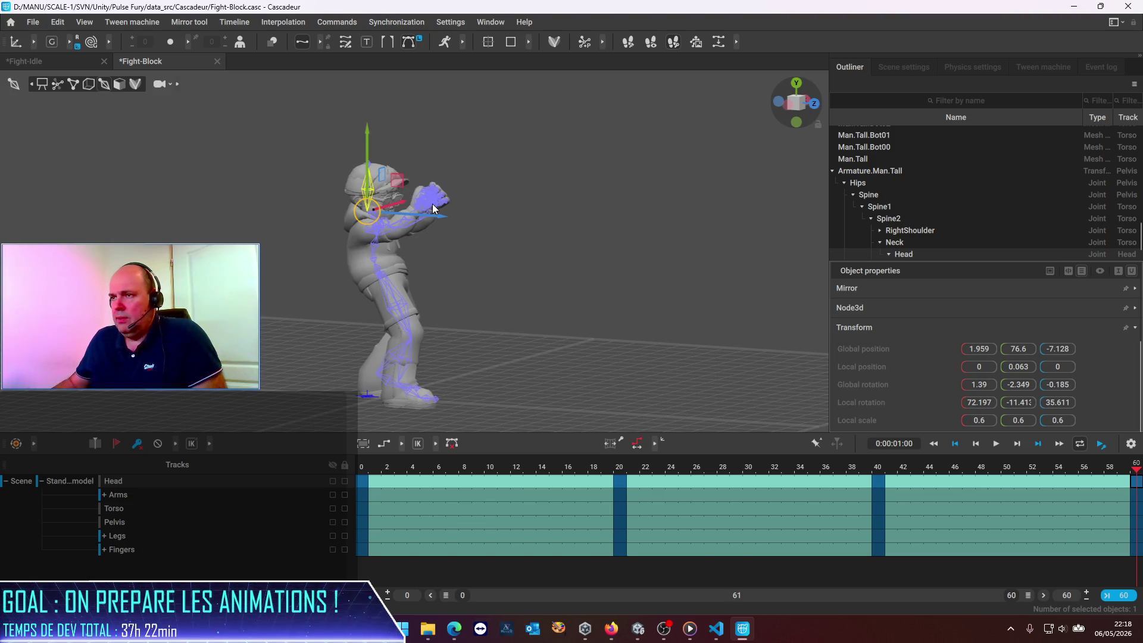
{"action": "key", "text": "ctrl+s"}
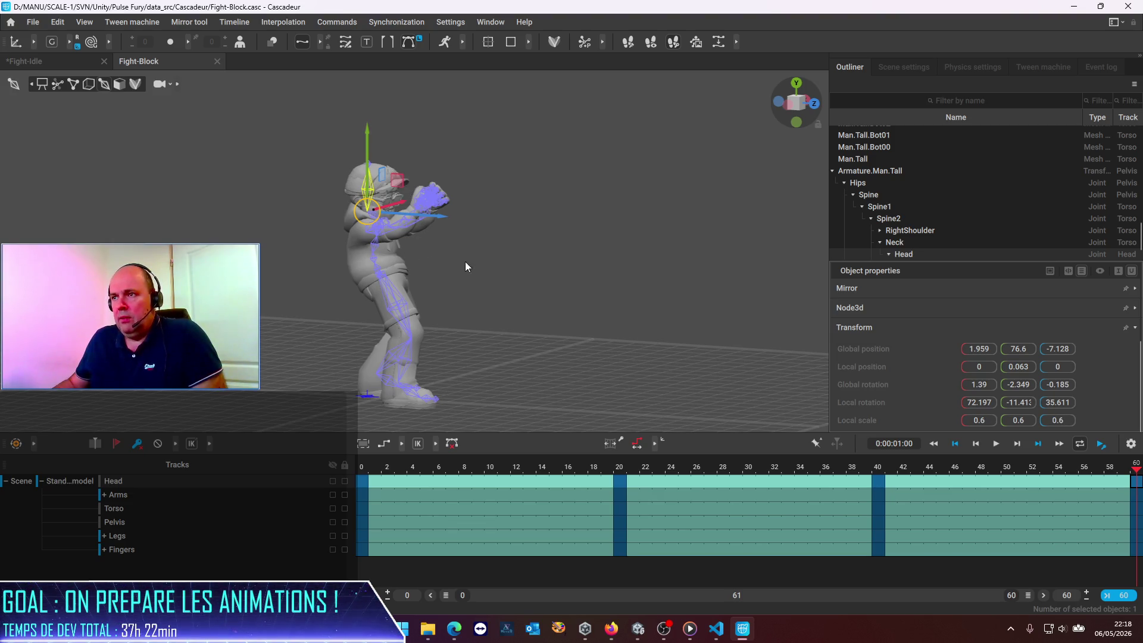
{"action": "left_click", "coordinate": [466, 320]}
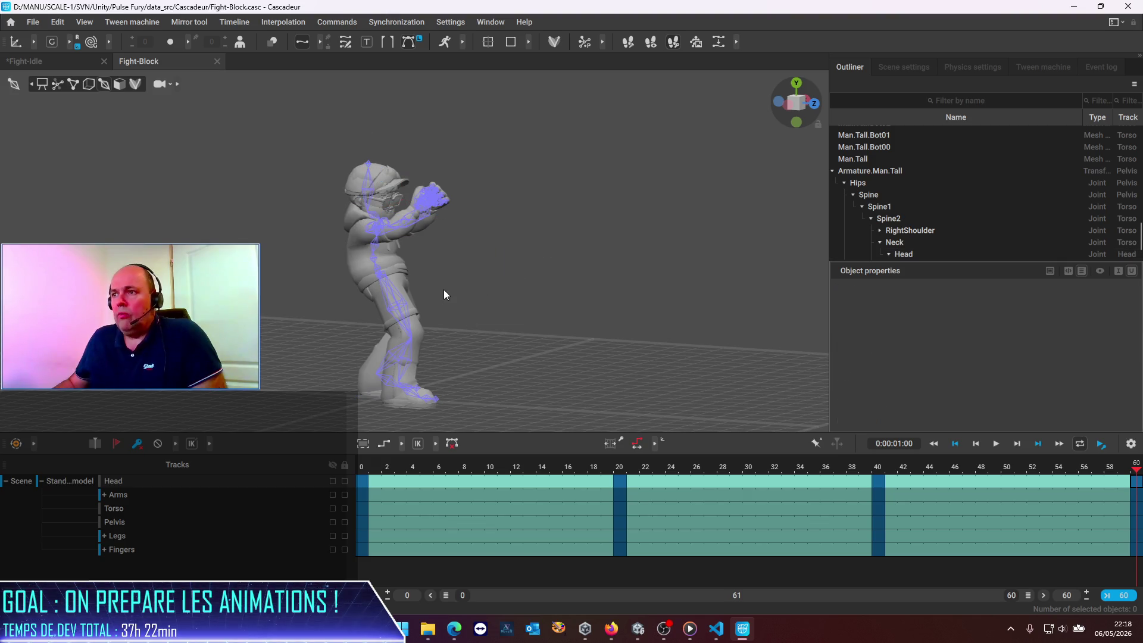
Save the Fight-Block scene again from the File menu.
{"action": "left_click", "coordinate": [29, 24]}
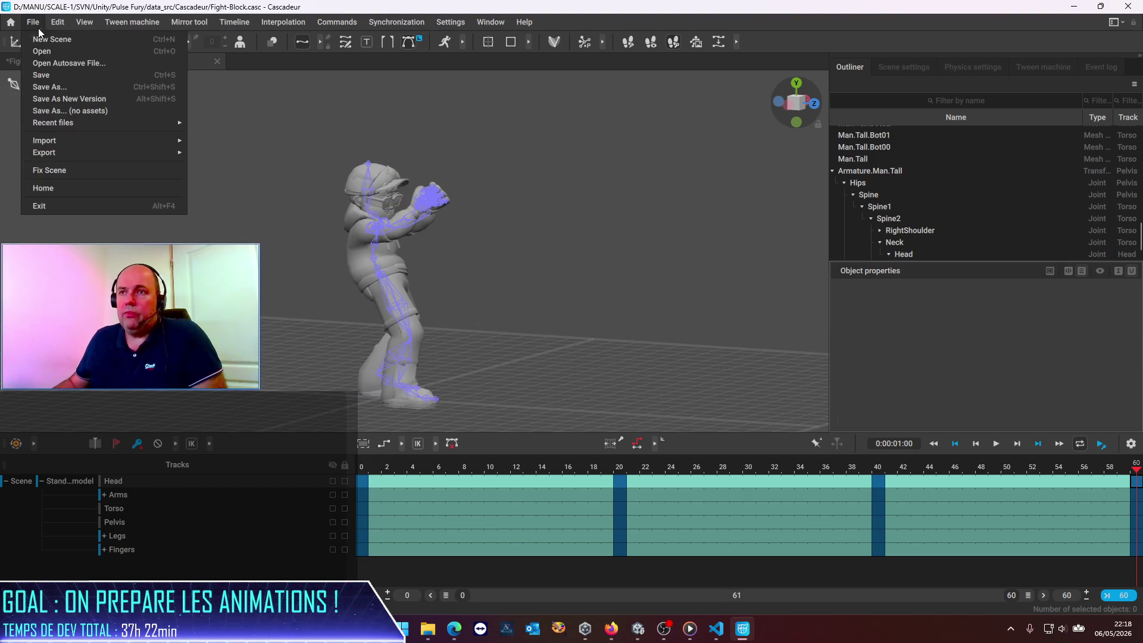
{"action": "left_click", "coordinate": [51, 77]}
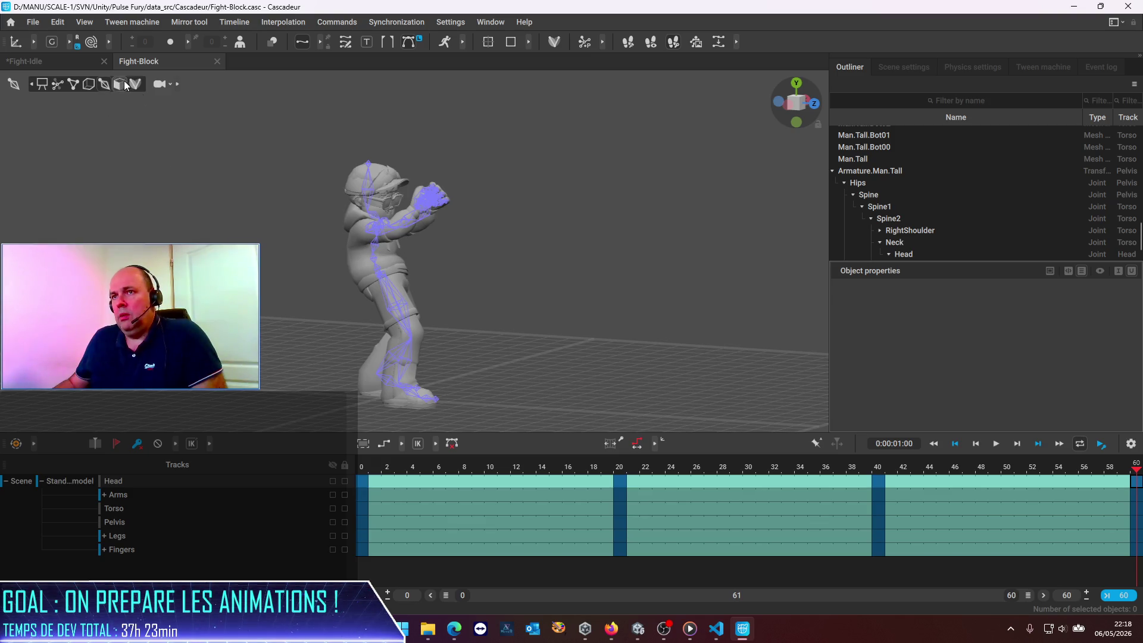
{"action": "left_click", "coordinate": [430, 204]}
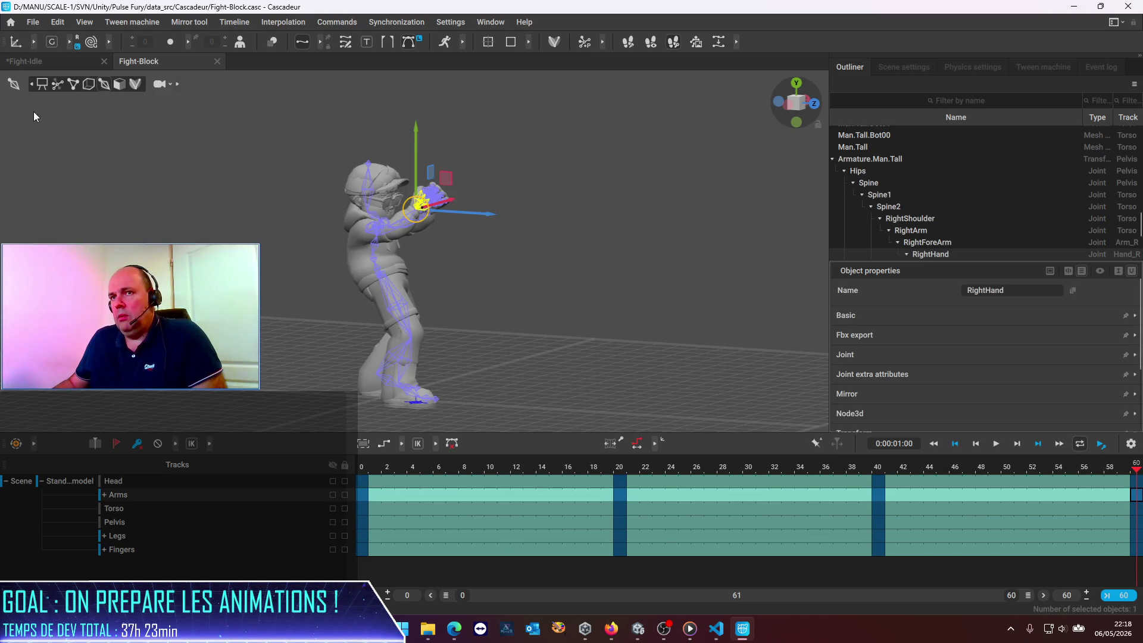
{"action": "left_click", "coordinate": [63, 98]}
Turn AutoPosing off, show skeleton joints, and test-drag hand_l before undoing it.
{"action": "left_click", "coordinate": [135, 83]}
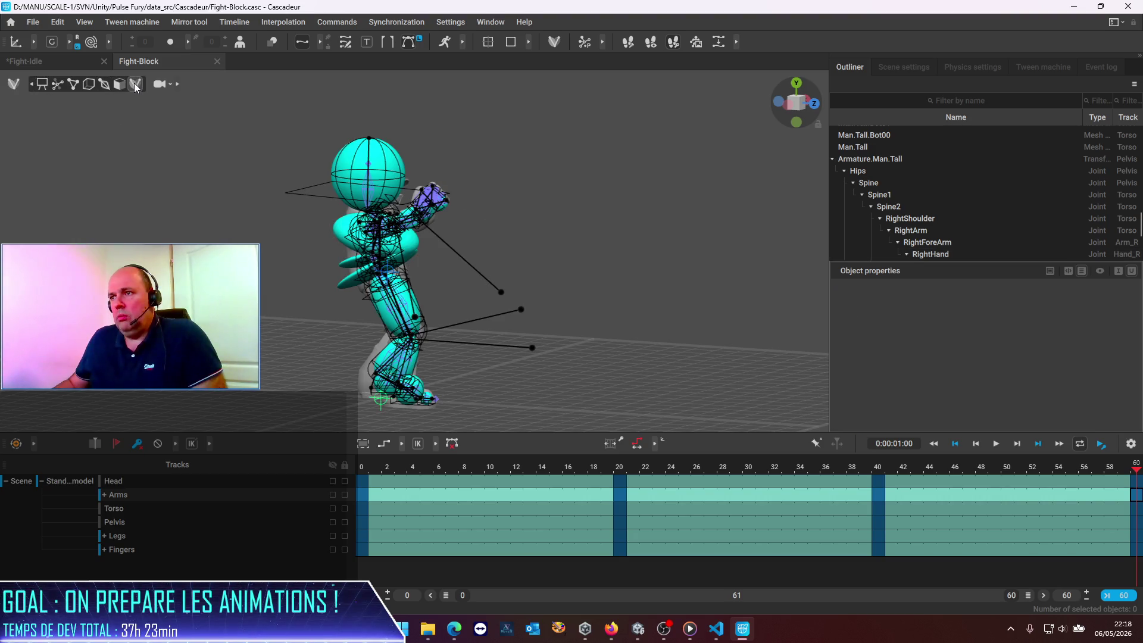
{"action": "left_click", "coordinate": [40, 84]}
{"action": "left_click", "coordinate": [57, 84]}
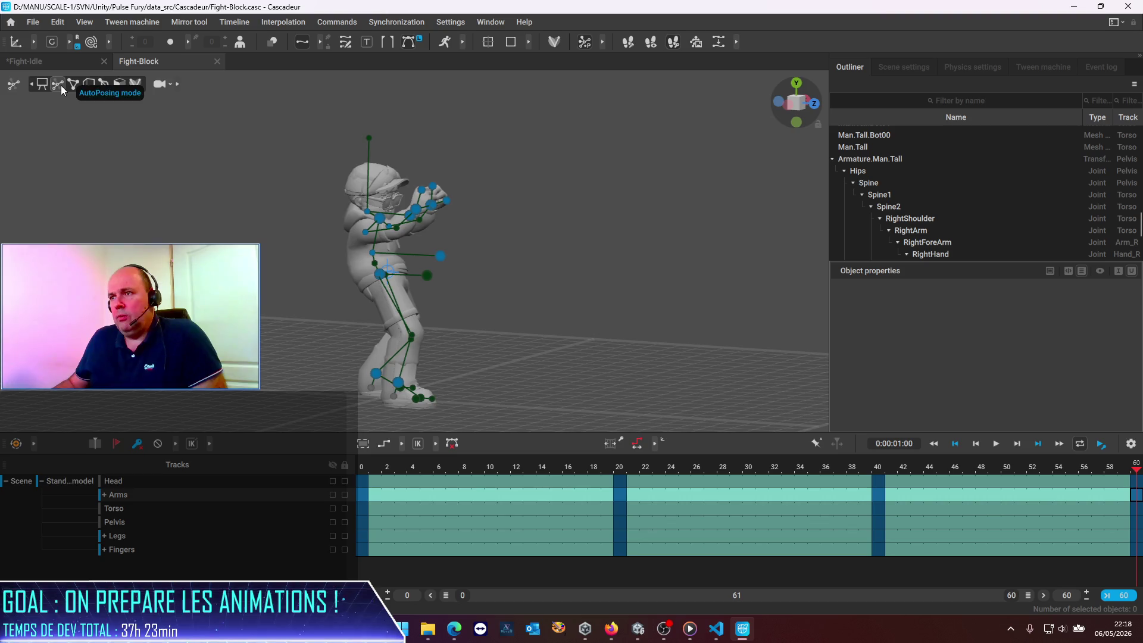
{"action": "left_click", "coordinate": [427, 203]}
{"action": "mouse_move", "coordinate": [503, 212]}
{"action": "left_mouse_down"}
{"action": "mouse_move", "coordinate": [598, 250]}
{"action": "mouse_move", "coordinate": [269, 224]}
{"action": "left_mouse_up"}
{"action": "key", "text": "ctrl+z"}
{"action": "key", "text": "ctrl+z"}
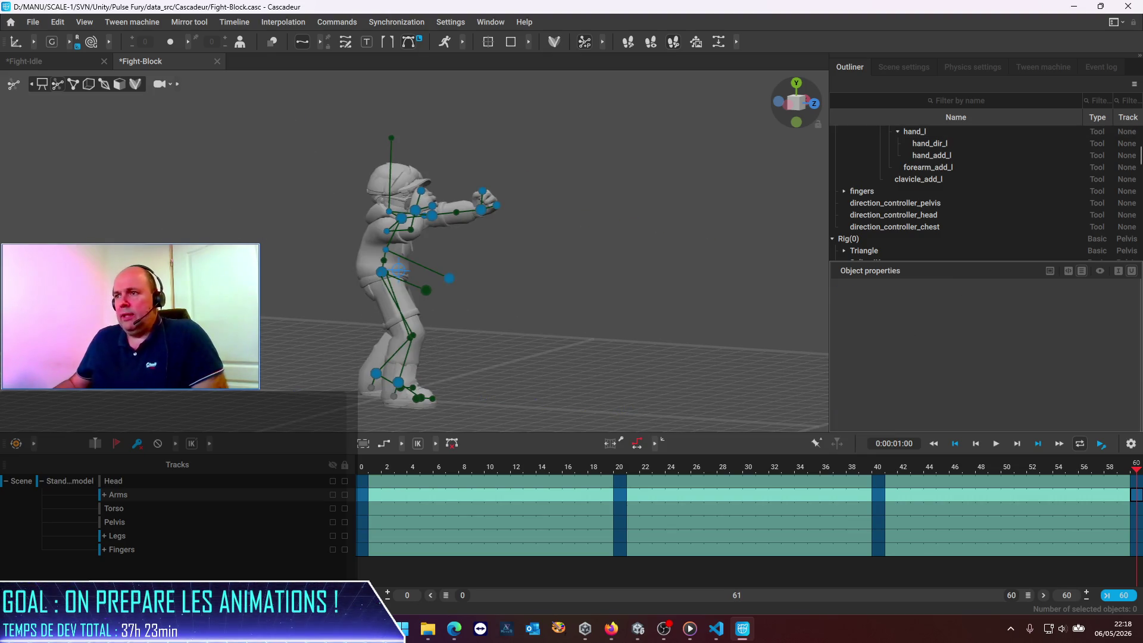
Open the Fight-PunchLeft.casc scene.
{"action": "left_click", "coordinate": [30, 23]}
{"action": "left_click", "coordinate": [40, 52]}
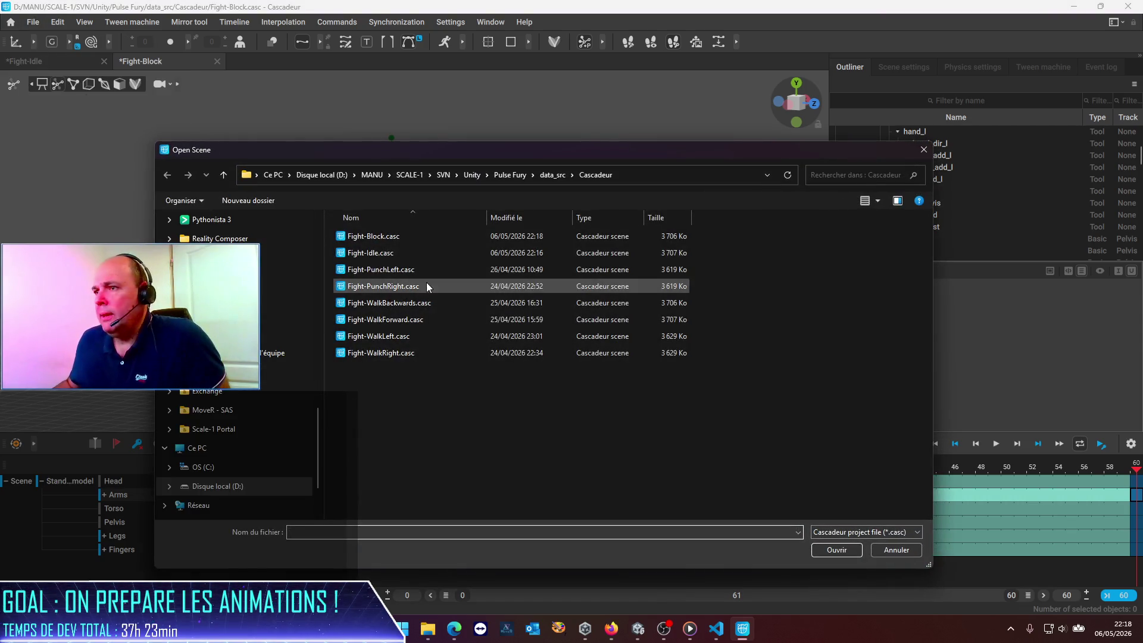
{"action": "double_click", "coordinate": [396, 271]}
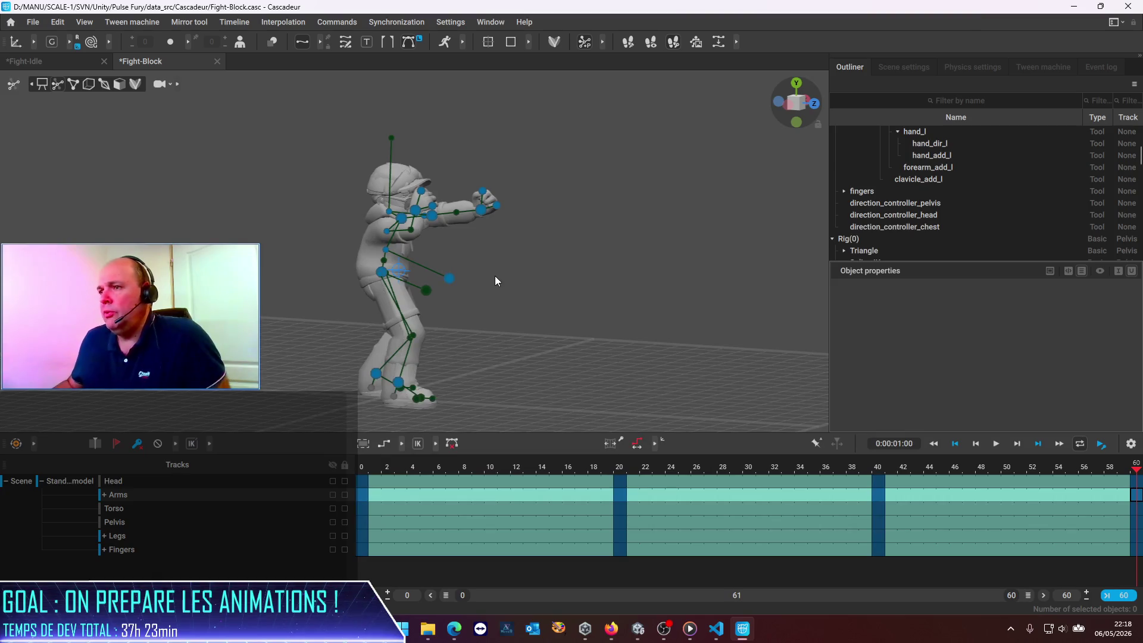